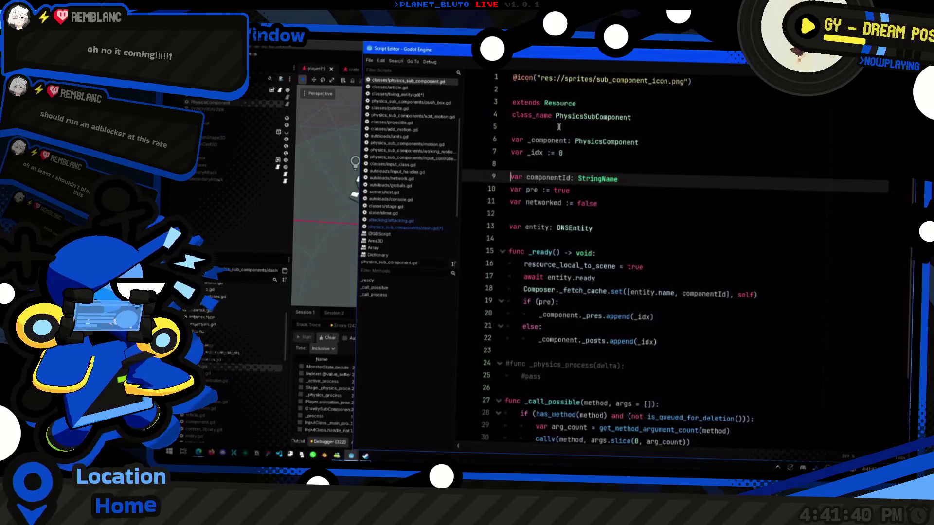
# Step: Return from physics_sub_component.gd to dash.gd and place the cursor on line 5's componentId value
pyautogui.scroll(-3, 649, 219)
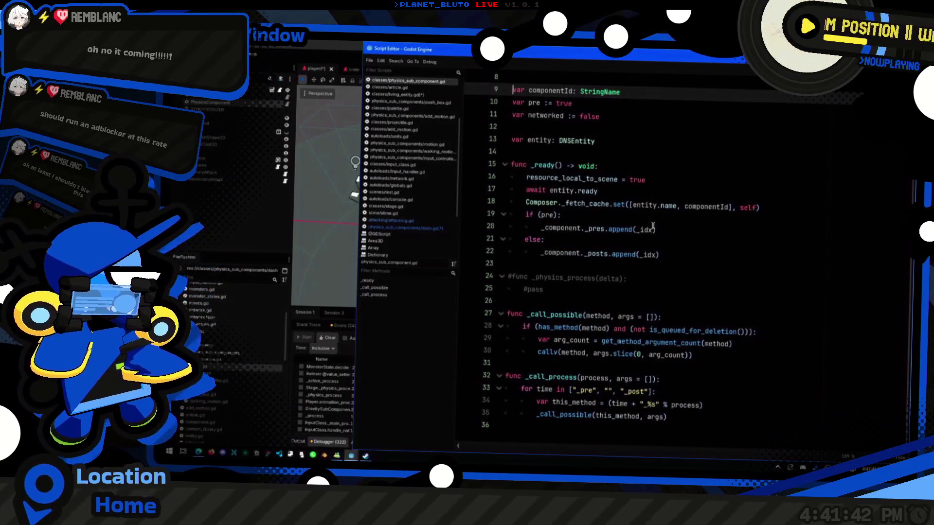
pyautogui.press('Down')
pyautogui.press('Down')
pyautogui.press('Down')
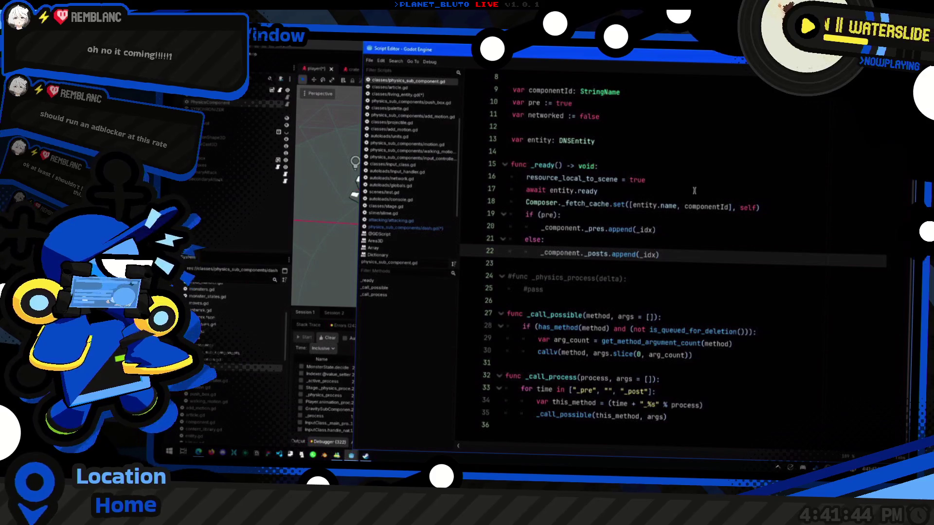
pyautogui.click(512, 90)
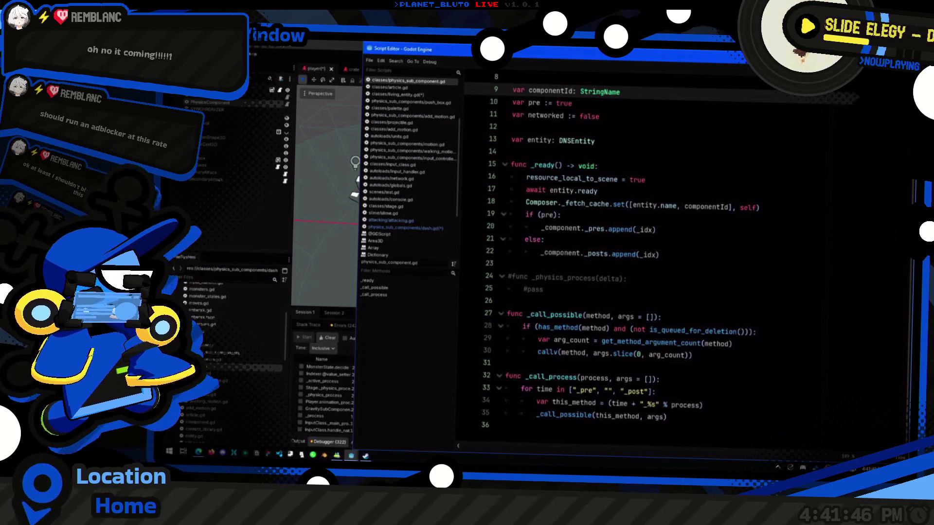
pyautogui.hotkey('alt', 'Left')
pyautogui.click(575, 128)
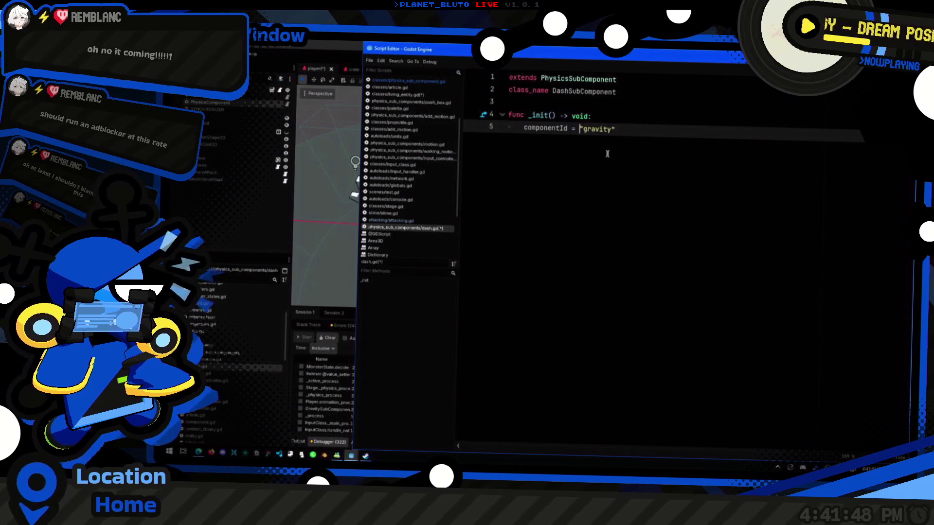
# Step: Search all scripts for componentId assignments and review the results
pyautogui.hotkey('shift', 'Home')
pyautogui.hotkey('ctrl', 'shift', 'f')
pyautogui.press('Return')
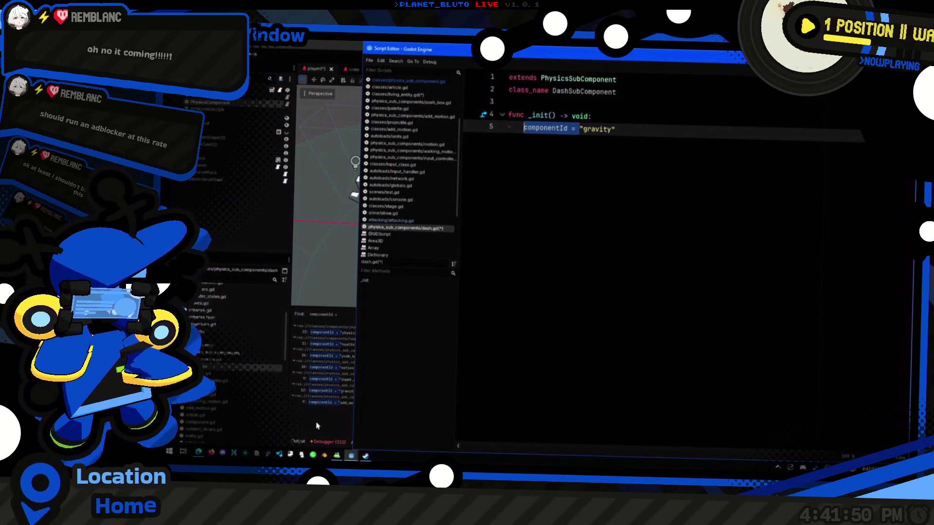
pyautogui.click(317, 426)
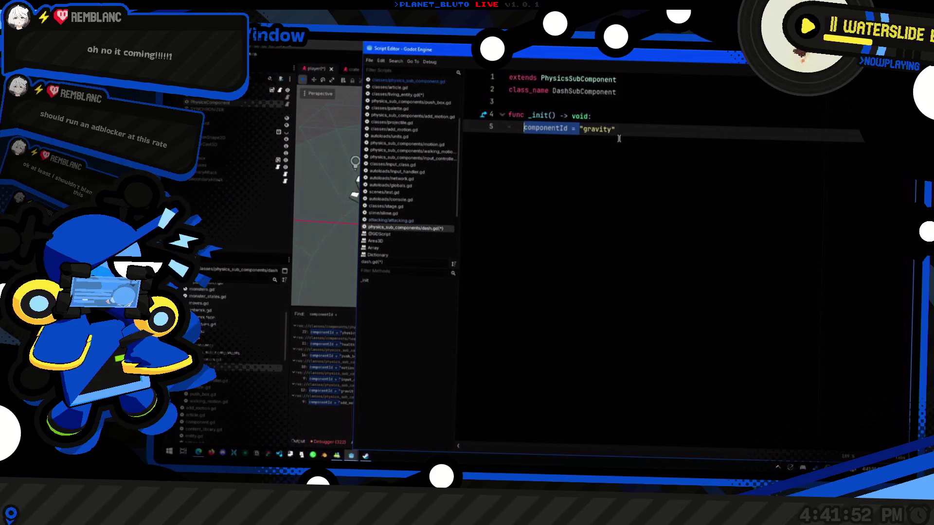
pyautogui.click(608, 188)
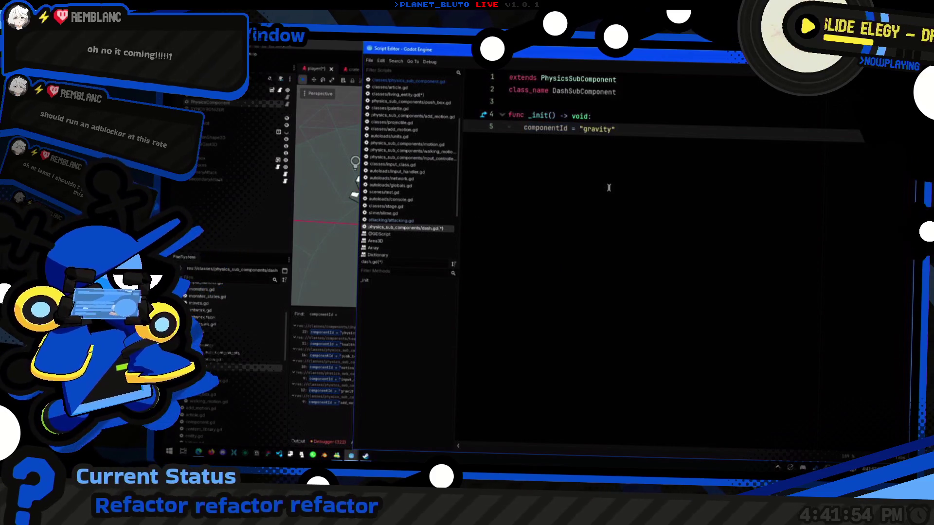
# Step: Change line 5 of dash.gd from "gravity" to &"dash" and save the script
pyautogui.write('&')
pyautogui.press('Right')
pyautogui.hotkey('ctrl', 'shift', 'Right')
pyautogui.write('d')
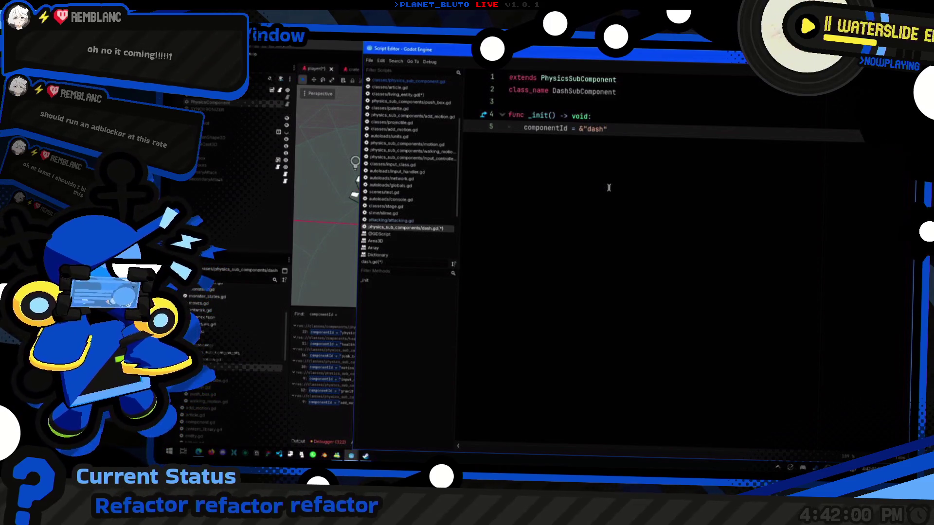
pyautogui.press('End')
pyautogui.hotkey('ctrl', 'Left')
pyautogui.hotkey('ctrl', 'Left')
pyautogui.press('BackSpace')
pyautogui.press('End')
pyautogui.hotkey('ctrl', 'shift', 'Right')
pyautogui.hotkey('ctrl', 'shift', 'Right')
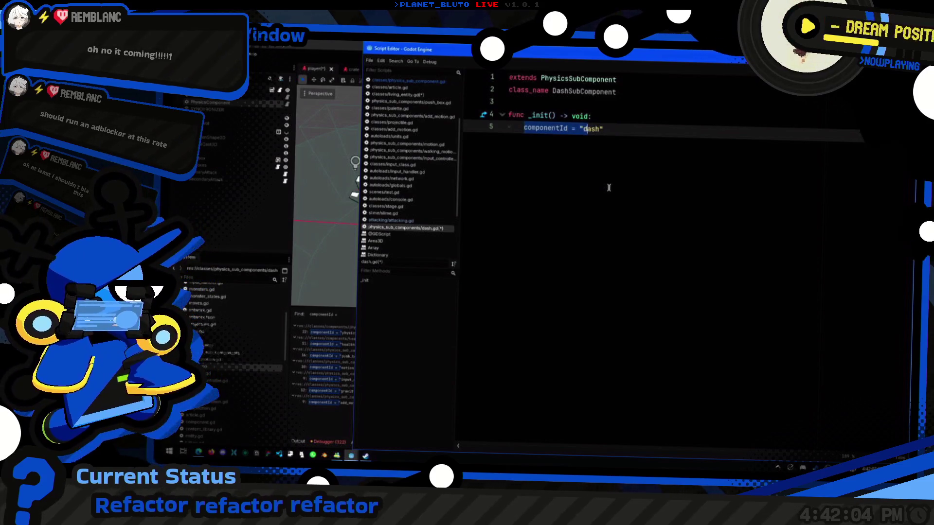
pyautogui.press('Right')
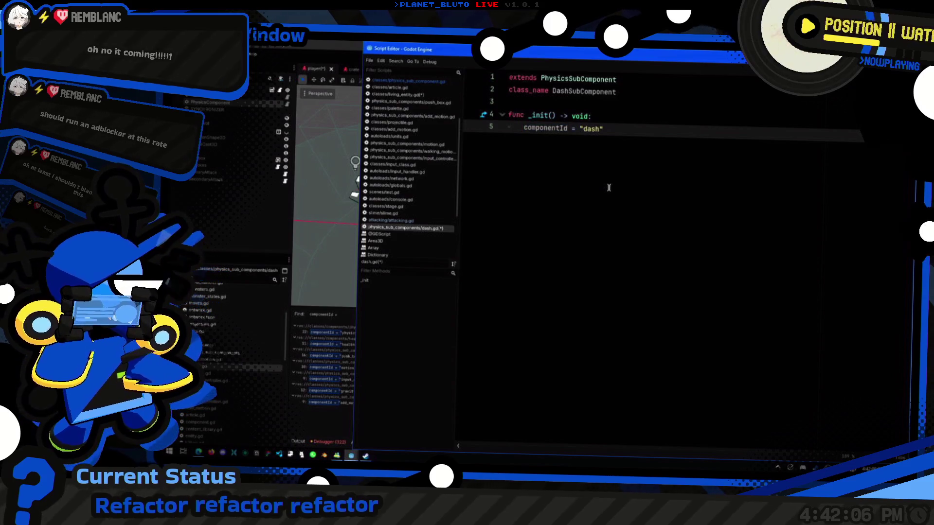
pyautogui.press('End')
pyautogui.press('Return')
pyautogui.hotkey('ctrl', 's')
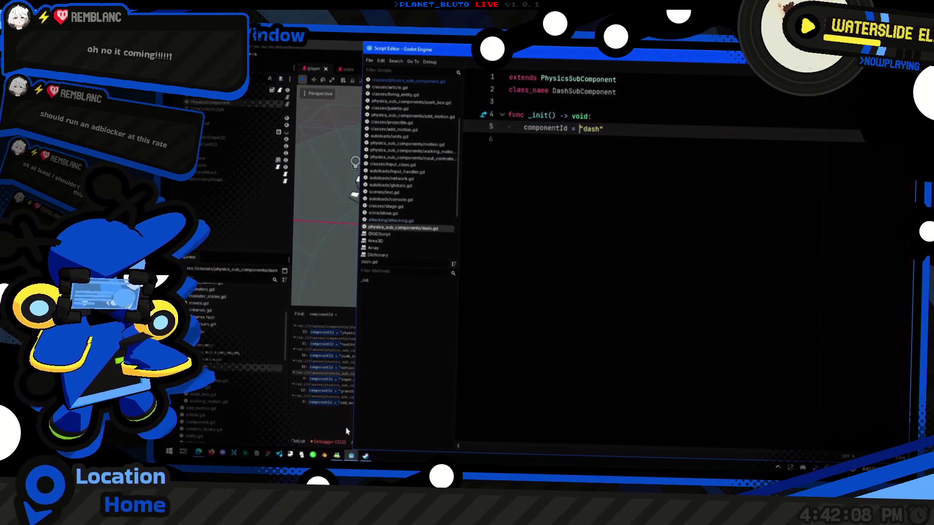
# Step: Run a project-wide Find and Replace on "componentId =" across all matching scripts
pyautogui.hotkey('shift', 'Home')
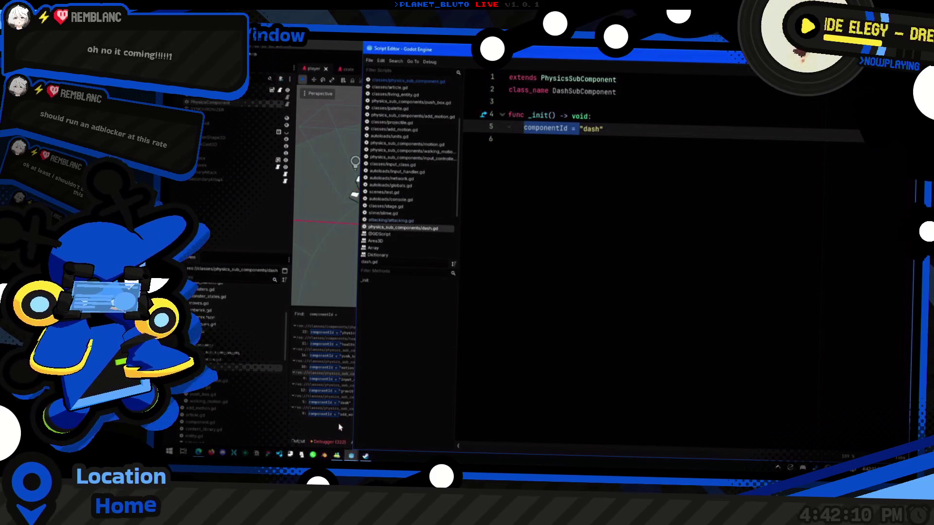
pyautogui.click(340, 427)
pyautogui.hotkey('alt', 'Tab')
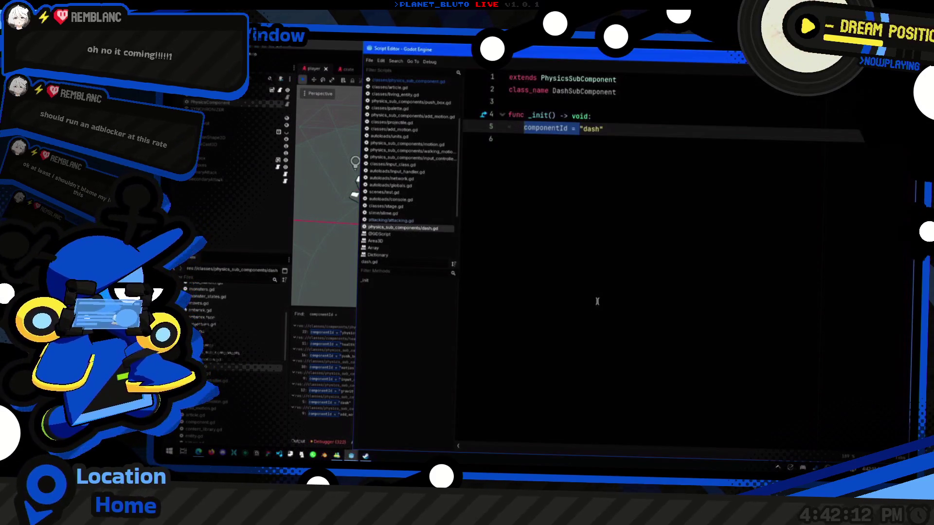
pyautogui.hotkey('ctrl', 'shift', 'f')
pyautogui.click(493, 277)
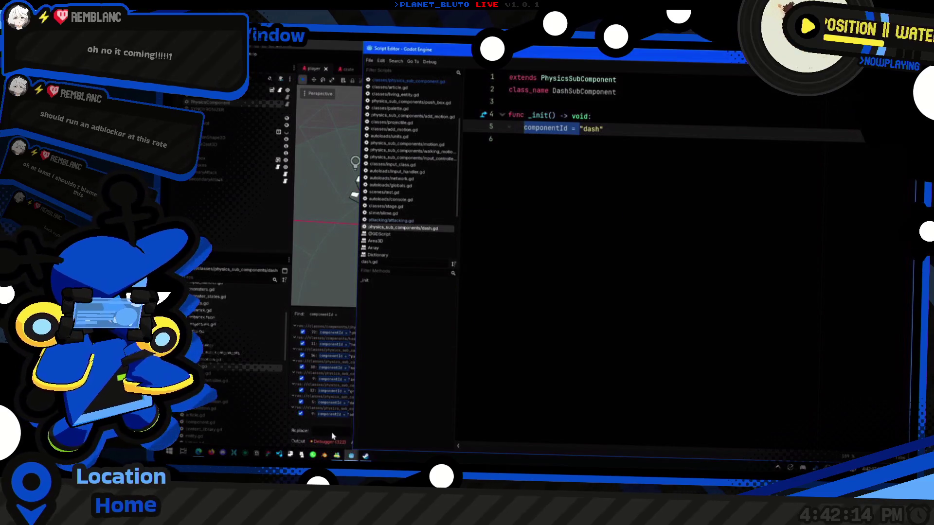
pyautogui.click(341, 432)
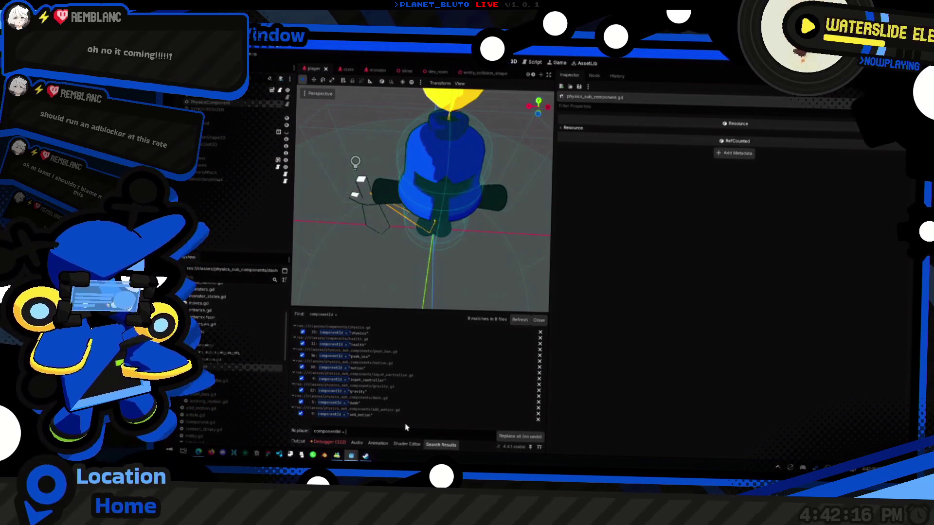
pyautogui.click(502, 437)
pyautogui.hotkey('alt', 'Tab')
pyautogui.click(677, 176)
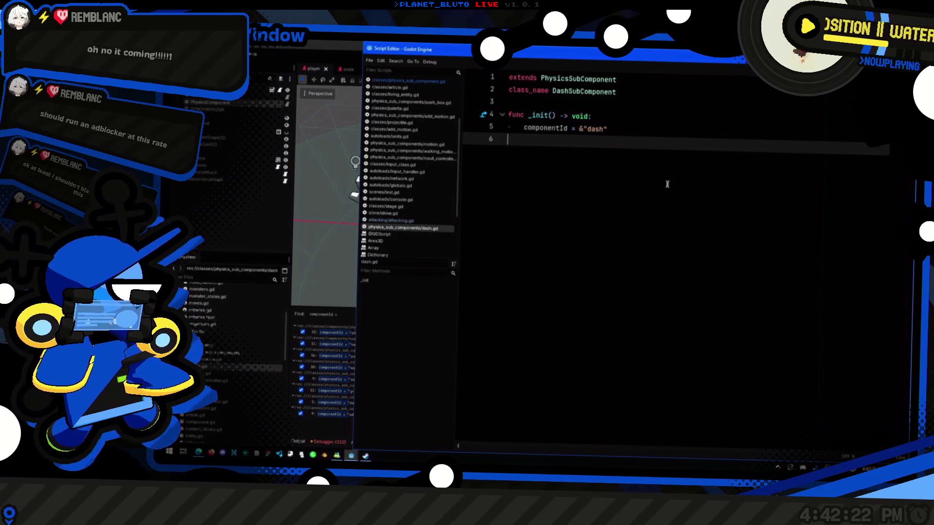
# Step: Copy the func _physics_process(delta): header line from gravity.gd
pyautogui.click(624, 127)
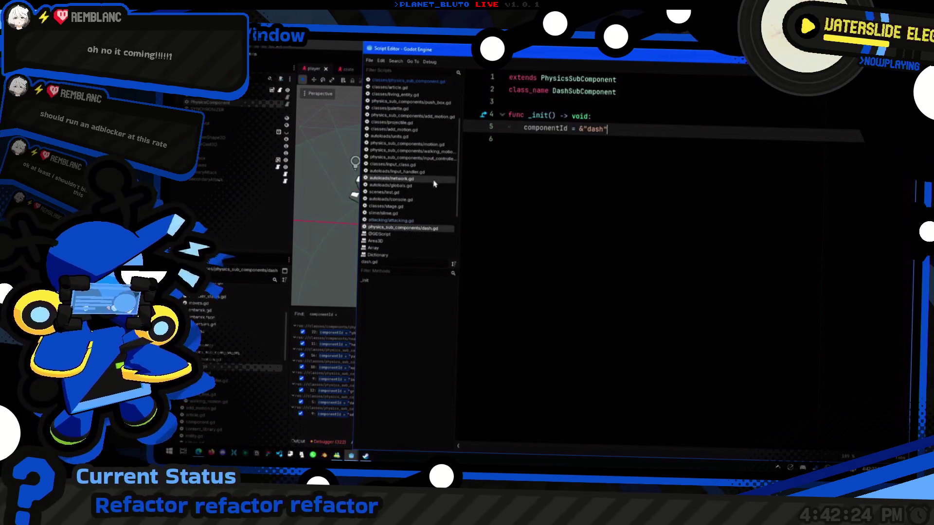
pyautogui.scroll(3, 422, 144)
pyautogui.click(423, 142)
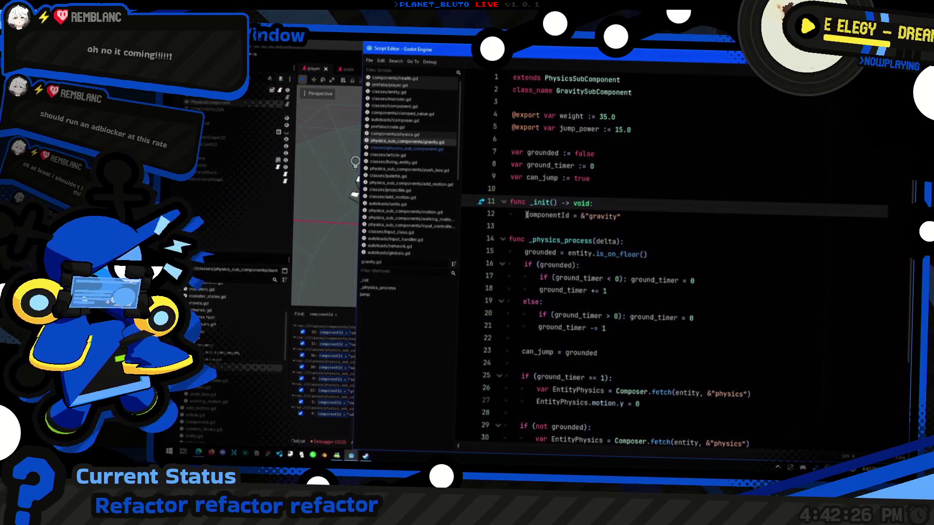
pyautogui.click(564, 216)
pyautogui.scroll(-5, 413, 170)
pyautogui.click(419, 184)
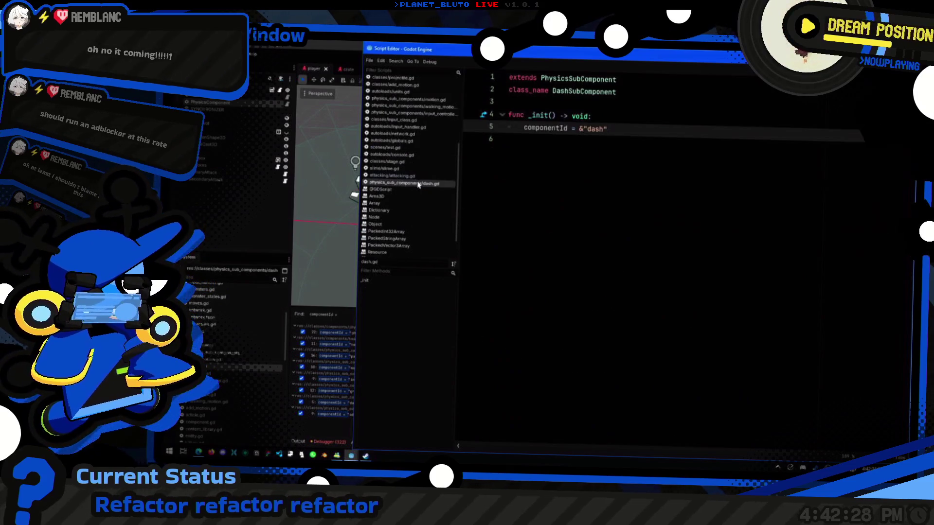
pyautogui.click(633, 169)
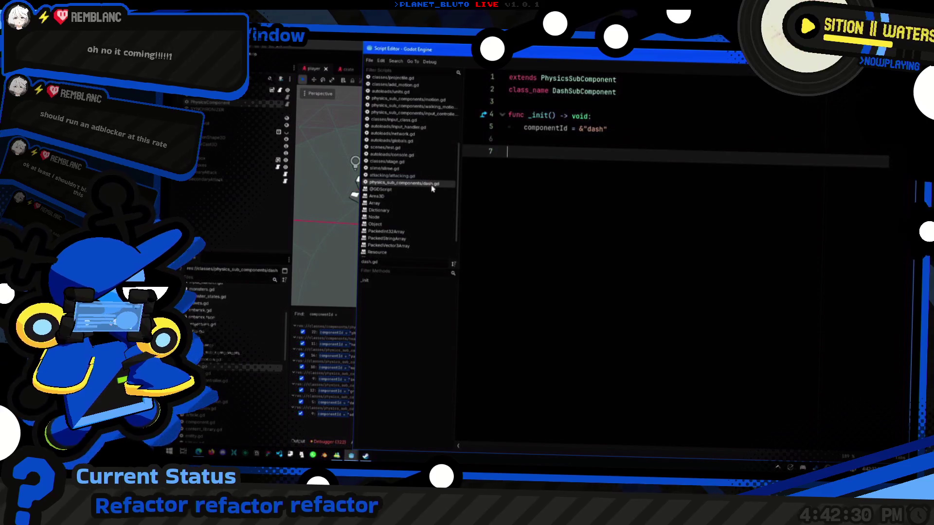
pyautogui.scroll(5, 428, 194)
pyautogui.click(409, 142)
pyautogui.scroll(-2, 626, 226)
pyautogui.tripleClick(569, 166)
pyautogui.hotkey('ctrl', 'c')
pyautogui.scroll(-4, 438, 209)
# Step: Paste the _physics_process header into dash.gd and start an indented body line
pyautogui.click(426, 212)
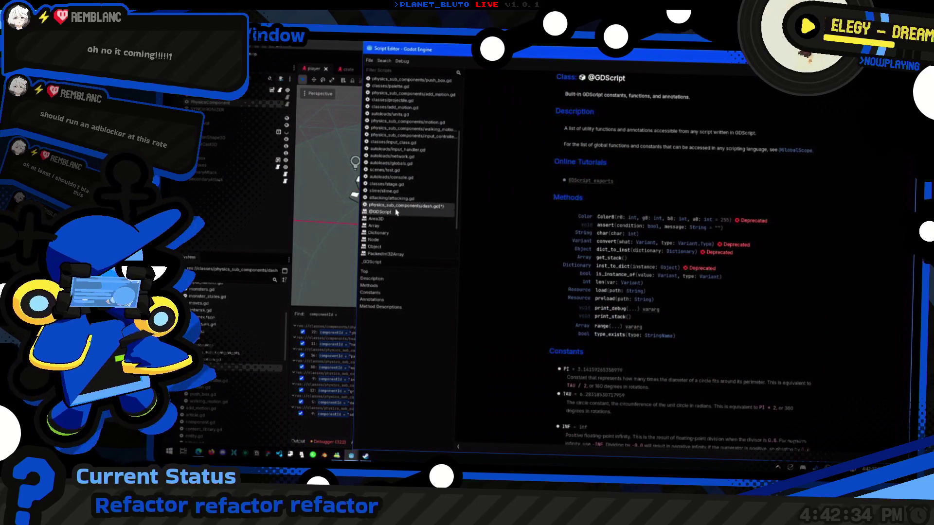
pyautogui.click(442, 208)
pyautogui.click(635, 234)
pyautogui.hotkey('ctrl', 'v')
pyautogui.press('Return')
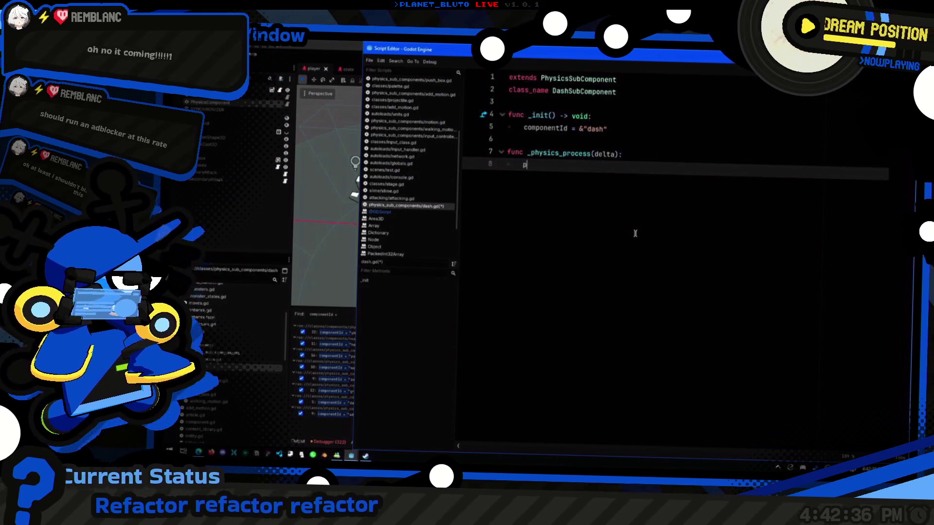
# Step: Compare with gravity.gd's ground timer code, then return to dash.gd
pyautogui.scroll(2, 428, 180)
pyautogui.click(428, 145)
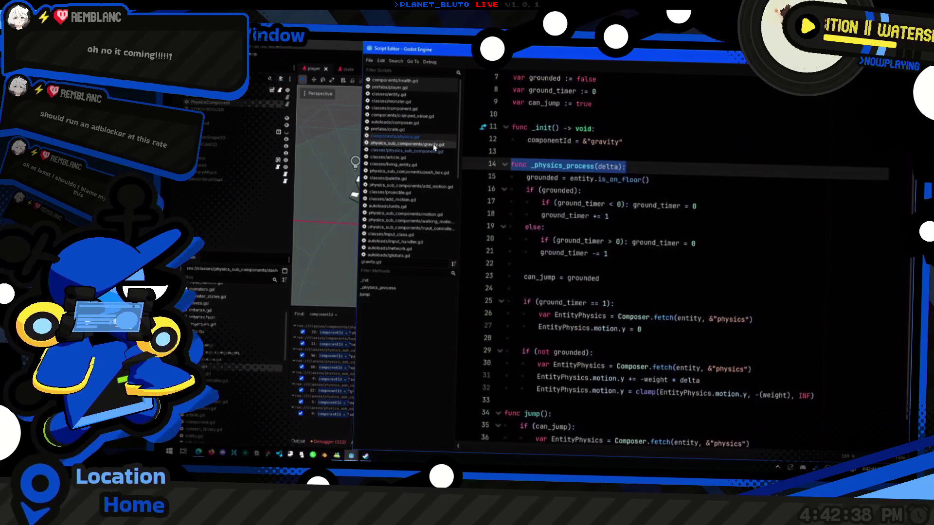
pyautogui.scroll(3, 615, 277)
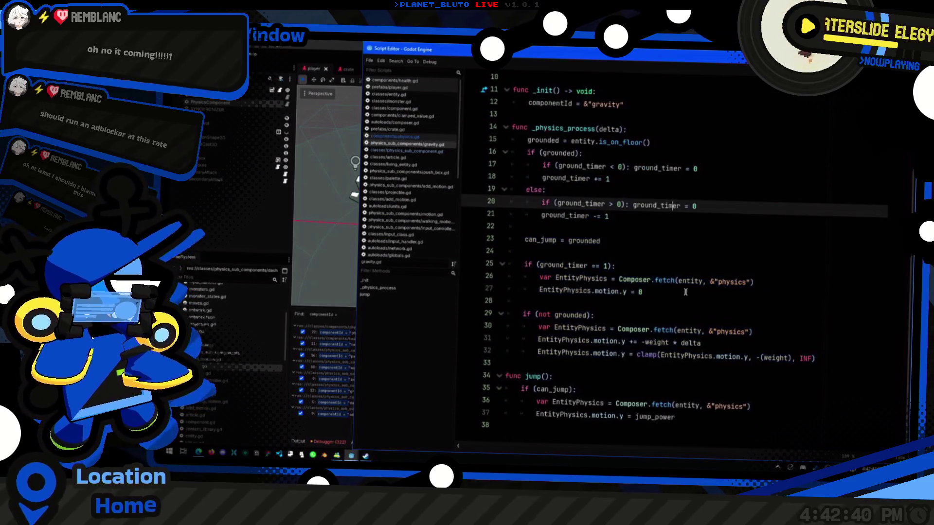
pyautogui.click(633, 315)
pyautogui.scroll(-5, 415, 192)
pyautogui.click(413, 164)
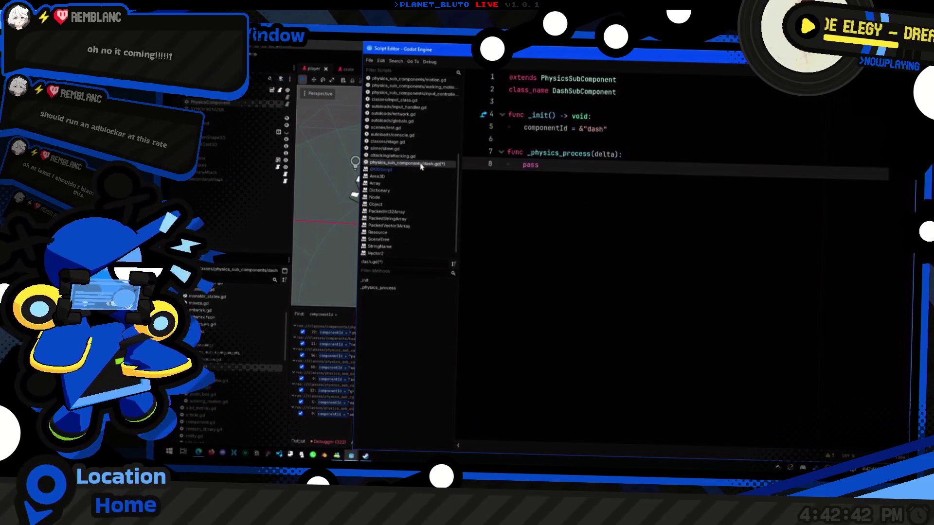
pyautogui.click(664, 255)
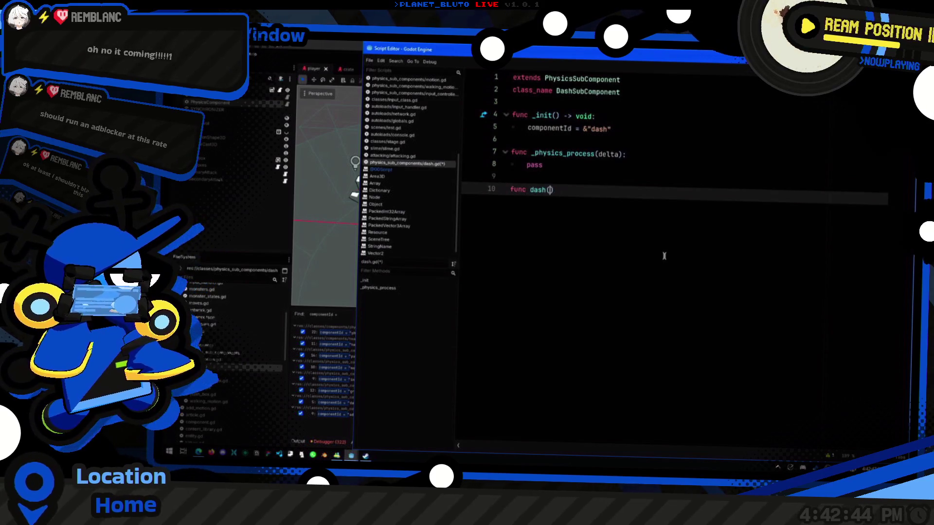
# Step: Add a pass body and declare var EntityDash typed as DashSubComponent on line 8
pyautogui.press('Return')
pyautogui.write('pass')
pyautogui.press('Up')
pyautogui.press('Up')
pyautogui.press('Up')
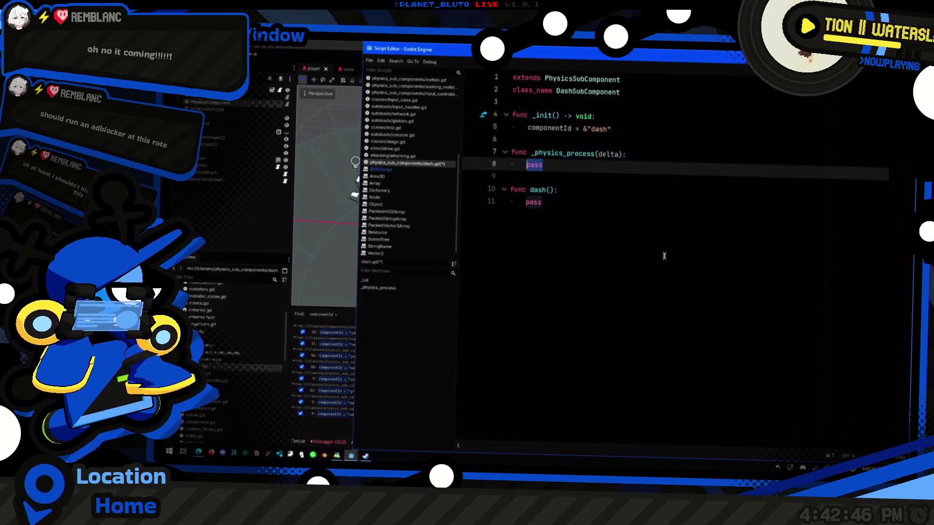
pyautogui.write('var Entity')
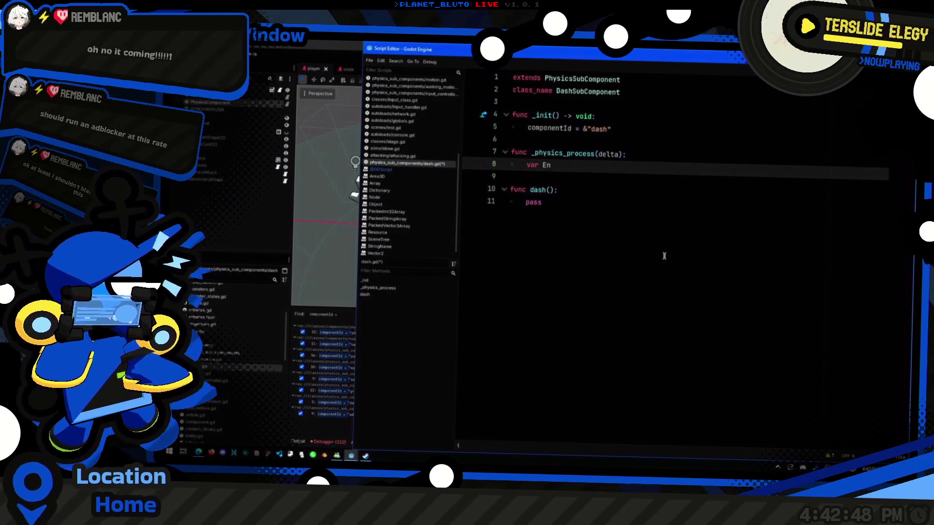
pyautogui.write('Dash')
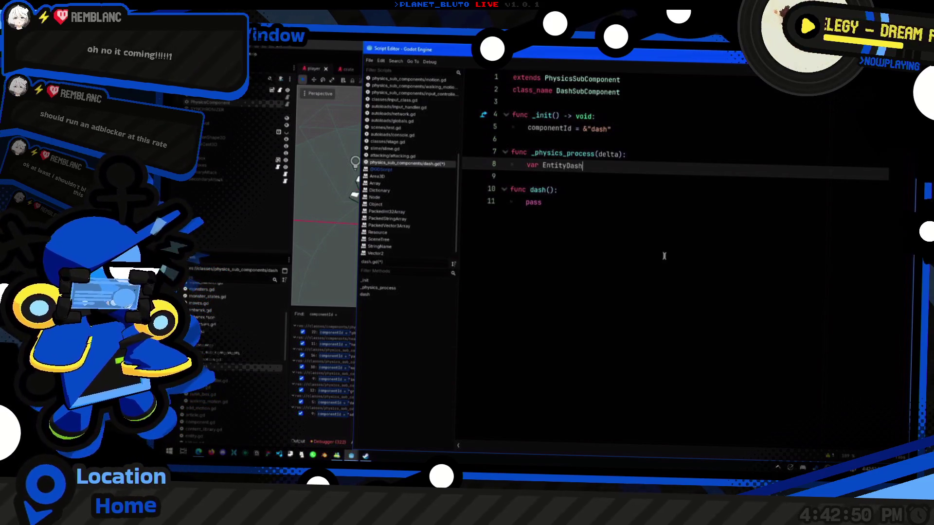
pyautogui.press('BackSpace')
pyautogui.press('BackSpace')
pyautogui.press('BackSpace')
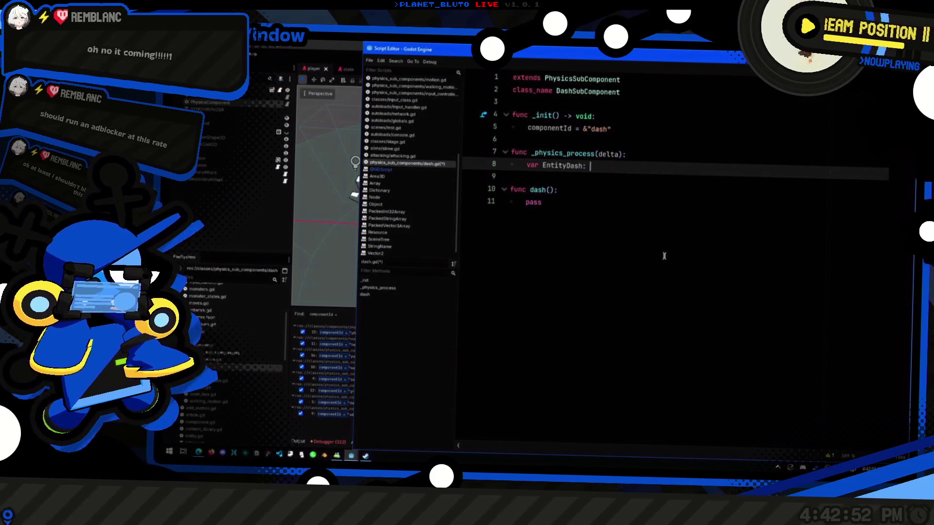
pyautogui.press('Return')
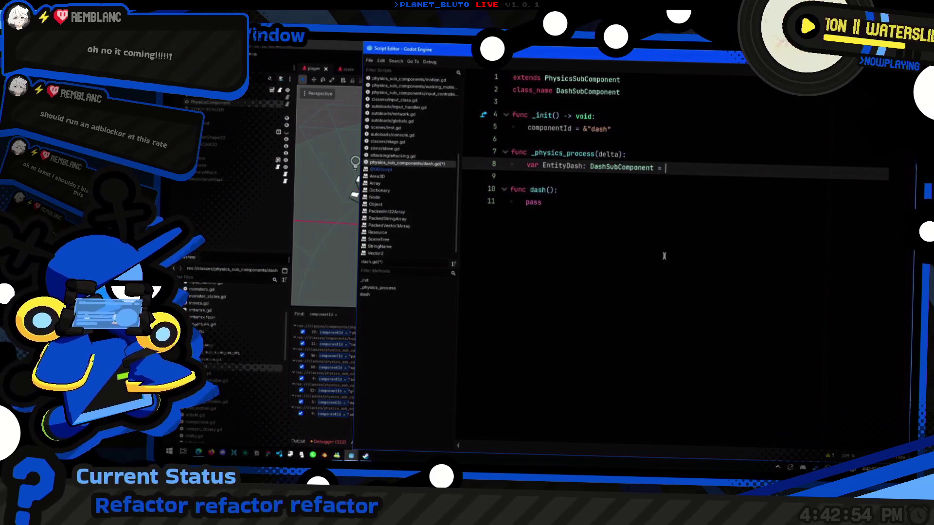
# Step: Assign EntityDash from Composer.fetch(entity, "dash") and add a commented-out EntityDash.dash() call
pyautogui.write('Composer')
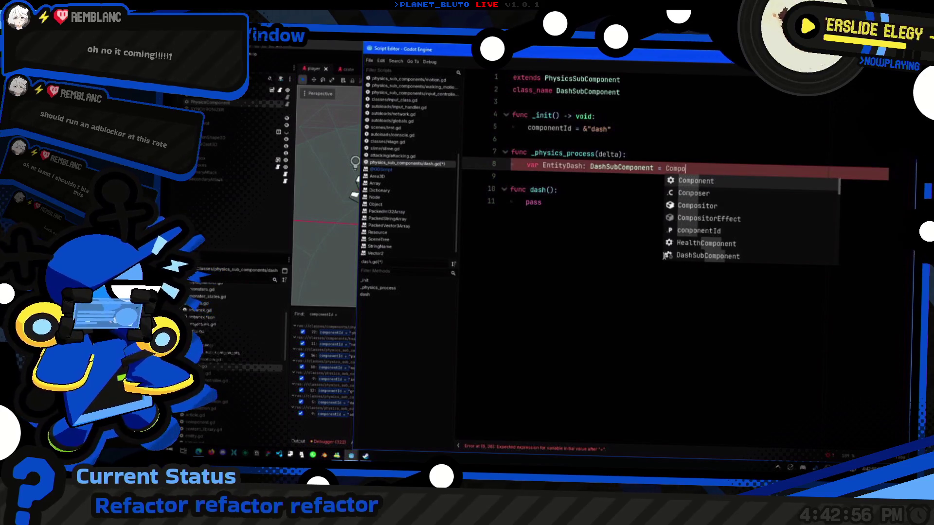
pyautogui.write('(')
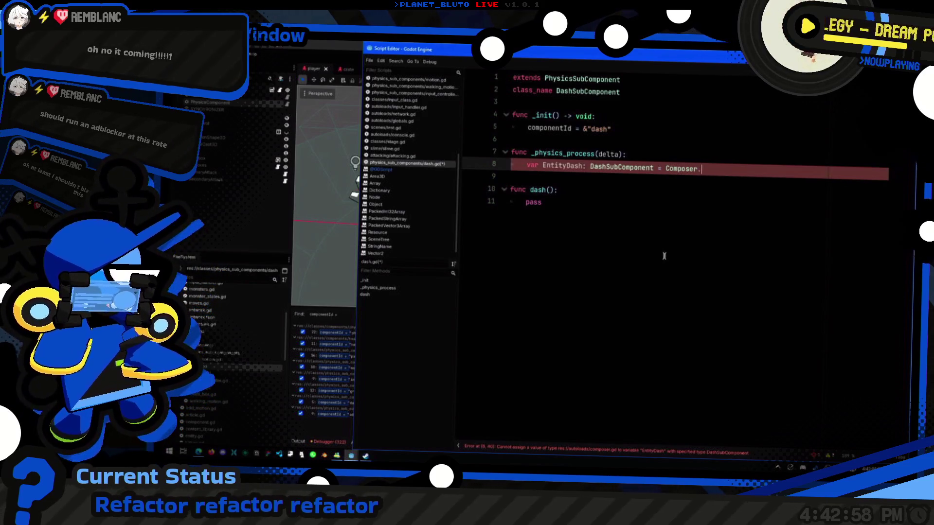
pyautogui.write('fetch(enti')
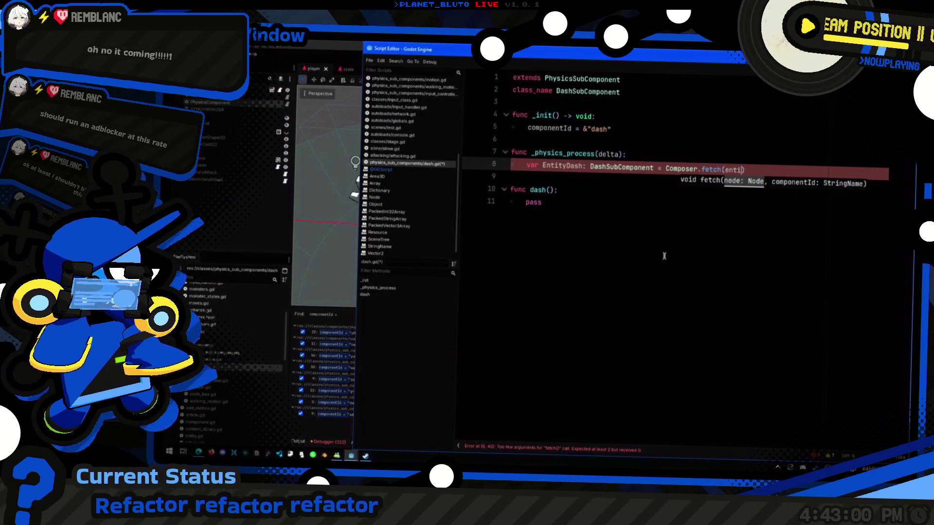
pyautogui.write('"d')
pyautogui.press('End')
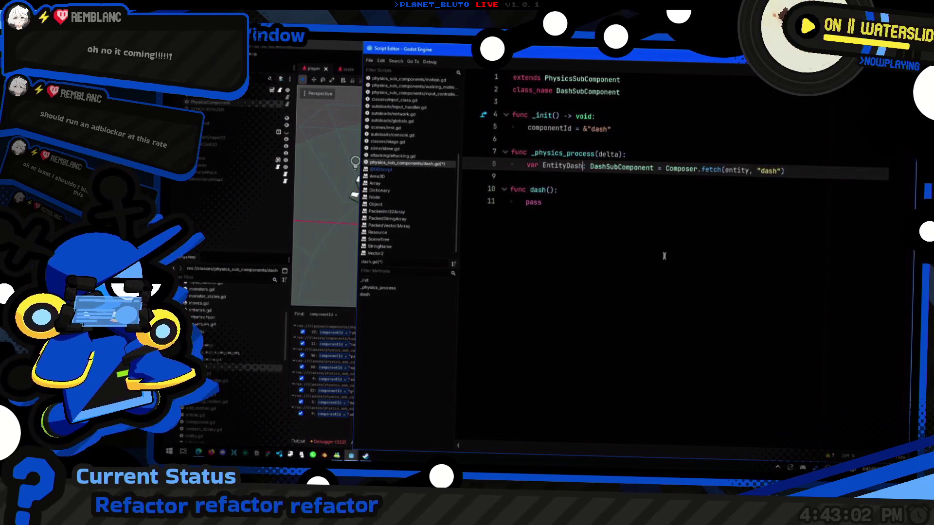
pyautogui.press('Return')
pyautogui.write('EntityDash.d')
pyautogui.press('Return')
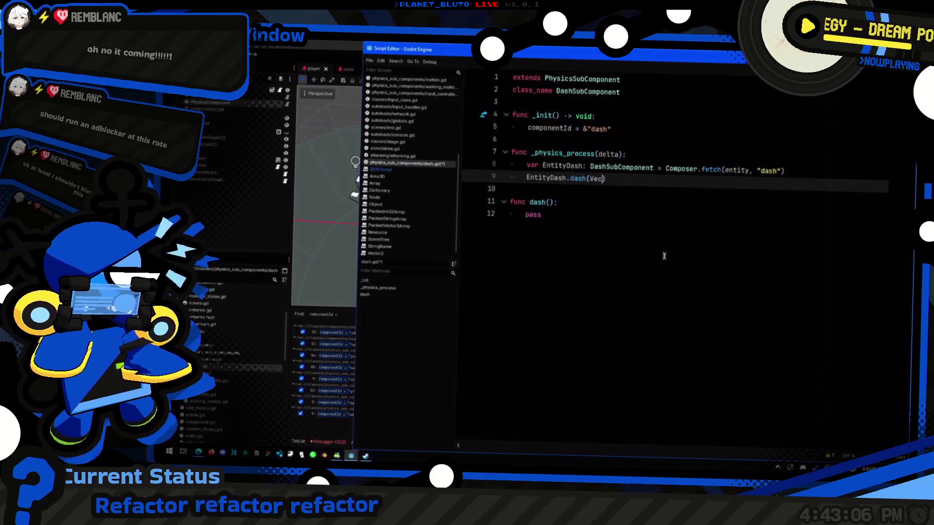
pyautogui.press('Return')
pyautogui.hotkey('ctrl', 'BackSpace')
pyautogui.hotkey('ctrl', 'k')
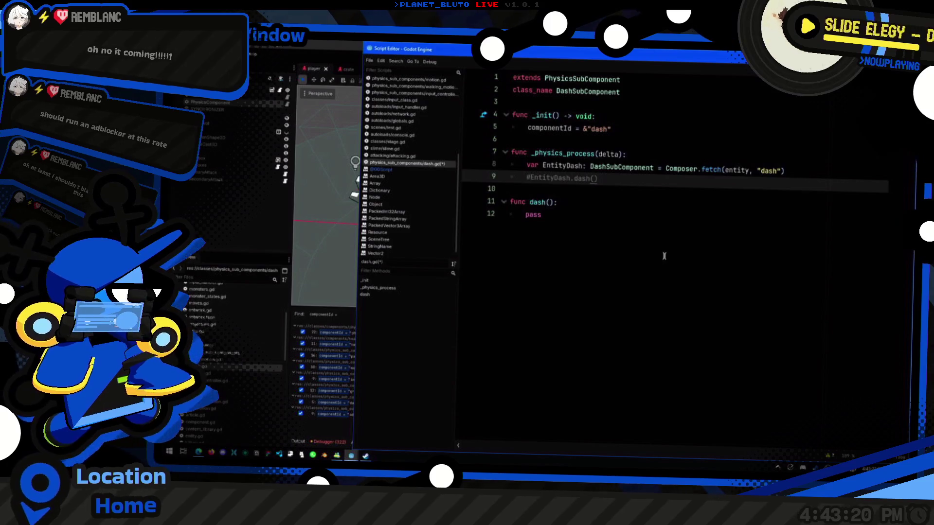
pyautogui.press('Up')
pyautogui.press('Up')
pyautogui.press('Up')
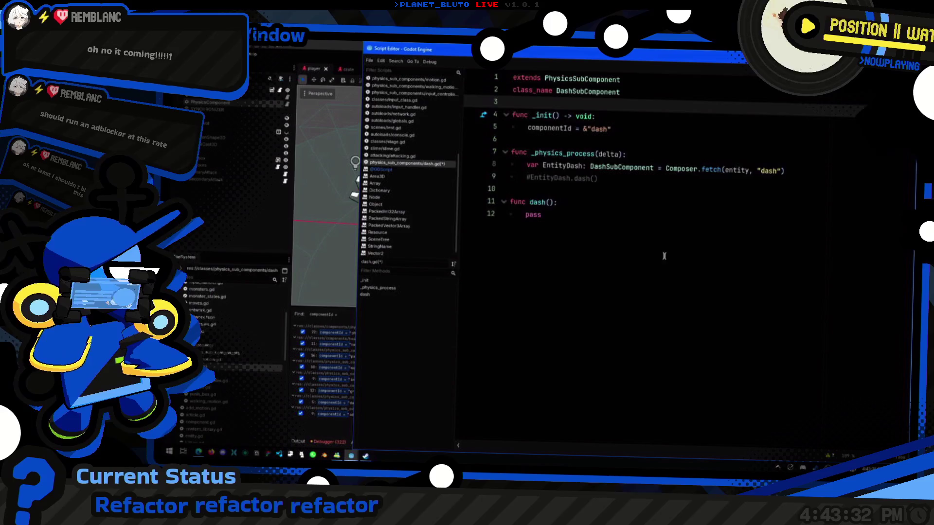
pyautogui.press('Return')
pyautogui.press('Return')
pyautogui.press('Up')
pyautogui.write('@ev')
pyautogui.press('BackSpace')
pyautogui.press('BackSpace')
pyautogui.press('BackSpace')
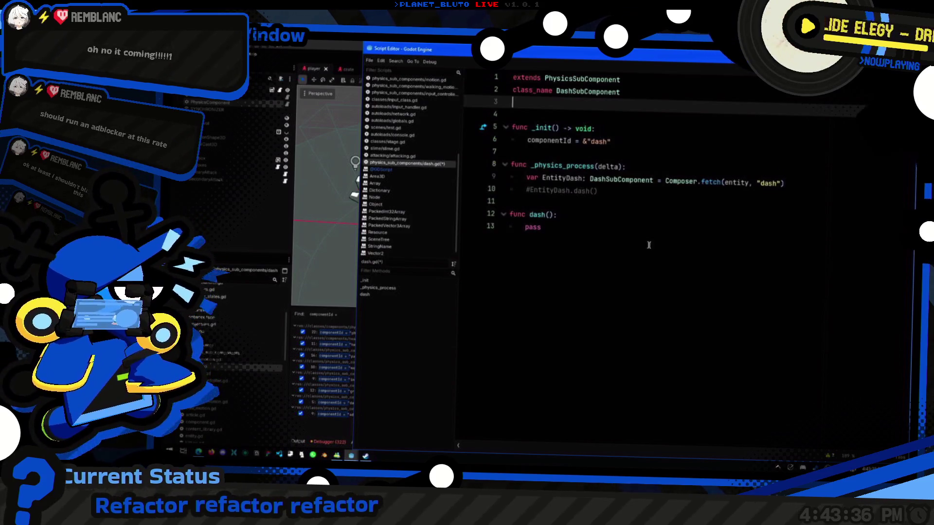
pyautogui.click(549, 215)
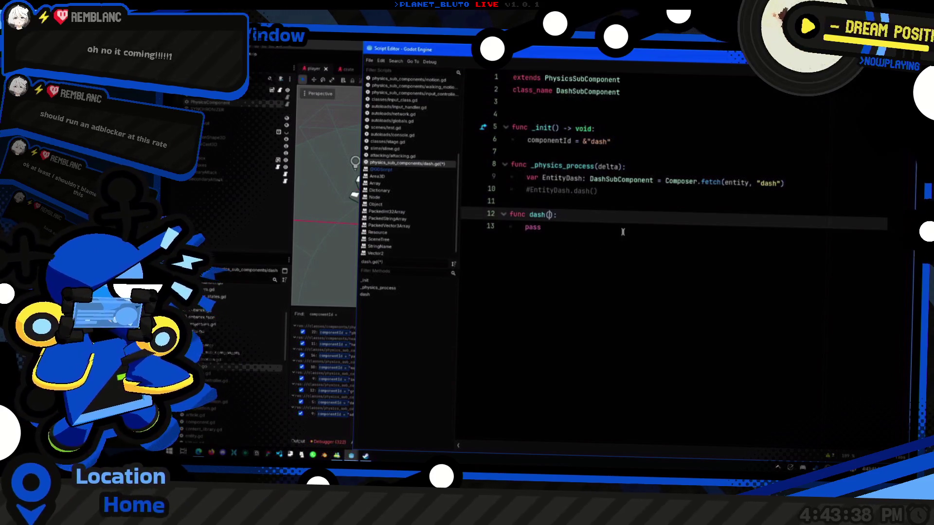
pyautogui.click(515, 103)
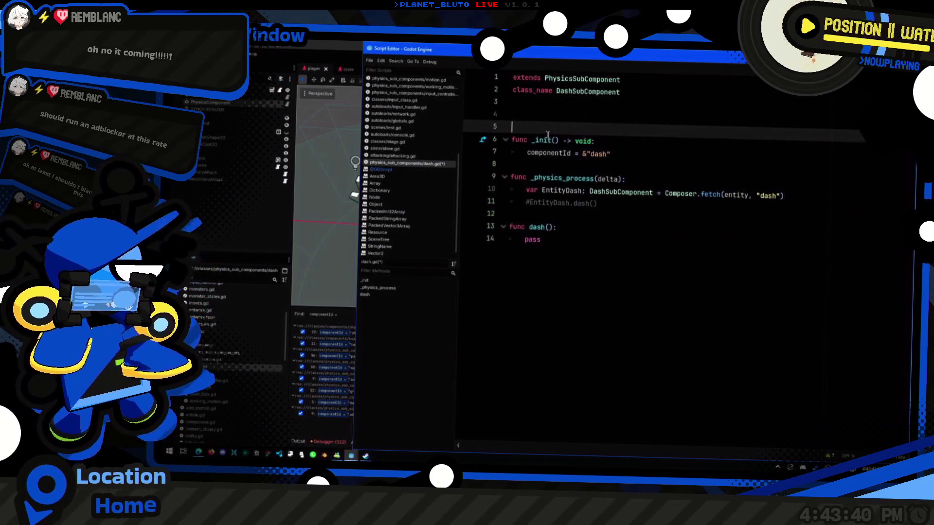
pyautogui.press('Return')
pyautogui.write('@export var ')
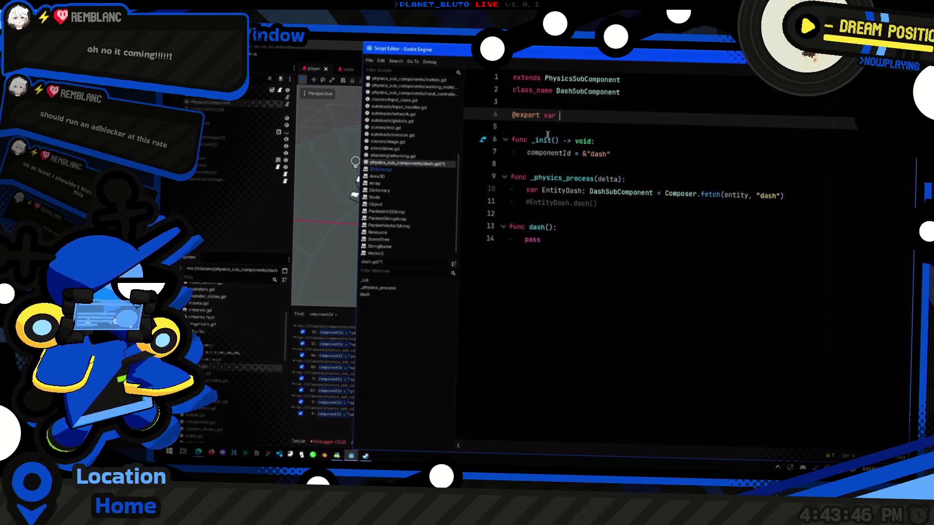
pyautogui.write('DEFAULT_DASH')
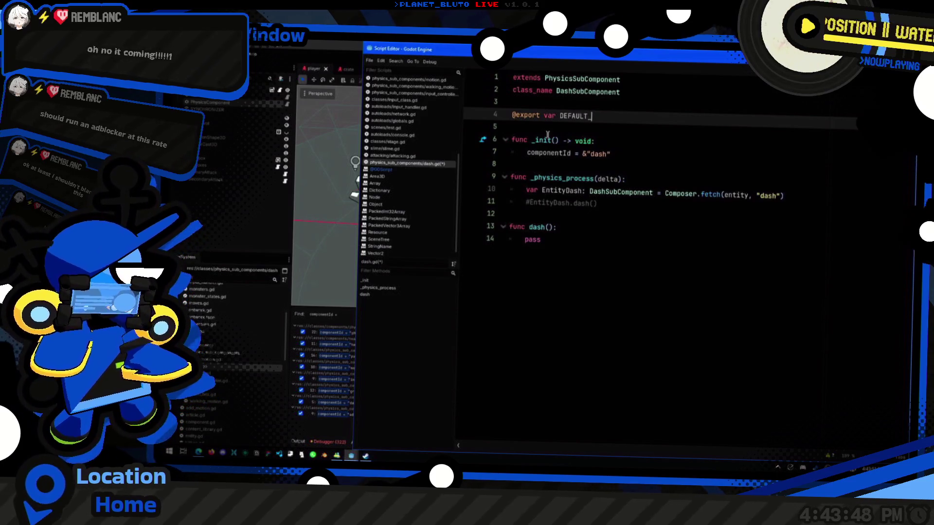
pyautogui.write('_SPEED = 8')
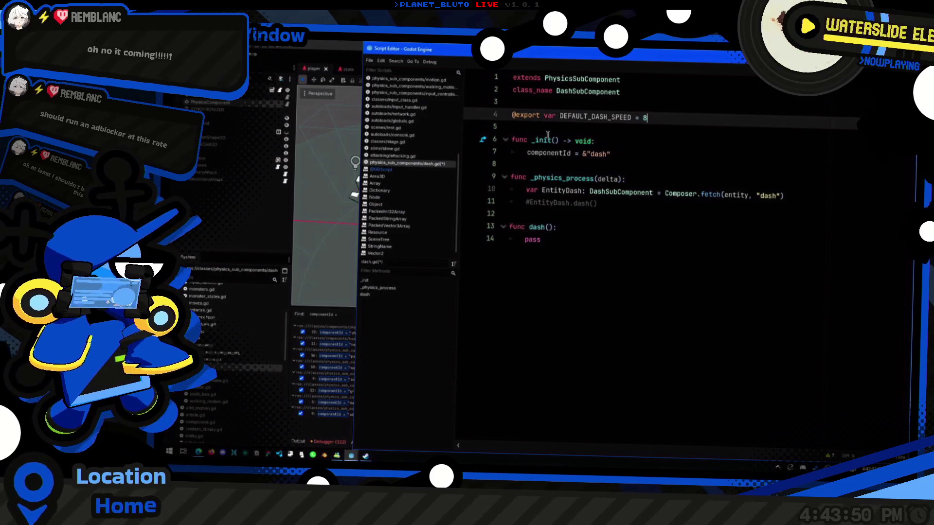
pyautogui.write('0.0')
# Step: Scroll the script list up and open player.gd
pyautogui.scroll(5, 390, 201)
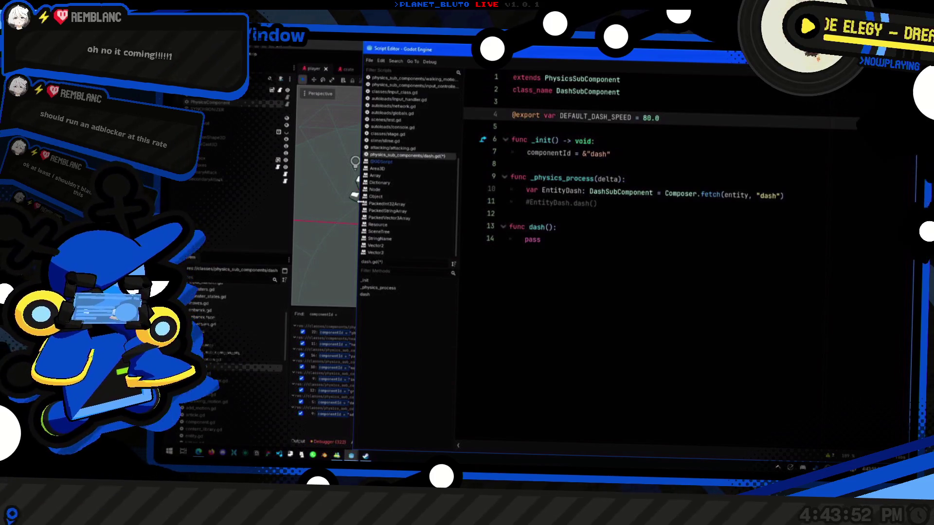
pyautogui.click(389, 88)
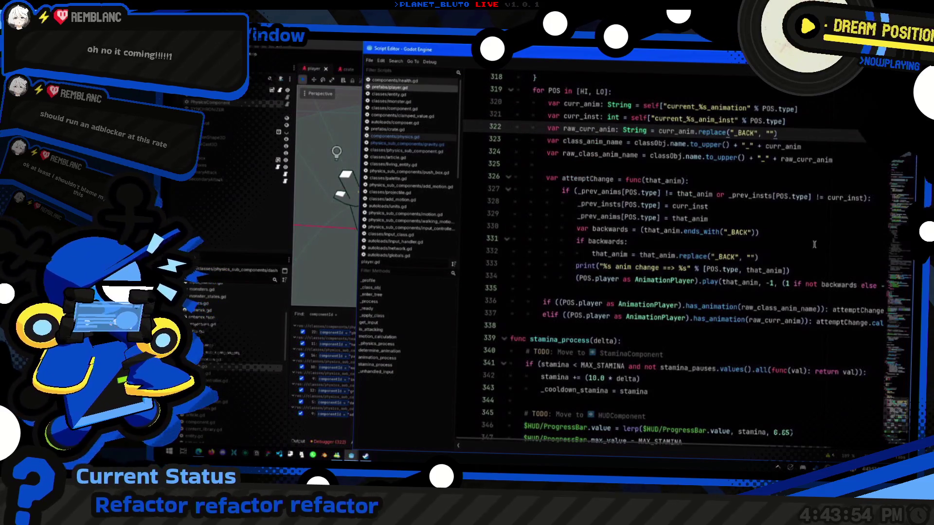
# Step: Browse player.gd and entity.gd's movement exports, including ACCEL on line 18
pyautogui.hotkey('ctrl', 'Home')
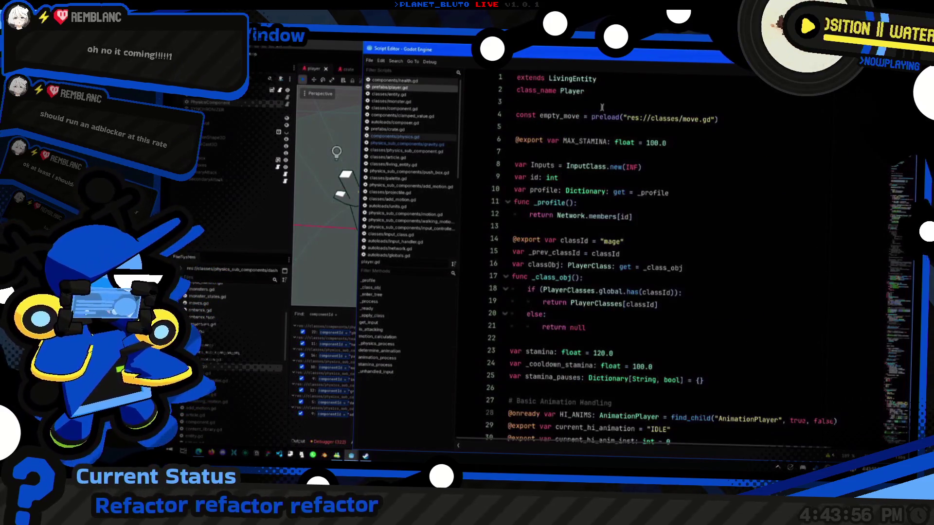
pyautogui.scroll(-10, 602, 107)
pyautogui.scroll(10, 632, 274)
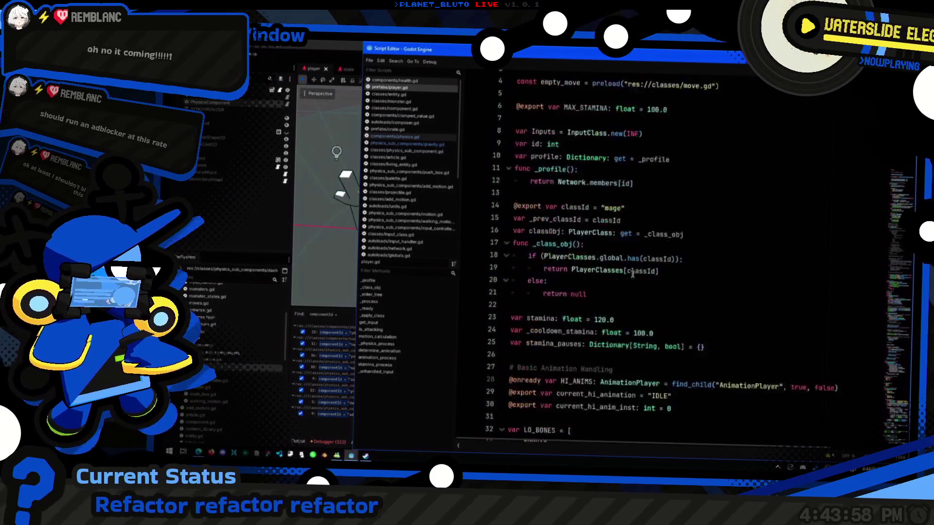
pyautogui.scroll(-20, 632, 274)
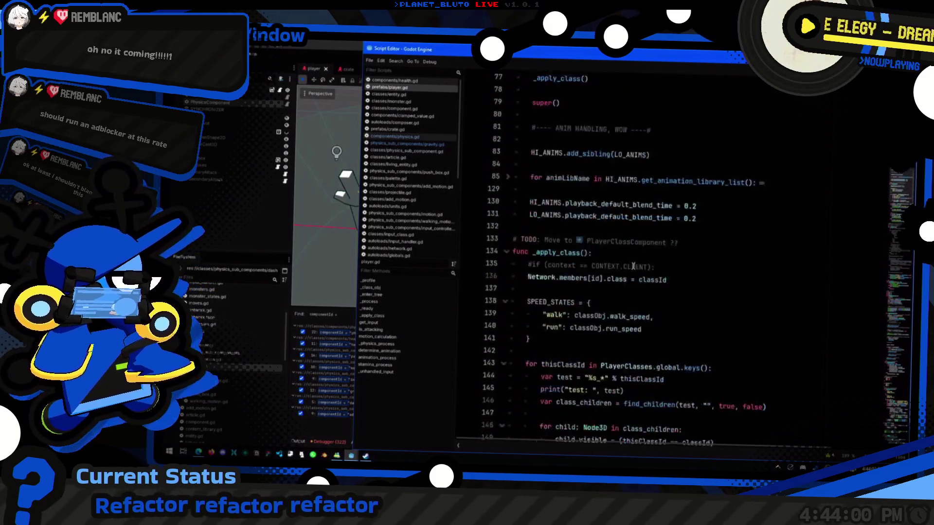
pyautogui.scroll(-10, 633, 266)
pyautogui.click(398, 95)
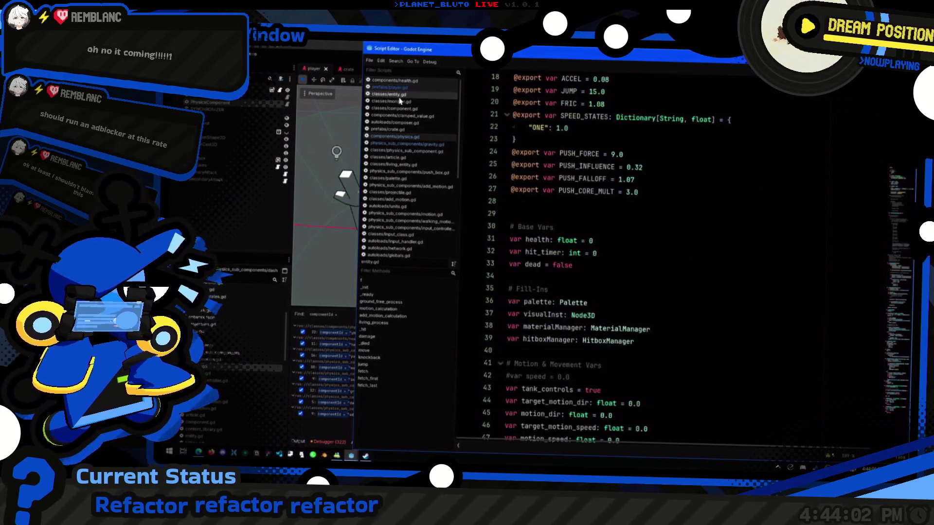
pyautogui.scroll(5, 561, 223)
pyautogui.scroll(-2, 560, 222)
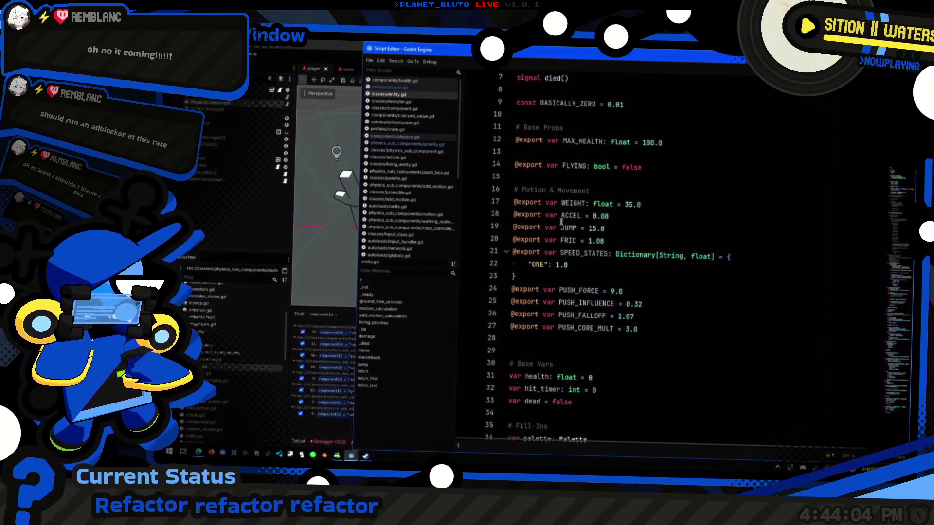
pyautogui.click(634, 221)
pyautogui.scroll(-2, 659, 227)
pyautogui.scroll(5, 661, 231)
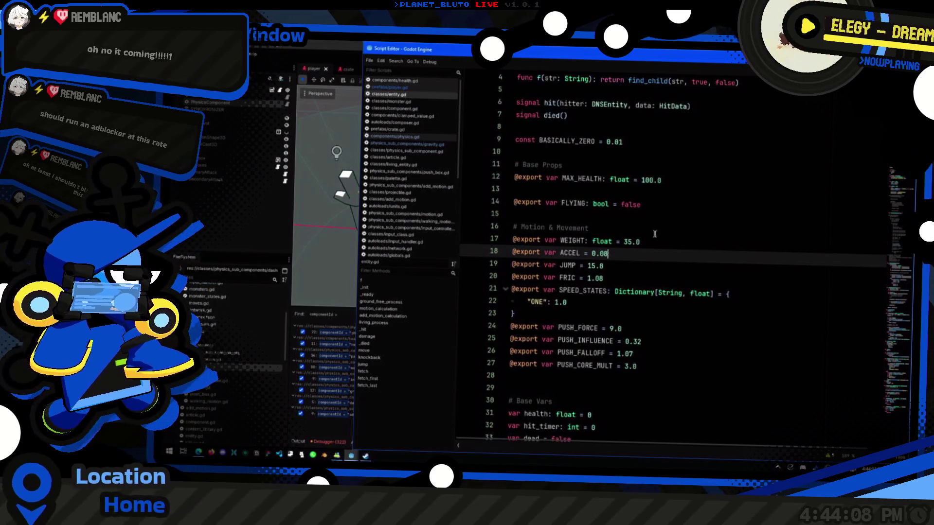
pyautogui.scroll(-7, 651, 235)
pyautogui.scroll(7, 647, 237)
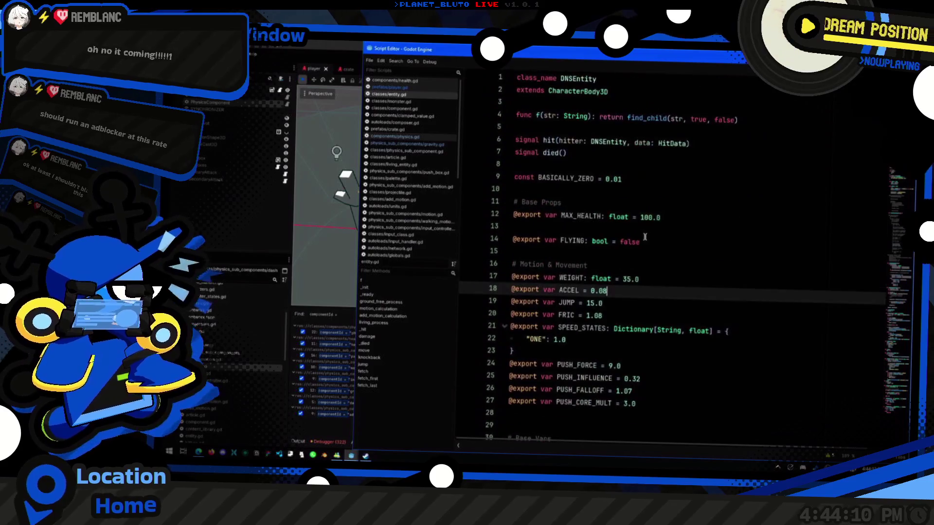
pyautogui.scroll(-19, 639, 237)
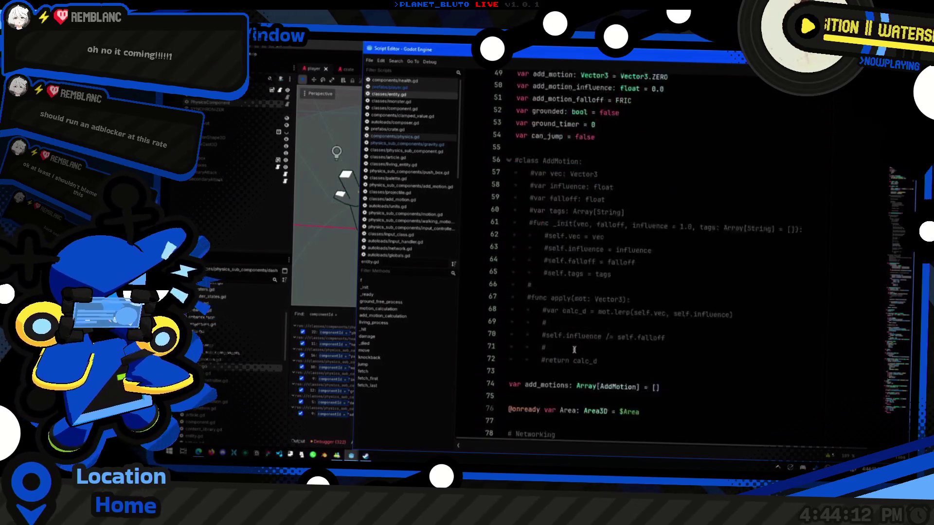
# Step: Locate the 50.0 dash multiplier in player.gd's get_input function
pyautogui.click(408, 87)
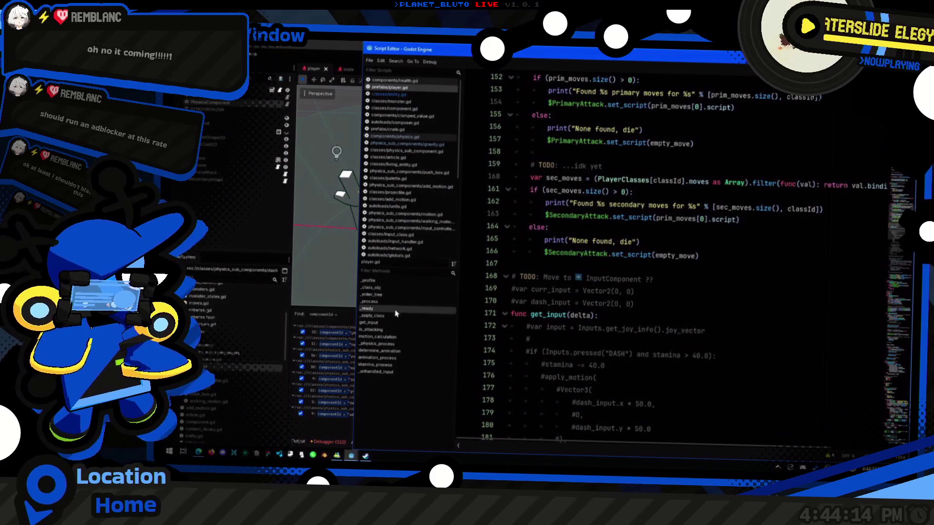
pyautogui.click(371, 330)
pyautogui.click(368, 322)
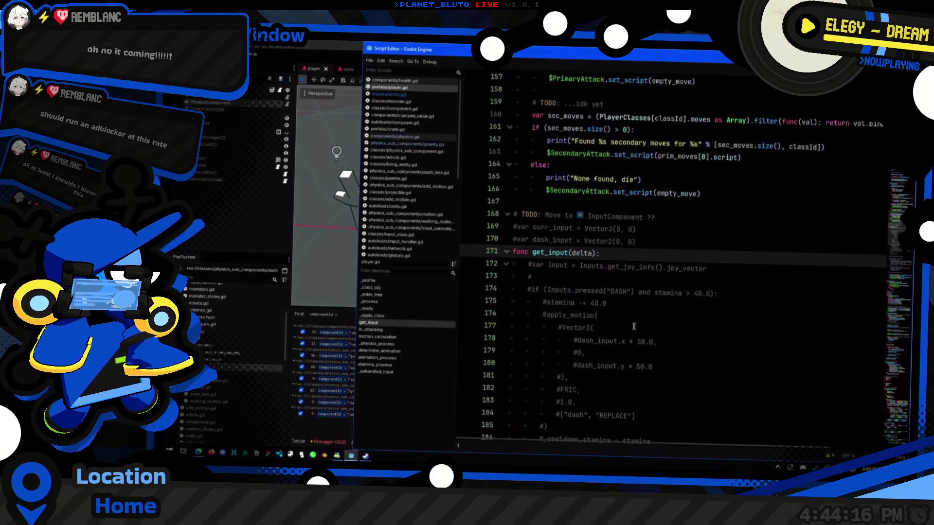
pyautogui.click(708, 194)
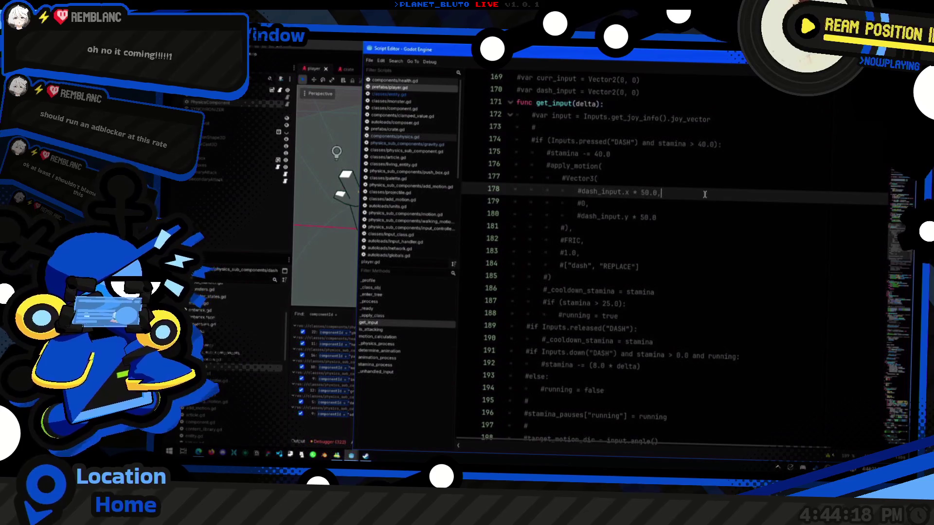
pyautogui.doubleClick(646, 193)
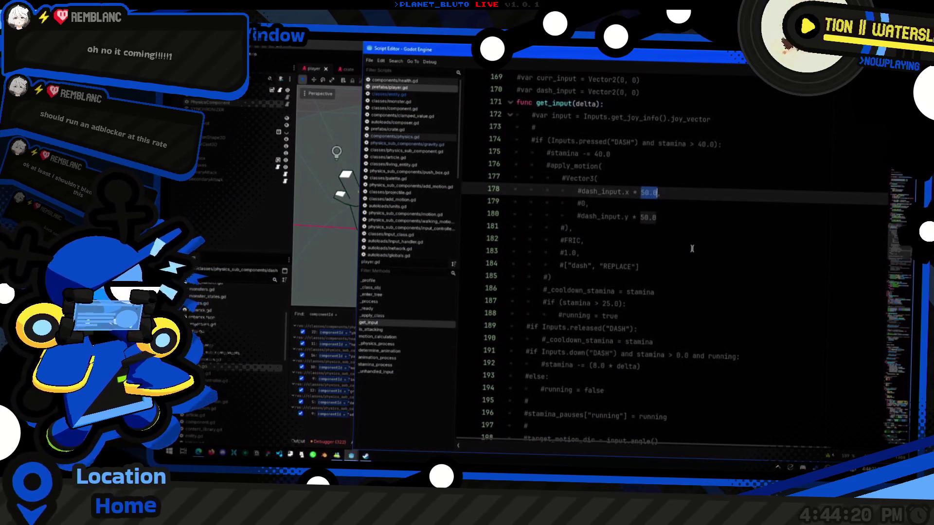
# Step: Glance through gravity.gd, components/physics.gd and monster.gd, then return to dash.gd
pyautogui.click(435, 145)
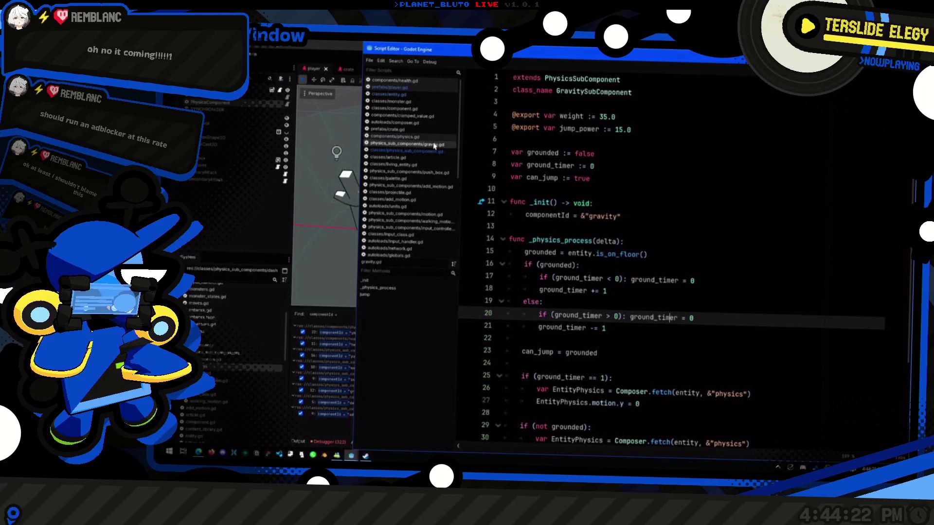
pyautogui.click(427, 137)
pyautogui.click(399, 101)
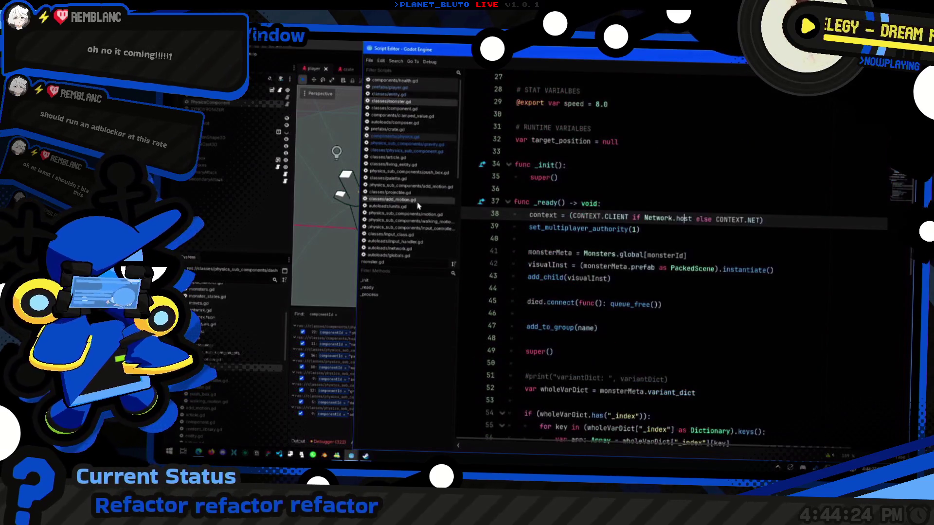
pyautogui.scroll(-6, 419, 206)
pyautogui.click(438, 164)
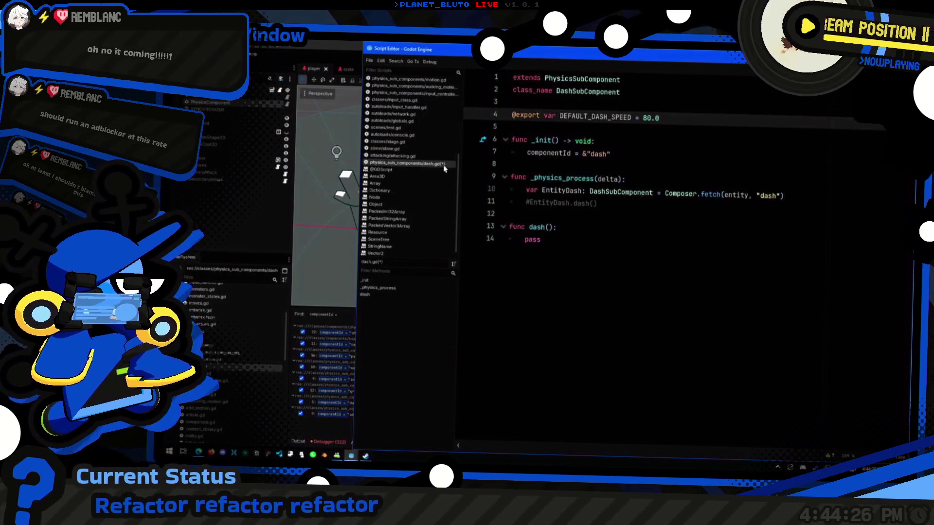
# Step: Change the dash default to 50.0 and rename DEFAULT_DASH_SPEED to DEFAULT_DASH_POWER on line 4
pyautogui.write('5')
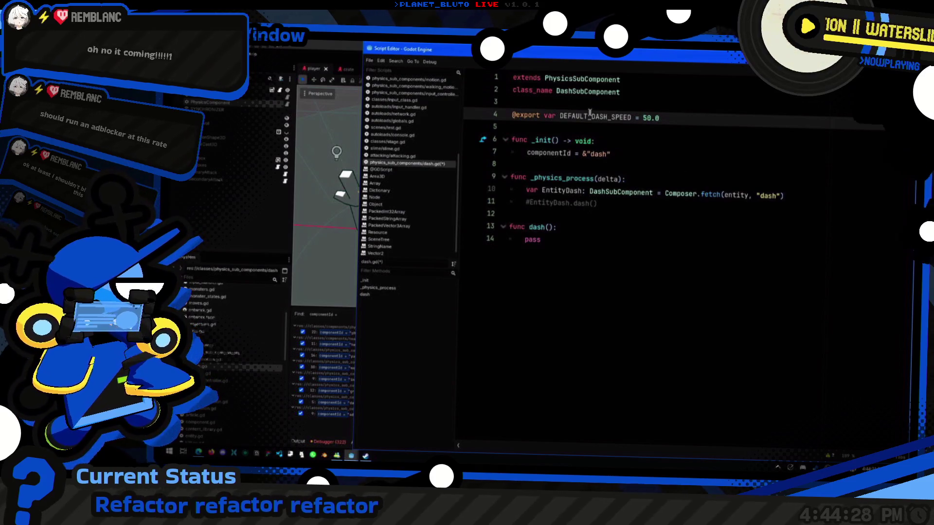
pyautogui.click(717, 120)
pyautogui.hotkey('ctrl', 'shift', 'Right')
pyautogui.write('POWER')
pyautogui.hotkey('ctrl', 'shift', 'Left')
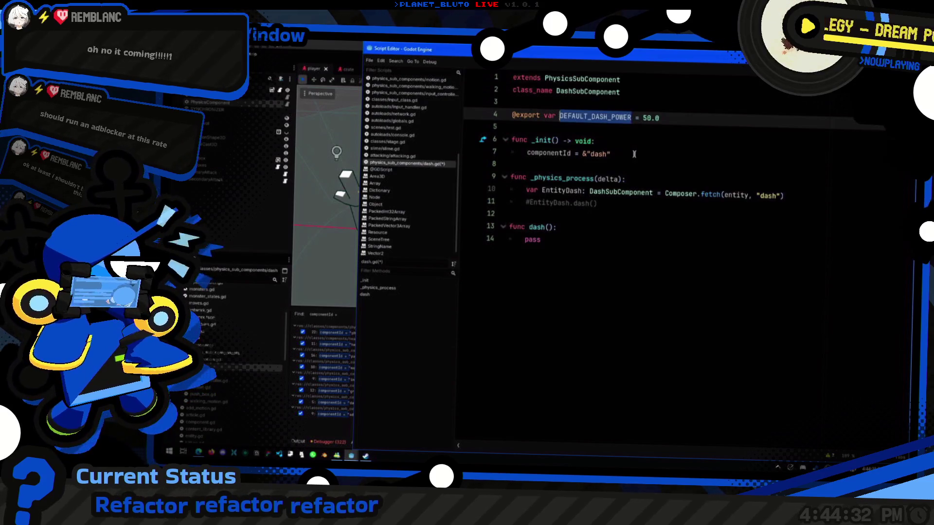
pyautogui.click(545, 227)
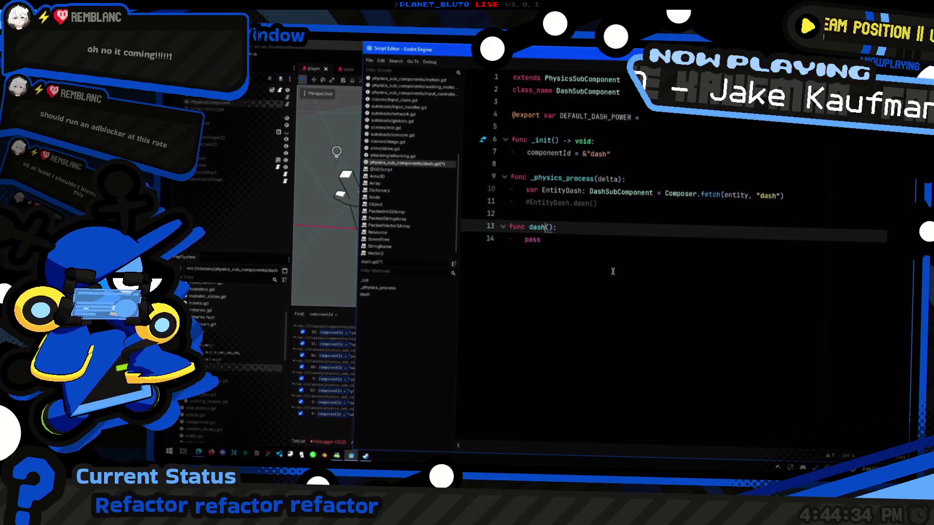
# Step: Write dash(direction: Vector3 = Vector3.FORWARD, DEFAULT_DASH_POWER: float = DEFAULT_DASH_POWER) as the signature
pyautogui.write('di')
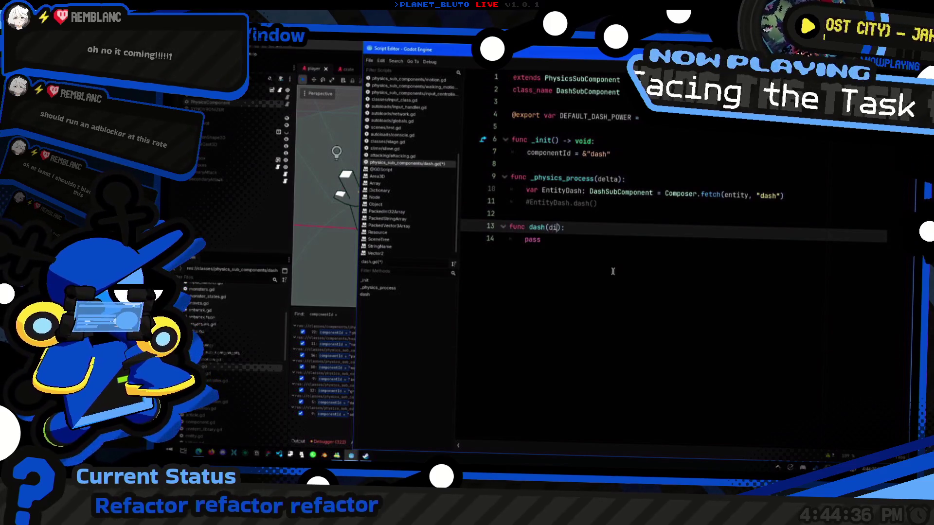
pyautogui.write('rection: Vector3, DEFAULT_DASH_POWER')
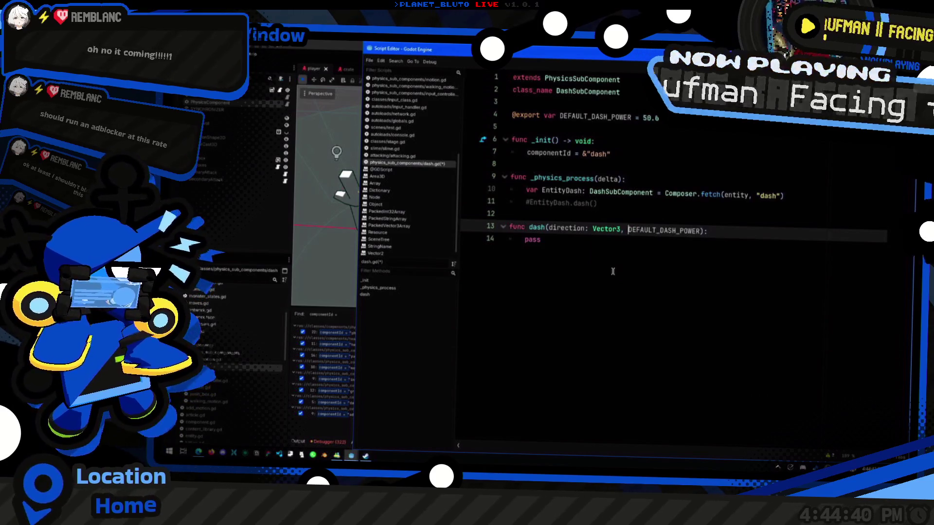
pyautogui.write(' ORWARD')
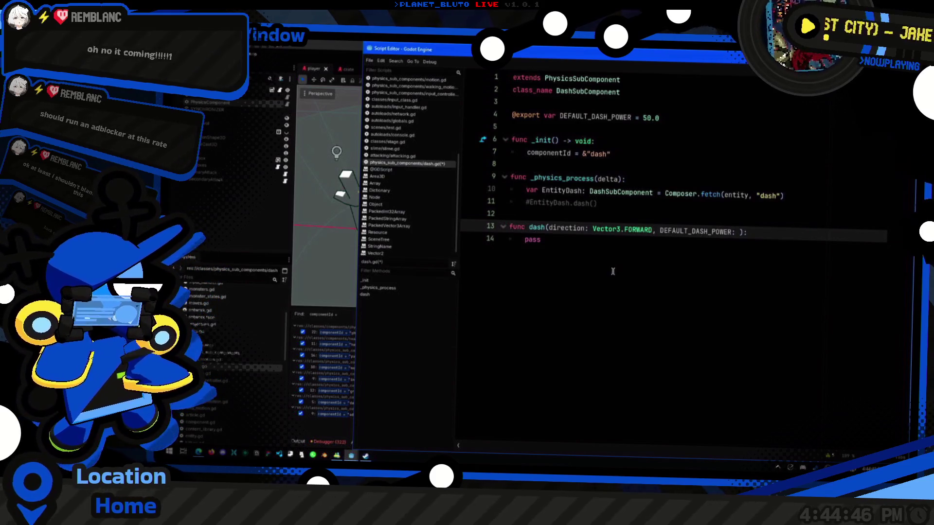
pyautogui.write('loat = DEFAULT_DASH_POWER')
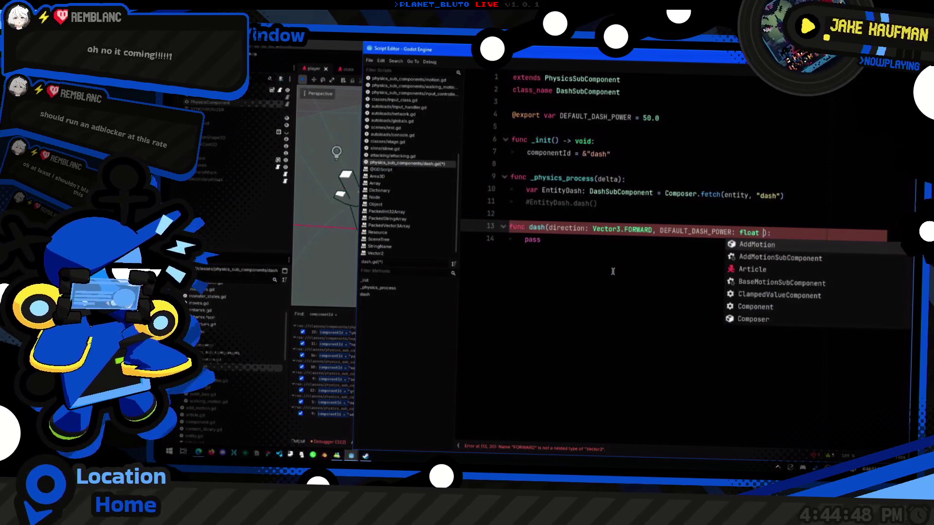
pyautogui.click(593, 230)
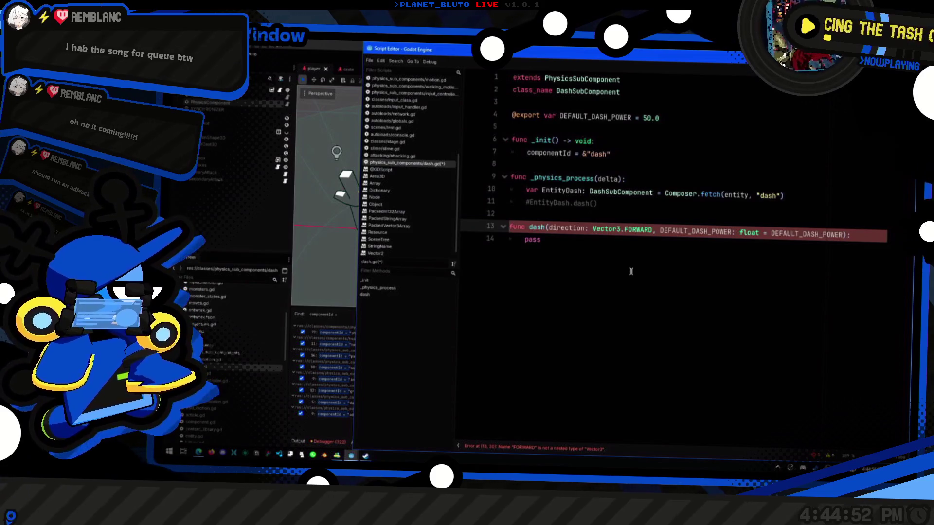
pyautogui.write('Vector3 =')
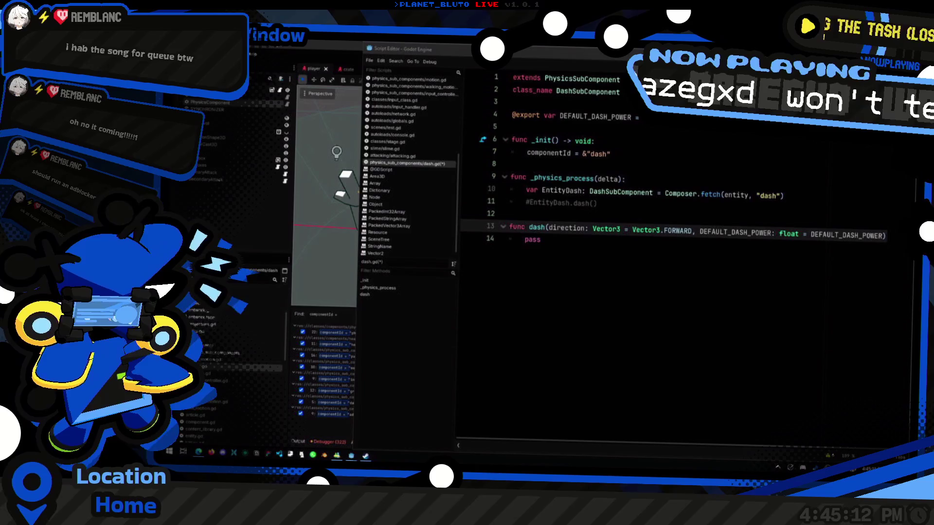
pyautogui.press('BackSpace')
pyautogui.press('BackSpace')
pyautogui.press('BackSpace')
# Step: Refocus the script editor, undo the last change, and select dash()'s pass statement
pyautogui.click(589, 249)
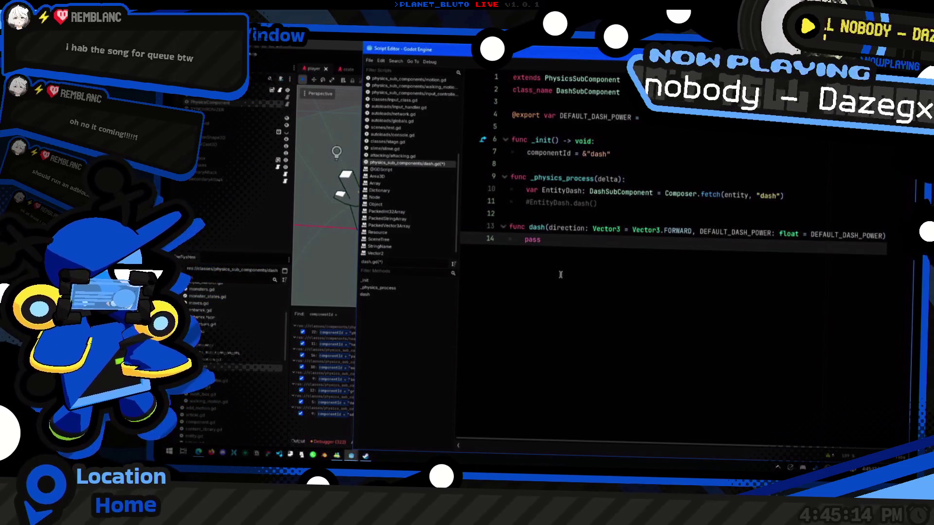
pyautogui.hotkey('alt', 'Tab')
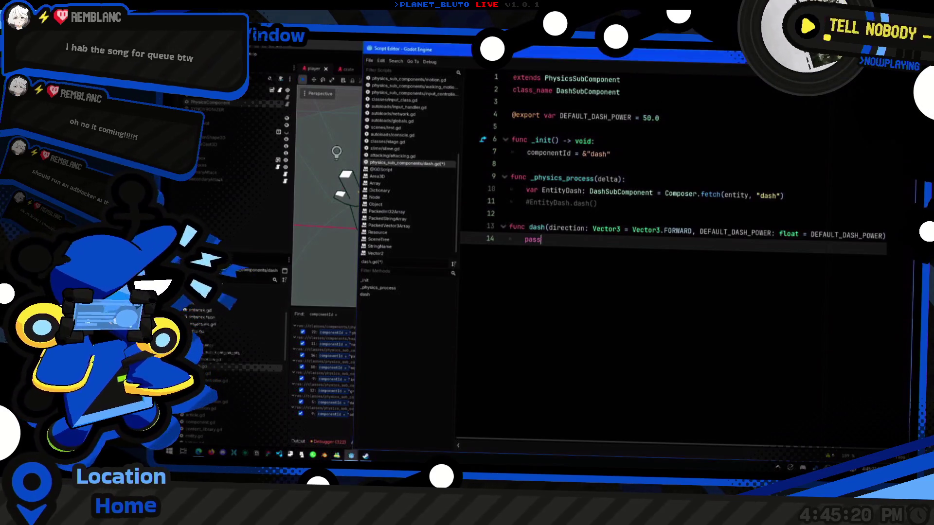
pyautogui.click(487, 188)
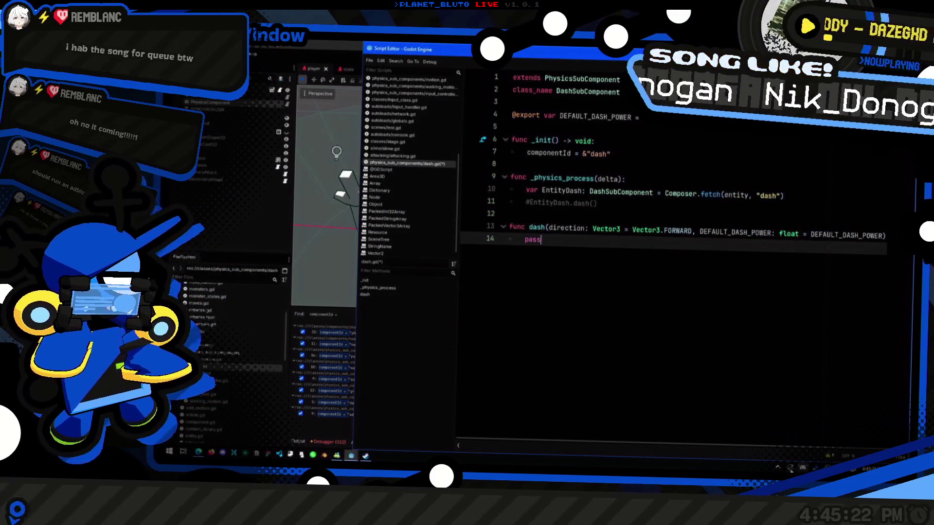
pyautogui.click(778, 467)
pyautogui.click(613, 273)
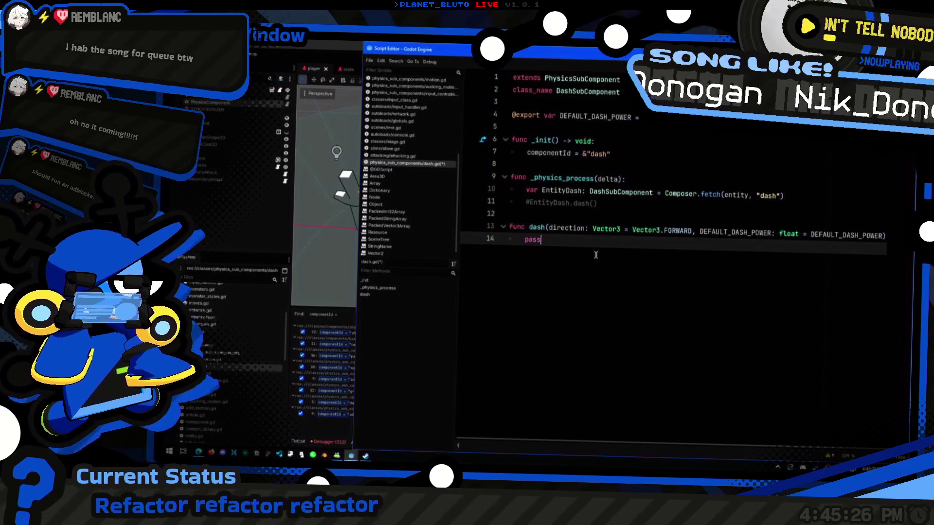
pyautogui.hotkey('ctrl', 'z')
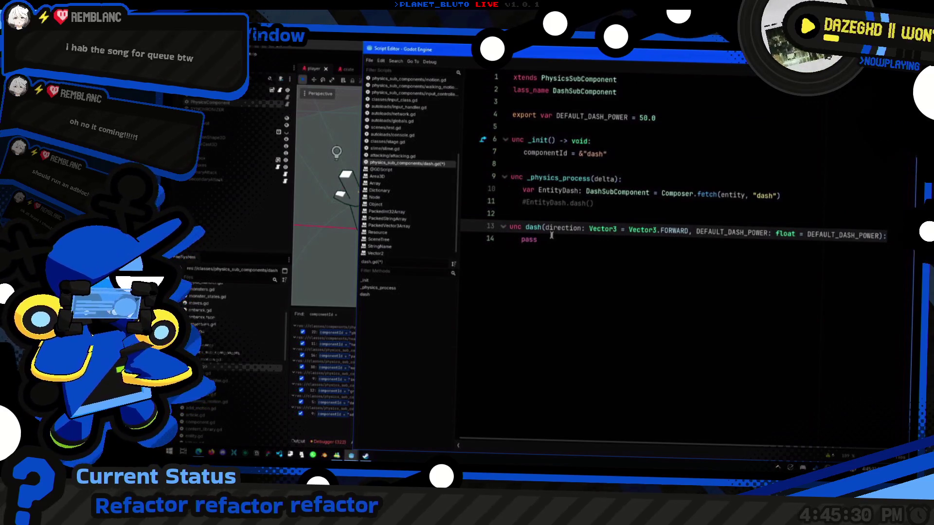
pyautogui.doubleClick(574, 244)
pyautogui.click(638, 202)
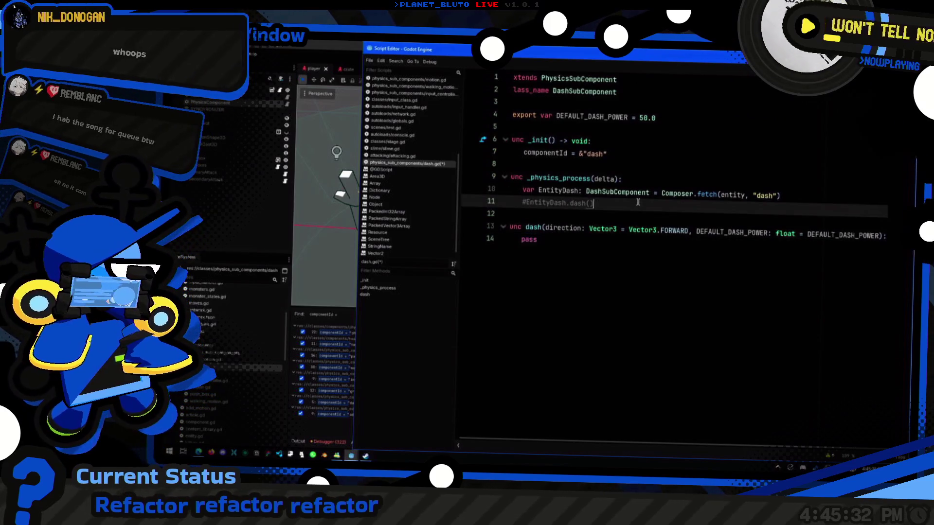
# Step: Comment out the old EntityDash fetch line and start a new line above it
pyautogui.press('Up')
pyautogui.press('End')
pyautogui.hotkey('ctrl', 'k')
pyautogui.hotkey('ctrl', 'shift', 'Return')
# Step: Declare var EntityMotion with the BaseMotionSubComponent type
pyautogui.write('var ')
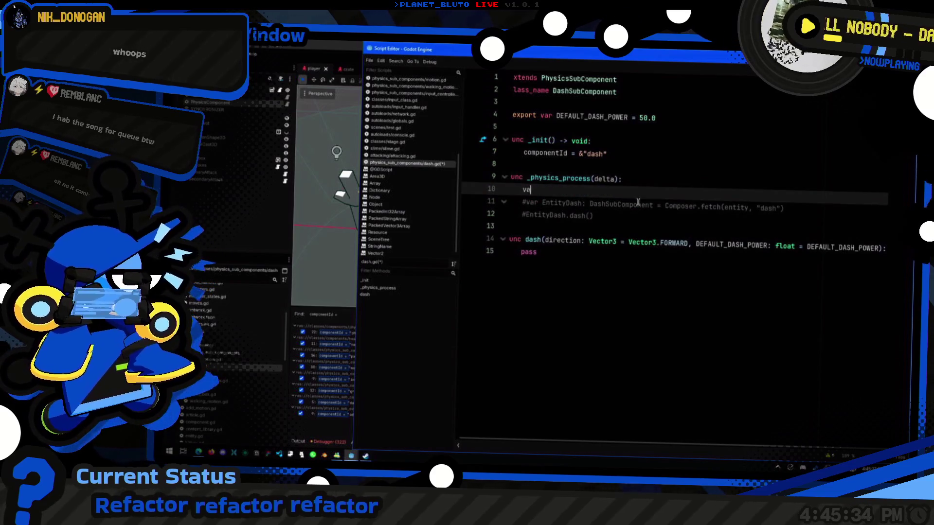
pyautogui.write('EntityMotion')
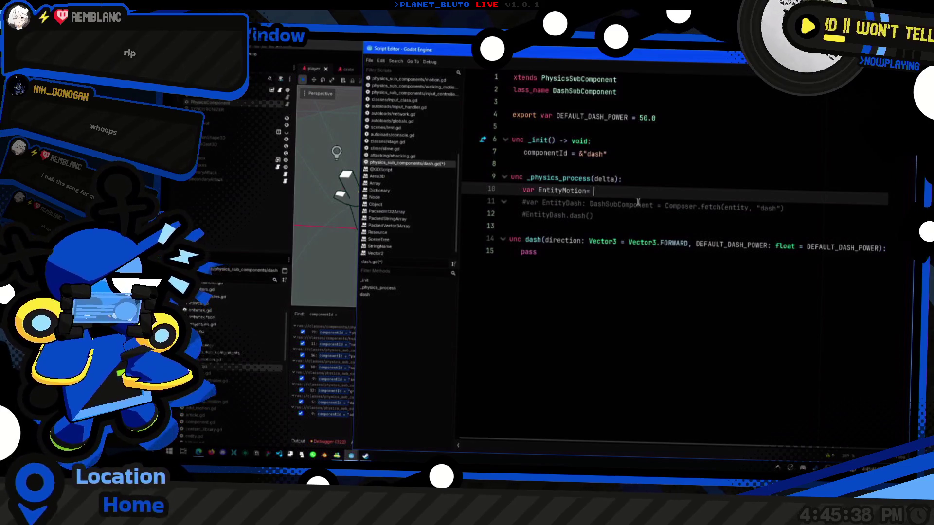
pyautogui.press('BackSpace')
pyautogui.press('BackSpace')
pyautogui.write(': D')
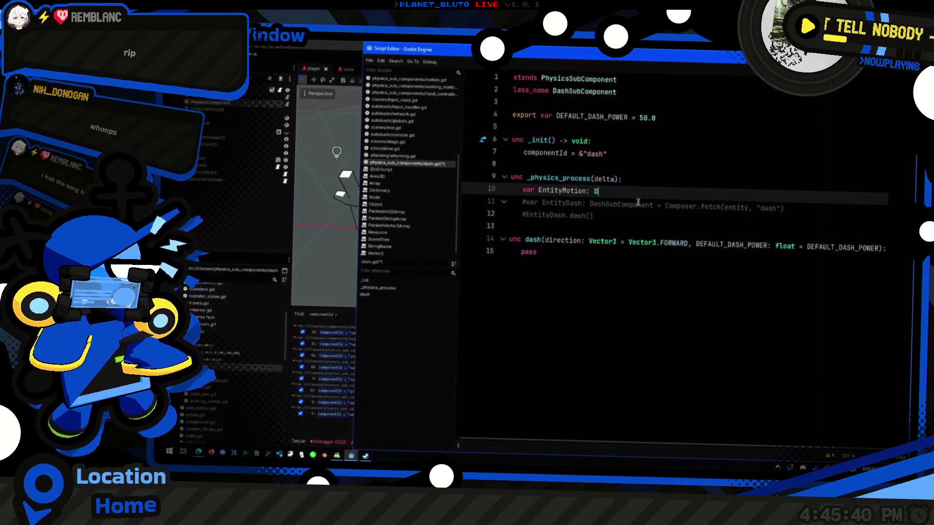
pyautogui.write('ash')
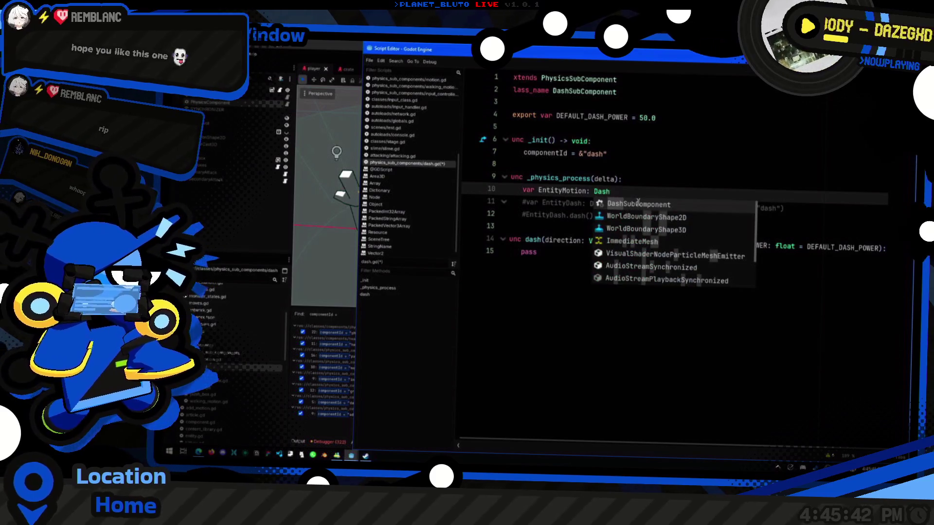
pyautogui.write('Motio')
pyautogui.press('BackSpace')
pyautogui.press('BackSpace')
pyautogui.press('BackSpace')
pyautogui.write('Motion')
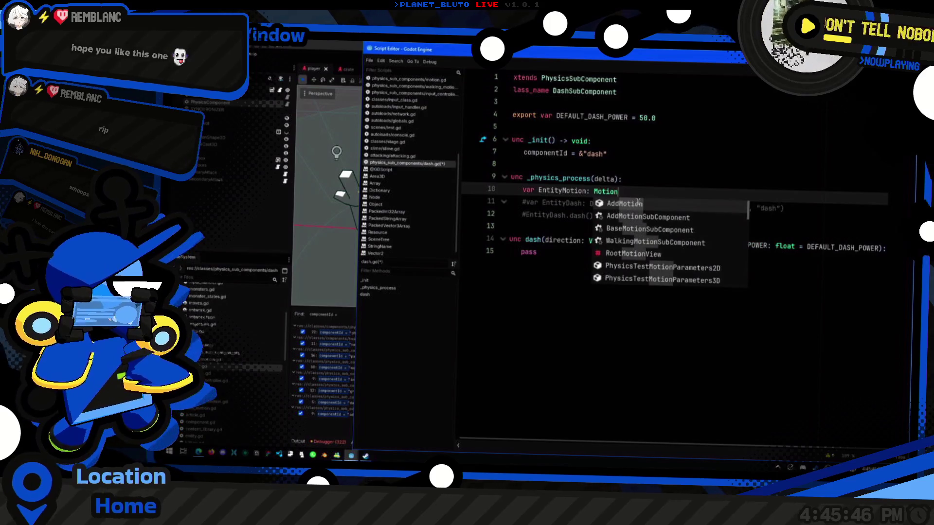
pyautogui.press('BackSpace')
pyautogui.press('BackSpace')
pyautogui.press('BackSpace')
pyautogui.write('P')
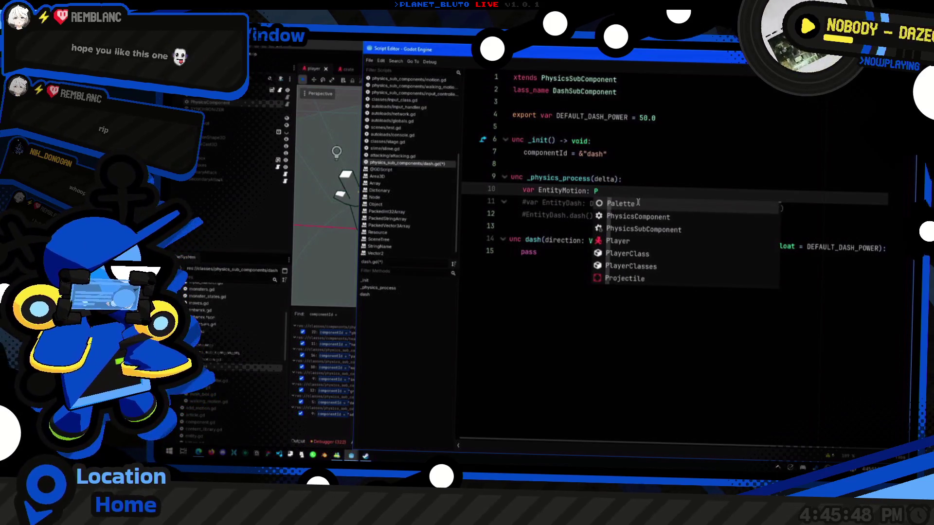
pyautogui.press('BackSpace')
pyautogui.write('BaseMo')
pyautogui.press('Return')
# Step: Assign EntityMotion from Composer.fetch()
pyautogui.write('= Compo')
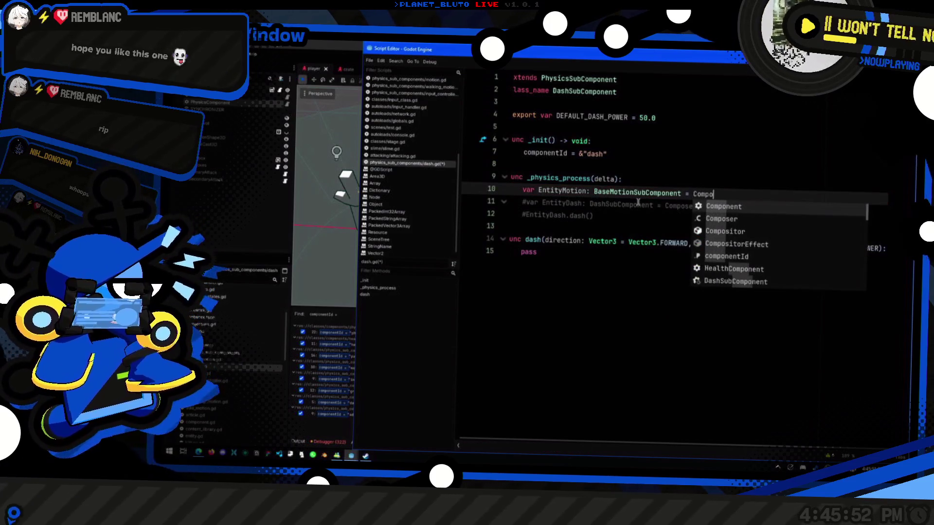
pyautogui.press('Down')
pyautogui.press('Return')
pyautogui.write('.fe')
pyautogui.press('Return')
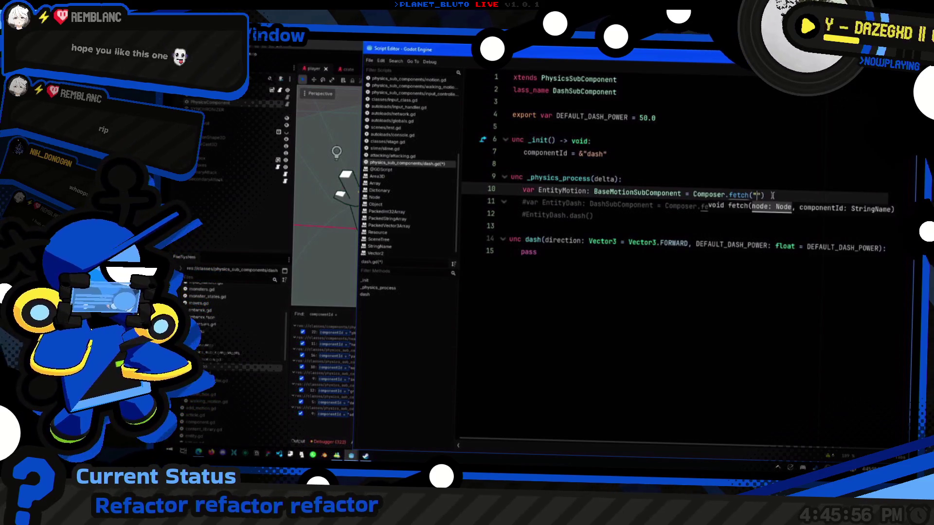
# Step: In composer.gd, add '-> Variant' to the fetch() signature, then return to dash.gd
pyautogui.keyDown('ctrl'); pyautogui.click(739, 195); pyautogui.keyUp('ctrl')
pyautogui.click(630, 287)
pyautogui.click(710, 144)
pyautogui.press('BackSpace')
pyautogui.write('-')
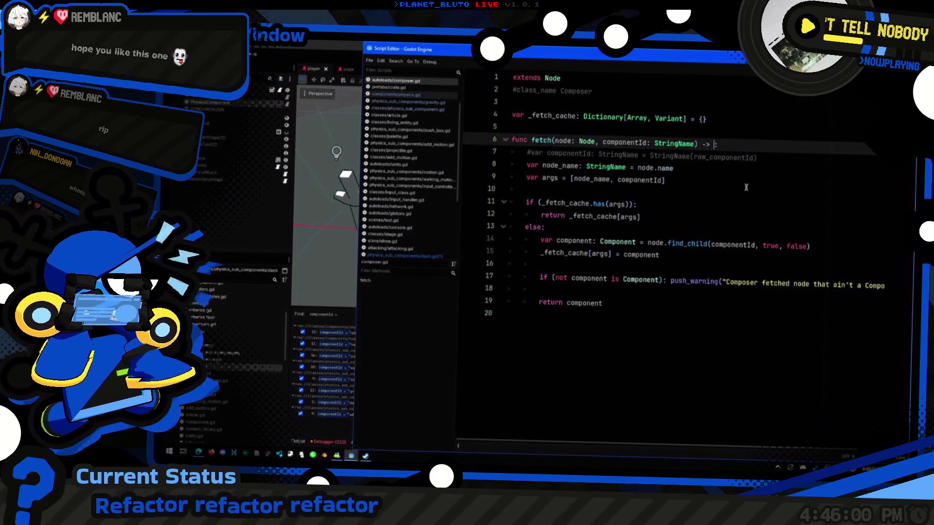
pyautogui.write('> Compo')
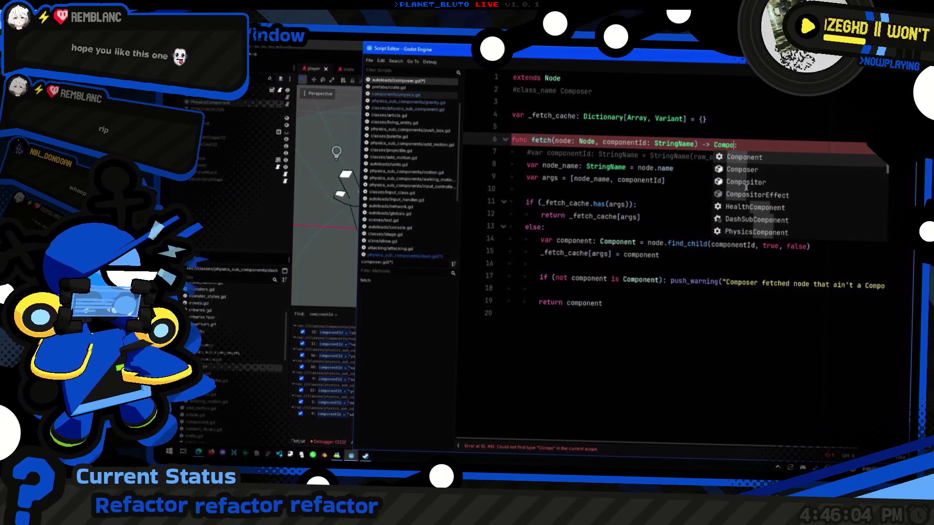
pyautogui.press('BackSpace')
pyautogui.press('BackSpace')
pyautogui.press('BackSpace')
pyautogui.press('Home')
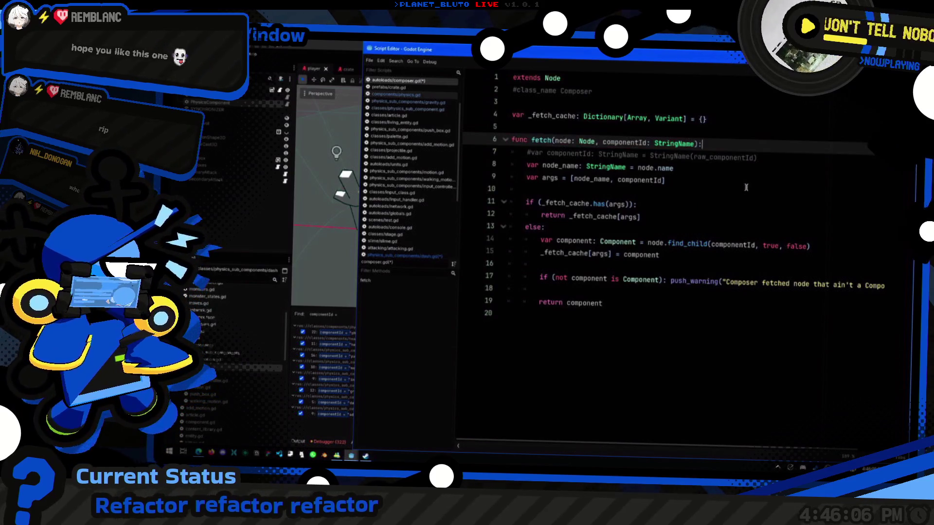
pyautogui.press('End')
pyautogui.press('Left')
pyautogui.write('-> Variant')
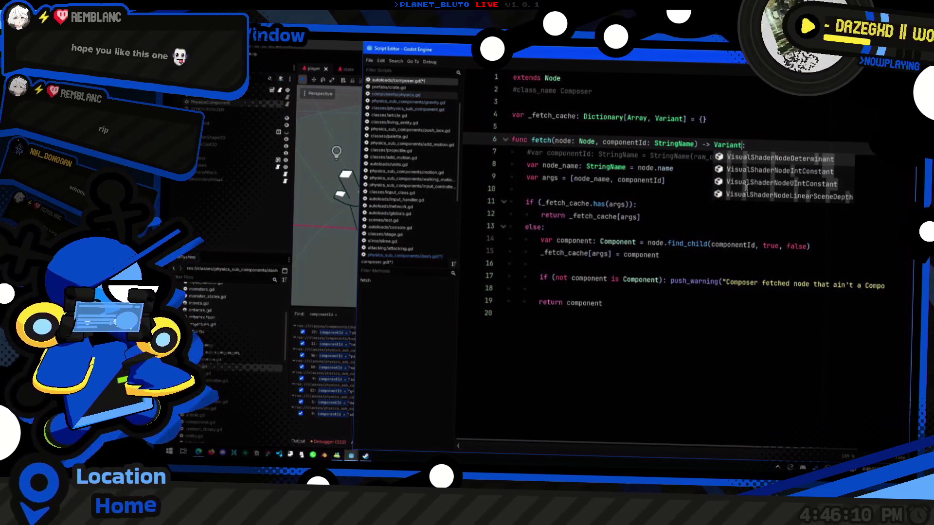
pyautogui.hotkey('alt', 'Left')
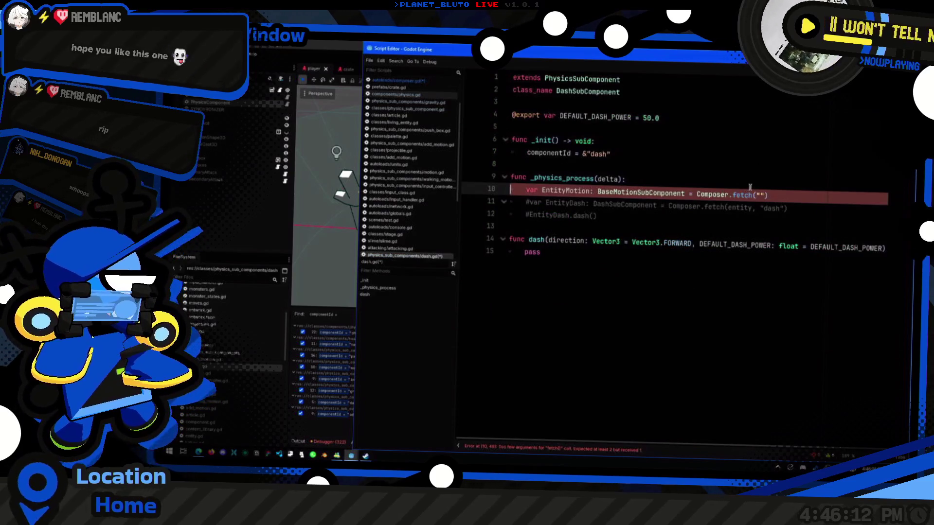
# Step: Pass entity and &"motion" as the fetch() arguments
pyautogui.moveTo(742, 196)
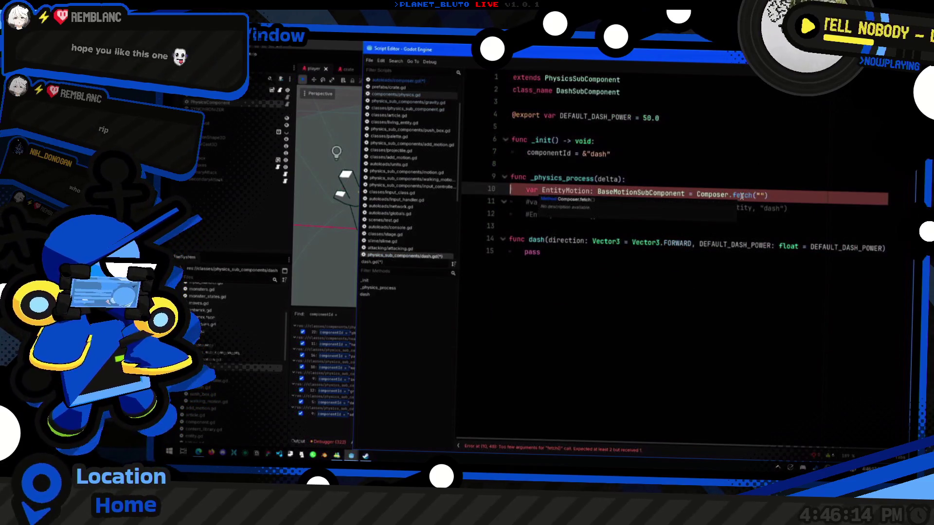
pyautogui.press('BackSpace')
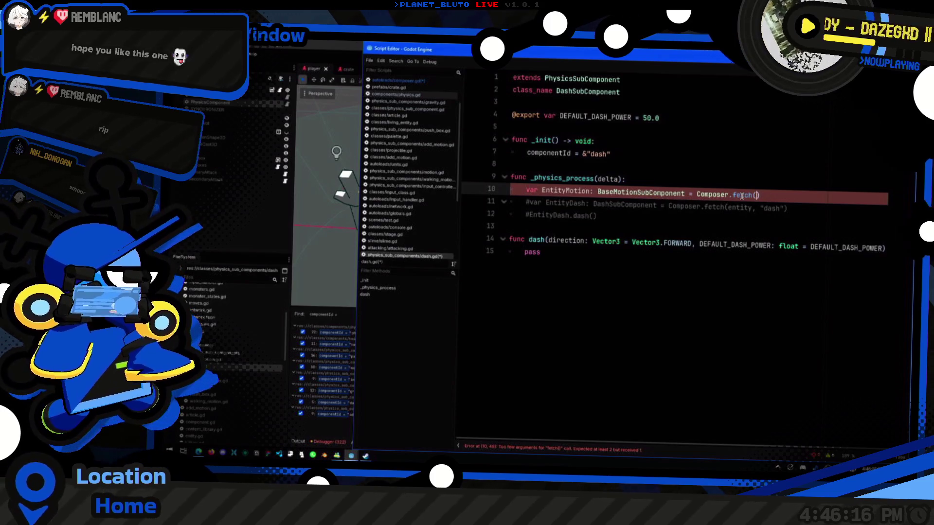
pyautogui.write('entity, &"mo')
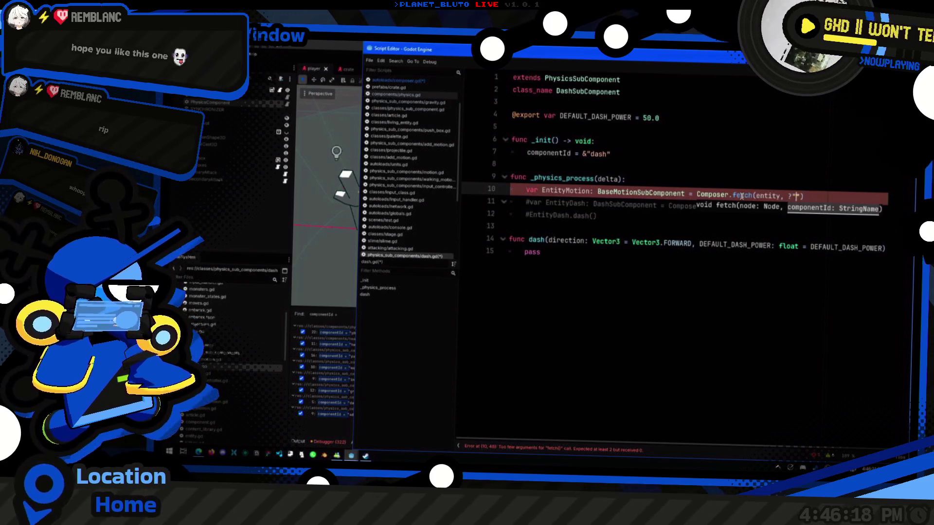
pyautogui.write('tion')
pyautogui.press('Left')
pyautogui.press('Left')
pyautogui.press('Left')
pyautogui.press('BackSpace')
pyautogui.write('&')
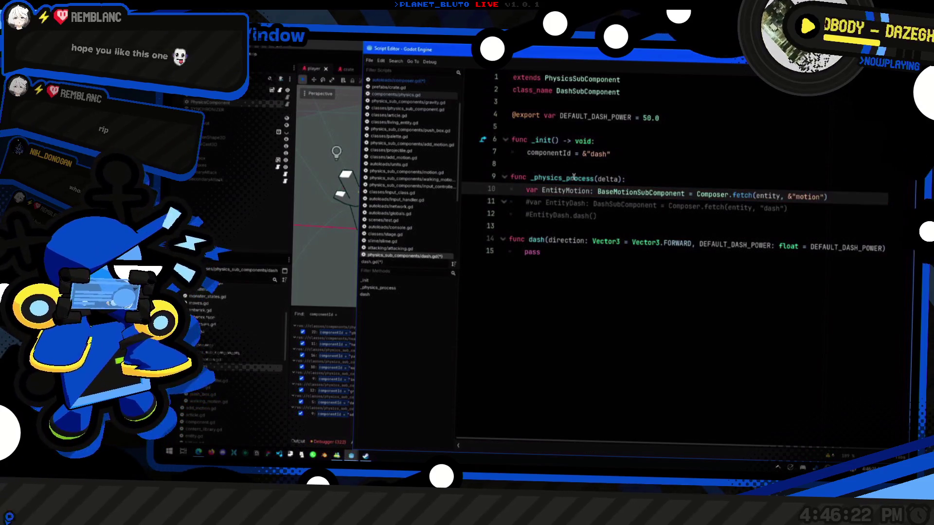
# Step: Copy the EntityMotion name onto a new line 11 below the fetch line
pyautogui.doubleClick(571, 191)
pyautogui.hotkey('ctrl', 'c')
pyautogui.press('End')
pyautogui.press('Return')
pyautogui.hotkey('ctrl', 'v')
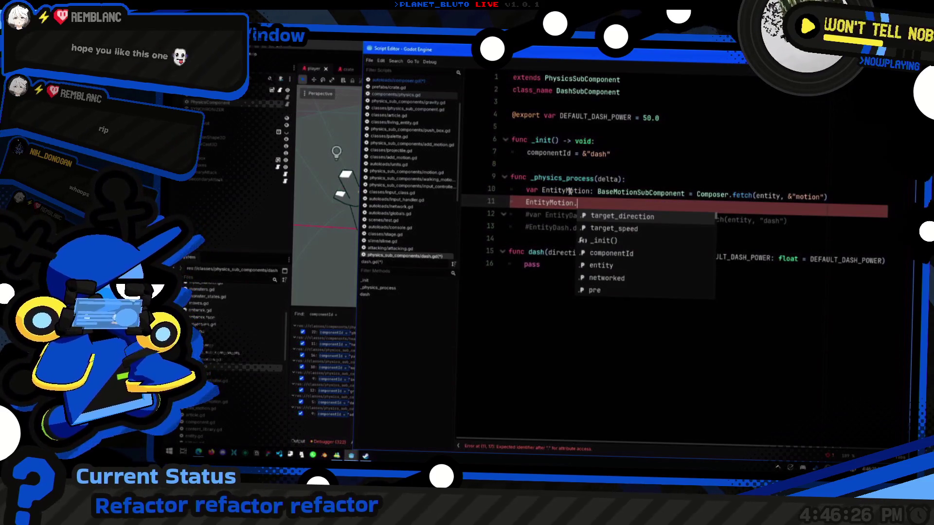
pyautogui.press('Return')
pyautogui.hotkey('ctrl', 'z')
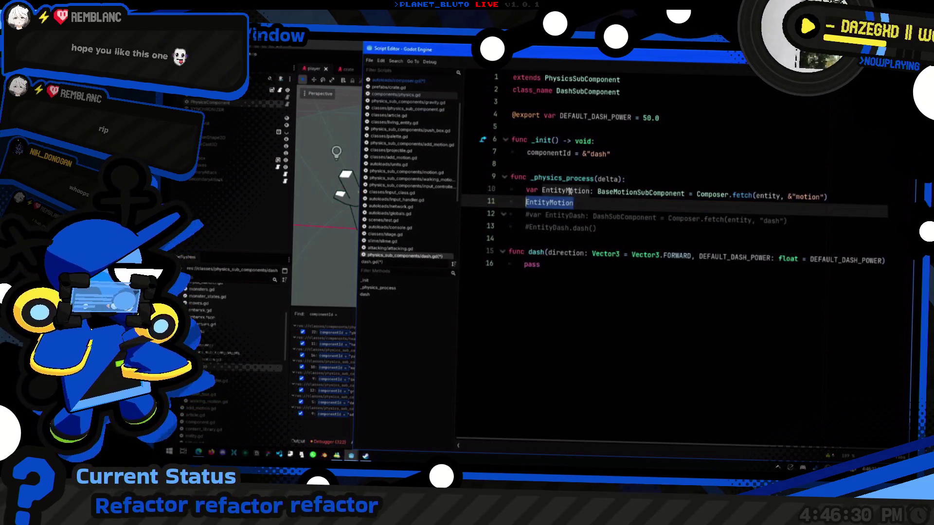
# Step: Rename line 10's variable to EntityAddMotion with type AddMotionSubComponent
pyautogui.press('Up')
pyautogui.press('Home')
pyautogui.doubleClick(570, 191)
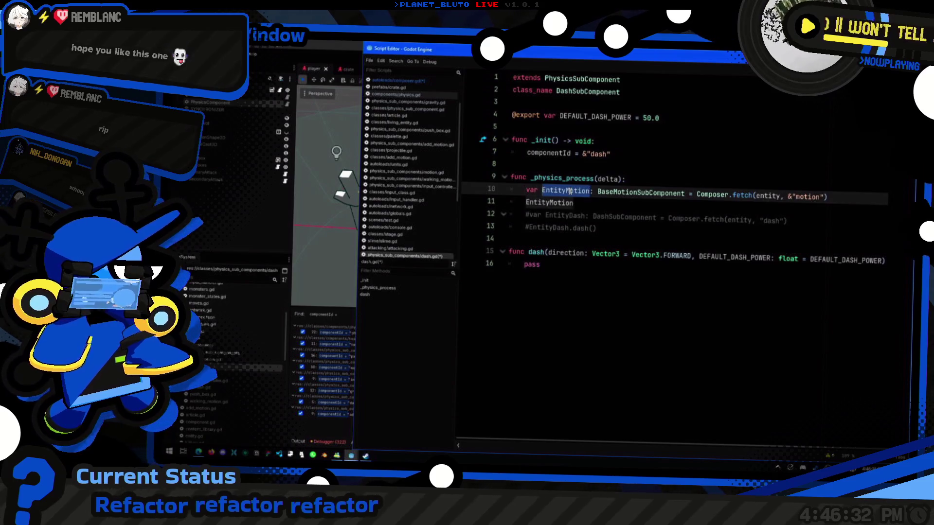
pyautogui.press('Right')
pyautogui.press('Left')
pyautogui.write('Add')
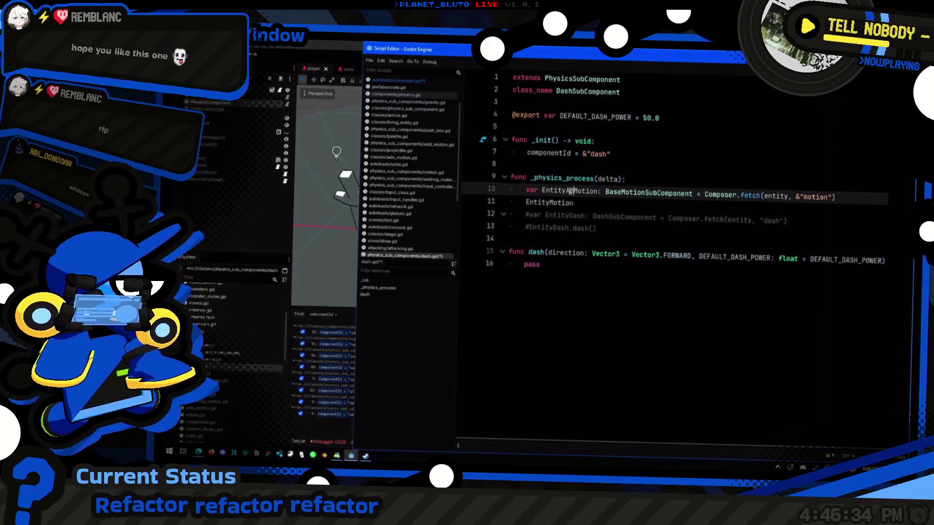
pyautogui.hotkey('ctrl', 'BackSpace')
pyautogui.write('AddMo')
pyautogui.press('Return')
# Step: Change the fetch key to &"add_motion" and write EntityAddMotion.apply_motion() on line 11
pyautogui.press('End')
pyautogui.press('Left')
pyautogui.press('Left')
pyautogui.press('Left')
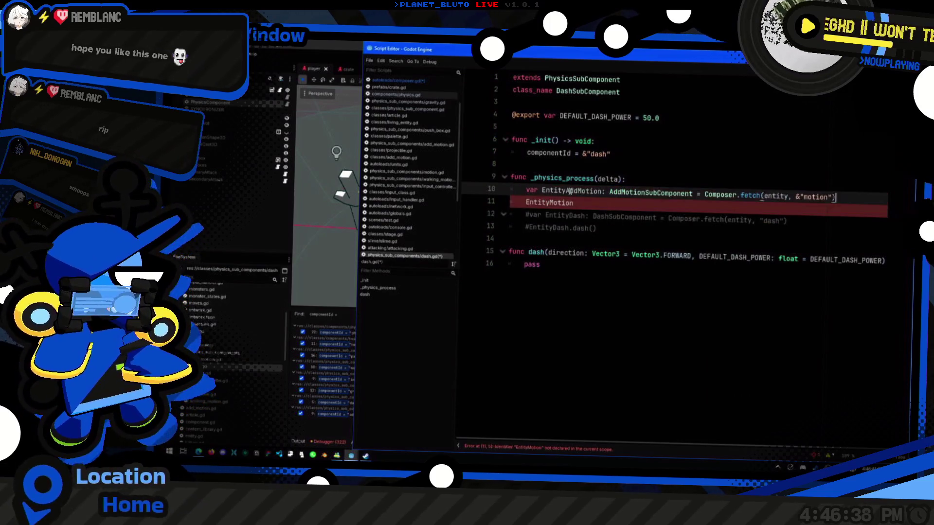
pyautogui.write('add_')
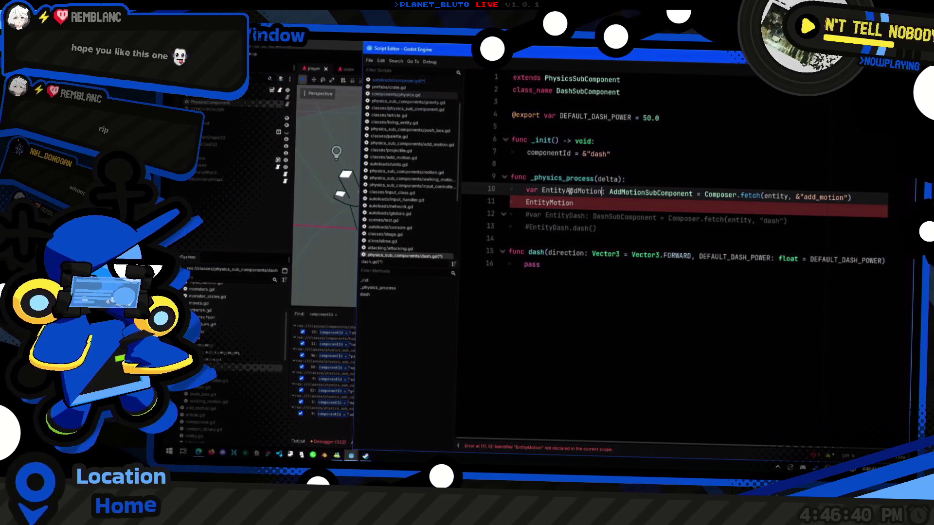
pyautogui.press('Down')
pyautogui.hotkey('ctrl', 'BackSpace')
pyautogui.write('EntityAddMotion.')
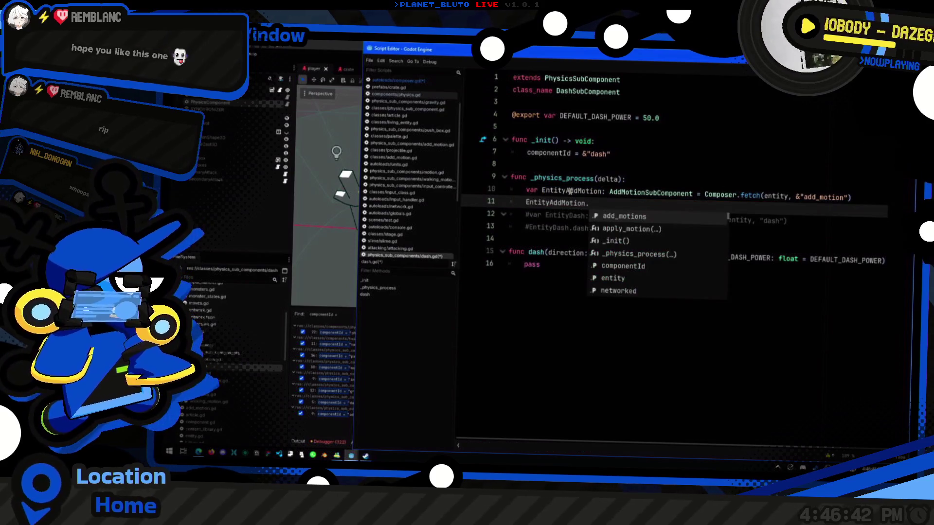
pyautogui.press('Down')
pyautogui.press('Return')
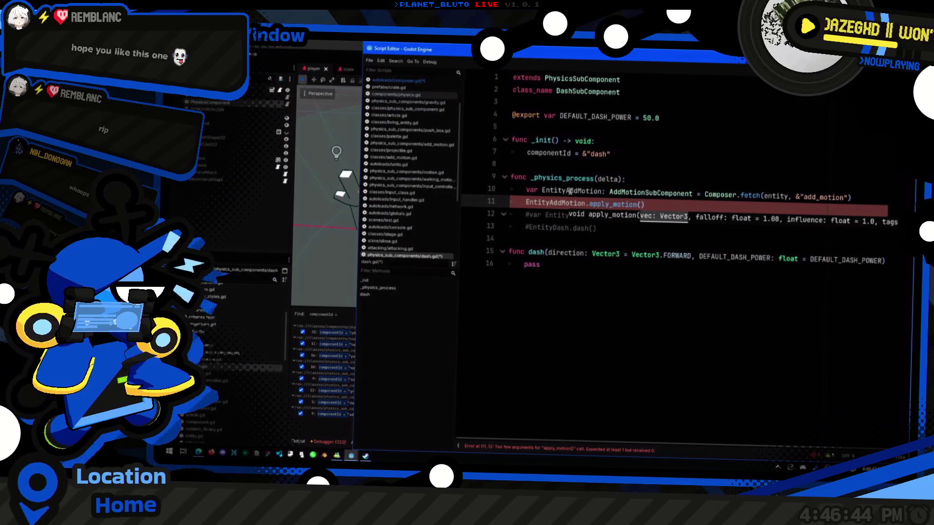
# Step: Move the apply_motion() call into dash() in place of pass
pyautogui.hotkey('ctrl', 'BackSpace')
pyautogui.hotkey('ctrl', 'BackSpace')
pyautogui.hotkey('ctrl', 'BackSpace')
pyautogui.press('BackSpace')
pyautogui.press('Down')
pyautogui.press('Down')
pyautogui.press('Down')
pyautogui.hotkey('shift', 'Home')
pyautogui.hotkey('ctrl', 'v')
# Step: Comment out and delete the old _physics_process block, then open walking_motion.gd
pyautogui.press('Up')
pyautogui.press('Up')
pyautogui.press('Up')
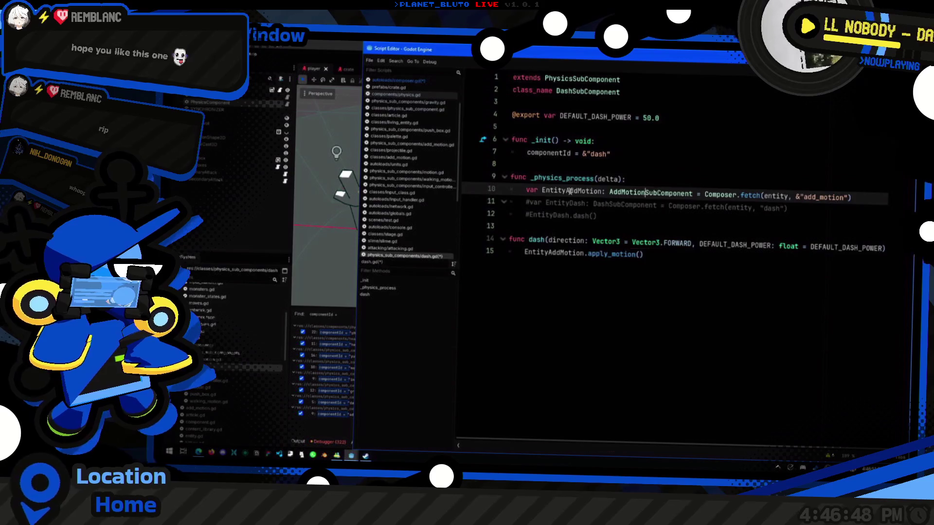
pyautogui.press('End')
pyautogui.hotkey('shift', 'Up')
pyautogui.hotkey('ctrl', 'k')
pyautogui.press('Down')
pyautogui.press('Down')
pyautogui.press('Down')
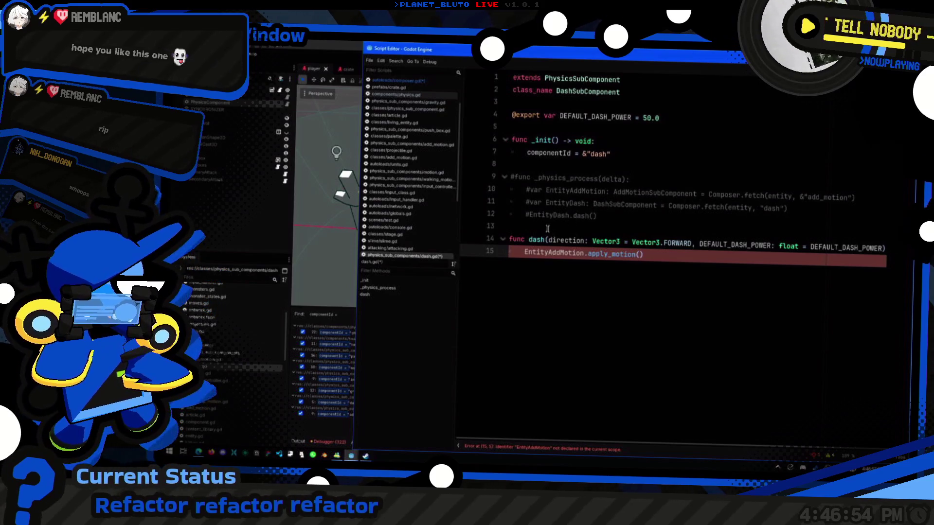
pyautogui.moveTo(608, 219); pyautogui.dragTo(508, 177)
pyautogui.press('BackSpace')
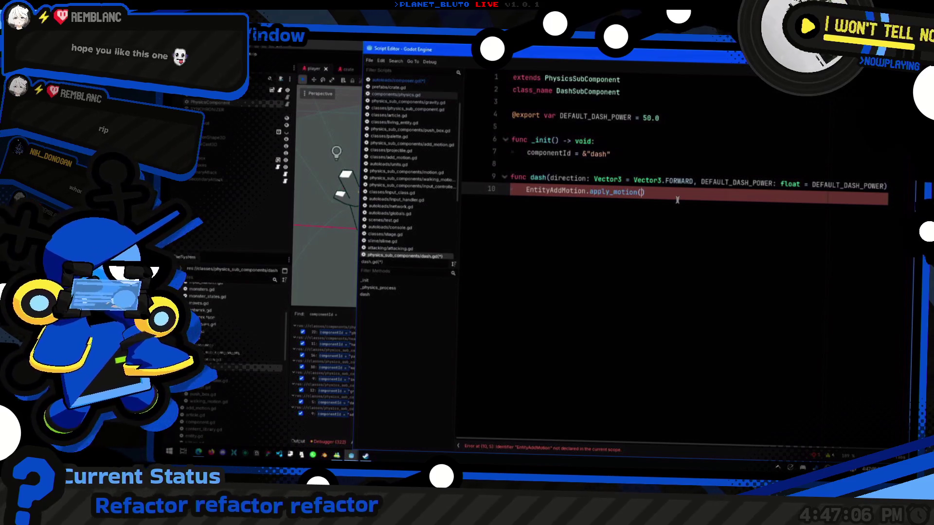
pyautogui.click(418, 179)
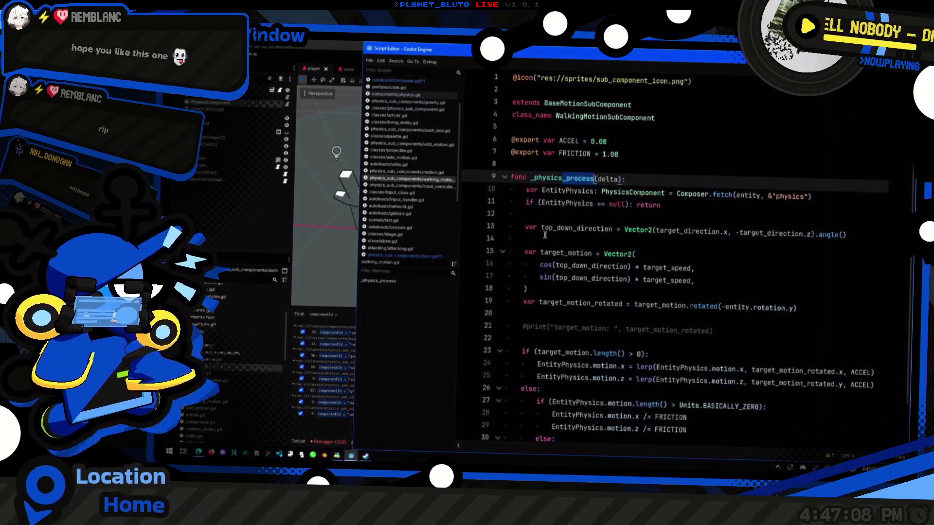
pyautogui.scroll(-2, 472, 204)
pyautogui.click(681, 416)
pyautogui.click(700, 403)
pyautogui.press('Up')
pyautogui.press('Up')
pyautogui.press('Up')
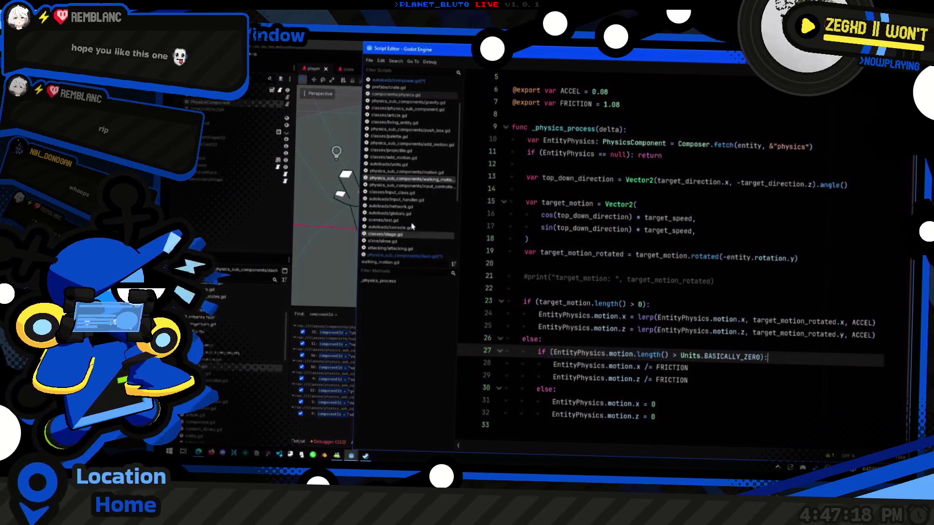
pyautogui.scroll(2, 654, 162)
pyautogui.click(647, 150)
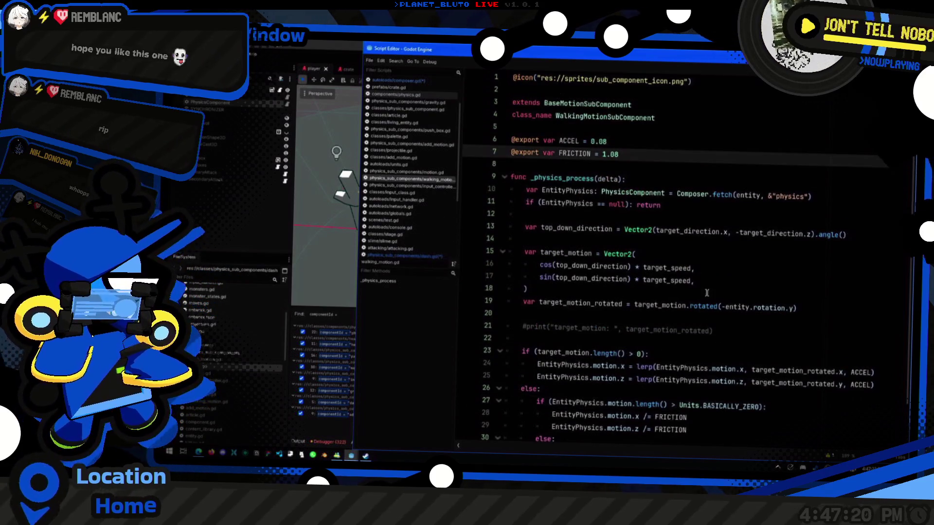
pyautogui.doubleClick(671, 280)
pyautogui.doubleClick(667, 267)
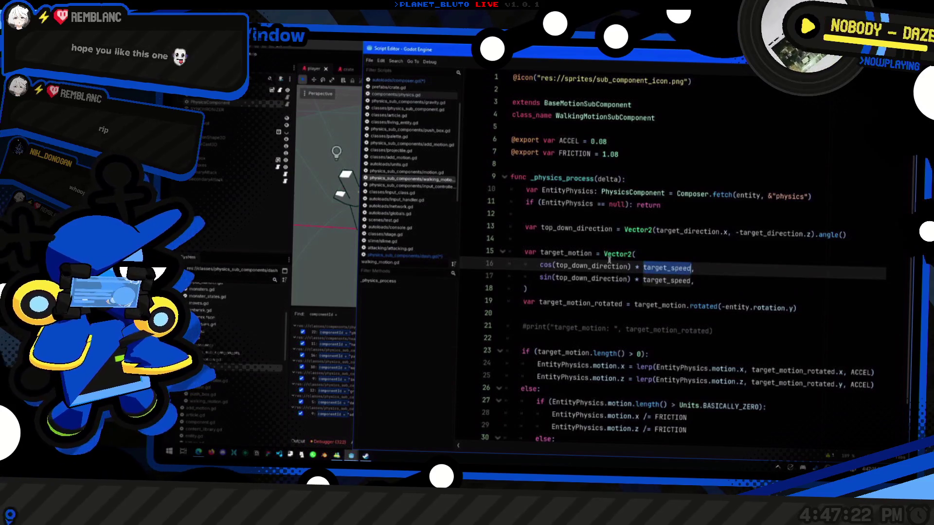
pyautogui.click(426, 256)
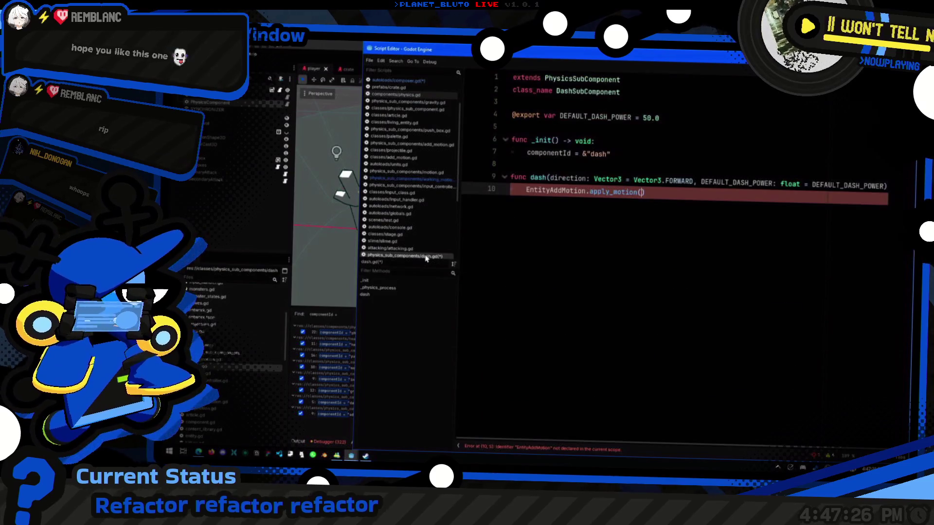
# Step: Add 'var dashing = false' below the DEFAULT_DASH_POWER export
pyautogui.click(690, 127)
pyautogui.click(690, 120)
pyautogui.press('Return')
pyautogui.press('Return')
pyautogui.write('var dashi')
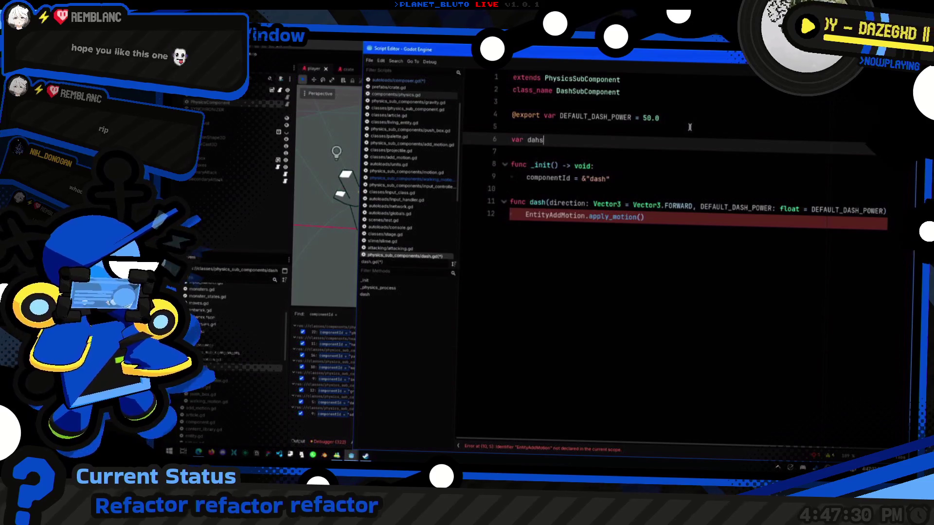
pyautogui.write('ng = false')
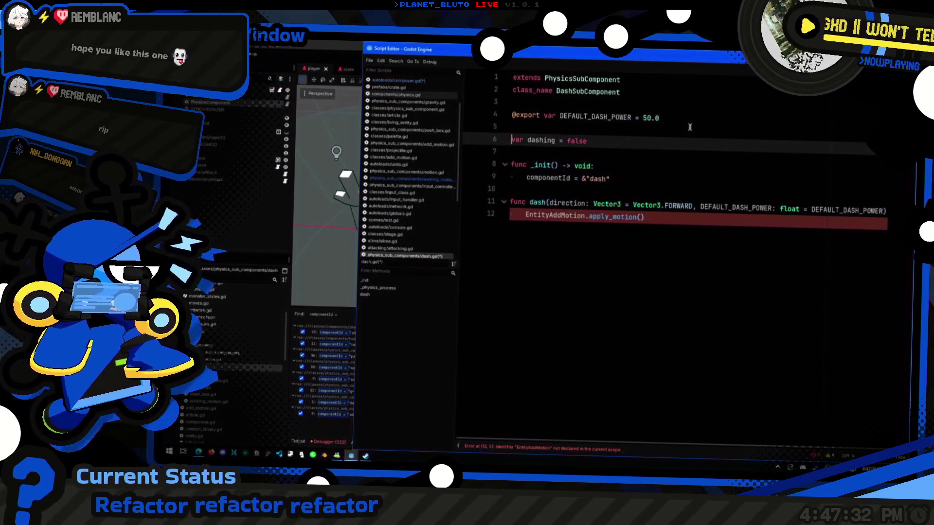
# Step: Write a stop_dashing() function that sets dashing = false
pyautogui.click(672, 219)
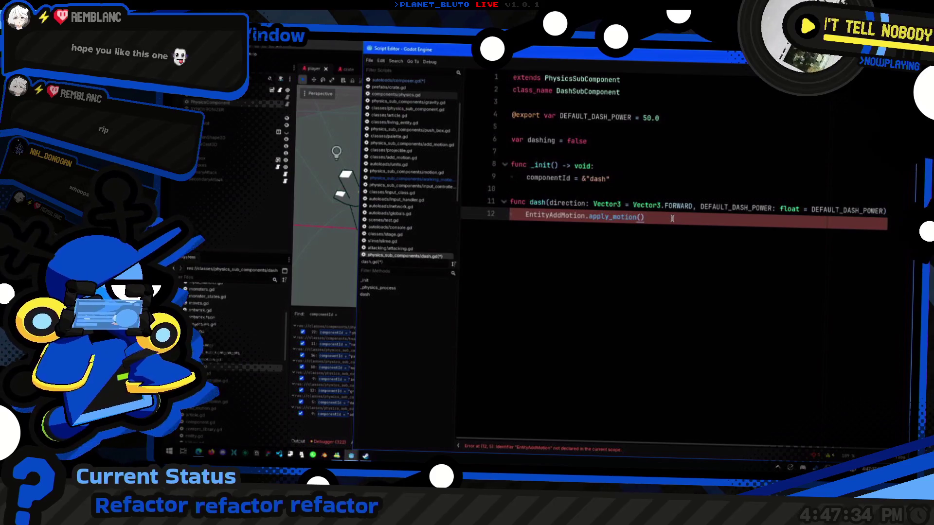
pyautogui.click(545, 206)
pyautogui.press('End')
pyautogui.write(':')
pyautogui.press('Down')
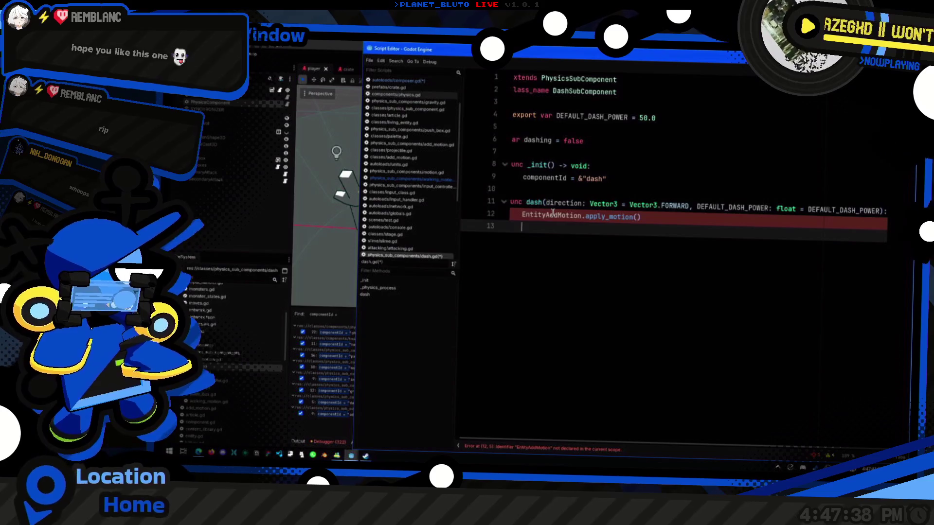
pyautogui.press('Return')
pyautogui.press('Return')
pyautogui.write('func stop_dashing():')
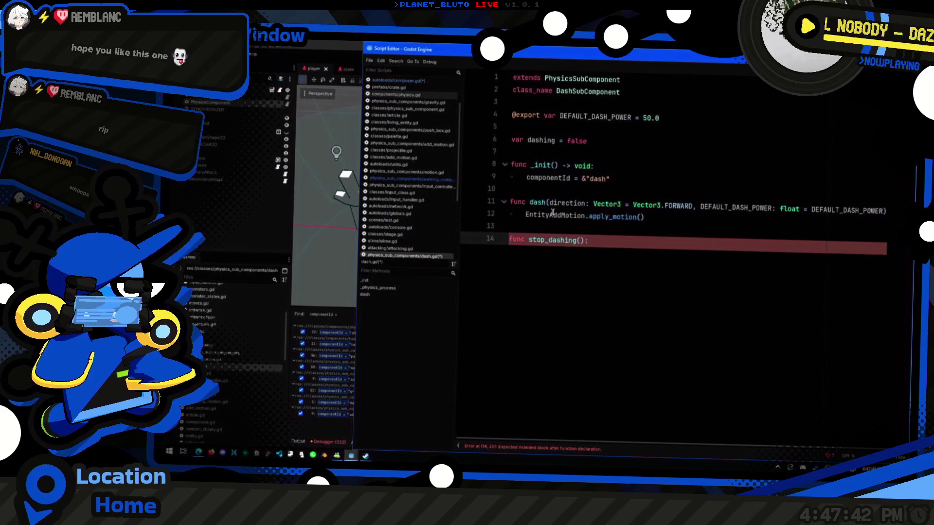
pyautogui.press('Return')
pyautogui.write('dashin')
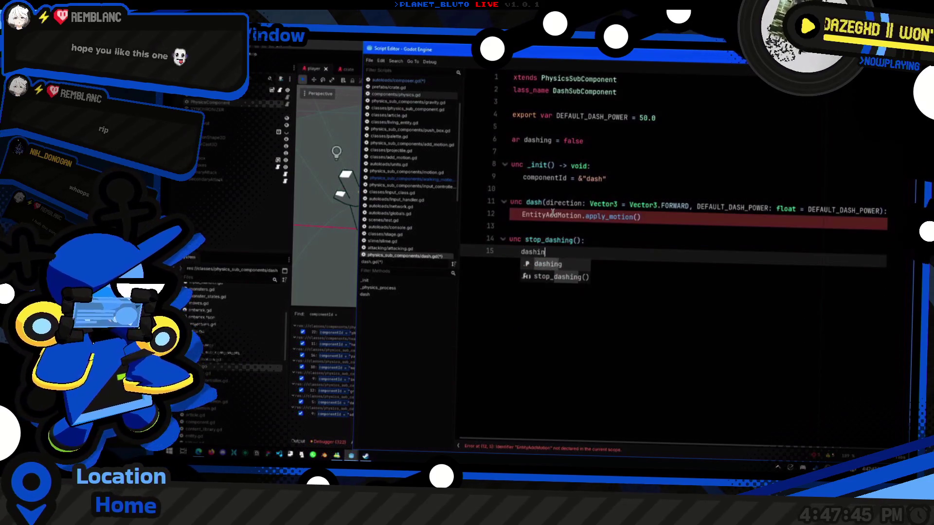
pyautogui.press('Return')
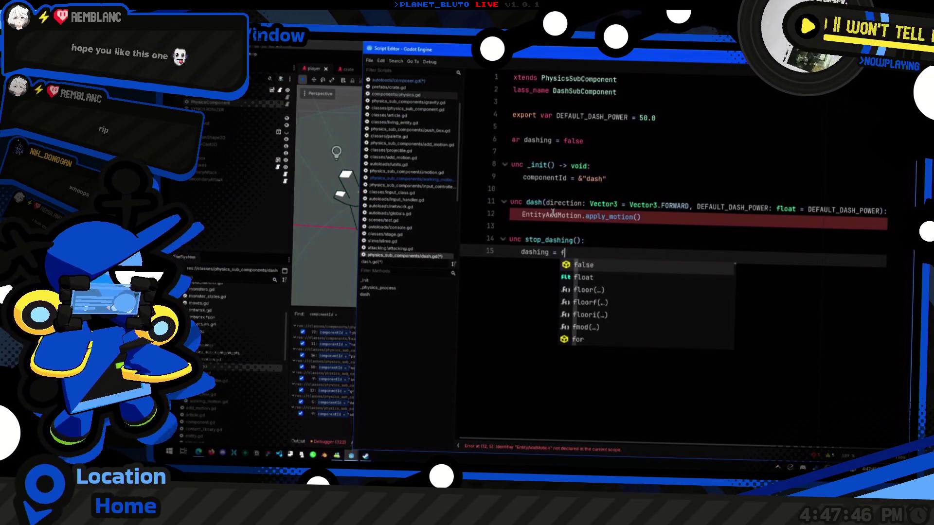
pyautogui.write('alse')
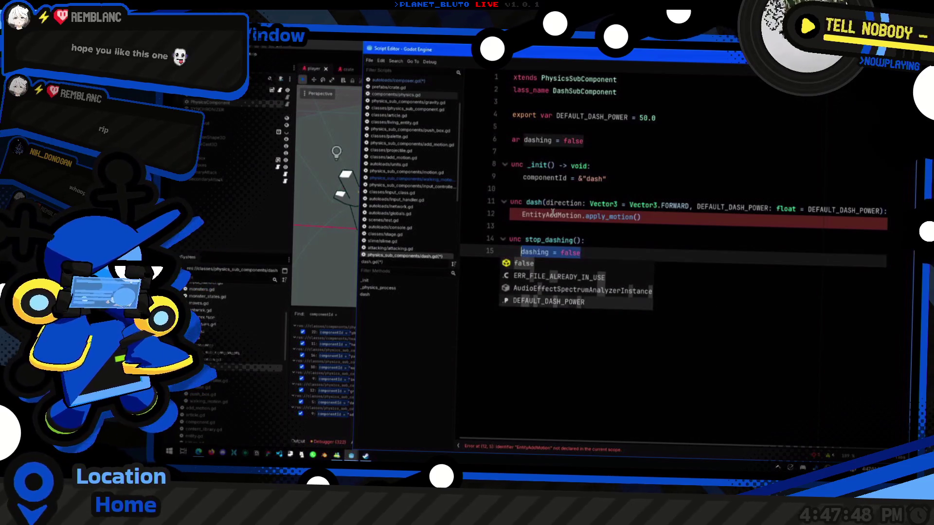
# Step: Put 'dashing = true' at the start of dash()
pyautogui.hotkey('ctrl', 'shift', 'd')
pyautogui.hotkey('alt', 'Up')
pyautogui.hotkey('alt', 'Up')
pyautogui.hotkey('alt', 'Up')
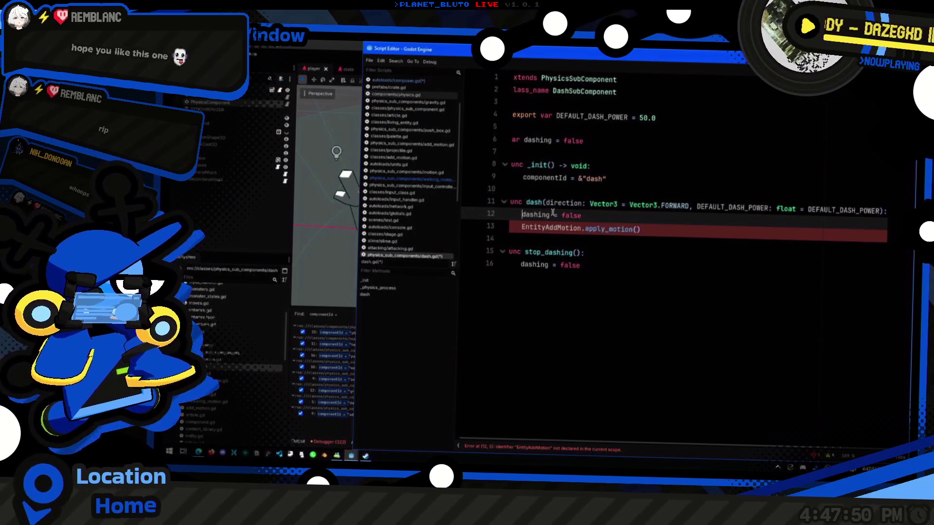
pyautogui.press('End')
pyautogui.hotkey('ctrl', 'shift', 'Left')
pyautogui.write('true')
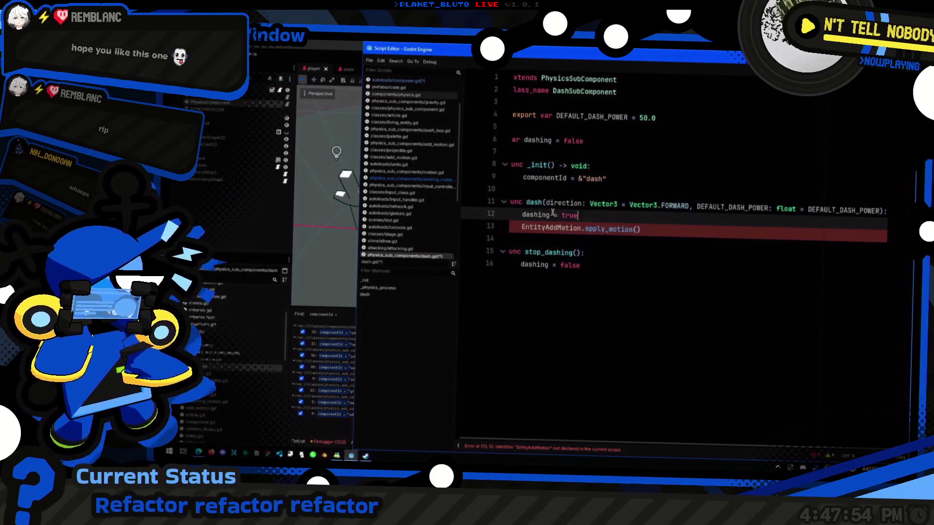
pyautogui.press('Return')
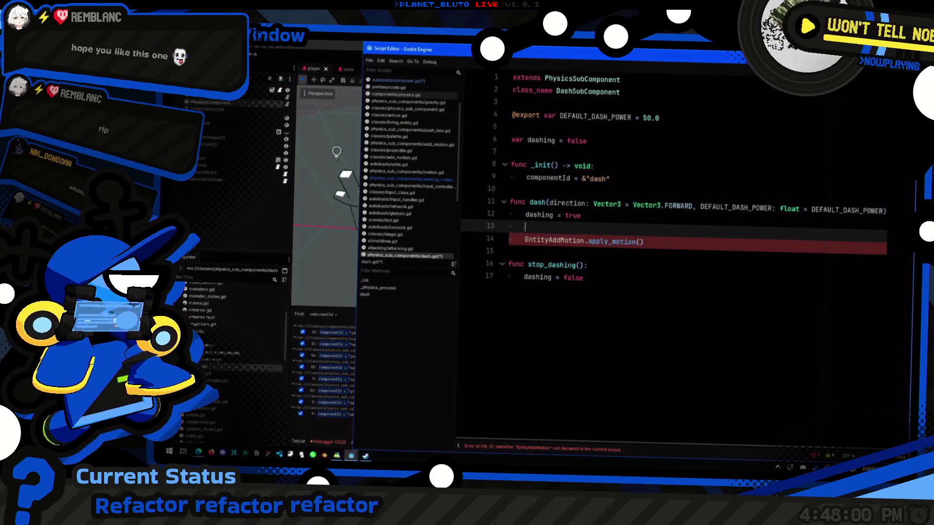
# Step: Write var EntityAddMotion = Composer.fetch(entity, &"add_motion") on line 13
pyautogui.write('EntityAddMotion')
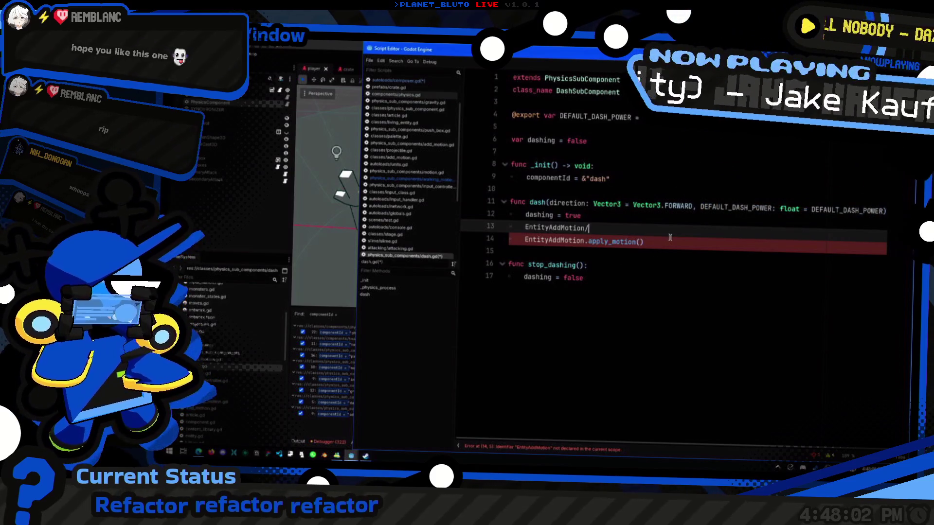
pyautogui.press('Home')
pyautogui.write('var')
pyautogui.press('End')
pyautogui.write('= ')
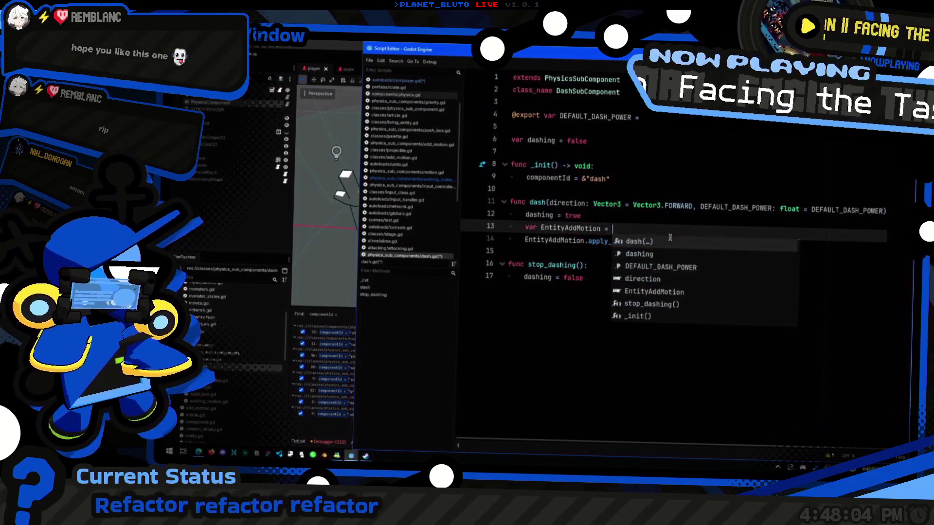
pyautogui.write('EntityAddMotion')
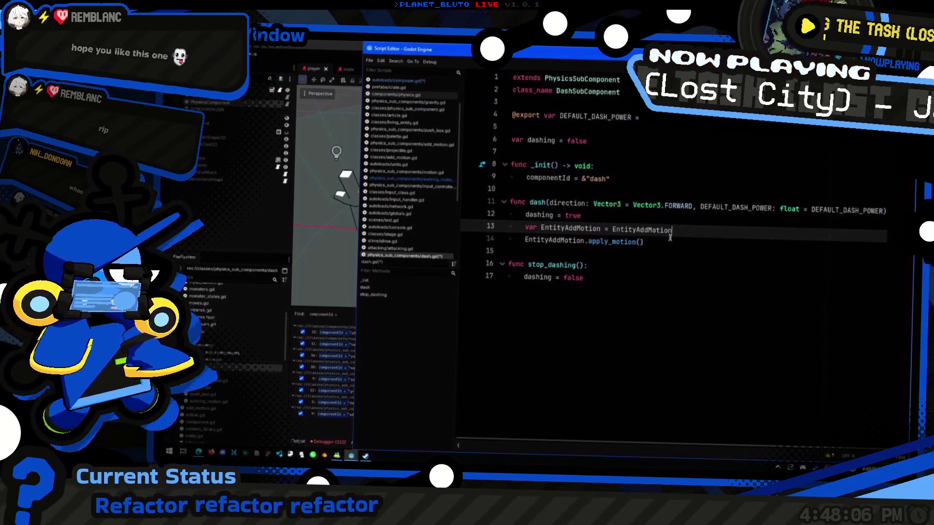
pyautogui.hotkey('ctrl', 'BackSpace')
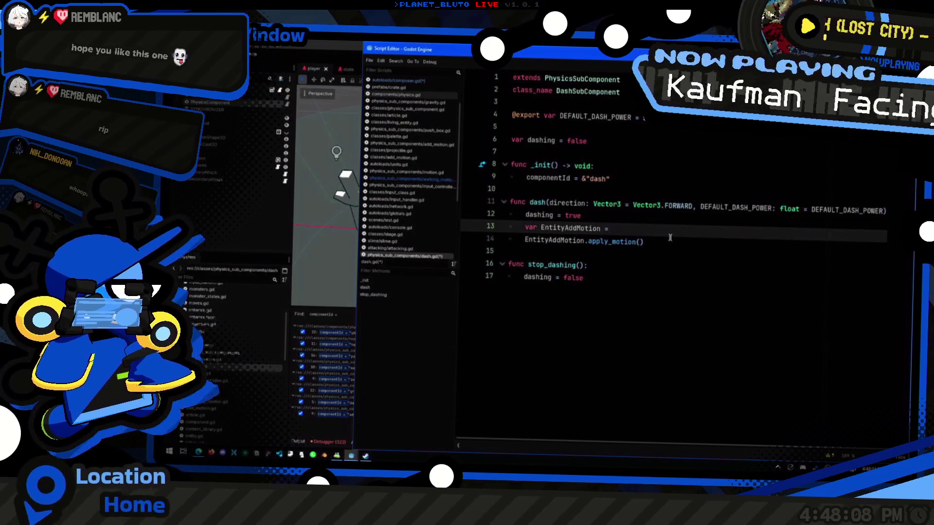
pyautogui.hotkey('ctrl', 'space')
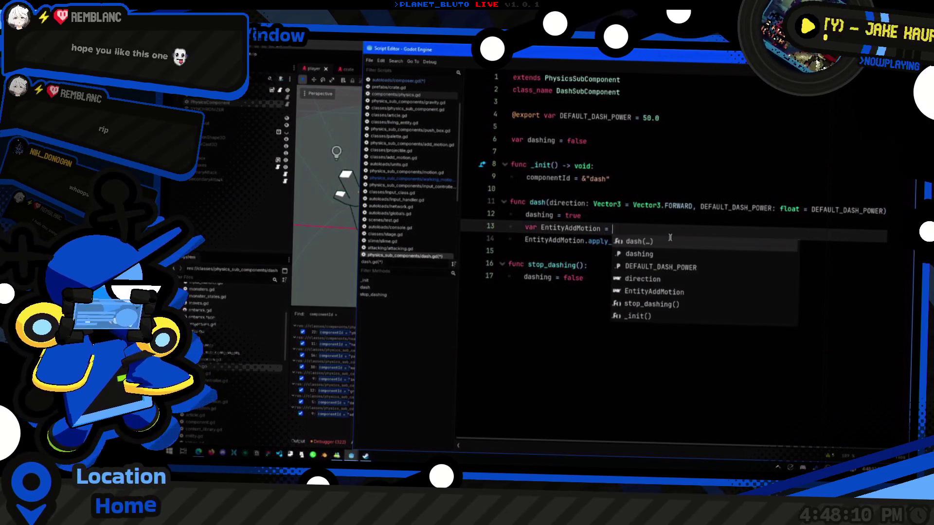
pyautogui.write('Comp')
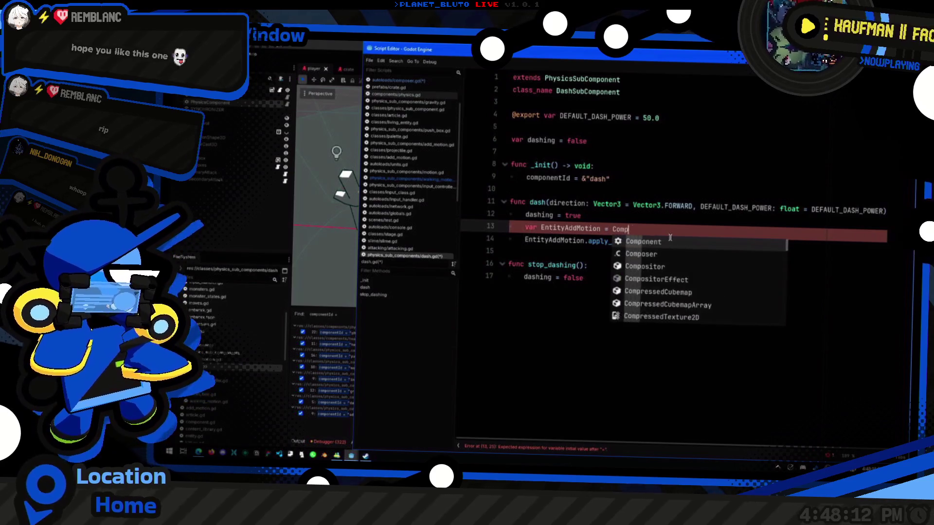
pyautogui.write('oser')
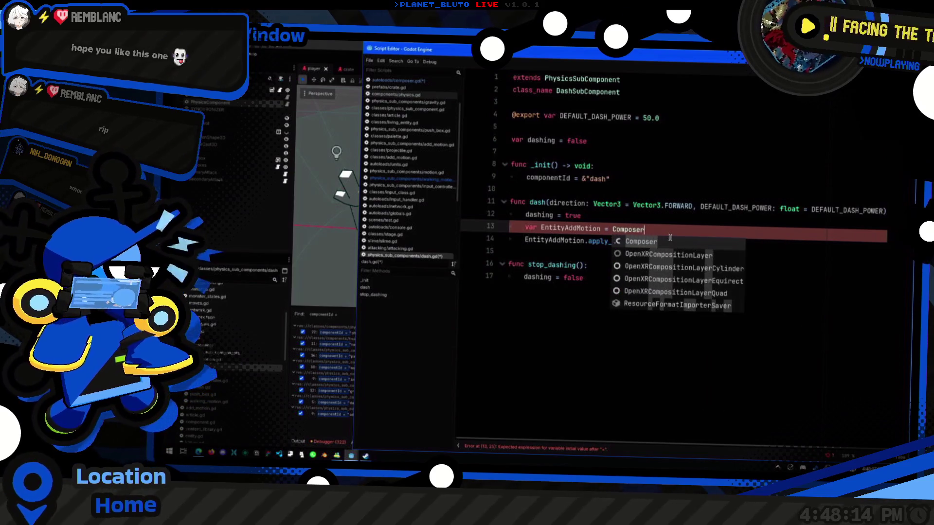
pyautogui.write('.fetch(en')
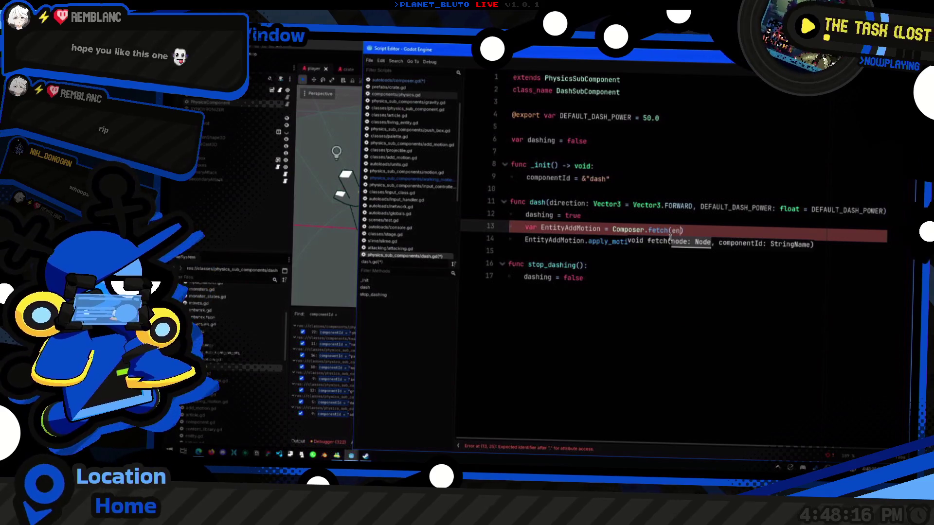
pyautogui.write('tity,')
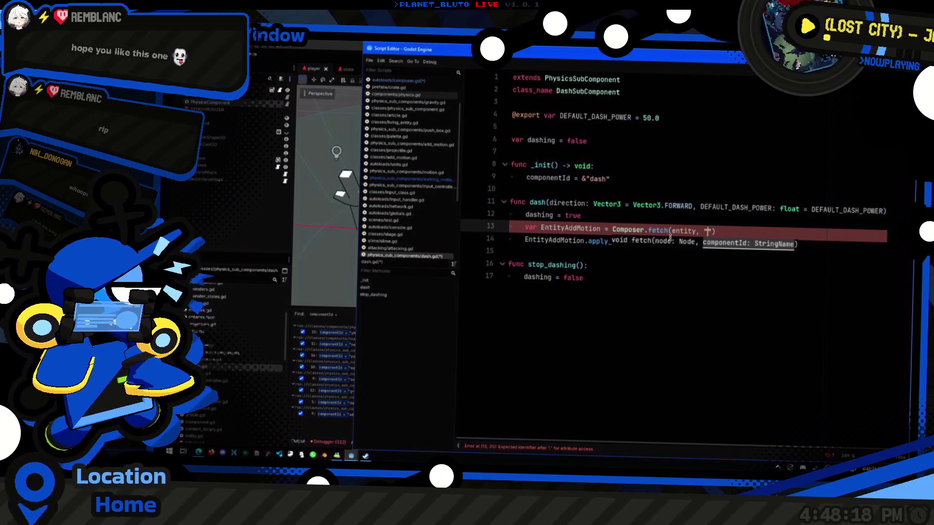
pyautogui.press('BackSpace')
pyautogui.write('$')
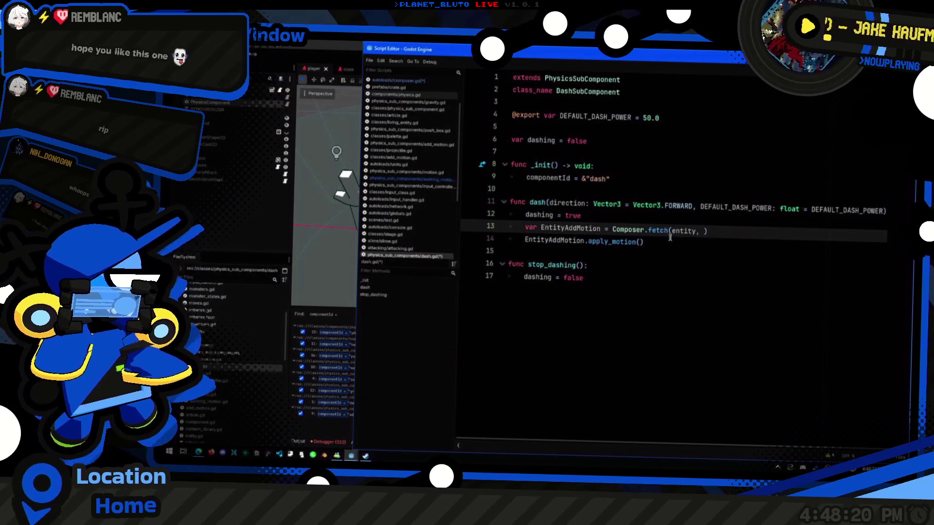
pyautogui.write('&"a')
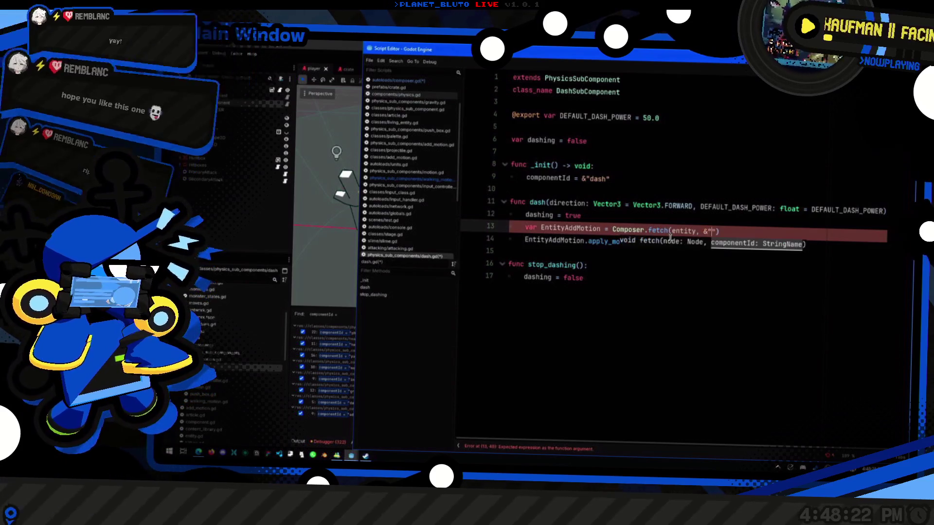
pyautogui.write('dd_motion')
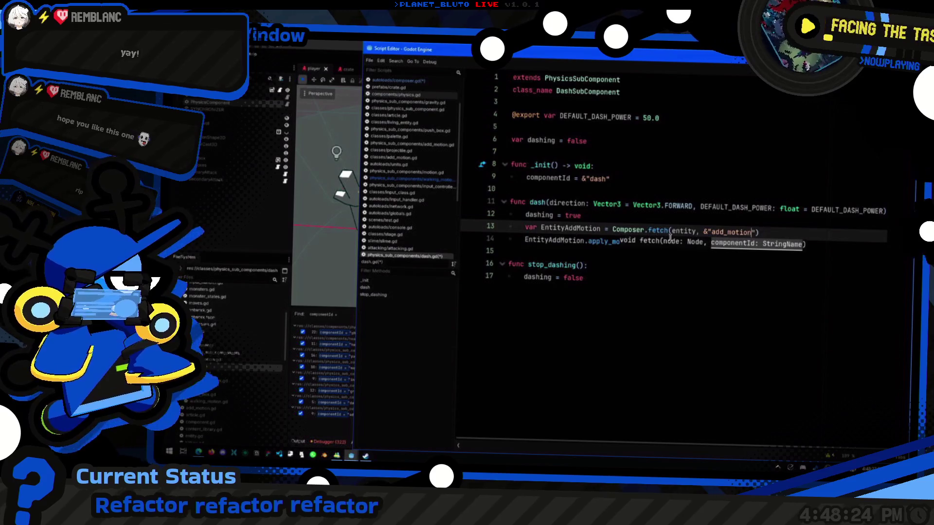
# Step: Add the AddMotionSubComponent type hint to EntityAddMotion and jump to apply_motion's definition
pyautogui.press('Down')
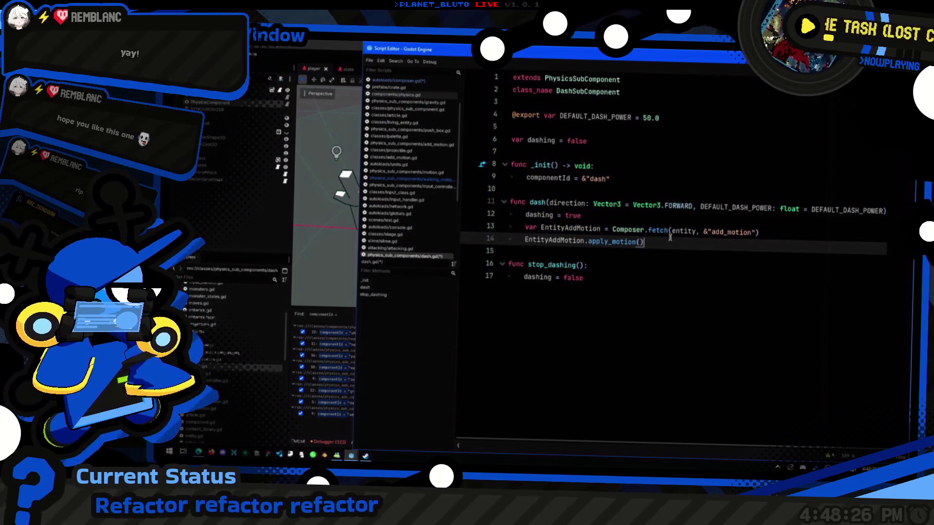
pyautogui.hotkey('shift', 'Home')
pyautogui.press('End')
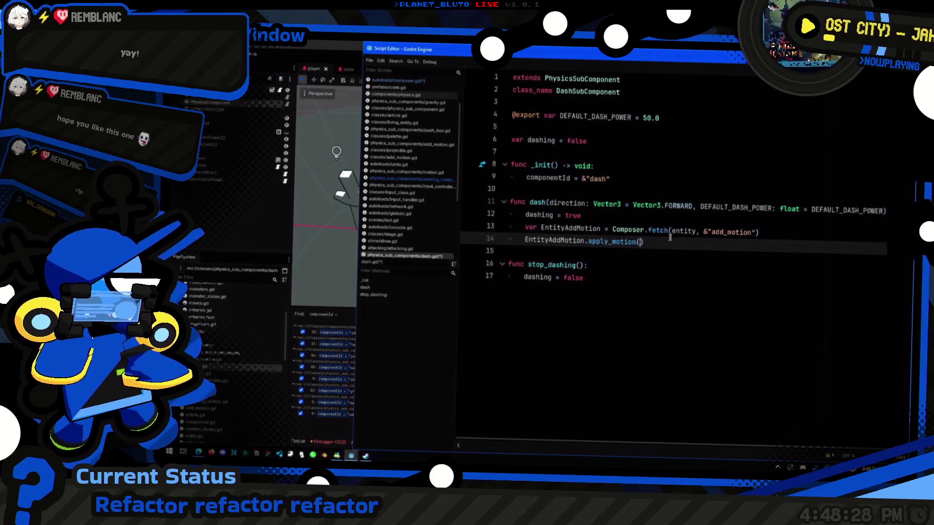
pyautogui.doubleClick(576, 206)
pyautogui.click(543, 242)
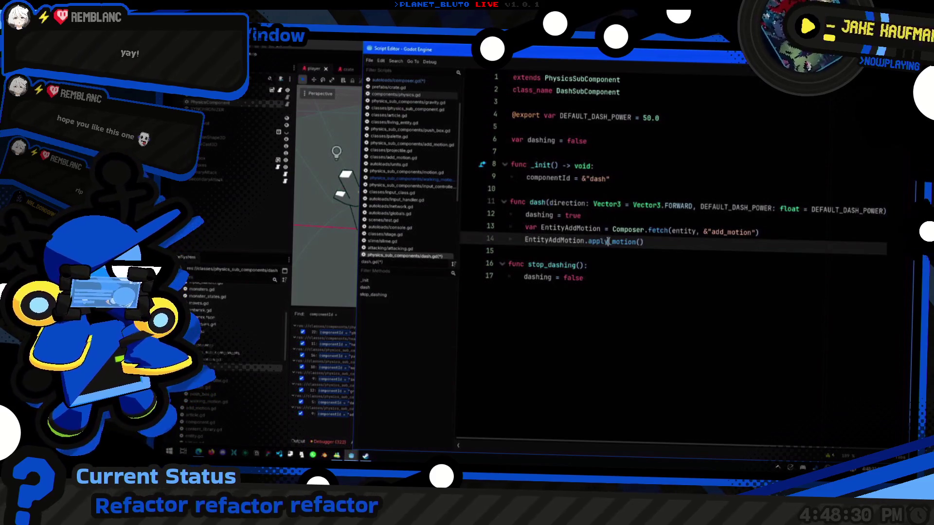
pyautogui.click(602, 228)
pyautogui.write(': Ad')
pyautogui.write('dMotionSub')
pyautogui.press('Return')
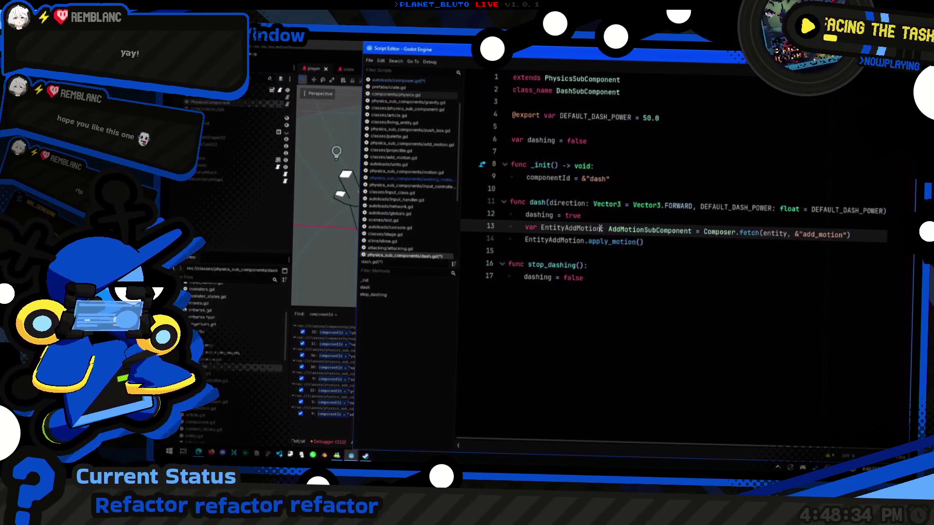
pyautogui.keyDown('ctrl'); pyautogui.click(623, 241); pyautogui.keyUp('ctrl')
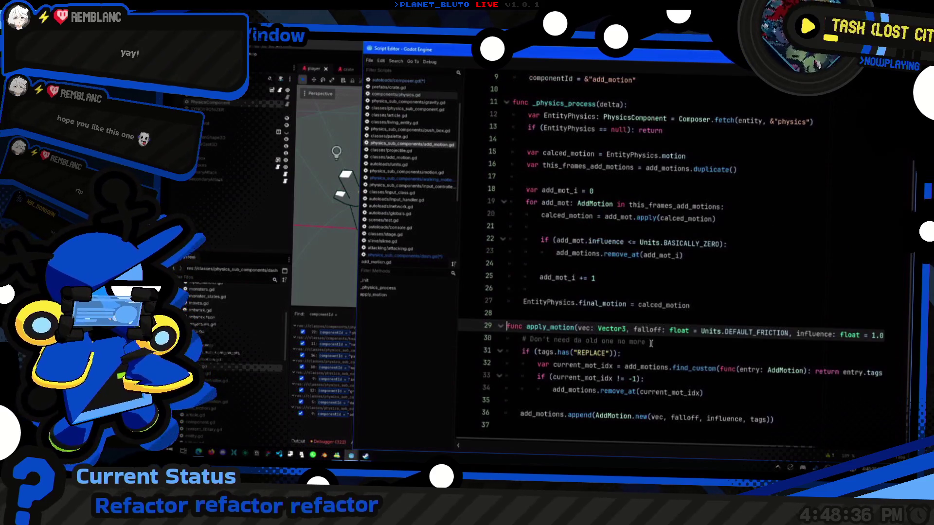
pyautogui.scroll(3, 652, 340)
pyautogui.scroll(-3, 637, 281)
pyautogui.press('End')
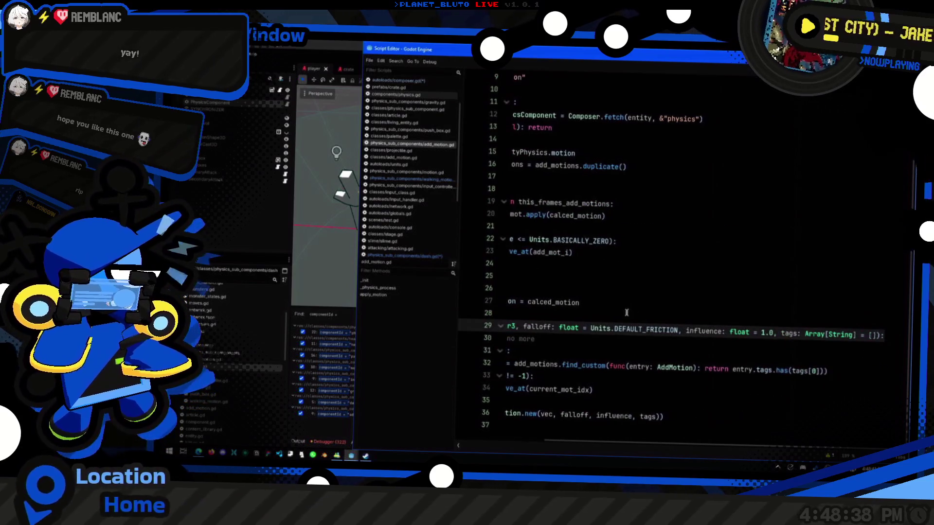
pyautogui.press('Home')
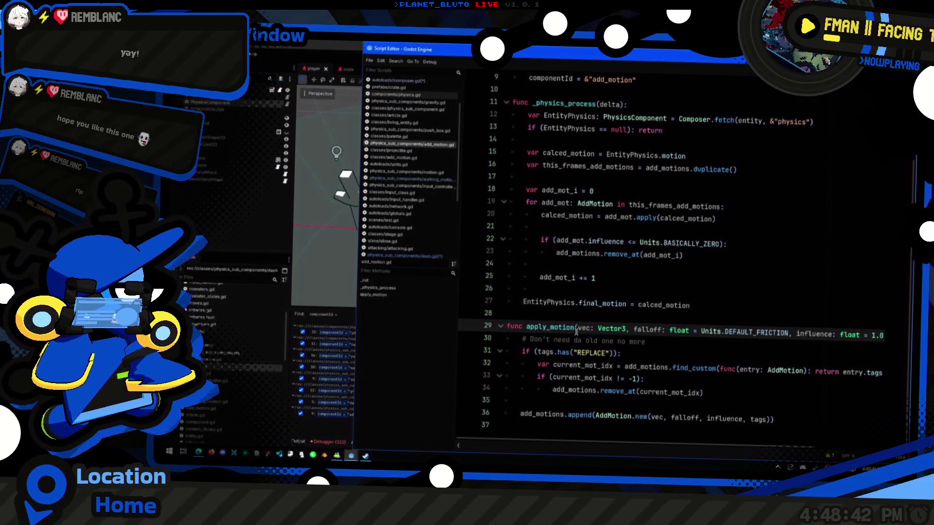
pyautogui.press('End')
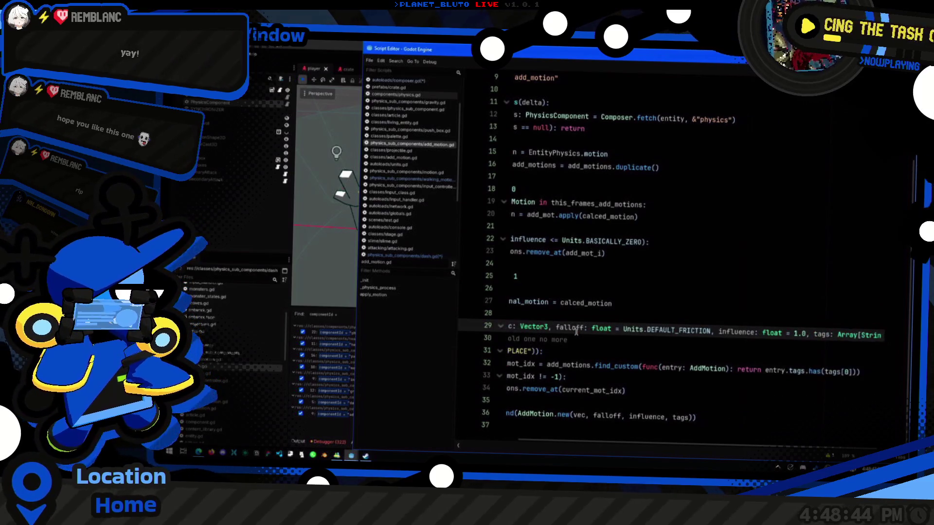
pyautogui.press('Home')
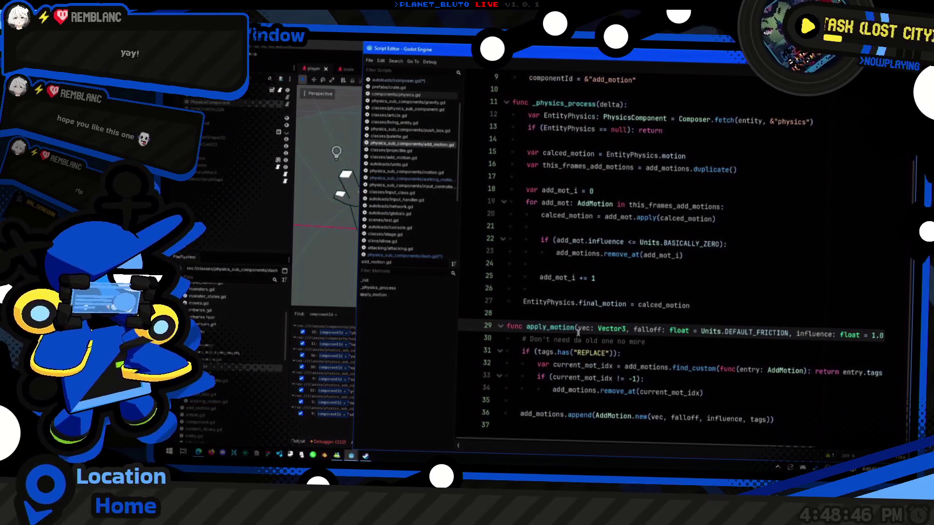
pyautogui.hotkey('alt', 'Left')
pyautogui.hotkey('alt', 'Left')
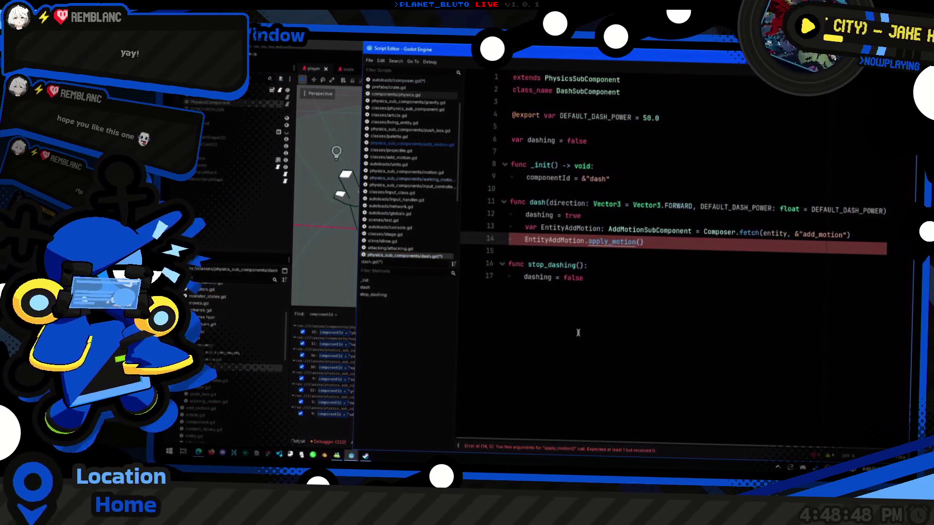
pyautogui.click(641, 250)
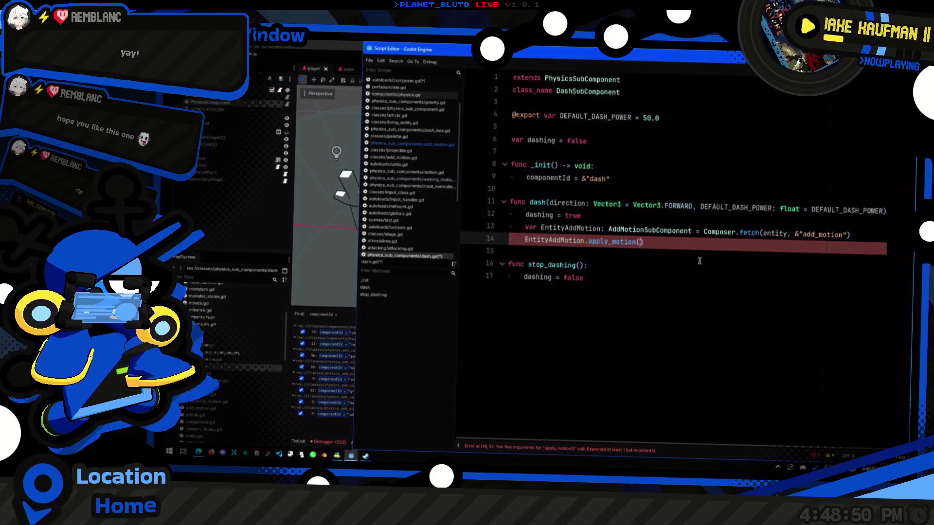
# Step: Rename dash()'s DEFAULT_DASH_POWER parameter to power
pyautogui.click(727, 207)
pyautogui.hotkey('ctrl', 'Left')
pyautogui.hotkey('ctrl', 'shift', 'Right')
pyautogui.write('power')
# Step: Pass 'direction * power,' as the first argument to apply_motion()
pyautogui.press('Down')
pyautogui.press('Down')
pyautogui.press('Down')
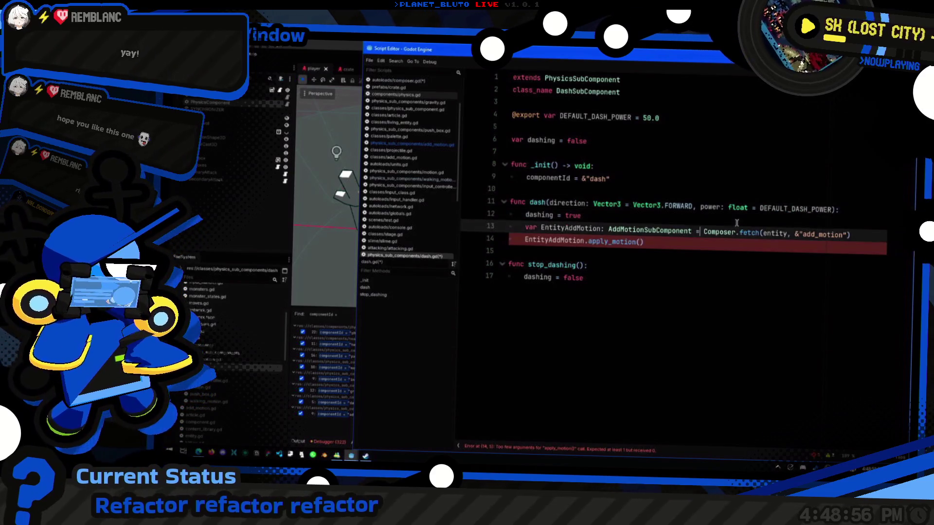
pyautogui.press('Left')
pyautogui.write('direction * power,')
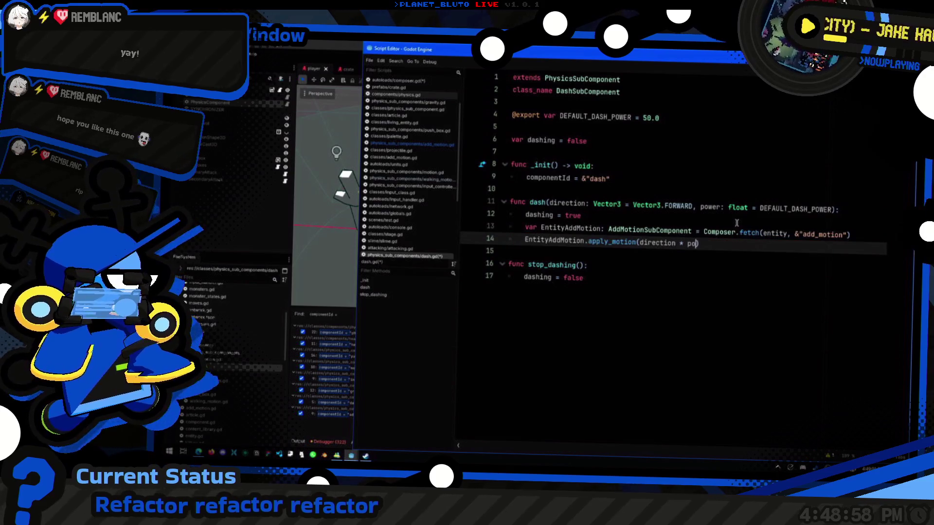
pyautogui.press('Escape')
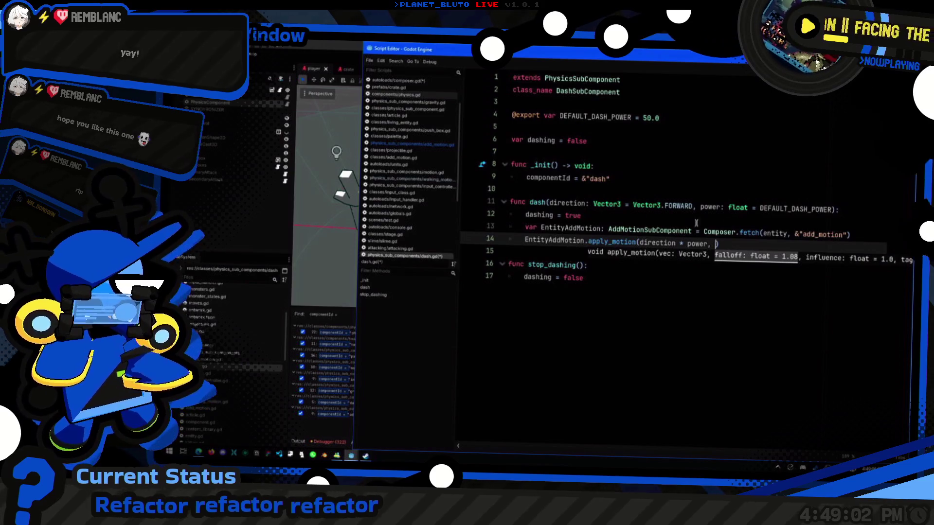
pyautogui.scroll(2, 418, 188)
pyautogui.click(389, 88)
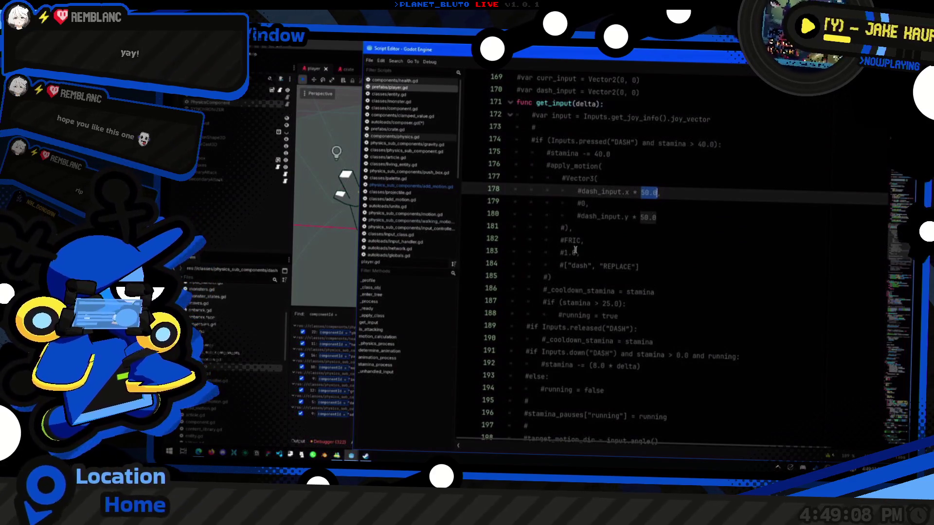
pyautogui.click(563, 265)
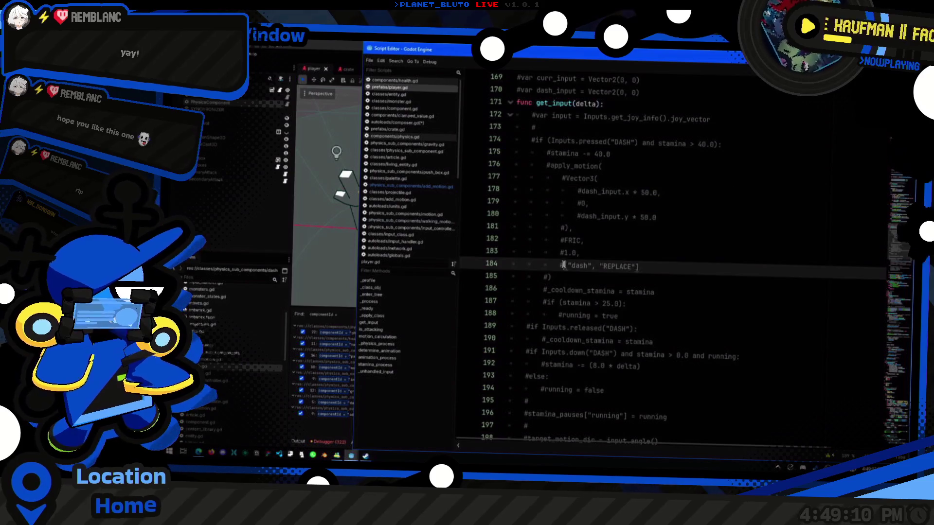
pyautogui.hotkey('shift', 'End')
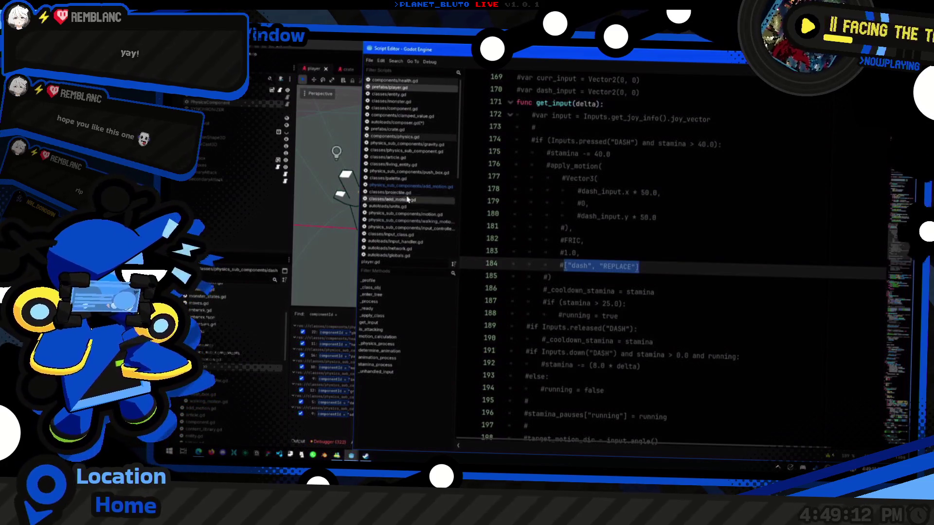
pyautogui.scroll(-5, 411, 200)
pyautogui.hotkey('alt', 'Left')
pyautogui.hotkey('alt', 'Left')
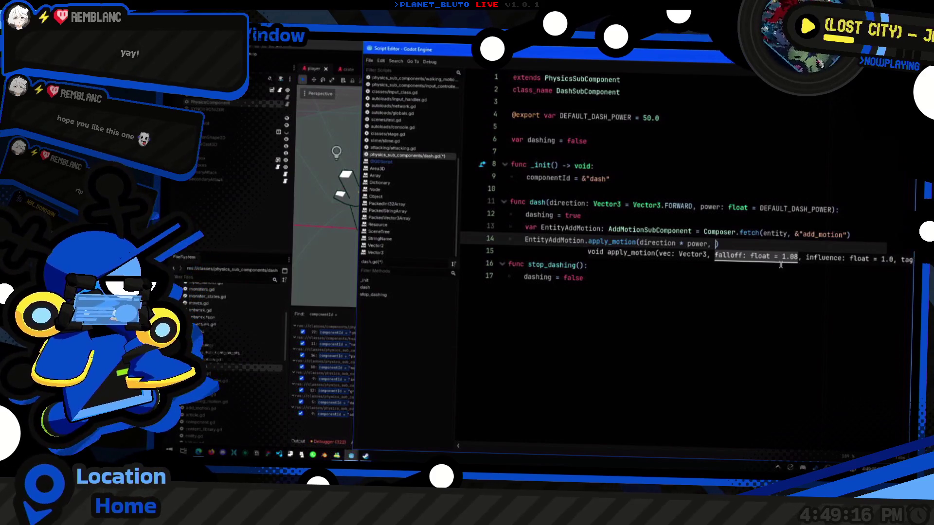
# Step: Add Units.DEFAULT_FRICTION, 1.0 and ["dash", "REPLACE"] as apply_motion arguments
pyautogui.write('nits.')
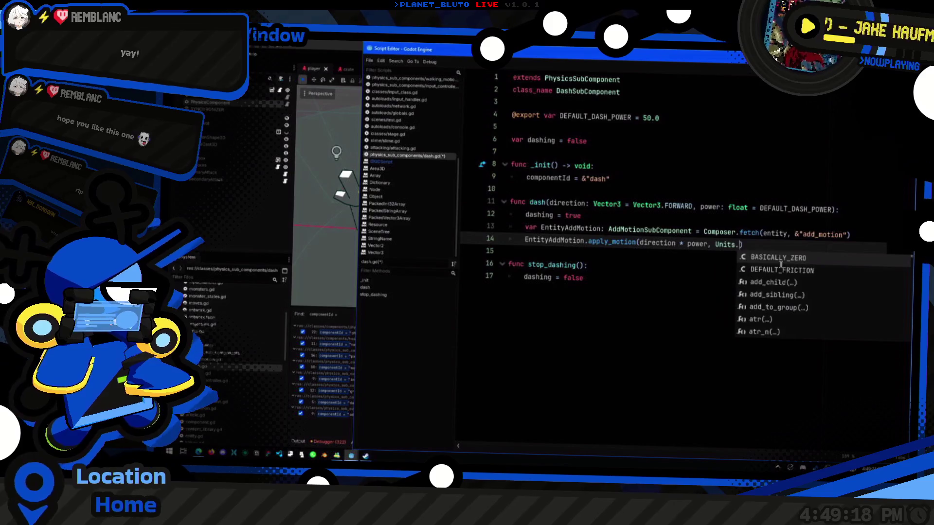
pyautogui.doubleClick(781, 265)
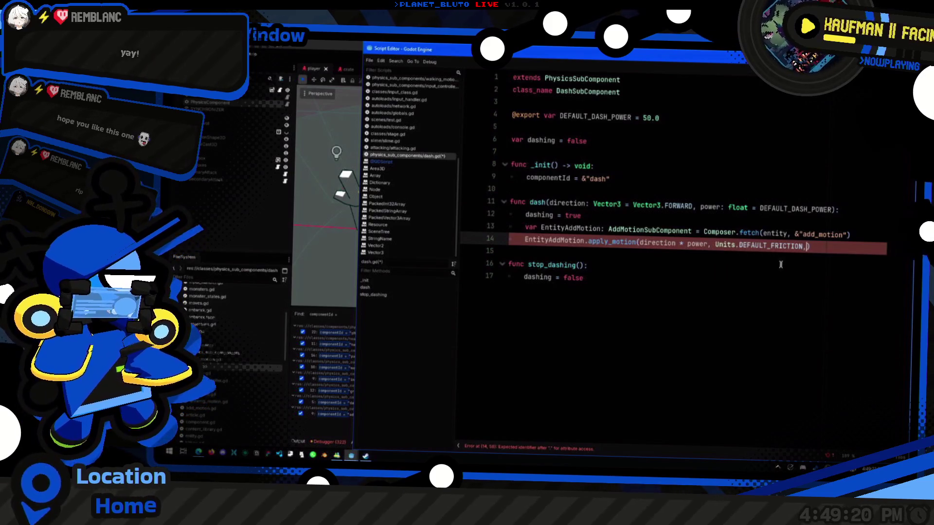
pyautogui.write('1.0, ')
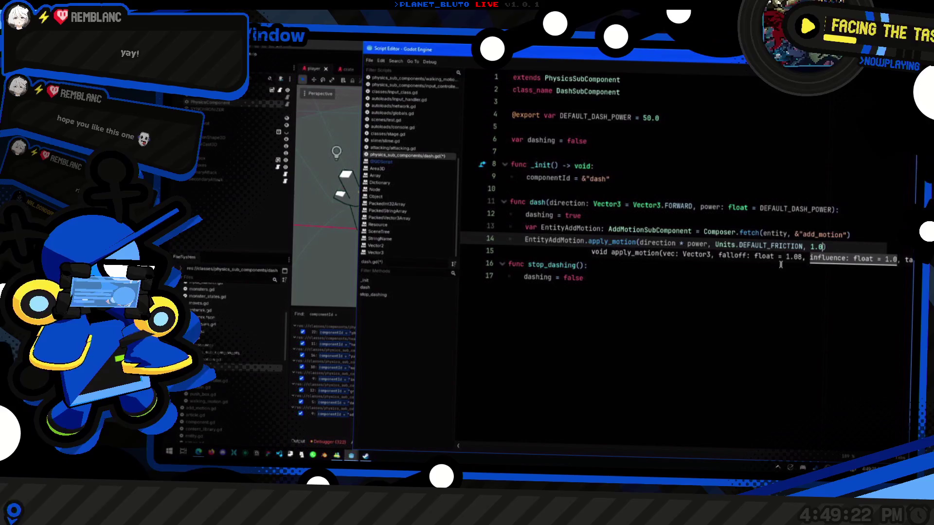
pyautogui.write('["dash", "REPLACE"]')
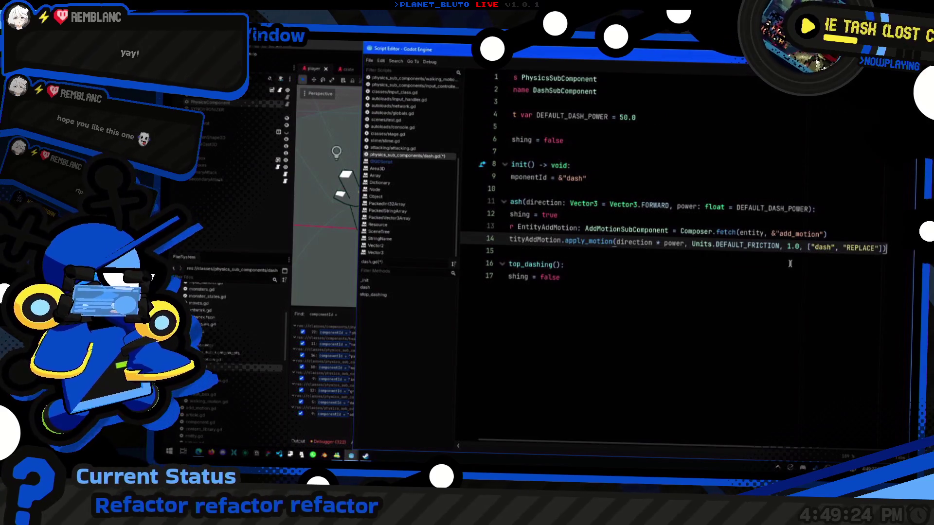
# Step: Insert 'if (EntityAddMotion == null): return' above the apply_motion call
pyautogui.click(614, 242)
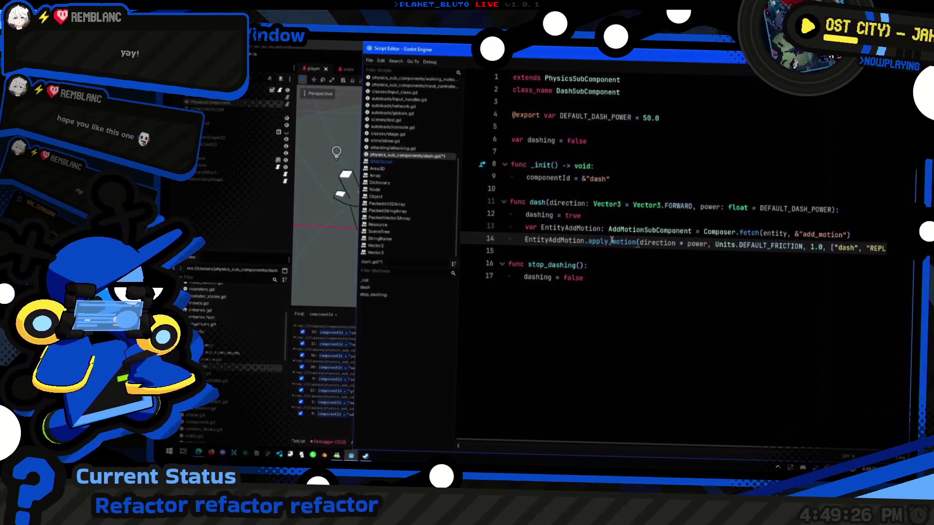
pyautogui.doubleClick(578, 232)
pyautogui.hotkey('ctrl', 'c')
pyautogui.press('End')
pyautogui.press('Return')
pyautogui.write('if (')
pyautogui.hotkey('ctrl', 'v')
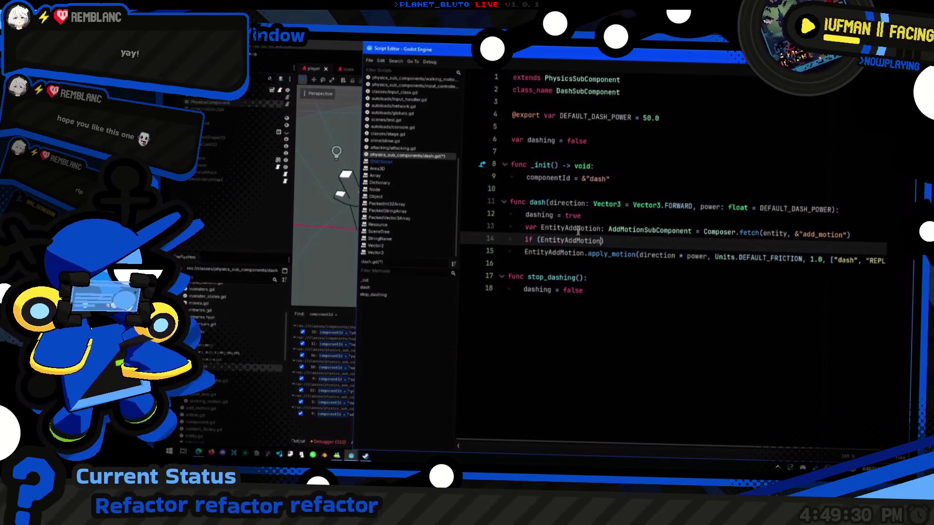
pyautogui.write('== null): ')
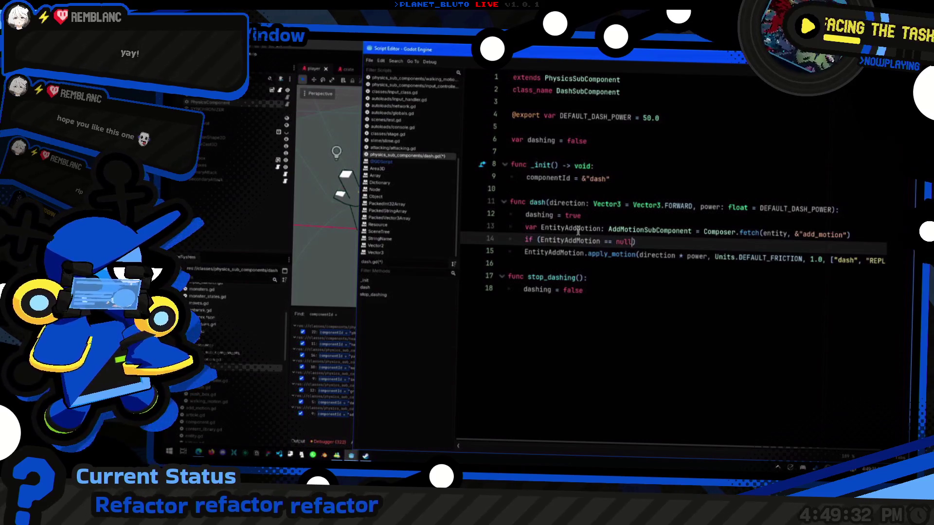
pyautogui.write('return')
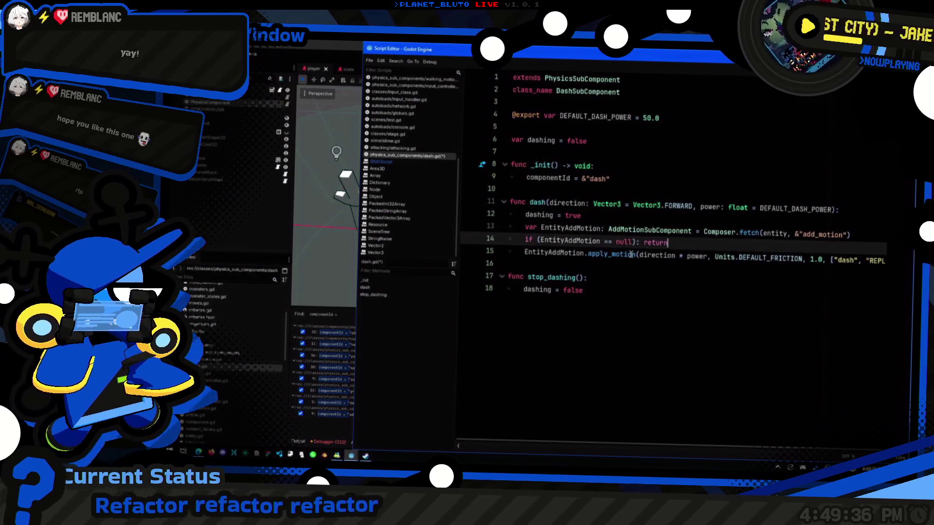
pyautogui.press('Up')
pyautogui.press('Up')
pyautogui.press('Up')
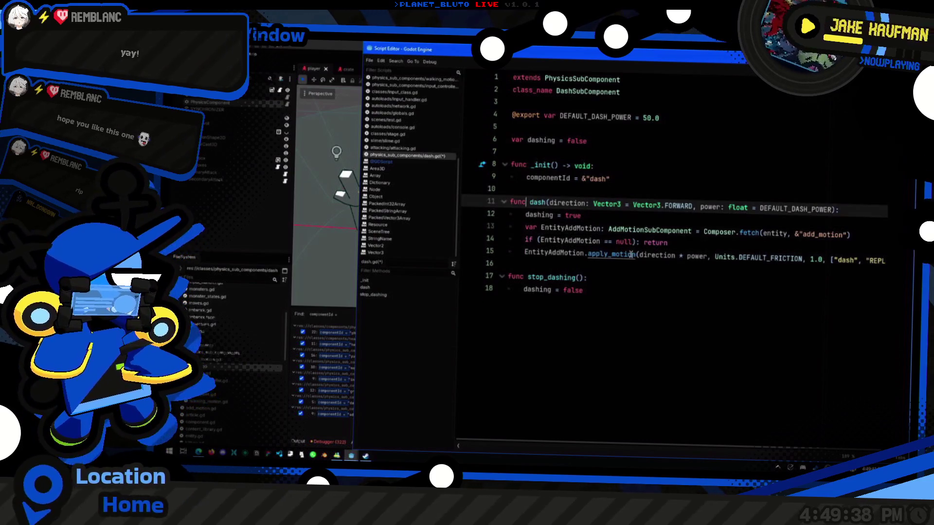
pyautogui.press('Down')
pyautogui.press('Down')
pyautogui.press('Down')
pyautogui.press('Down')
pyautogui.press('Down')
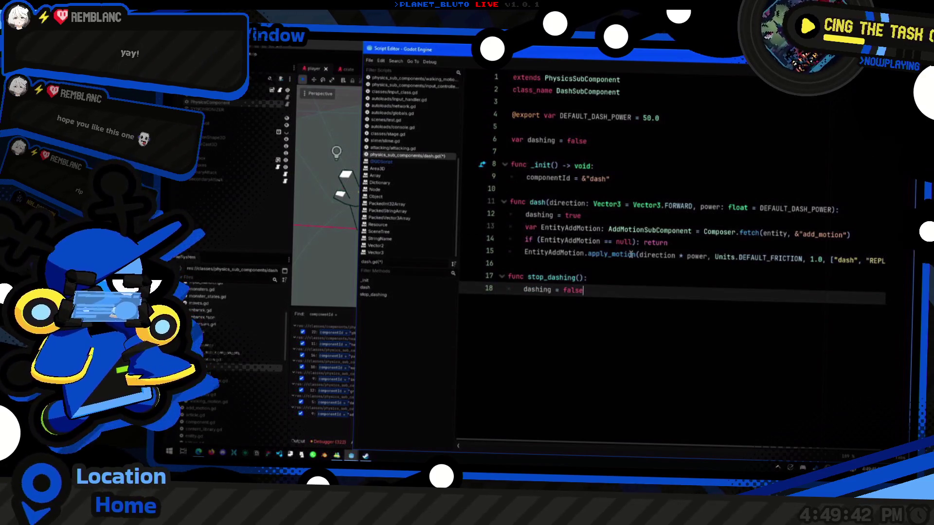
# Step: Copy dash()'s fetch, null-check and apply_motion lines into stop_dashing
pyautogui.click(628, 255)
pyautogui.press('End')
pyautogui.hotkey('shift', 'Up')
pyautogui.hotkey('shift', 'Up')
pyautogui.hotkey('shift', 'Home')
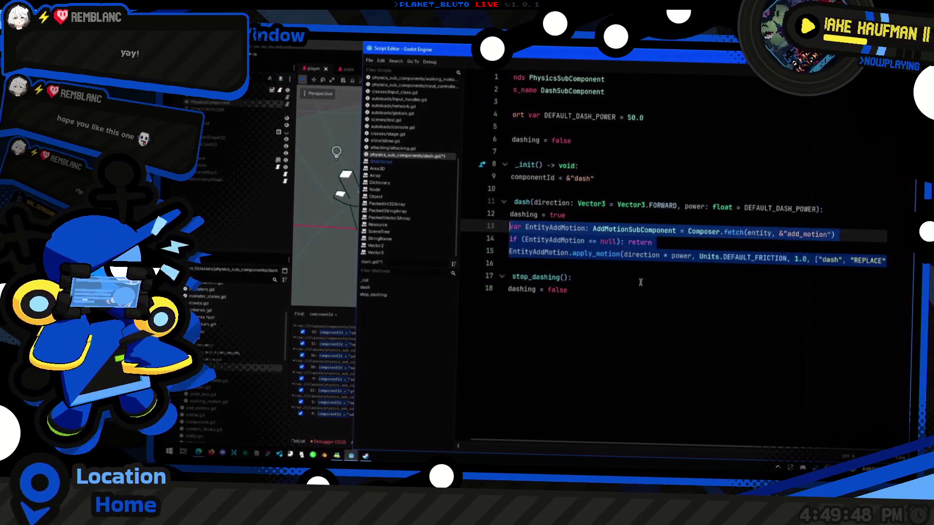
pyautogui.hotkey('ctrl', 'c')
pyautogui.press('Down')
pyautogui.press('Down')
pyautogui.press('Down')
pyautogui.press('End')
pyautogui.press('Return')
pyautogui.hotkey('ctrl', 'v')
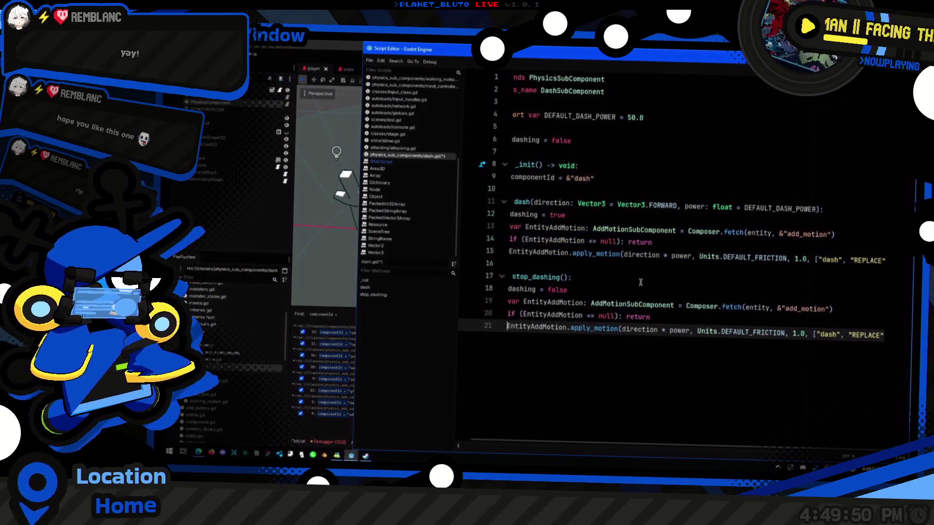
pyautogui.press('Home')
pyautogui.press('Up')
pyautogui.press('End')
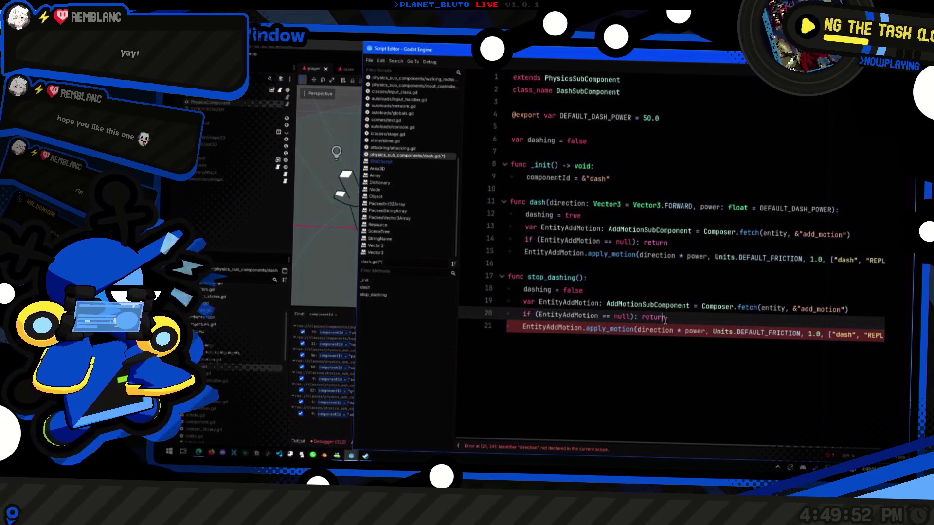
# Step: After checking the fetch definition in composer.gd, change the copied call to remove_motion("dash")
pyautogui.keyDown('ctrl'); pyautogui.click(741, 308); pyautogui.keyUp('ctrl')
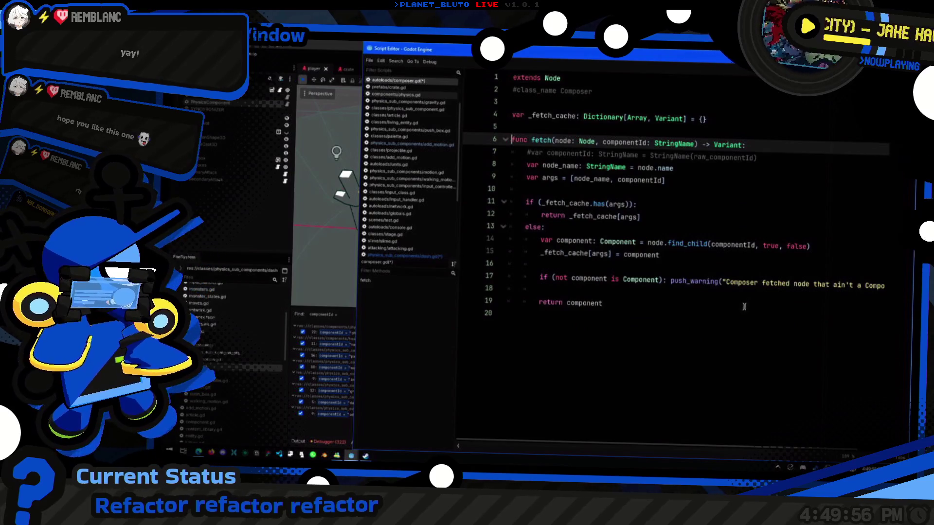
pyautogui.hotkey('alt', 'Left')
pyautogui.click(678, 318)
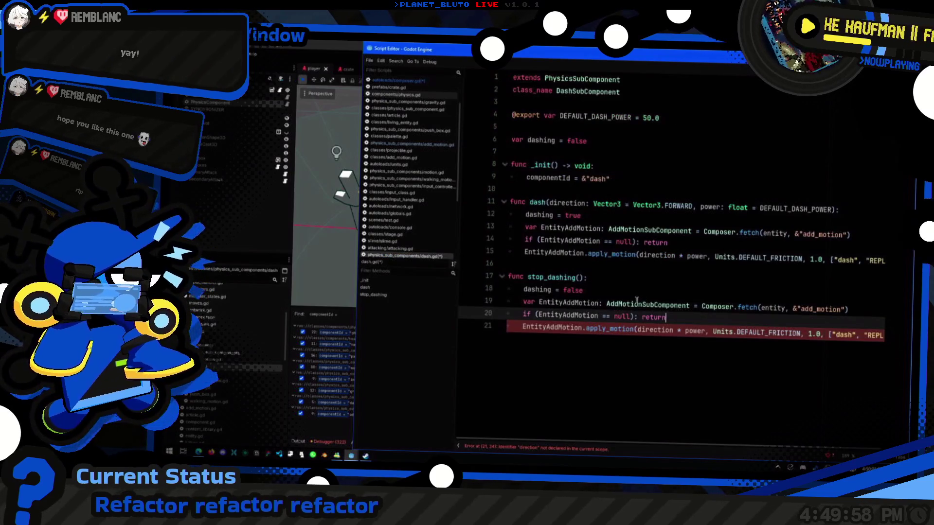
pyautogui.click(676, 335)
pyautogui.press('Home')
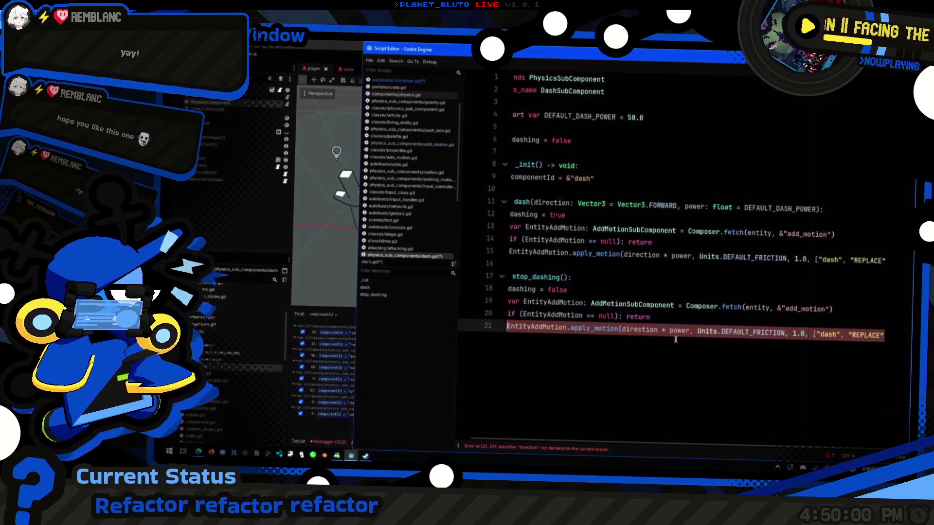
pyautogui.press('End')
pyautogui.press('Home')
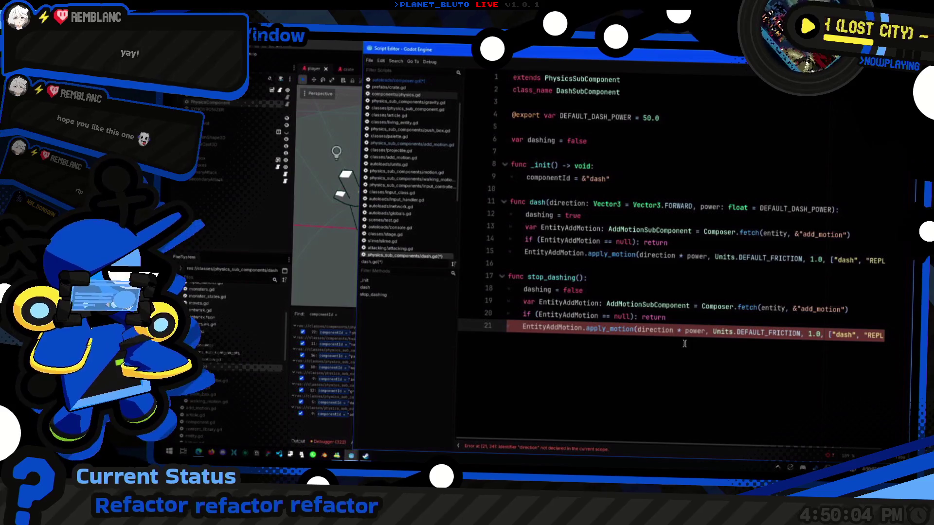
pyautogui.press('BackSpace')
pyautogui.write('.remove_m')
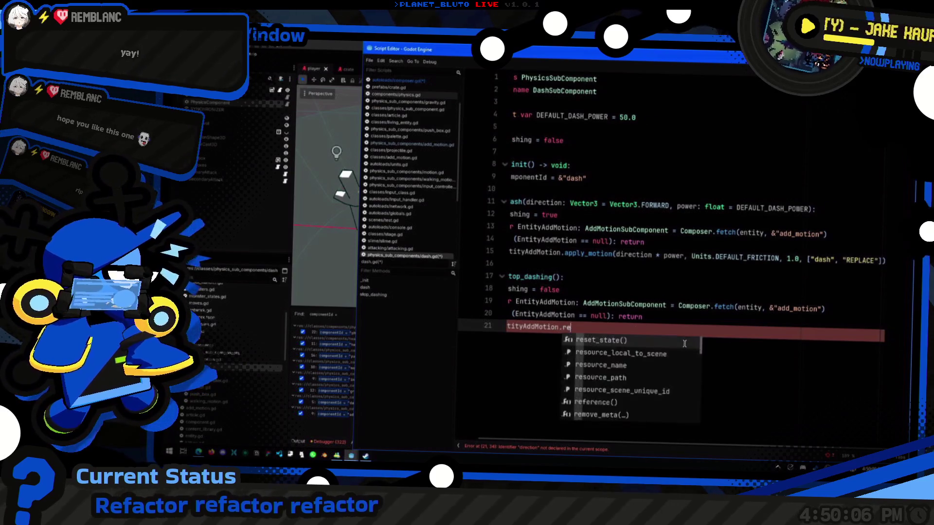
pyautogui.press('Return')
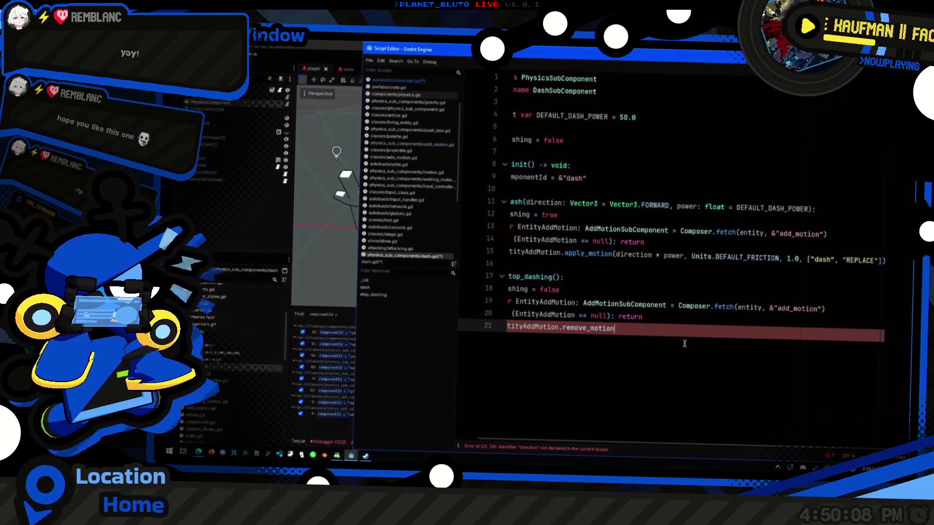
pyautogui.write('("dash")')
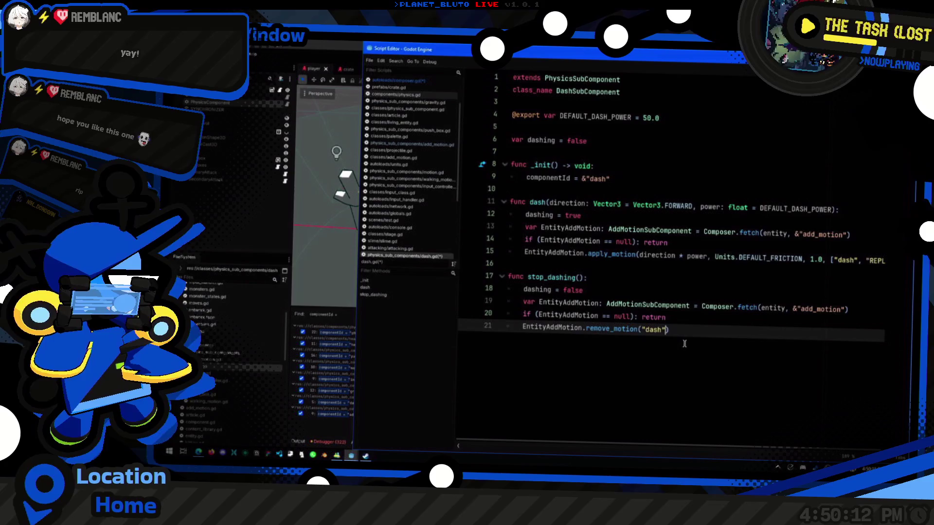
# Step: Comment out the three copied lines in stop_dashing with Ctrl+K
pyautogui.click(525, 302)
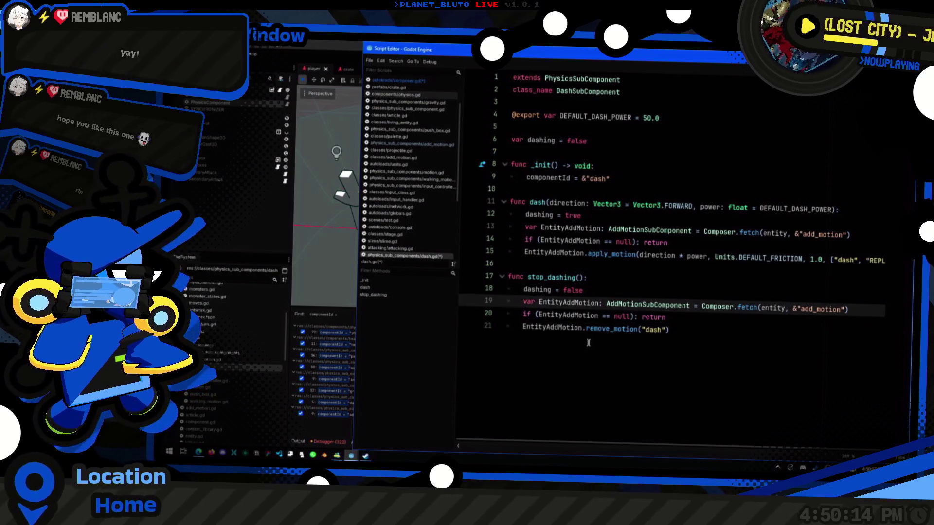
pyautogui.hotkey('ctrl', 'k')
pyautogui.press('Down')
pyautogui.hotkey('ctrl', 'k')
pyautogui.press('Down')
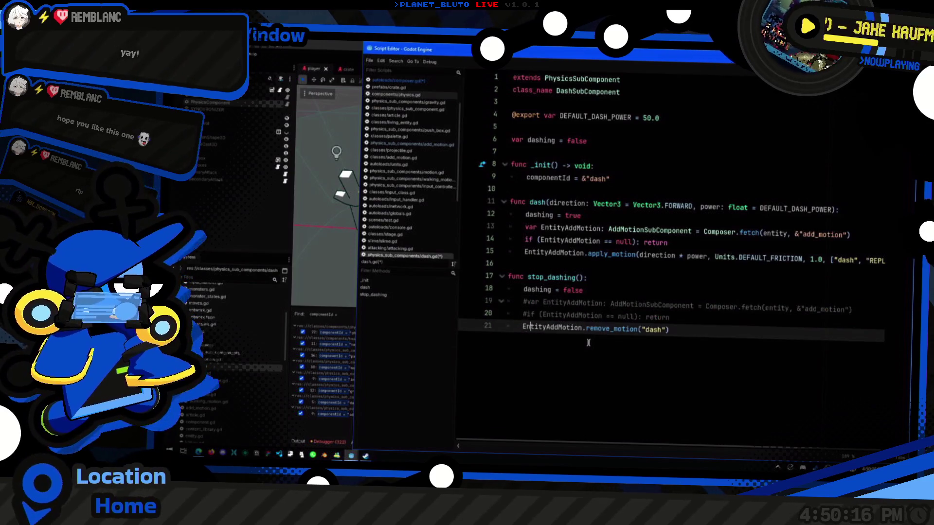
pyautogui.hotkey('ctrl', 'k')
pyautogui.press('Up')
# Step: Add a note comment below dashing = false about removing motion based on tags
pyautogui.click(653, 294)
pyautogui.press('Return')
pyautogui.write('#')
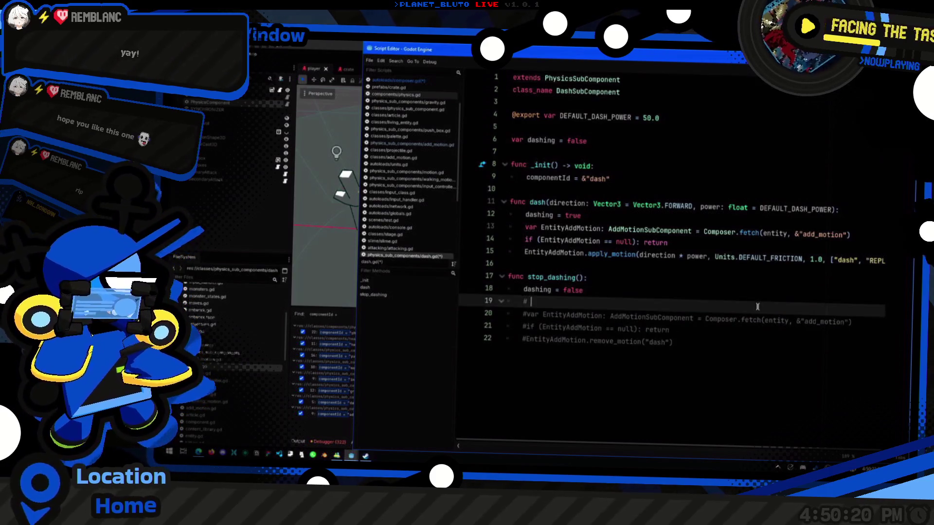
pyautogui.press('Home')
pyautogui.press('Return')
pyautogui.write('emove motion based ')
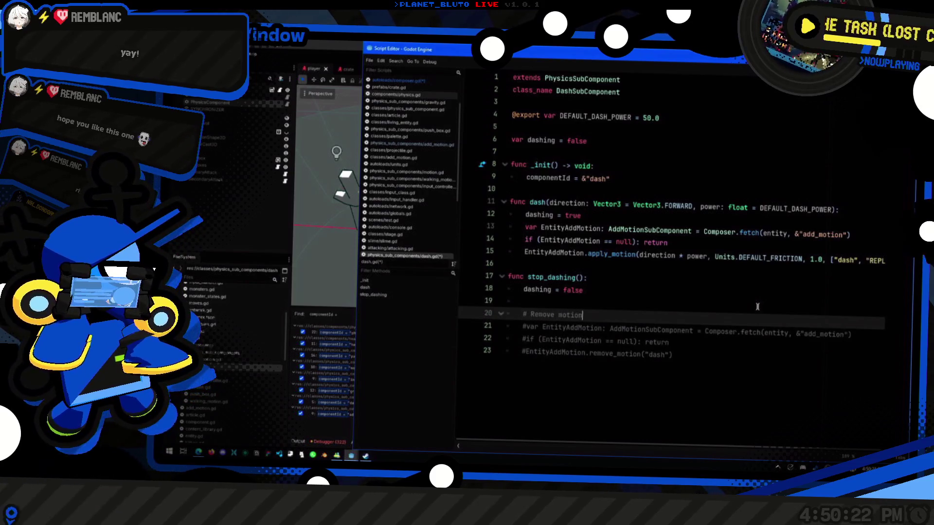
pyautogui.write('on dags? lmao')
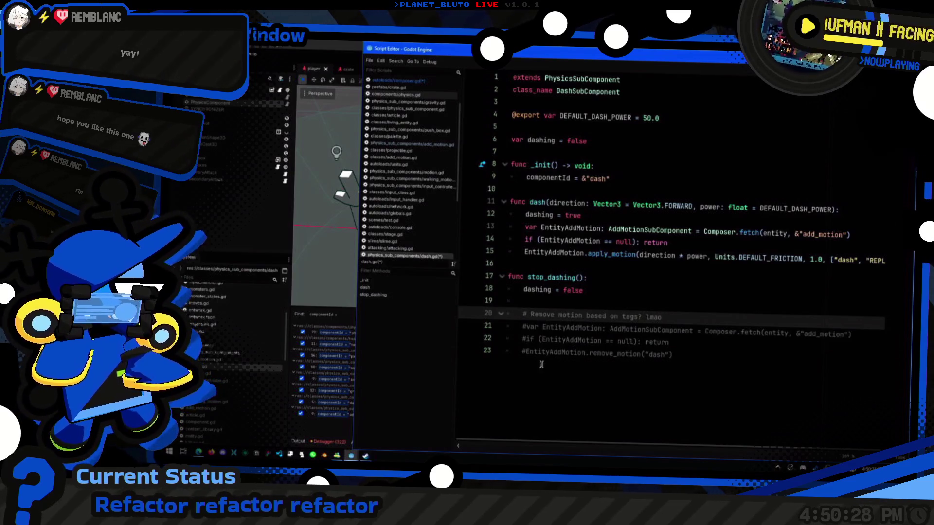
# Step: Review the stop_dashing body and save dash.gd
pyautogui.click(608, 289)
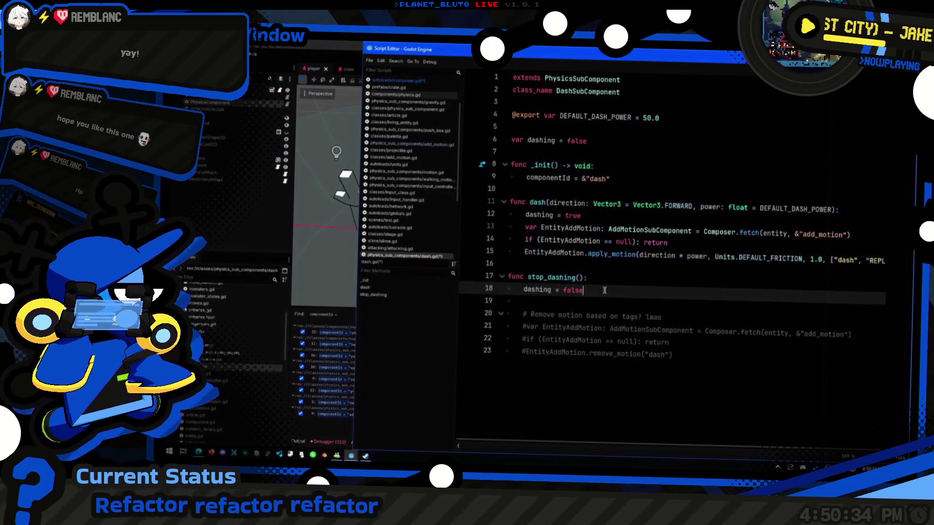
pyautogui.moveTo(710, 358); pyautogui.dragTo(440, 280)
pyautogui.doubleClick(552, 278)
pyautogui.click(656, 293)
pyautogui.hotkey('ctrl', 's')
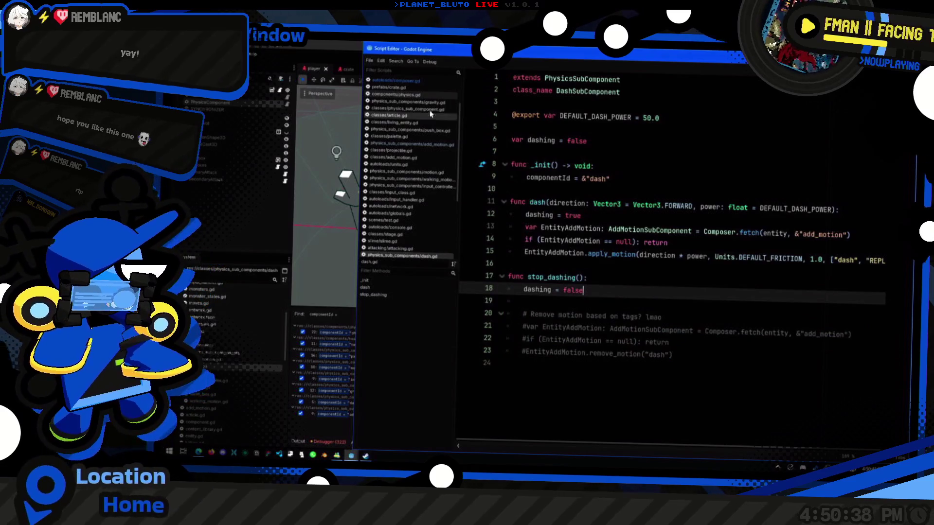
pyautogui.click(424, 187)
# Step: Paste a copy of the Jumping block below it in _physics_process
pyautogui.click(645, 330)
pyautogui.click(749, 413)
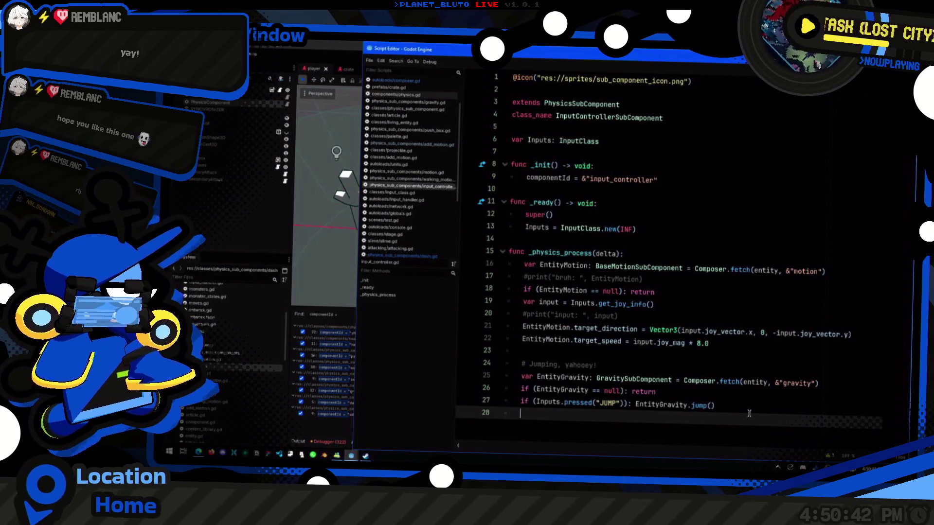
pyautogui.press('Return')
pyautogui.moveTo(732, 404)
pyautogui.mouseDown()
pyautogui.moveTo(551, 386)
pyautogui.moveTo(591, 357)
pyautogui.mouseUp()
pyautogui.hotkey('ctrl', 'c')
pyautogui.hotkey('ctrl', 'End')
pyautogui.hotkey('ctrl', 'v')
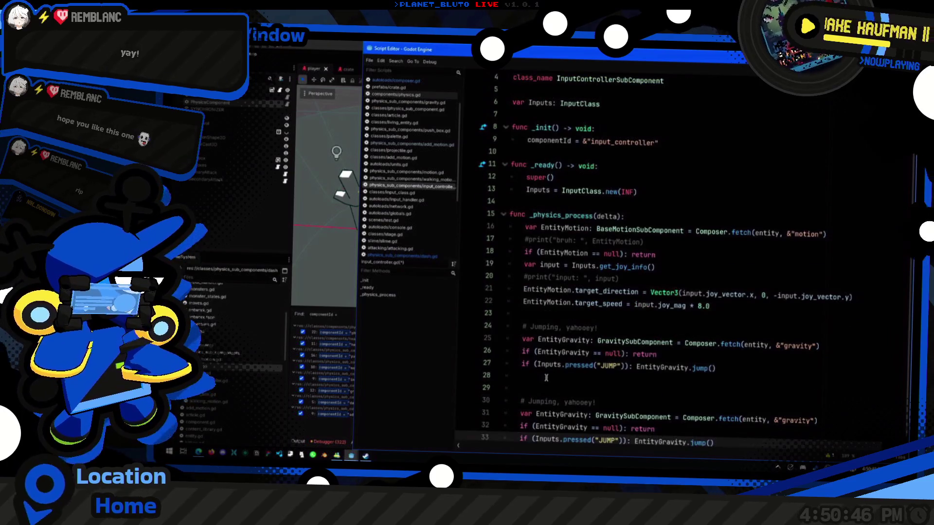
pyautogui.click(546, 378)
pyautogui.press('BackSpace')
pyautogui.press('BackSpace')
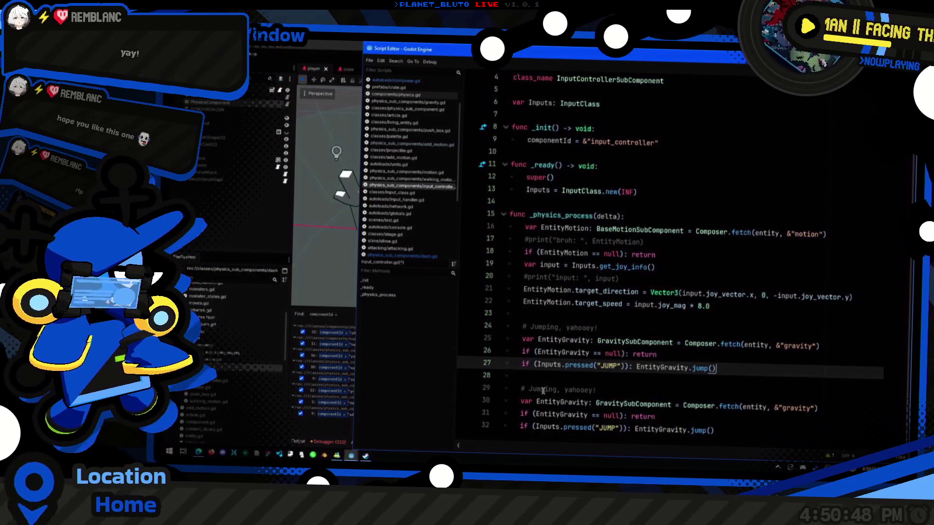
# Step: Rename the copied comment to Dashing and fetch DashSubComponent instead of GravitySubComponent
pyautogui.click(543, 390)
pyautogui.hotkey('ctrl', 'Left')
pyautogui.hotkey('ctrl', 'shift', 'Right')
pyautogui.hotkey('ctrl', 'shift', 'Right')
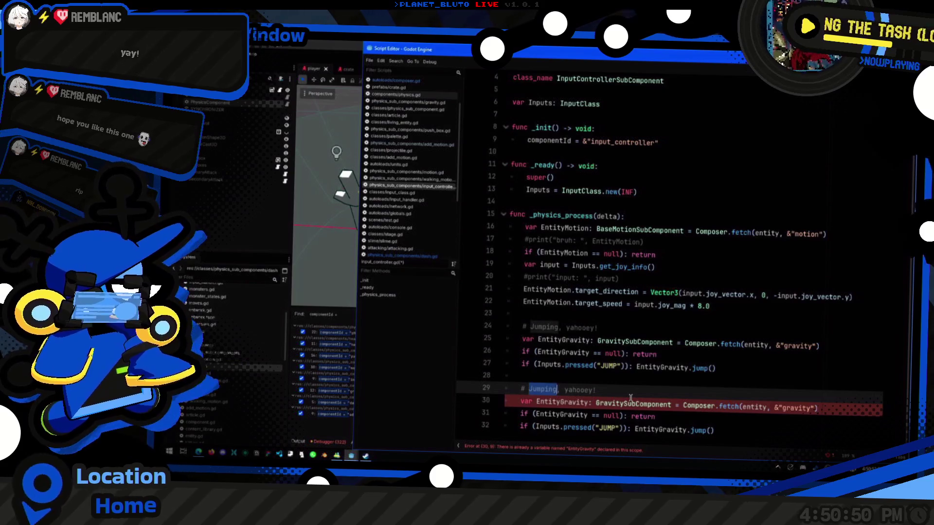
pyautogui.write('Dashing!')
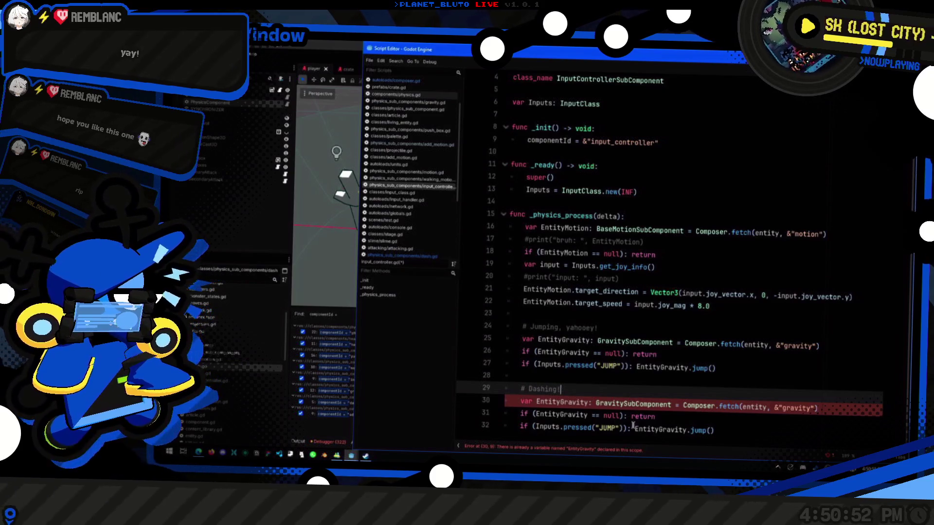
pyautogui.click(604, 418)
pyautogui.doubleClick(601, 401)
pyautogui.write('D')
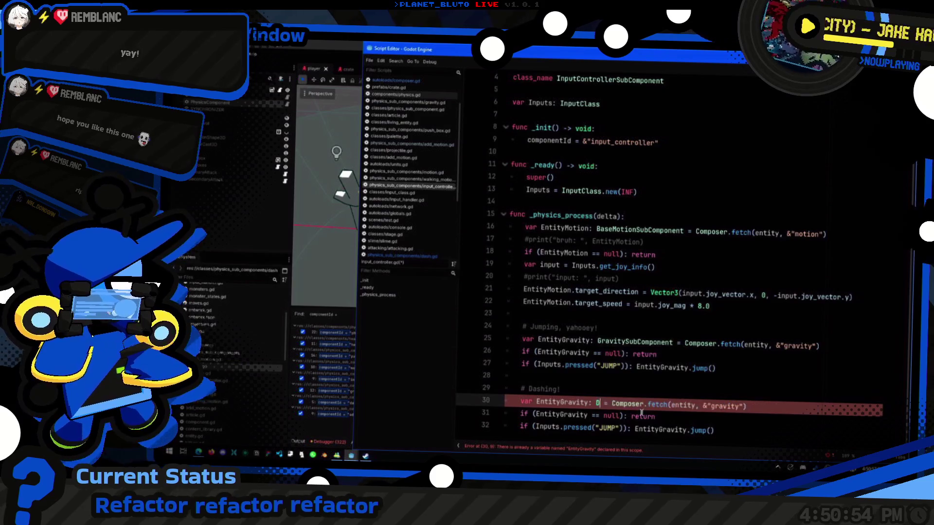
pyautogui.write('ash')
pyautogui.press('Return')
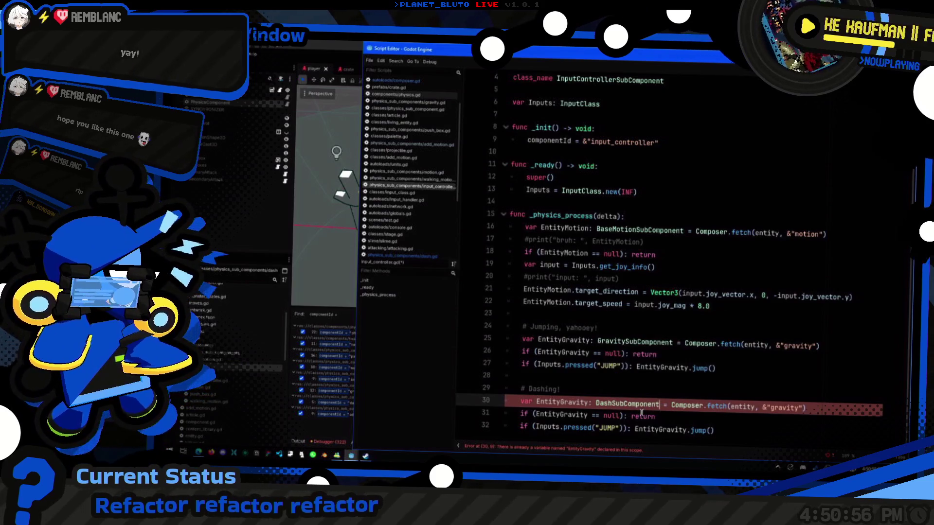
# Step: Name the fetched variable EntityDash and change the component id to "dash"
pyautogui.hotkey('ctrl', 'shift', 'Left')
pyautogui.write('Dash')
pyautogui.press('Down')
pyautogui.hotkey('ctrl', 'shift', 'Left')
pyautogui.write('Dash')
pyautogui.press('Up')
pyautogui.press('End')
pyautogui.press('Left')
pyautogui.press('Left')
pyautogui.hotkey('ctrl', 'shift', 'Left')
pyautogui.write('dash')
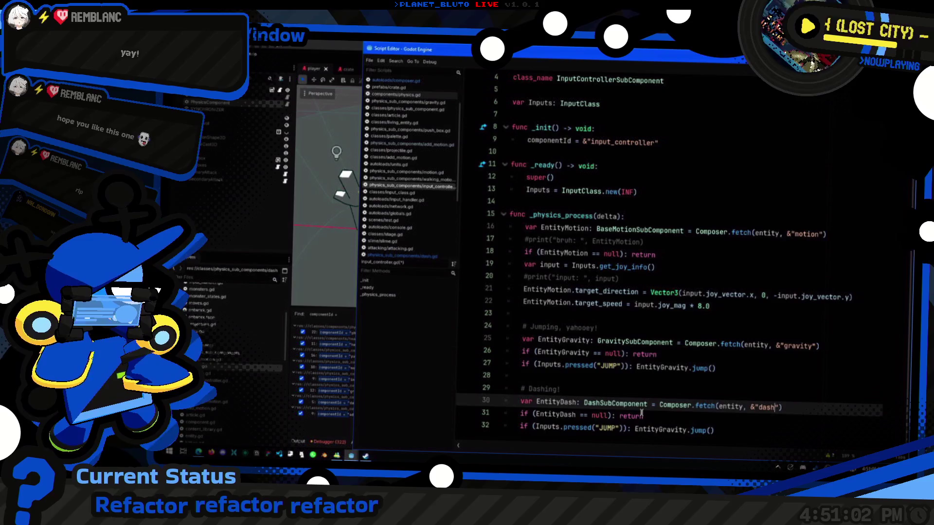
# Step: Make line 32 check pressed("DASH") and call dash()
pyautogui.click(599, 428)
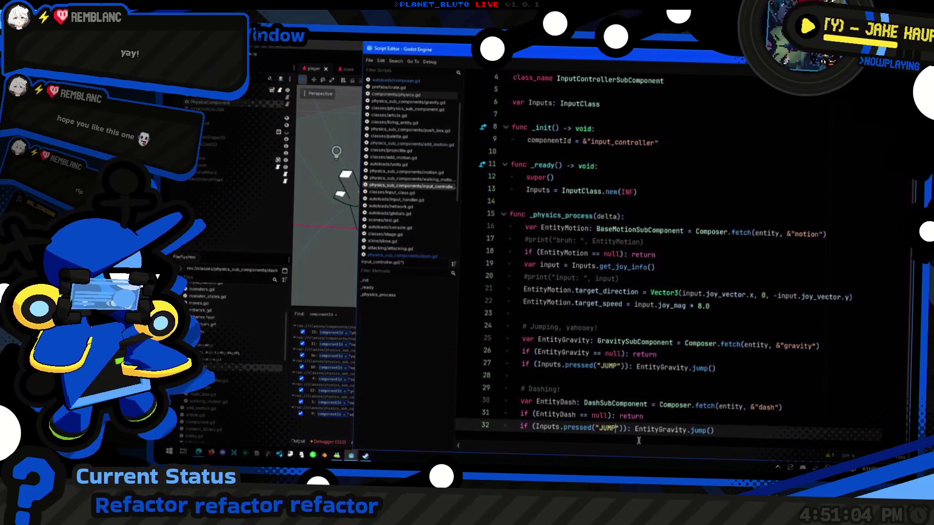
pyautogui.hotkey('ctrl', 'shift', 'Right')
pyautogui.write('DASH')
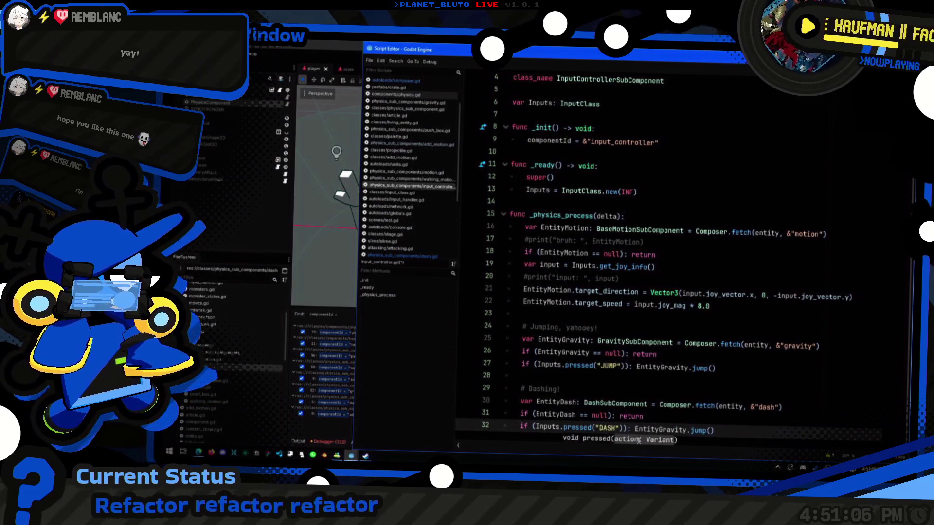
pyautogui.hotkey('ctrl', 'Right')
pyautogui.hotkey('ctrl', 'Right')
pyautogui.hotkey('ctrl', 'Right')
pyautogui.hotkey('ctrl', 'shift', 'Right')
pyautogui.write('dash')
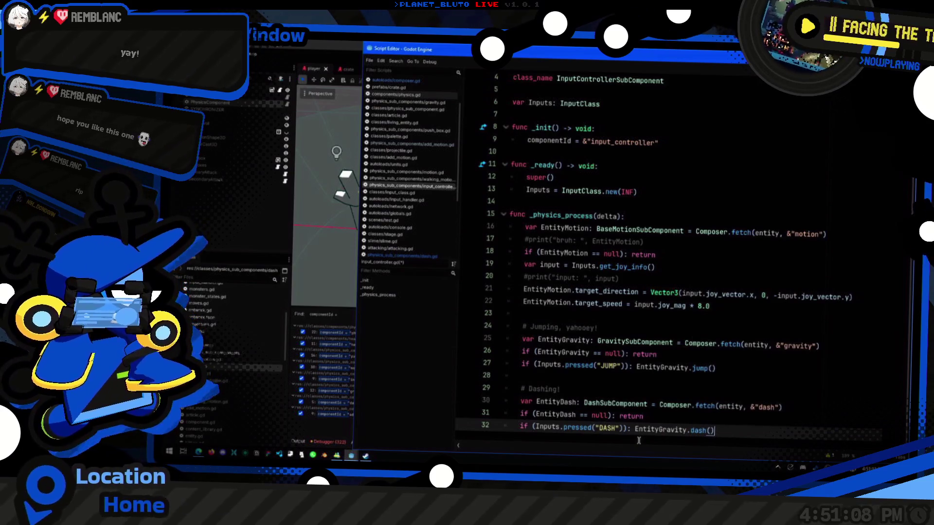
# Step: Duplicate it as line 33, switching to released("DASH") with a stop call
pyautogui.hotkey('ctrl', 'shift', 'd')
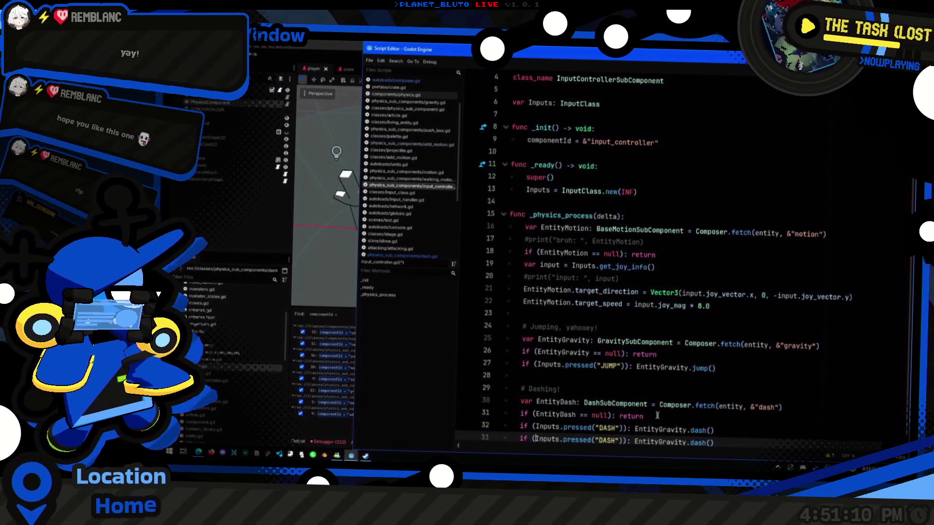
pyautogui.hotkey('ctrl', 'Right')
pyautogui.hotkey('ctrl', 'Right')
pyautogui.hotkey('ctrl', 'Right')
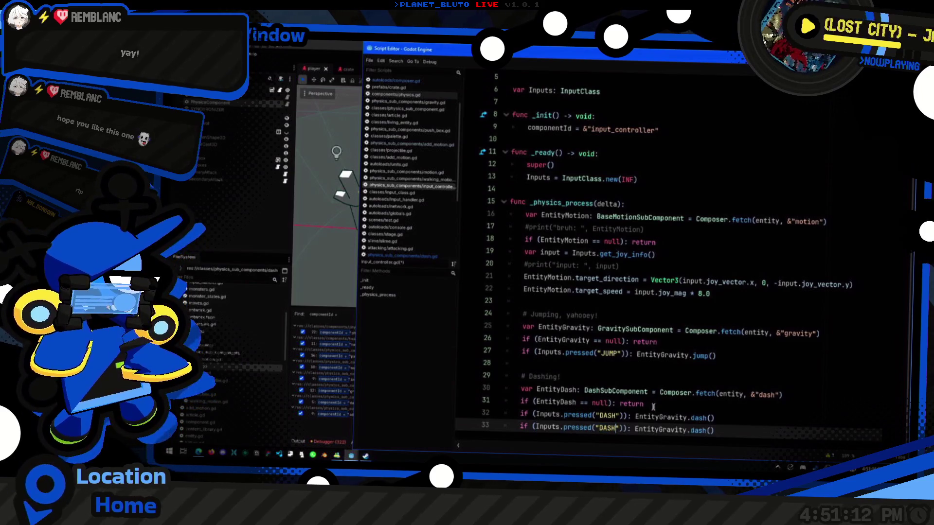
pyautogui.hotkey('ctrl', 'shift', 'Right')
pyautogui.write('rel')
pyautogui.press('Return')
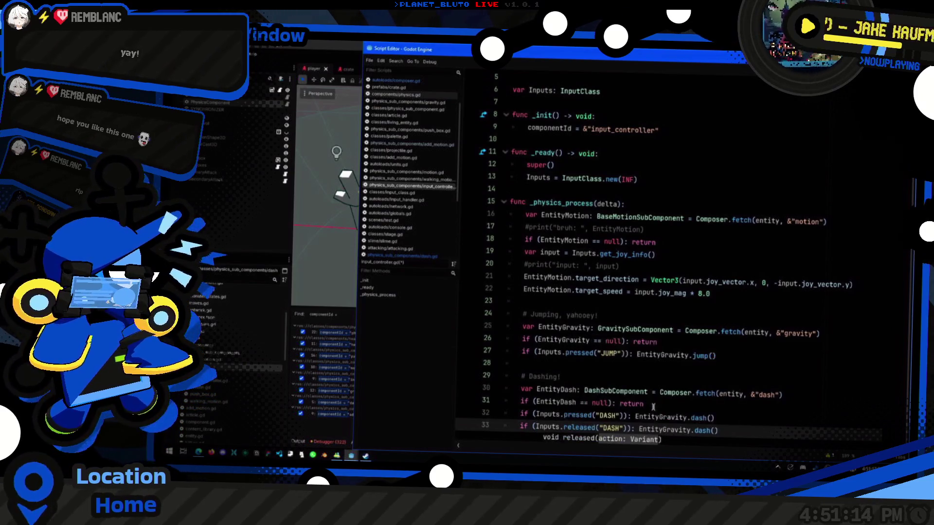
pyautogui.hotkey('ctrl', 'shift', 'Left')
pyautogui.press('End')
pyautogui.press('Left')
pyautogui.press('Left')
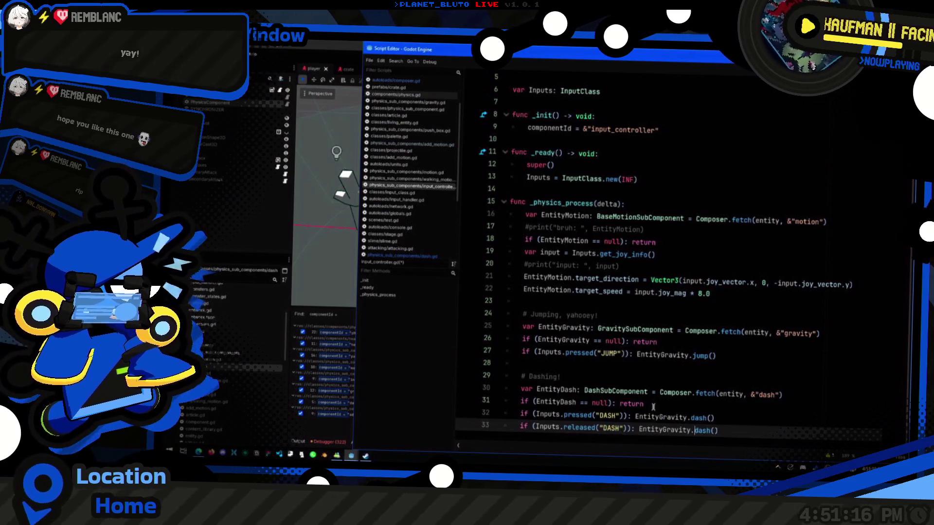
pyautogui.hotkey('ctrl', 'shift', 'Left')
pyautogui.write('stop_da')
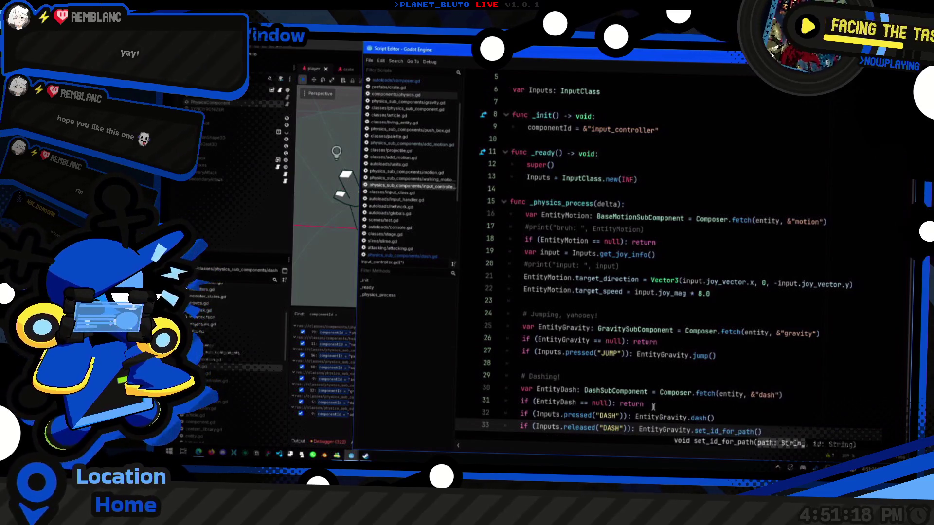
pyautogui.write('shin')
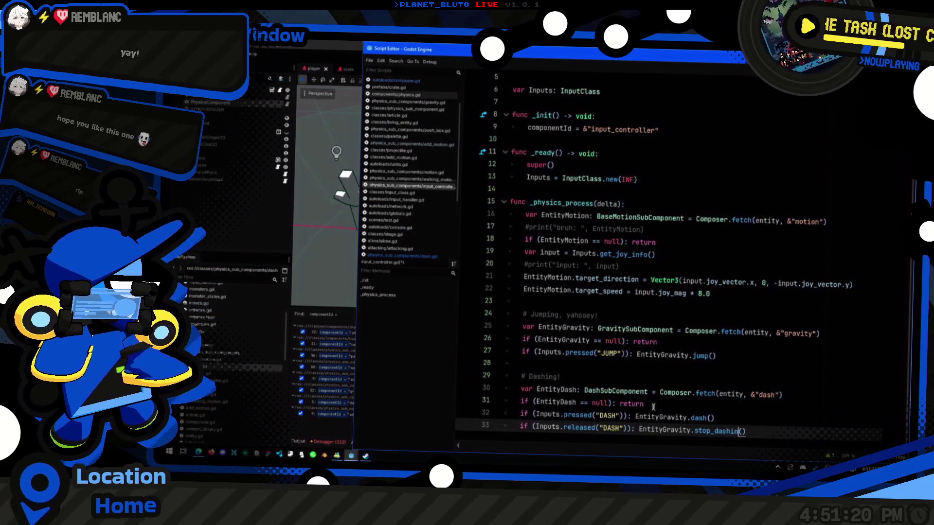
pyautogui.press('BackSpace')
pyautogui.press('BackSpace')
pyautogui.press('BackSpace')
# Step: Replace the remaining EntityGravity references with EntityDash and complete the call to stop_dashing()
pyautogui.doubleClick(561, 401)
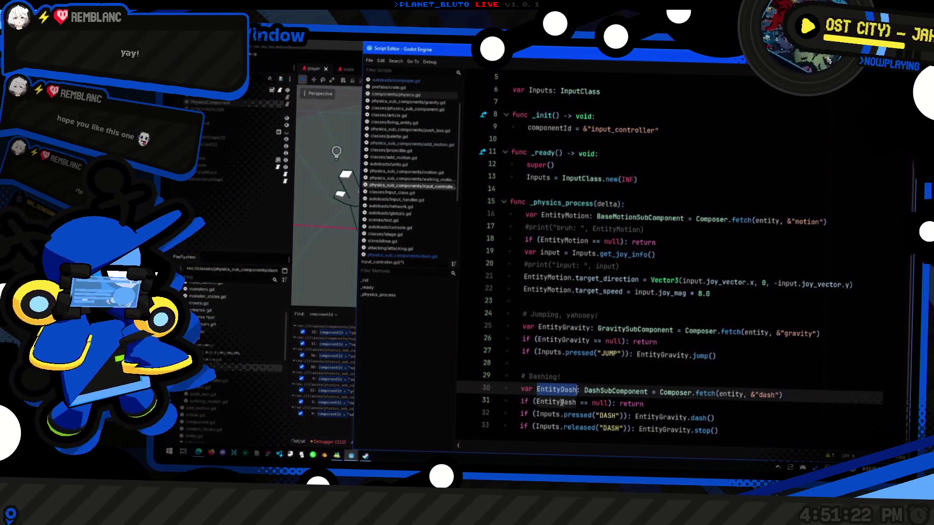
pyautogui.hotkey('ctrl', 'c')
pyautogui.doubleClick(666, 430)
pyautogui.hotkey('ctrl', 'v')
pyautogui.doubleClick(657, 417)
pyautogui.hotkey('ctrl', 'v')
pyautogui.click(677, 430)
pyautogui.hotkey('ctrl', 'Right')
pyautogui.hotkey('ctrl', 'shift', 'Left')
pyautogui.write('st')
pyautogui.press('Return')
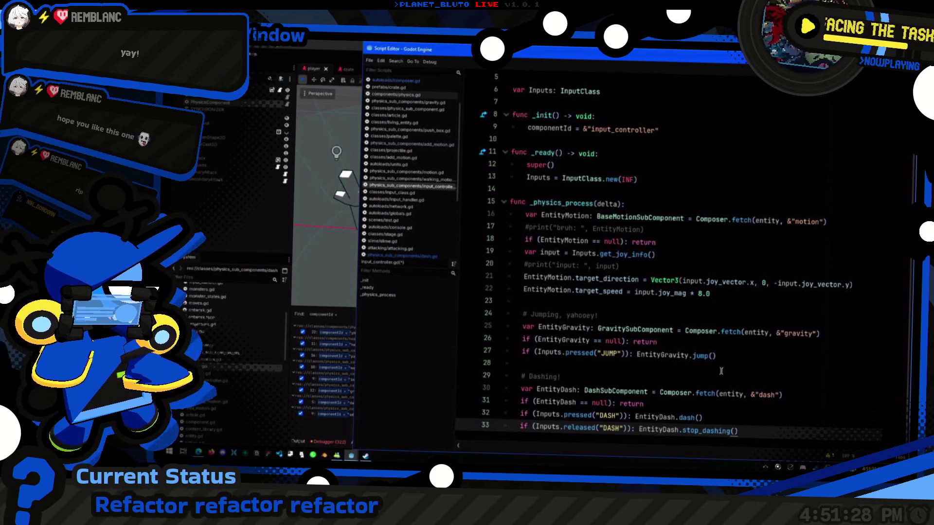
# Step: Check the EntityDash declaration and the "dash" component id on line 30
pyautogui.click(671, 403)
pyautogui.click(557, 390)
pyautogui.doubleClick(557, 391)
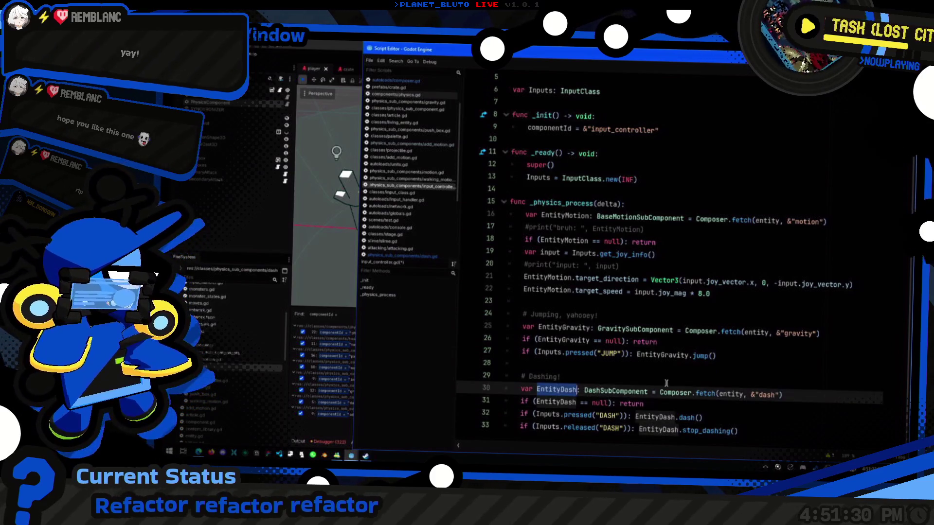
pyautogui.press('Up')
pyautogui.press('Up')
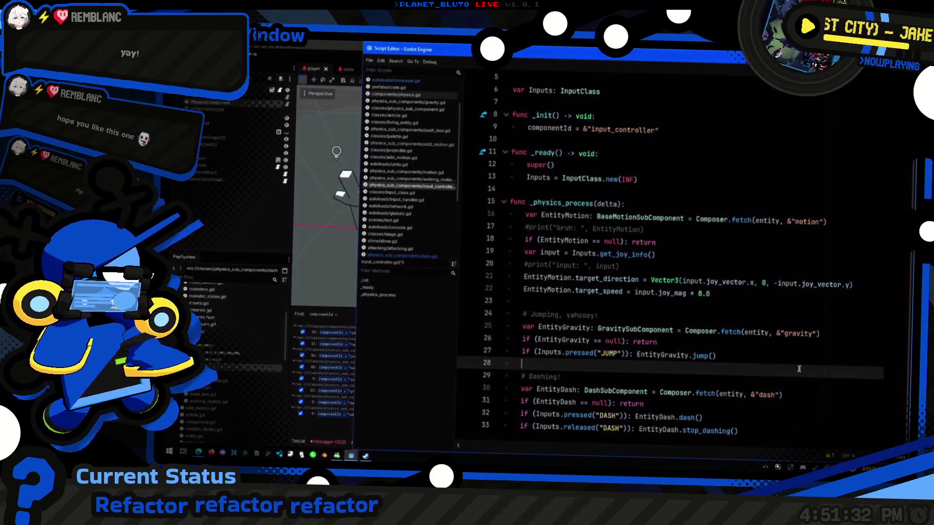
pyautogui.doubleClick(766, 396)
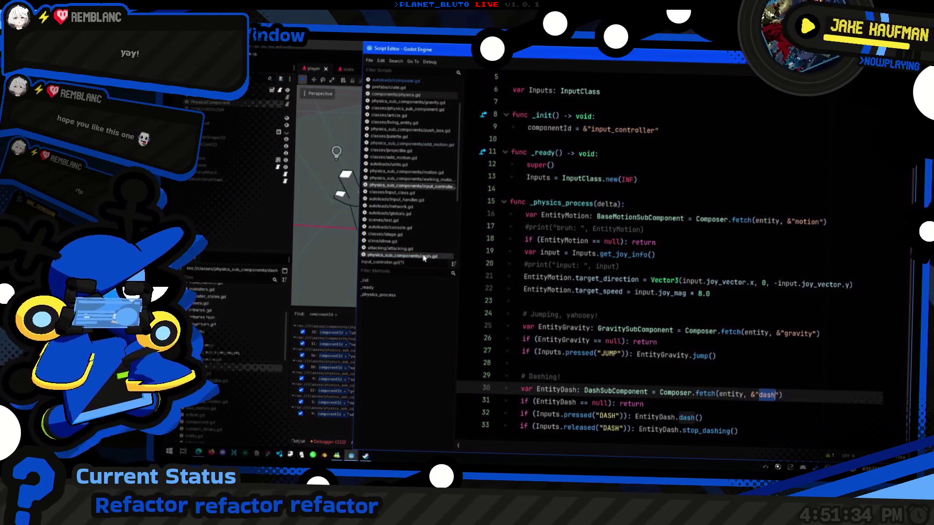
pyautogui.scroll(-2, 422, 260)
# Step: Place dash.gd next to input_controller.gd among open scripts, then return to input_controller.gd
pyautogui.click(412, 223)
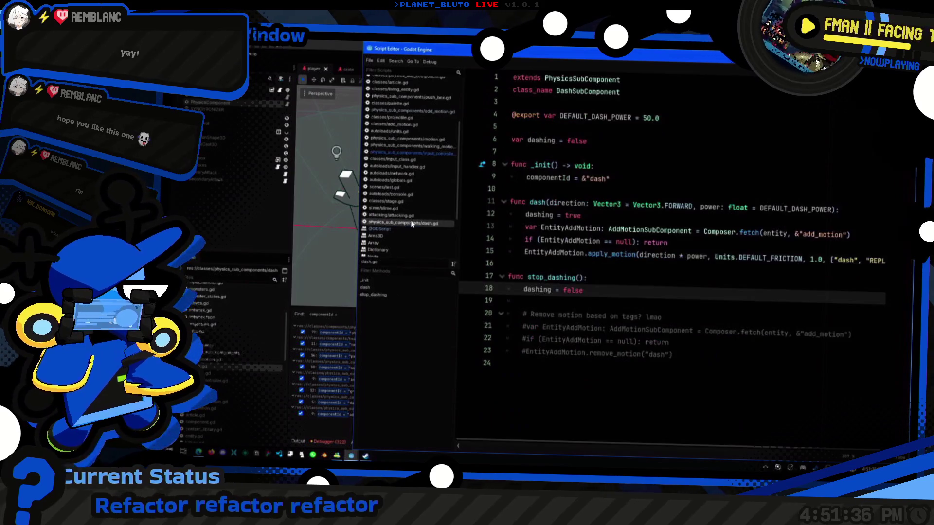
pyautogui.moveTo(414, 160); pyautogui.dragTo(418, 167)
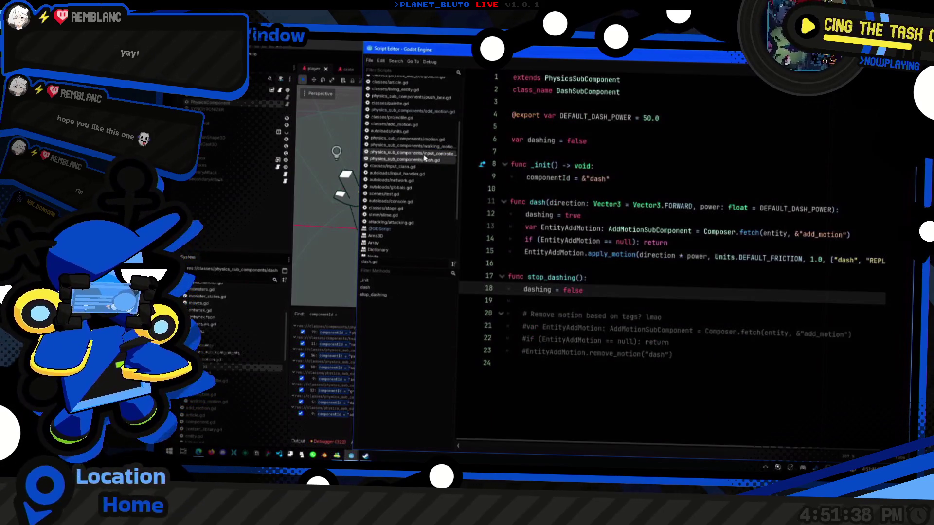
pyautogui.click(413, 154)
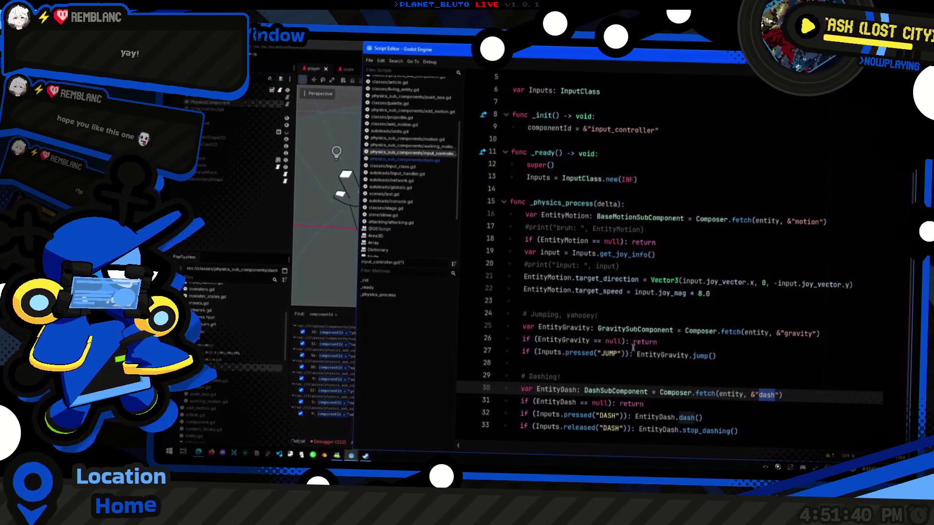
pyautogui.click(767, 427)
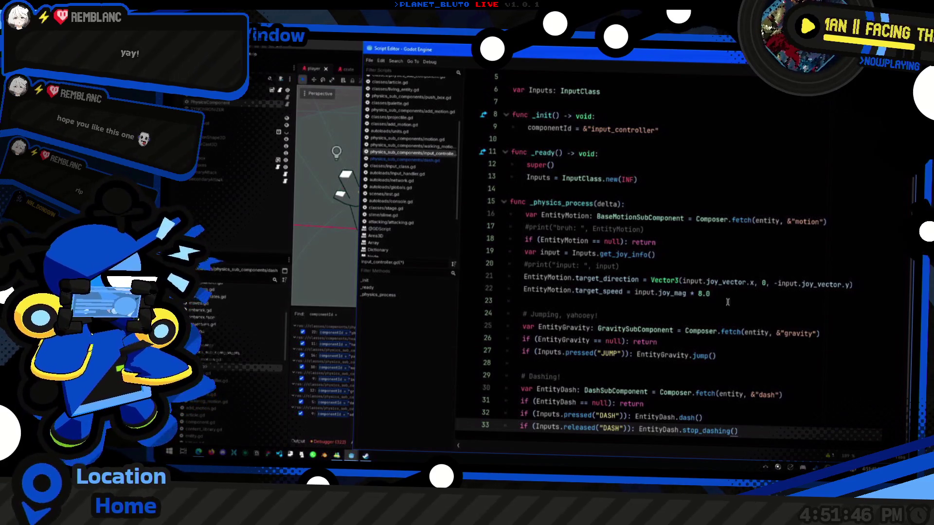
# Step: Add a var current_speed = BASE_SPEED line below the Inputs declaration
pyautogui.scroll(2, 557, 183)
pyautogui.click(670, 135)
pyautogui.click(675, 141)
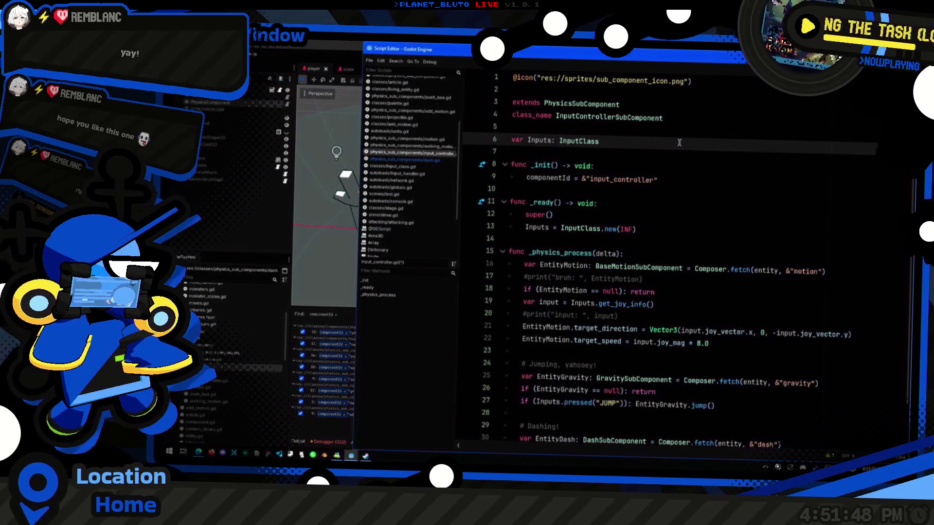
pyautogui.press('Return')
pyautogui.press('Return')
pyautogui.write('var cu')
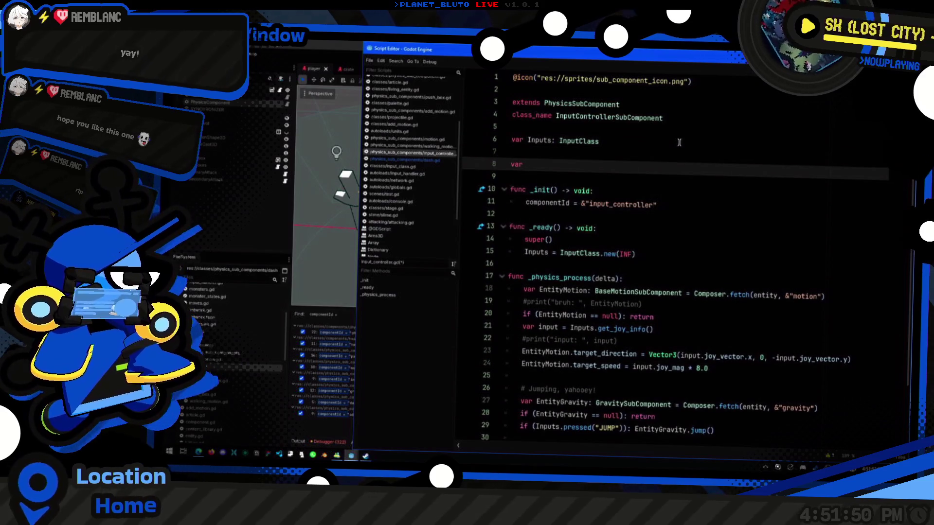
pyautogui.write('rrent_sp')
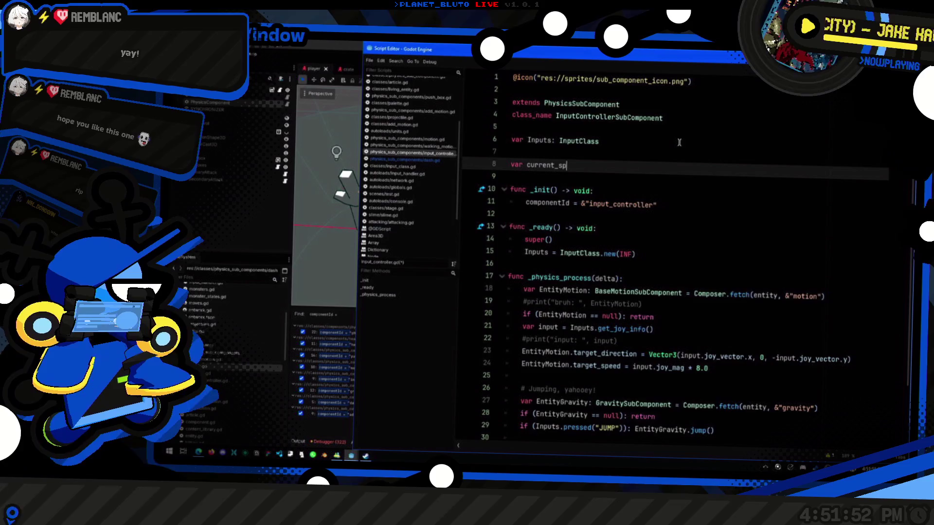
pyautogui.write('eed = BASE_')
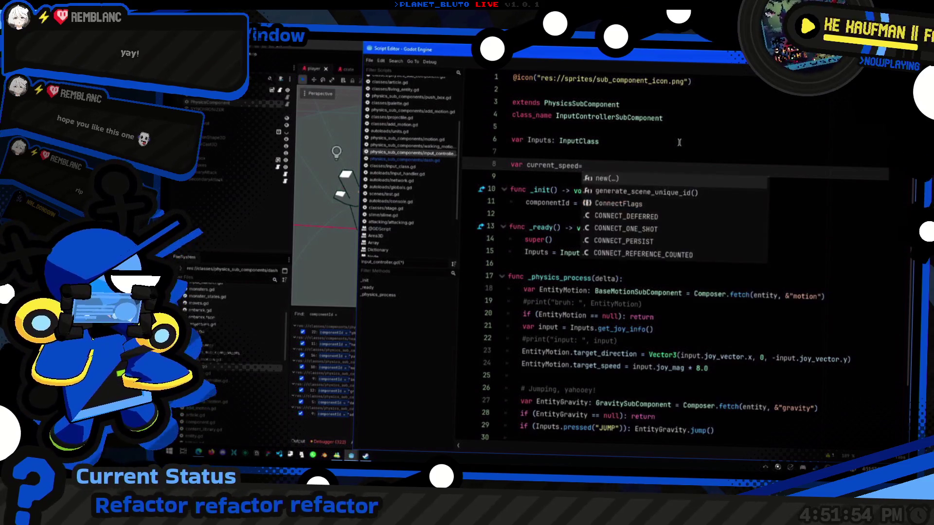
pyautogui.write('SPEE')
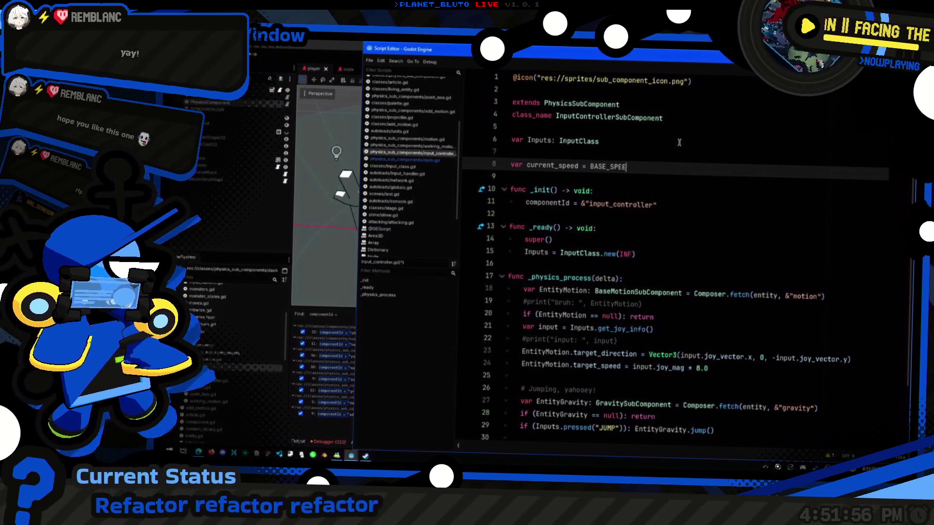
pyautogui.click(680, 142)
pyautogui.press('Return')
pyautogui.press('Return')
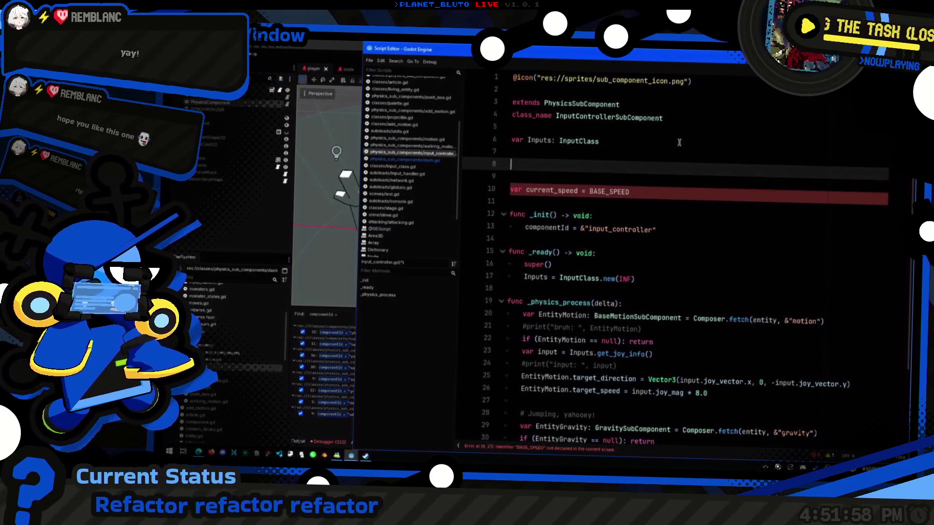
pyautogui.write('export')
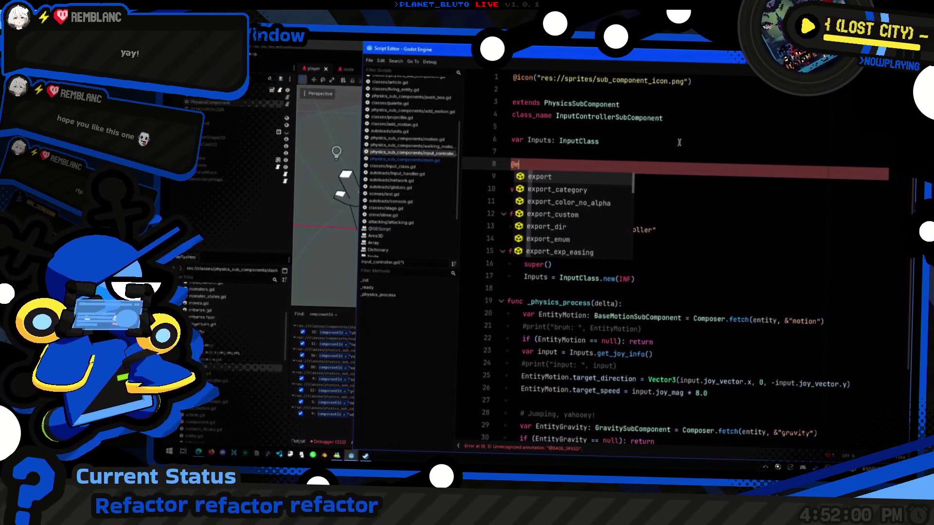
pyautogui.press('Return')
pyautogui.write('var BASE_SPEED = 0')
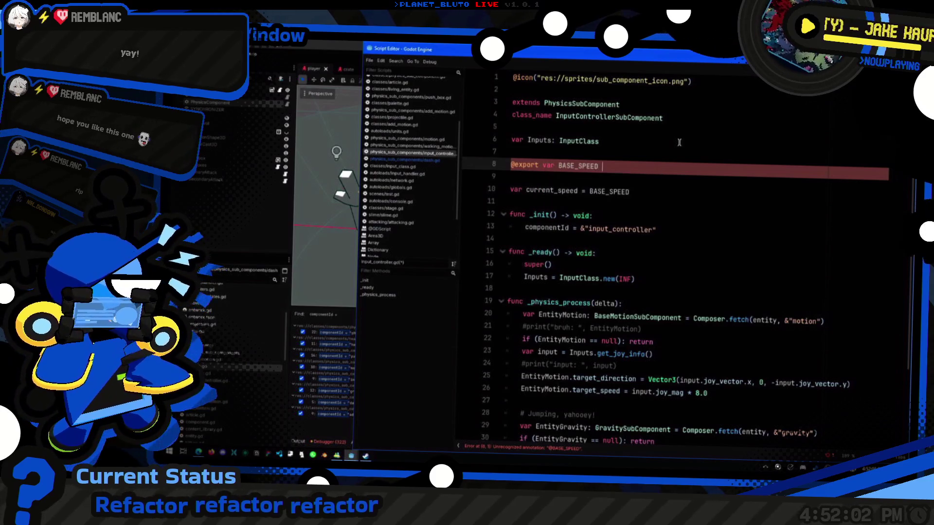
pyautogui.write('.0')
pyautogui.press('Home')
pyautogui.hotkey('ctrl', 'Right')
pyautogui.hotkey('ctrl', 'Right')
pyautogui.hotkey('ctrl', 'Right')
pyautogui.hotkey('ctrl', 'shift', 'Left')
pyautogui.click(674, 192)
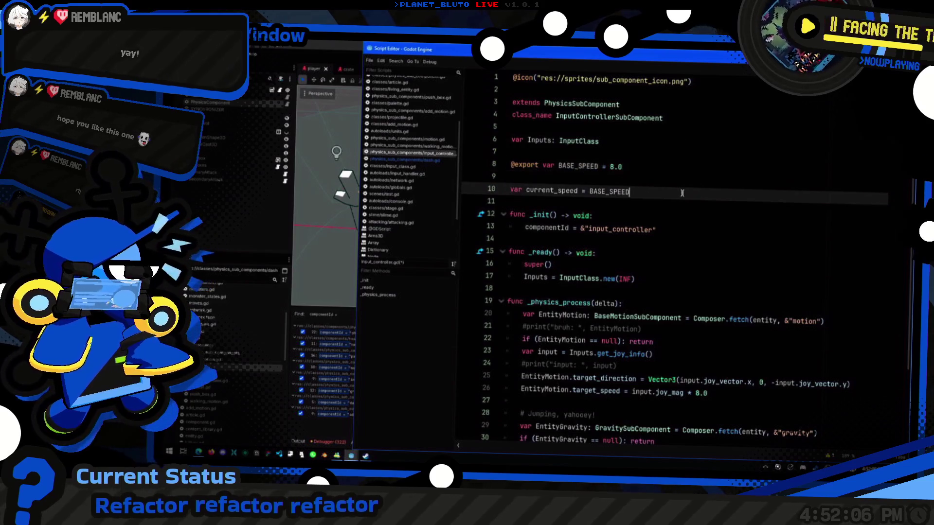
# Step: Replace the hard-coded 8.0 in target_speed on line 26 with current_speed
pyautogui.scroll(-3, 711, 370)
pyautogui.click(732, 296)
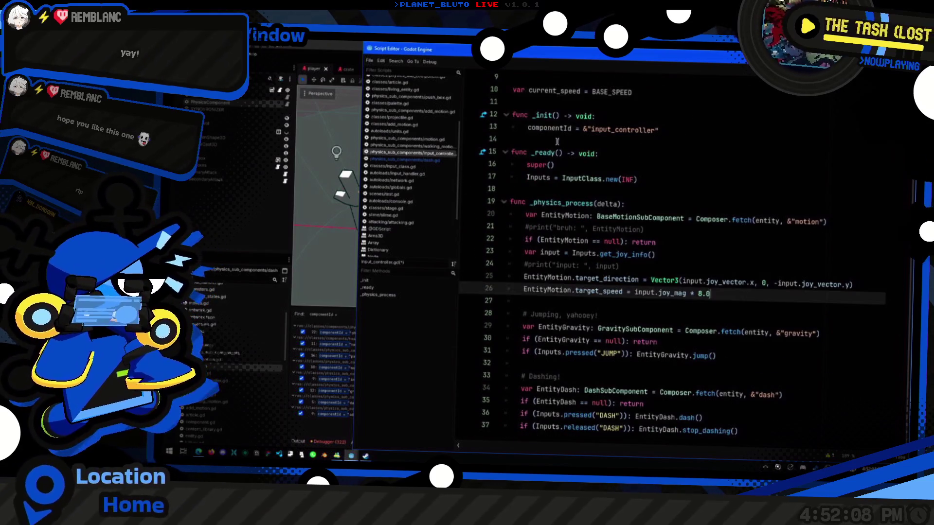
pyautogui.scroll(3, 557, 146)
pyautogui.click(552, 193)
pyautogui.doubleClick(552, 193)
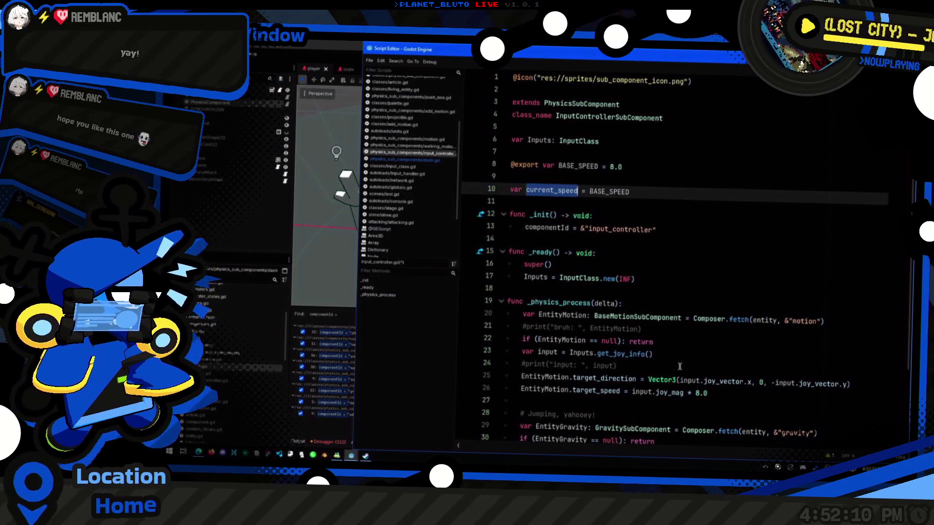
pyautogui.click(702, 392)
pyautogui.doubleClick(702, 392)
pyautogui.hotkey('ctrl', 'v')
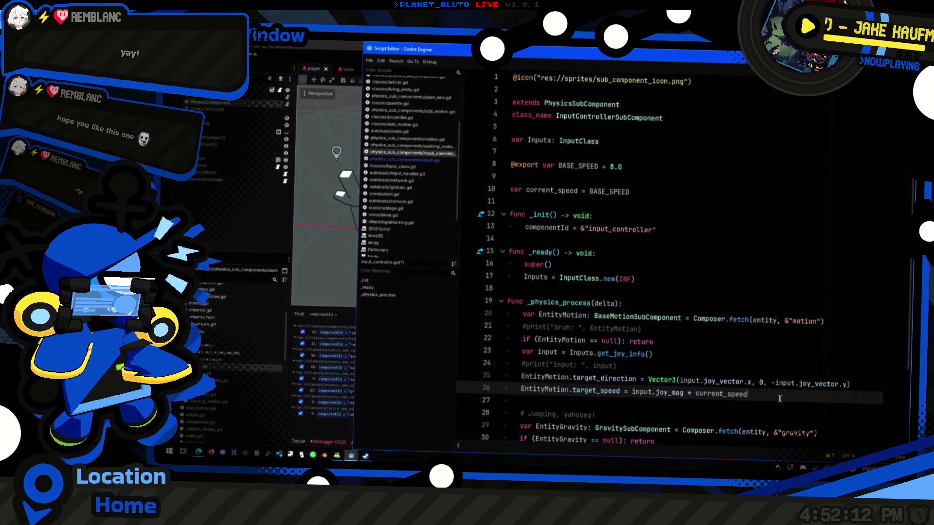
# Step: Review the exported BASE_SPEED line and highlight its uses
pyautogui.scroll(-3, 744, 363)
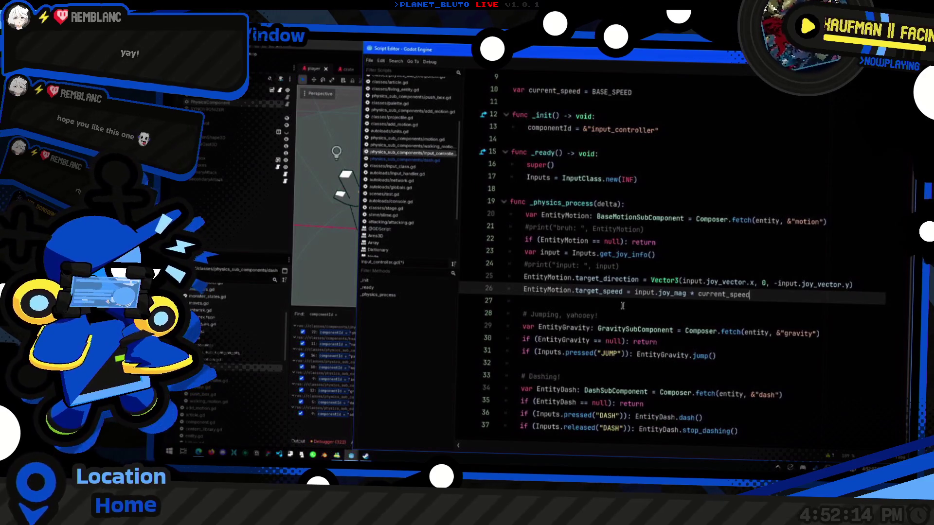
pyautogui.scroll(3, 650, 309)
pyautogui.moveTo(635, 165); pyautogui.dragTo(442, 161)
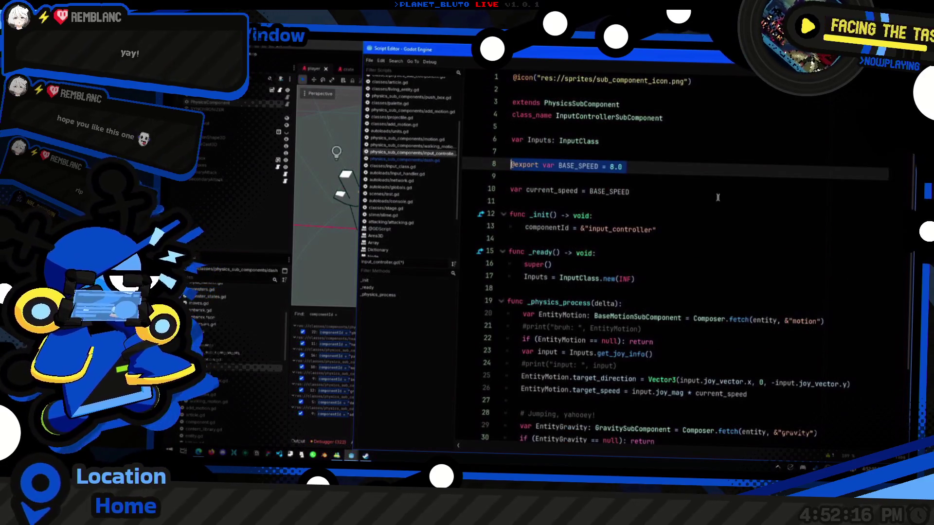
pyautogui.click(658, 165)
pyautogui.doubleClick(576, 166)
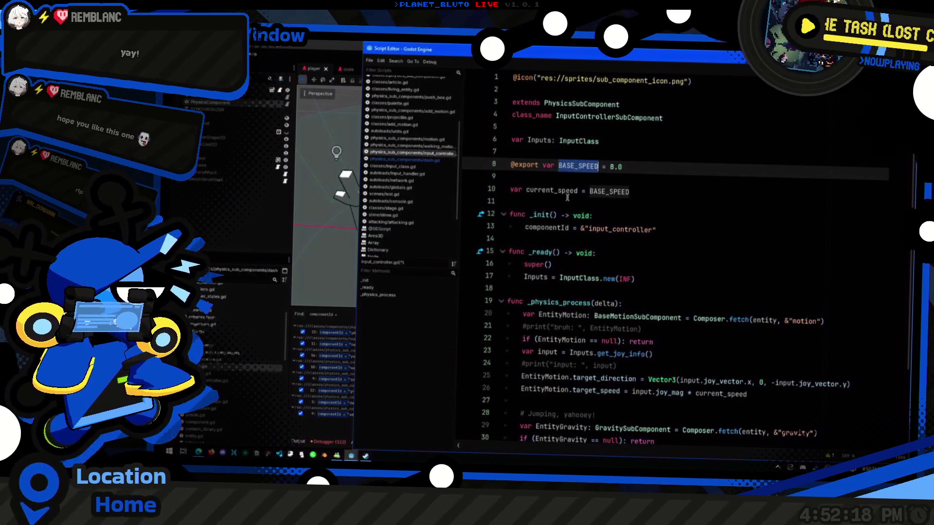
# Step: Highlight current_speed on line 10 and check its use at the end of line 26
pyautogui.doubleClick(552, 191)
pyautogui.scroll(-3, 735, 385)
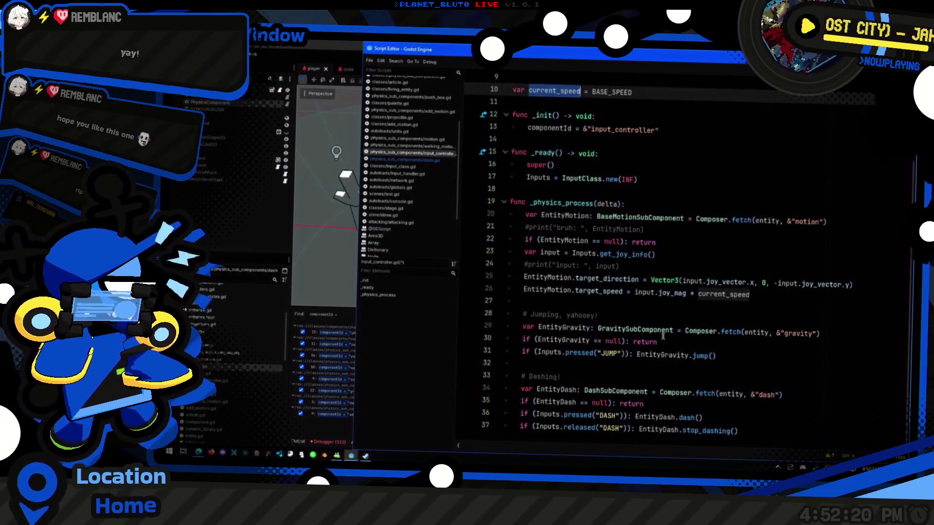
pyautogui.click(725, 356)
pyautogui.scroll(1, 634, 337)
pyautogui.scroll(3, 634, 337)
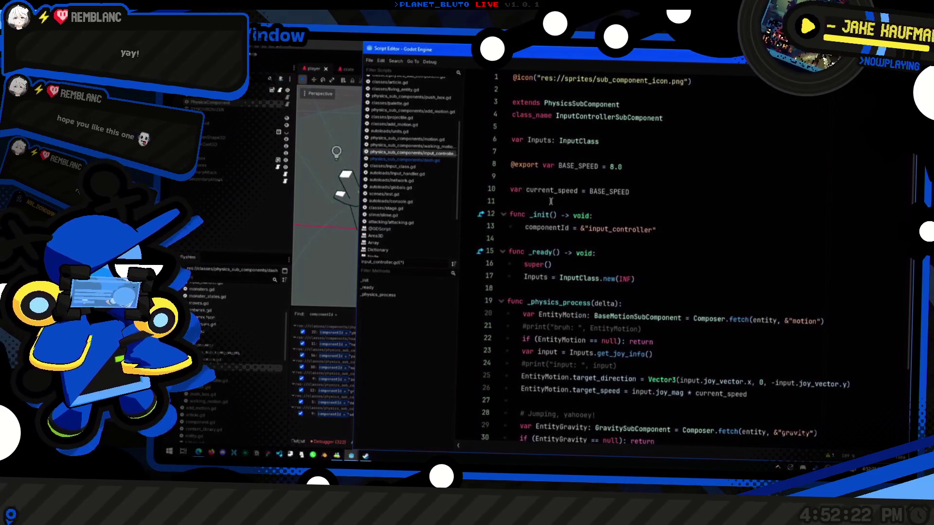
pyautogui.doubleClick(552, 188)
pyautogui.scroll(-3, 745, 324)
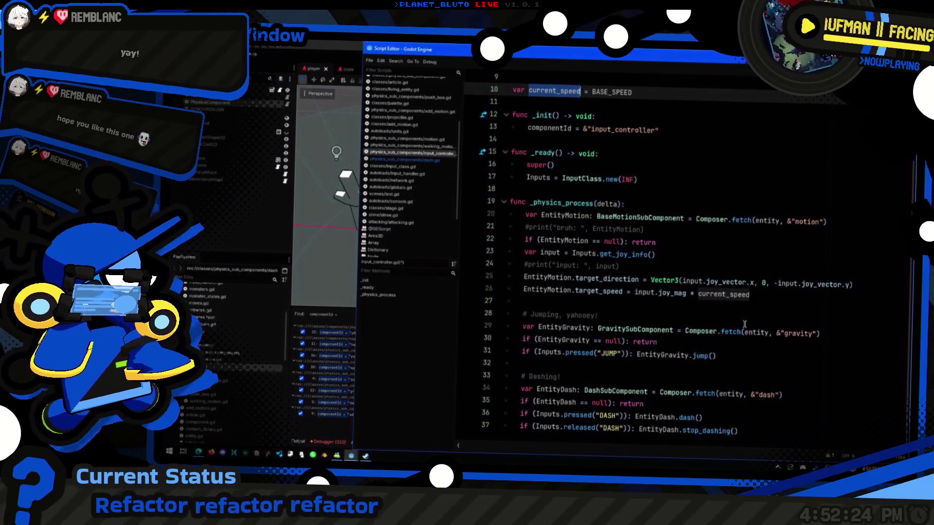
pyautogui.click(775, 295)
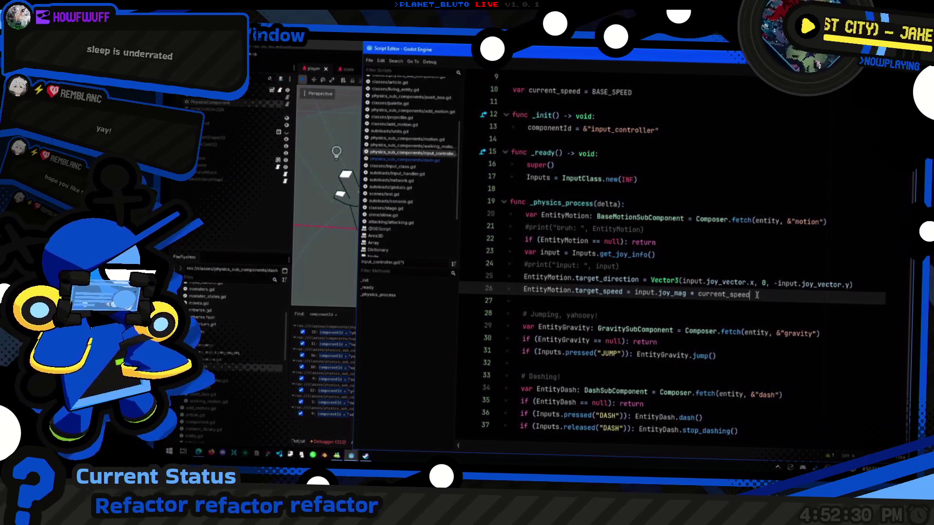
pyautogui.hotkey('ctrl', 'shift', 'Left')
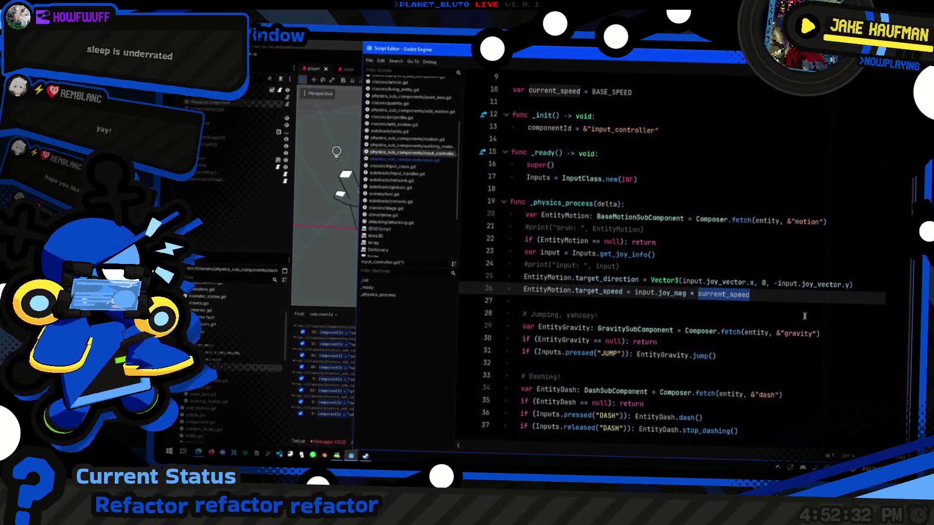
# Step: Inspect the EntityDash.dash call on lines 36–37 and switch to dash.gd
pyautogui.click(663, 429)
pyautogui.click(643, 417)
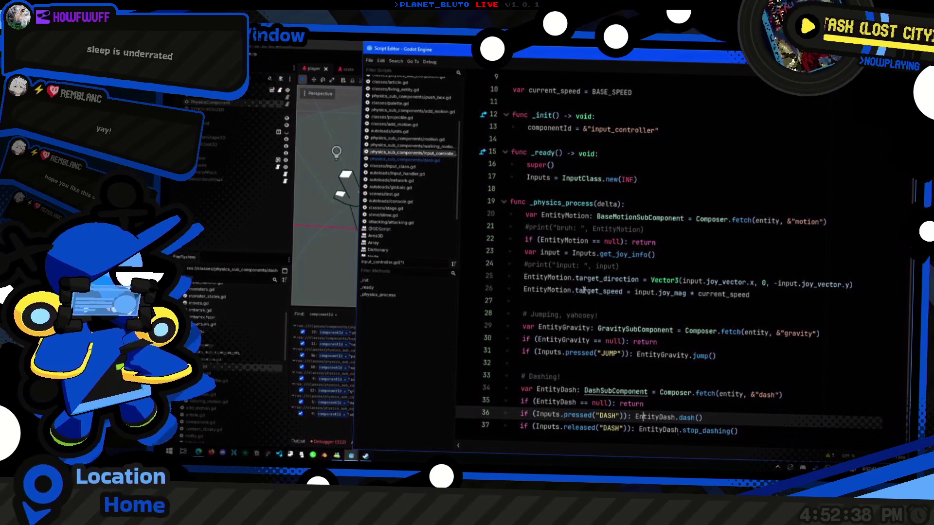
pyautogui.click(419, 160)
pyautogui.click(631, 286)
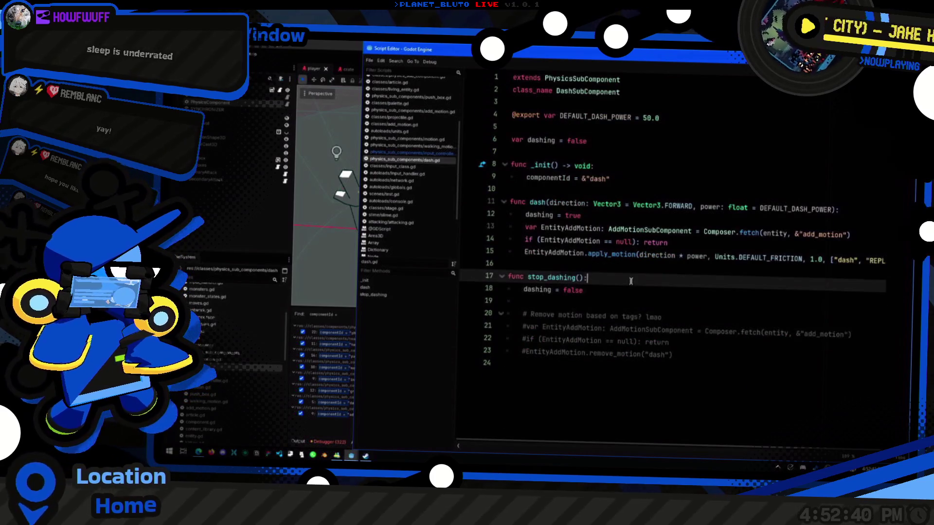
pyautogui.click(554, 233)
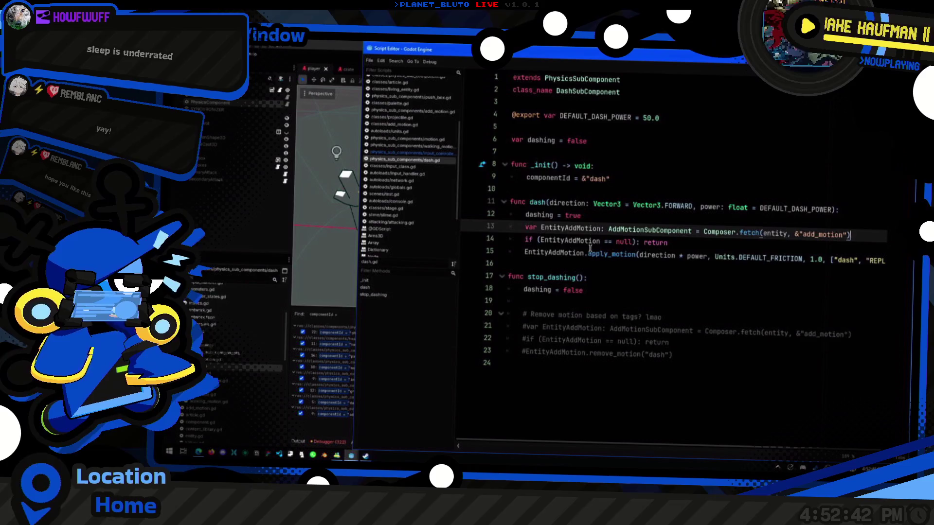
pyautogui.press('Down')
pyautogui.press('Down')
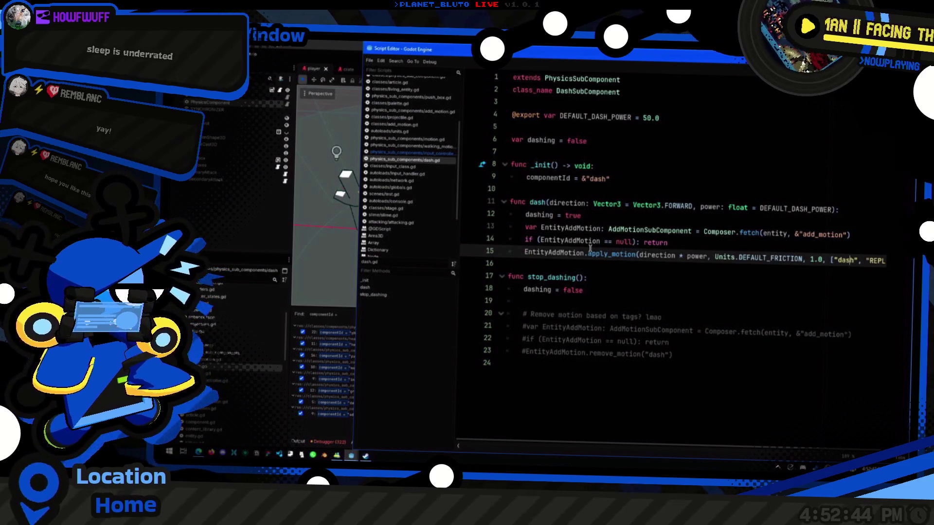
pyautogui.press('End')
pyautogui.press('Home')
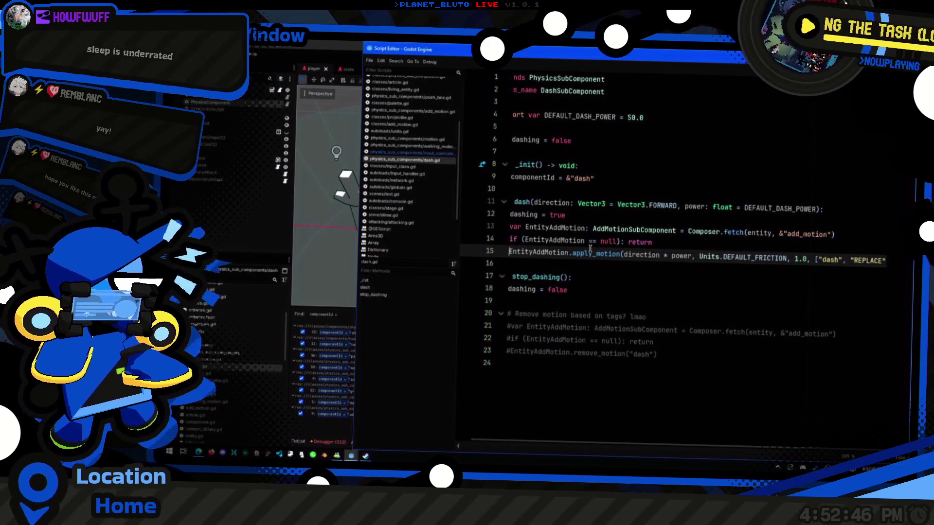
pyautogui.press('Up')
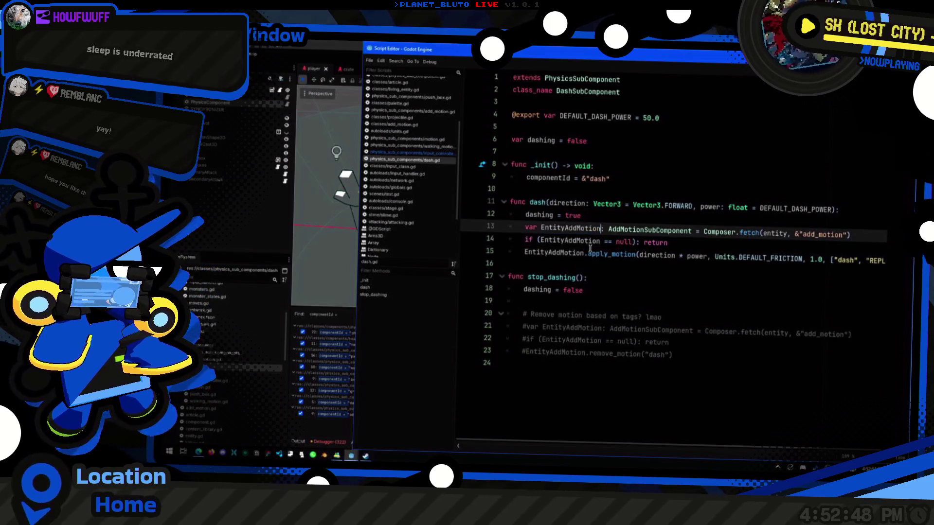
pyautogui.hotkey('ctrl', 'Right')
pyautogui.hotkey('ctrl', 'Right')
pyautogui.press('Down')
pyautogui.press('End')
pyautogui.press('Return')
pyautogui.press('Return')
pyautogui.write('EntityAddMotion')
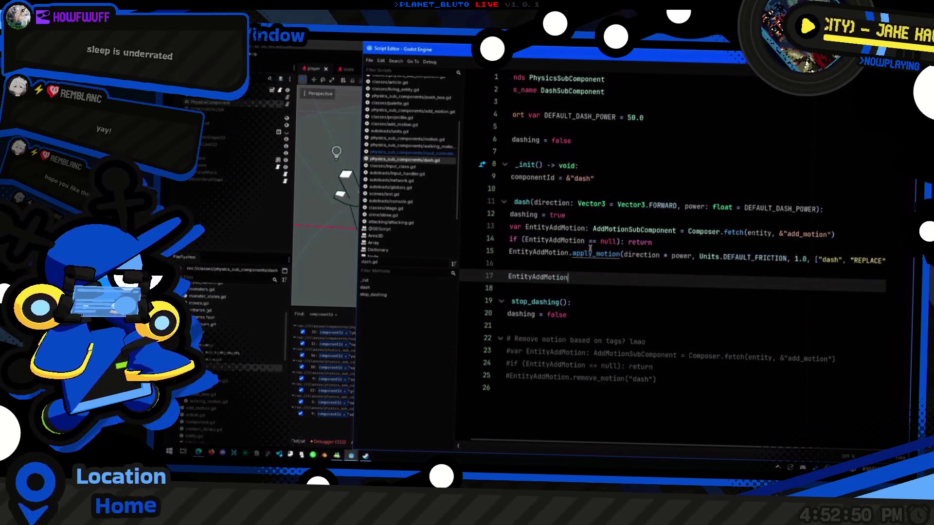
pyautogui.press('Home')
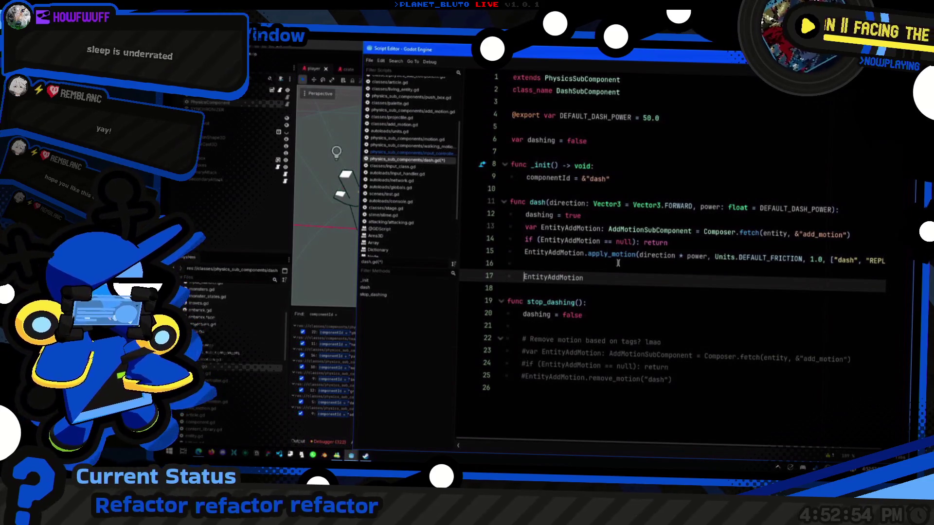
pyautogui.hotkey('ctrl', 'shift', 'k')
pyautogui.press('BackSpace')
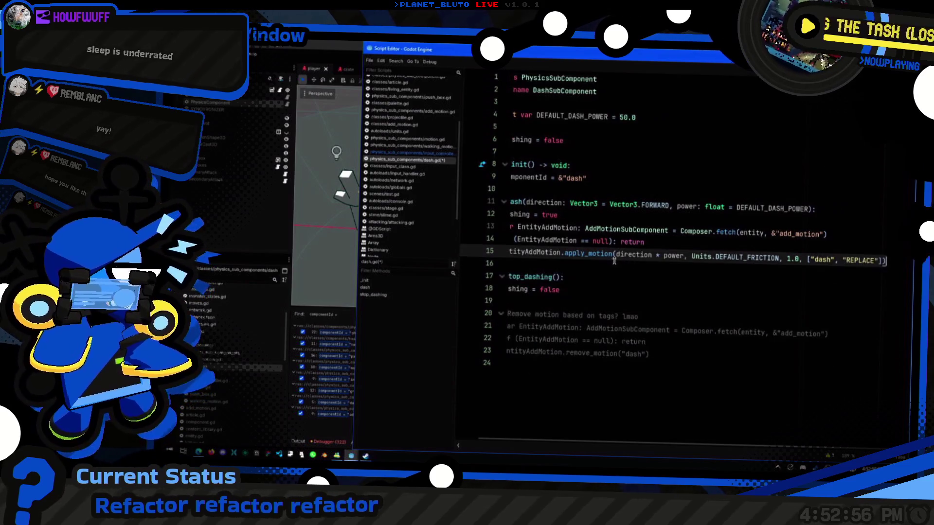
pyautogui.press('Home')
pyautogui.hotkey('ctrl', 's')
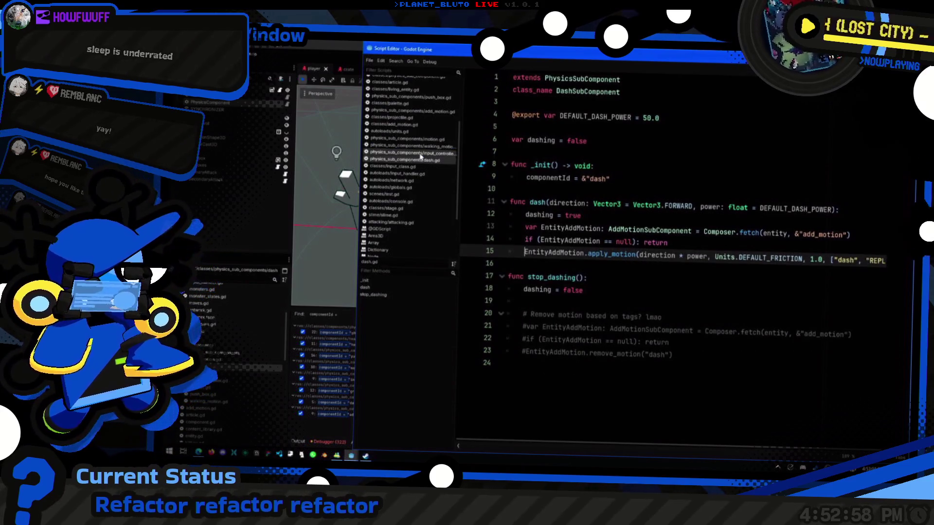
pyautogui.click(420, 154)
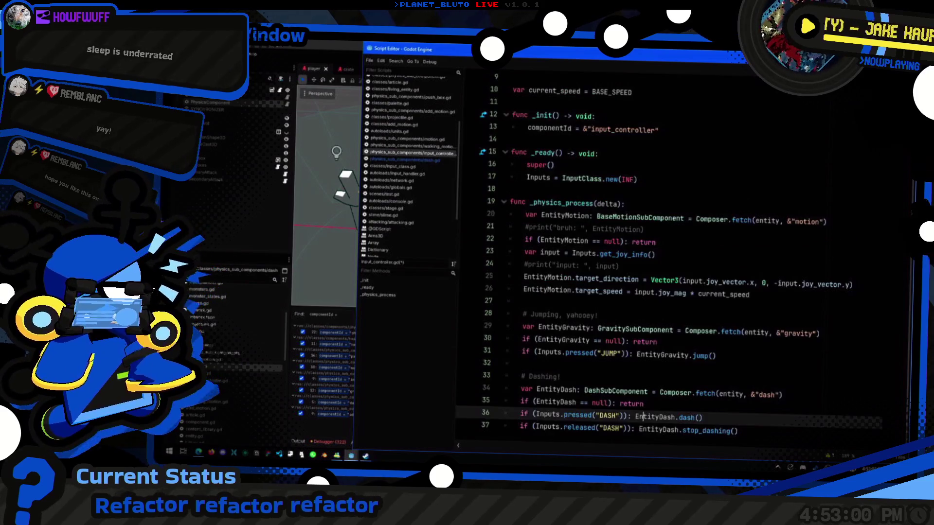
# Step: Select and cut the BASE_SPEED and current_speed lines from input_controller.gd
pyautogui.scroll(1, 683, 303)
pyautogui.click(647, 173)
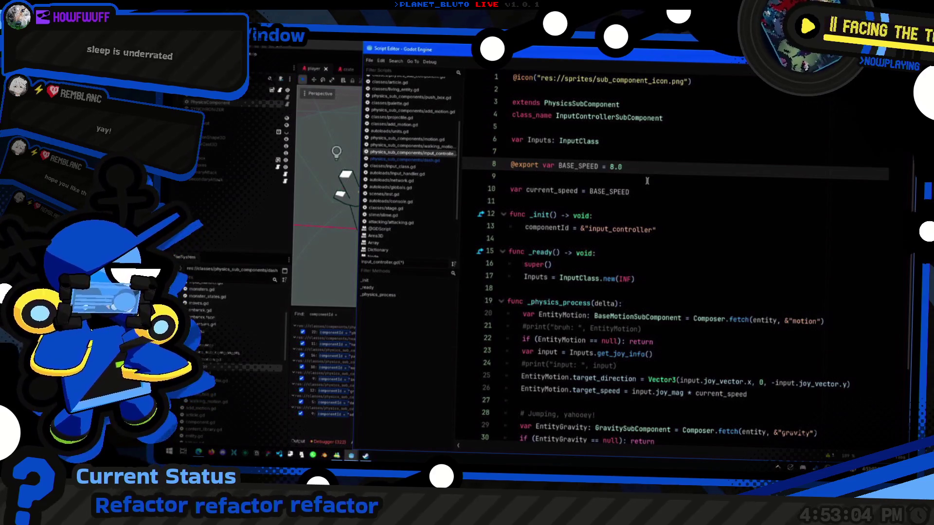
pyautogui.click(645, 188)
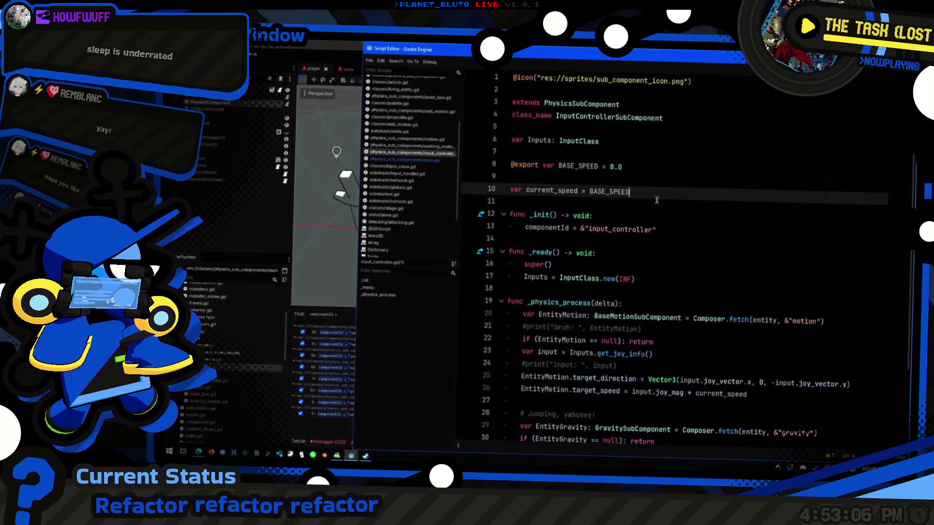
pyautogui.scroll(-3, 645, 190)
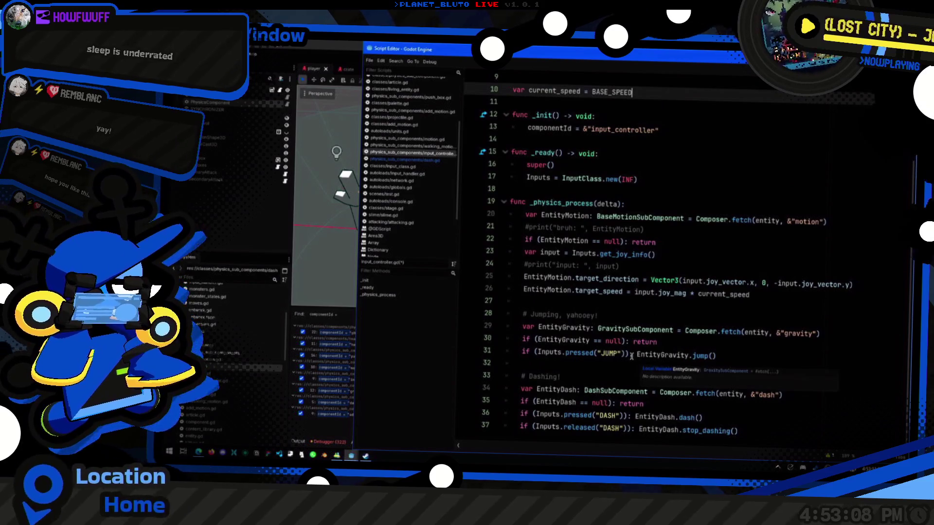
pyautogui.scroll(3, 632, 95)
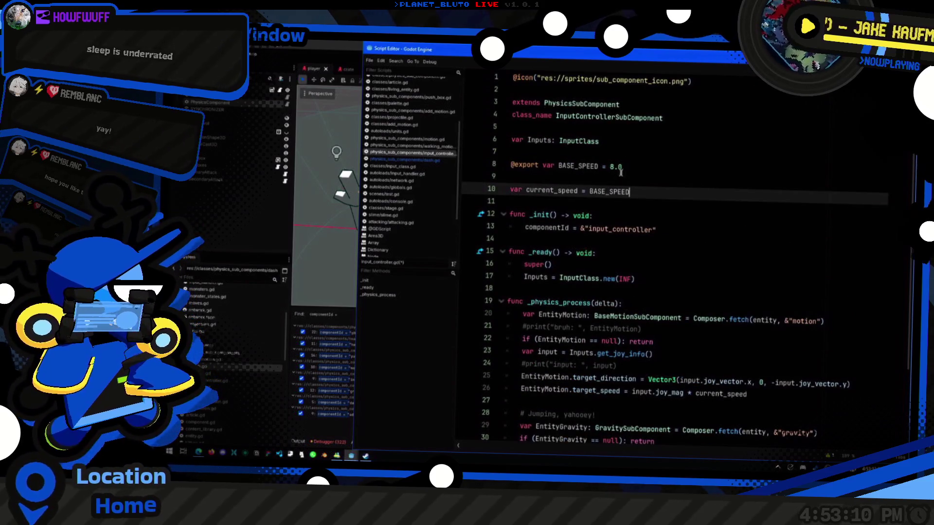
pyautogui.click(659, 198)
pyautogui.hotkey('shift', 'Up')
pyautogui.hotkey('shift', 'Up')
pyautogui.hotkey('shift', 'Up')
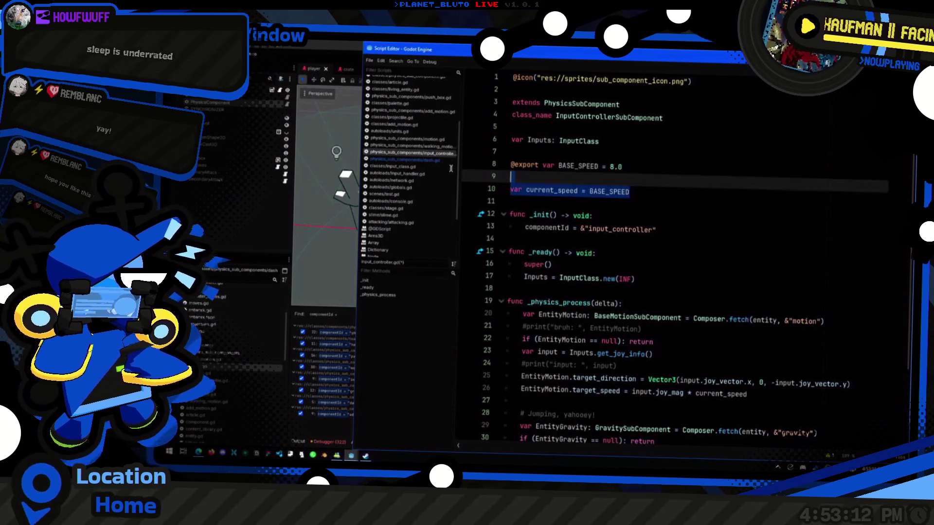
pyautogui.press('BackSpace')
pyautogui.press('BackSpace')
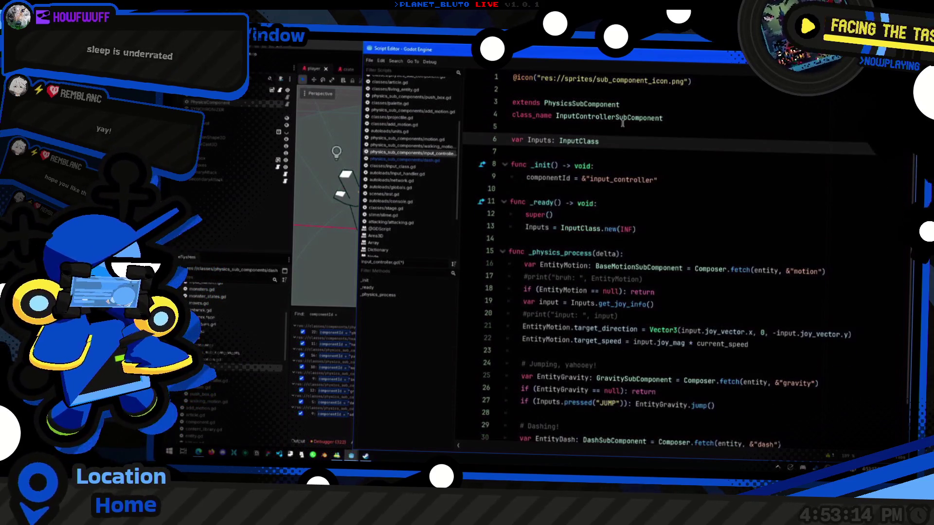
# Step: Paste the speed variables into walking_motion.gd directly below the FRICTION export
pyautogui.click(428, 145)
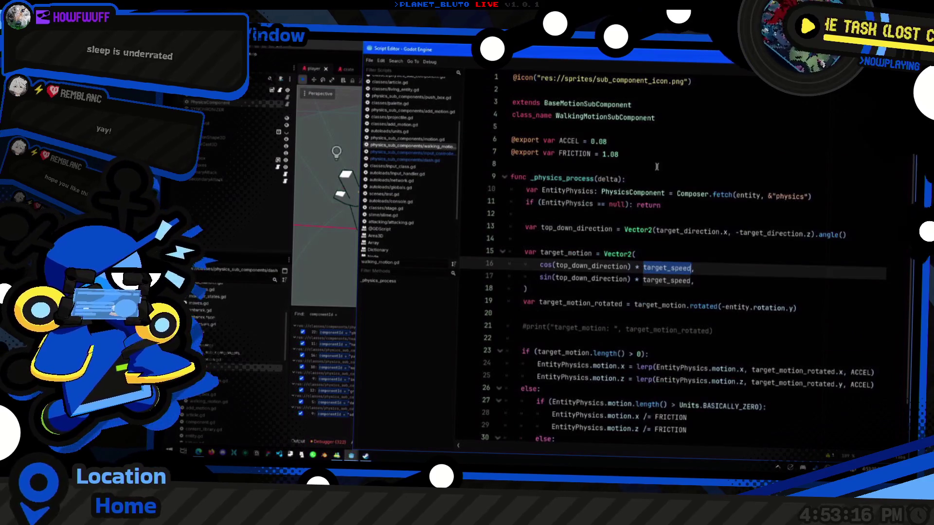
pyautogui.click(645, 135)
pyautogui.press('Return')
pyautogui.press('Delete')
pyautogui.write('@export var BASE_SPEED = 8.0  var current_speed = BASE_SPEED')
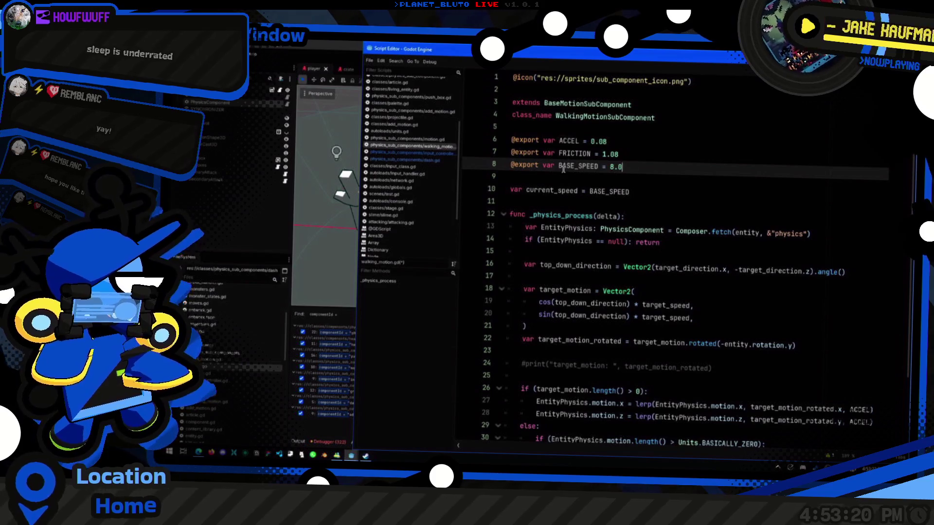
# Step: Check the pasted BASE_SPEED and current_speed declarations in walking_motion.gd
pyautogui.doubleClick(552, 190)
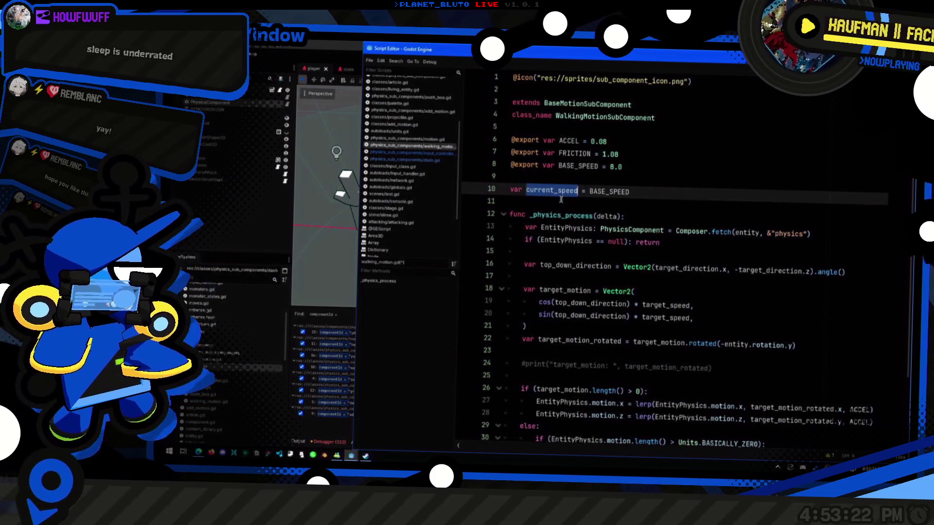
pyautogui.click(648, 195)
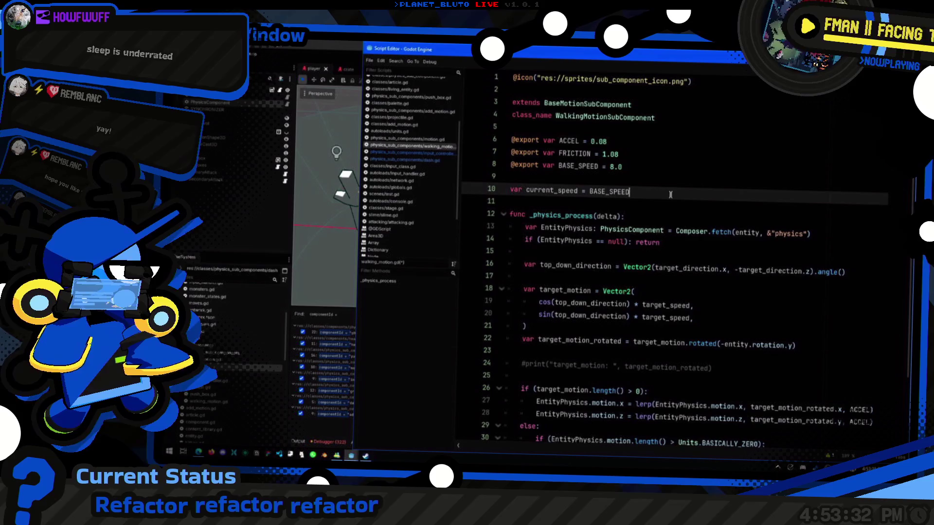
pyautogui.click(648, 167)
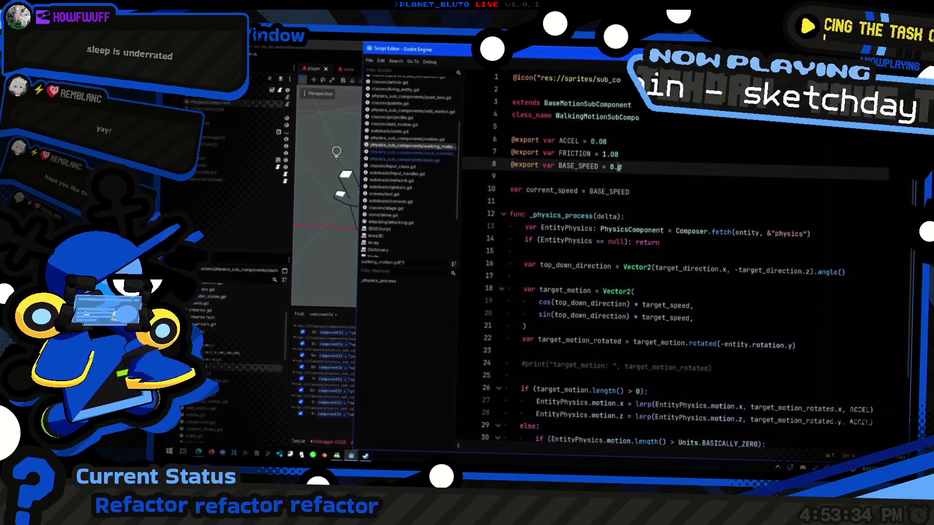
pyautogui.click(669, 195)
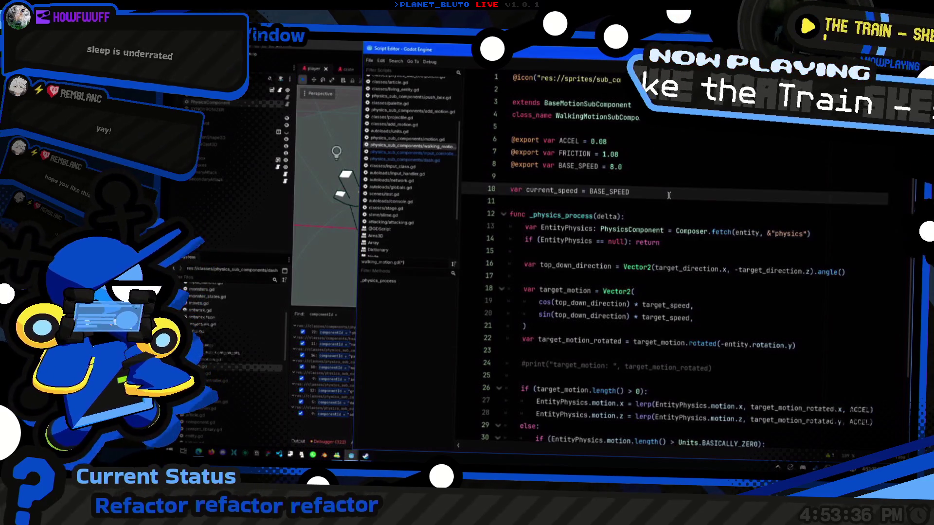
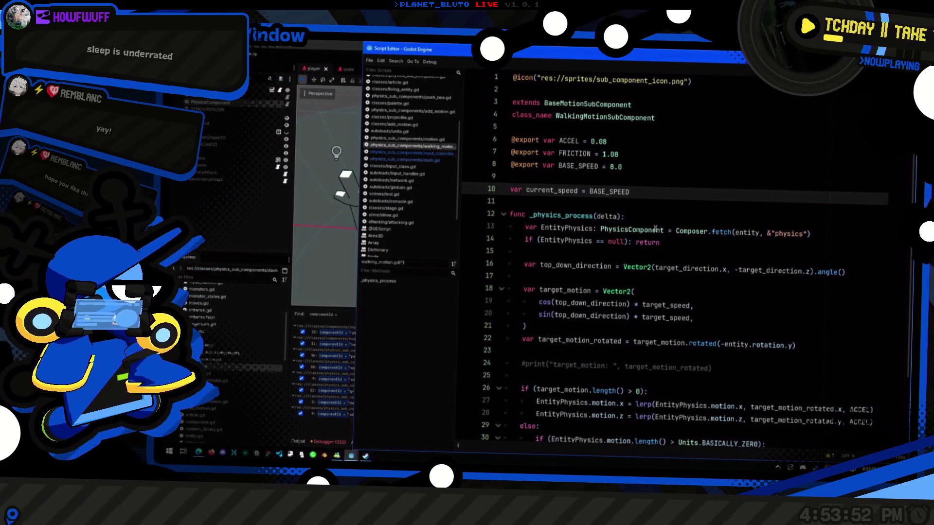
# Step: Scan walking_motion.gd's physics code, from the null check down through the friction branch
pyautogui.click(687, 253)
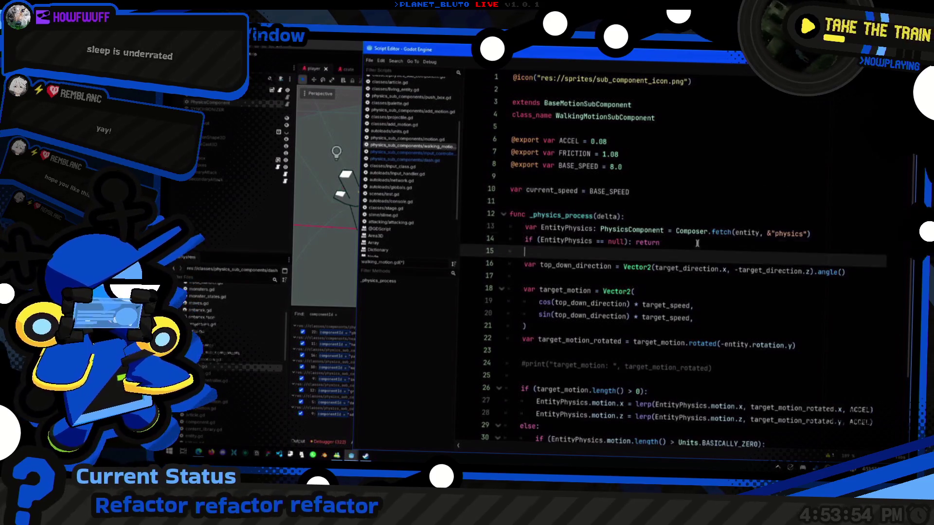
pyautogui.click(697, 242)
pyautogui.press('Down')
pyautogui.press('Down')
pyautogui.press('Down')
pyautogui.scroll(-1, 677, 291)
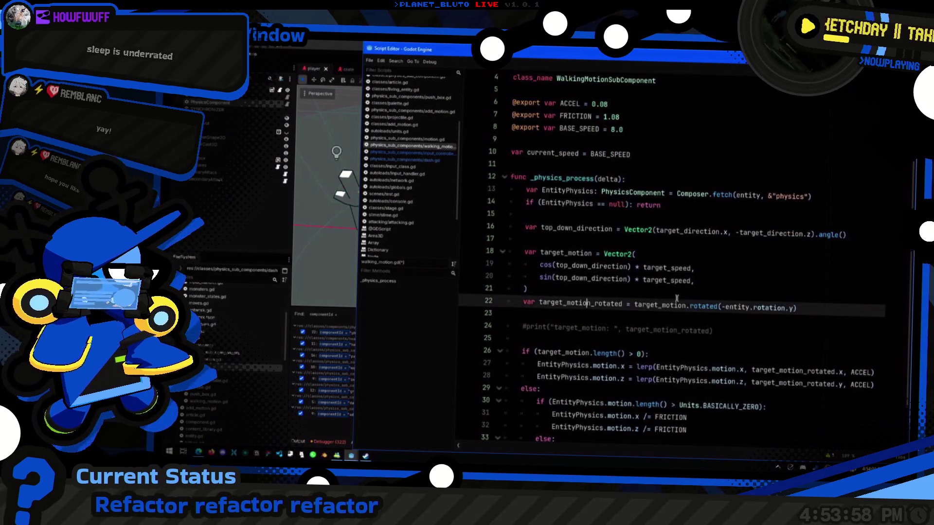
pyautogui.click(750, 297)
pyautogui.click(750, 309)
pyautogui.scroll(-1, 756, 331)
pyautogui.click(671, 303)
pyautogui.click(834, 356)
pyautogui.press('Down')
pyautogui.press('Down')
pyautogui.press('Down')
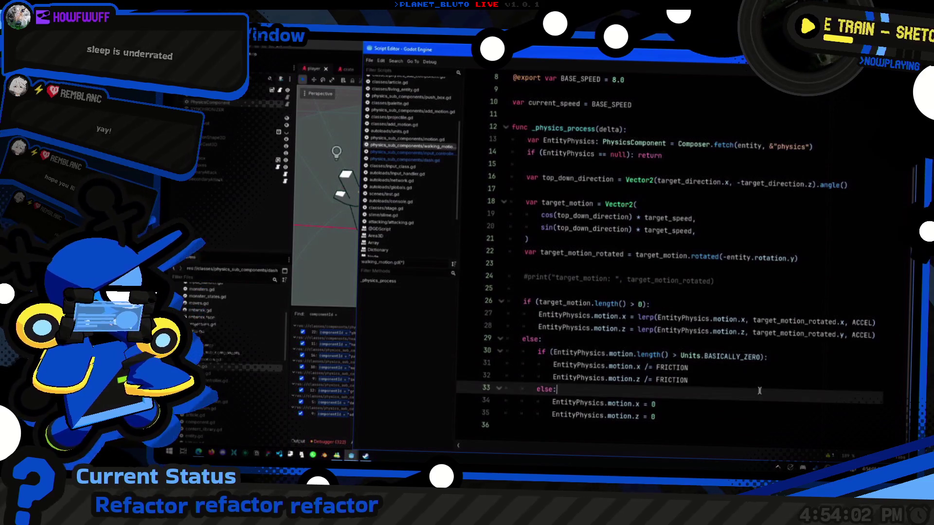
pyautogui.scroll(3, 628, 234)
pyautogui.click(675, 242)
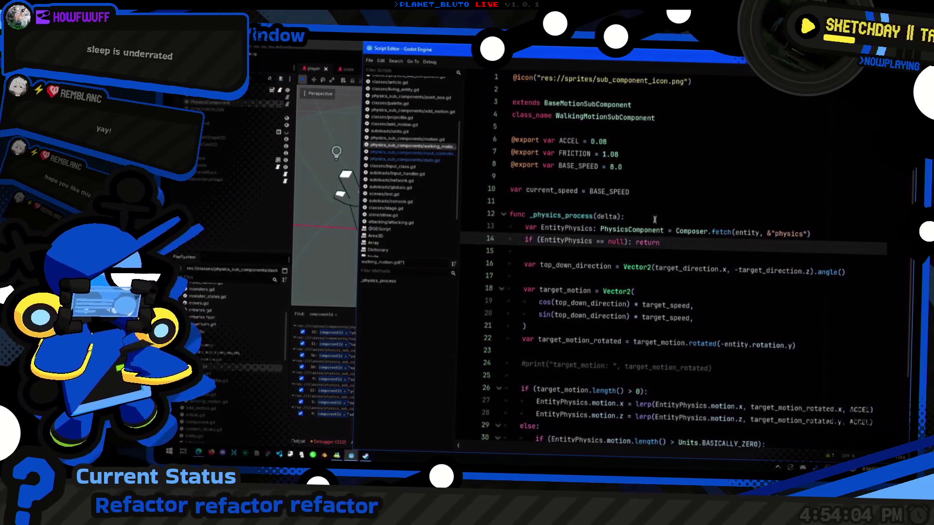
# Step: Inspect the BASE_SPEED and current_speed declarations on lines 8–10
pyautogui.click(646, 168)
pyautogui.doubleClick(590, 169)
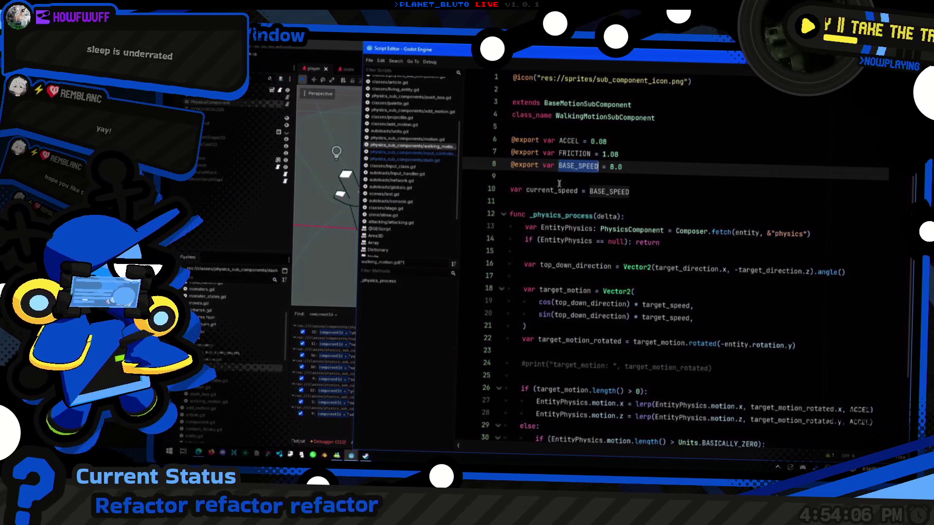
pyautogui.doubleClick(573, 189)
pyautogui.click(705, 206)
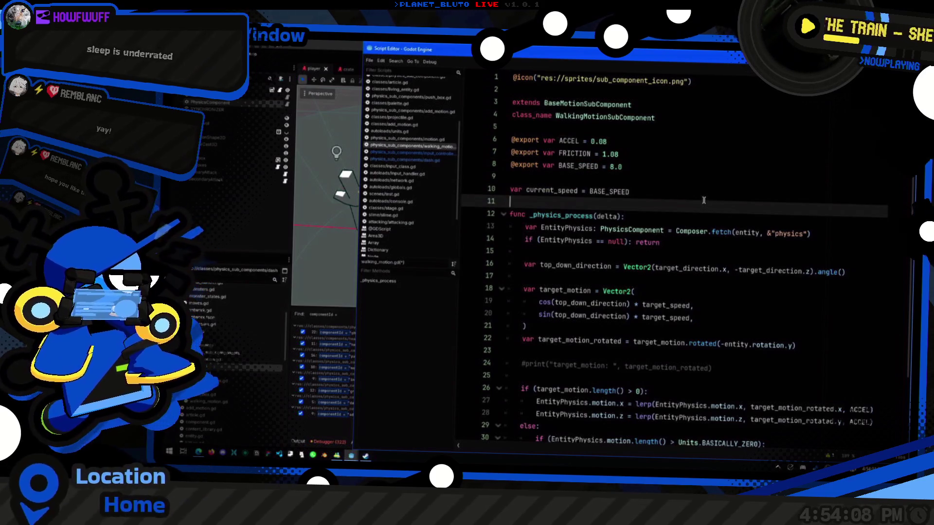
pyautogui.press('Up')
# Step: Follow BaseMotionSubComponent to its definition and peek at the PhysicsSubComponent base script
pyautogui.doubleClick(589, 104)
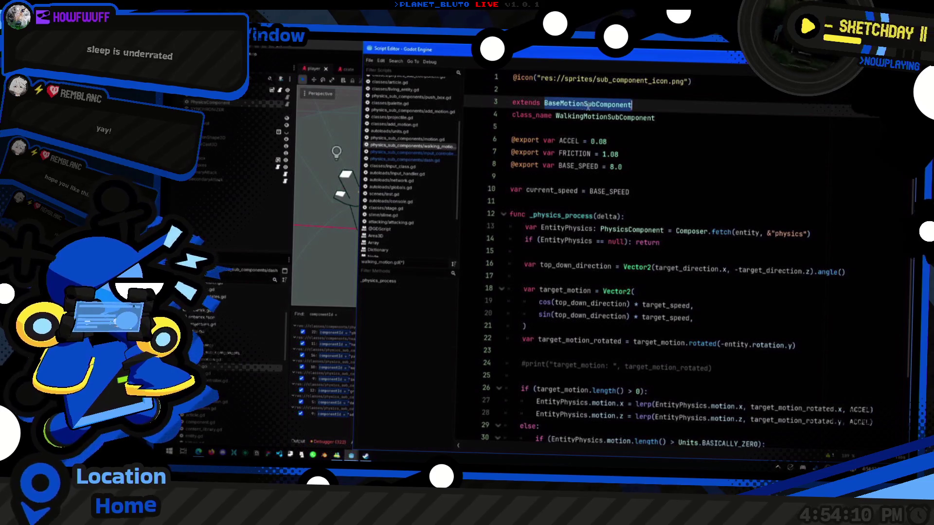
pyautogui.keyDown('ctrl'); pyautogui.click(589, 103); pyautogui.keyUp('ctrl')
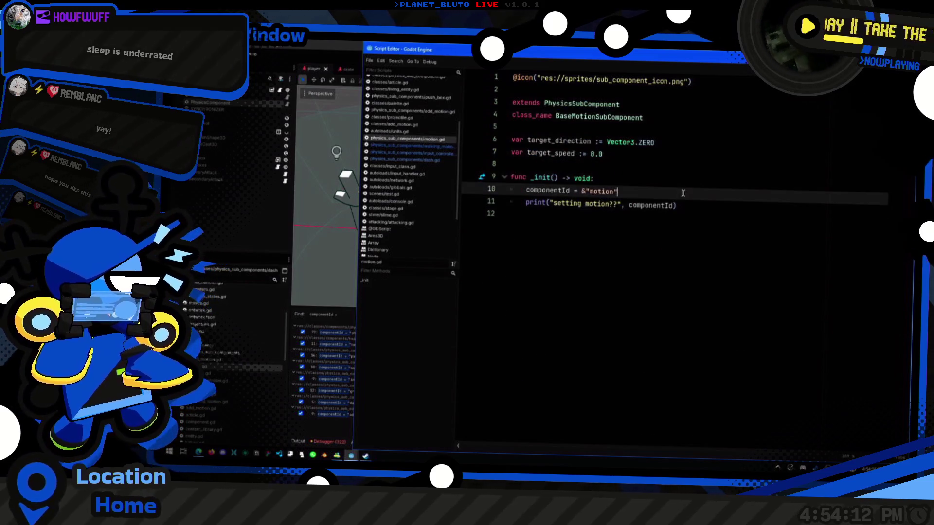
pyautogui.keyDown('ctrl'); pyautogui.click(580, 103); pyautogui.keyUp('ctrl')
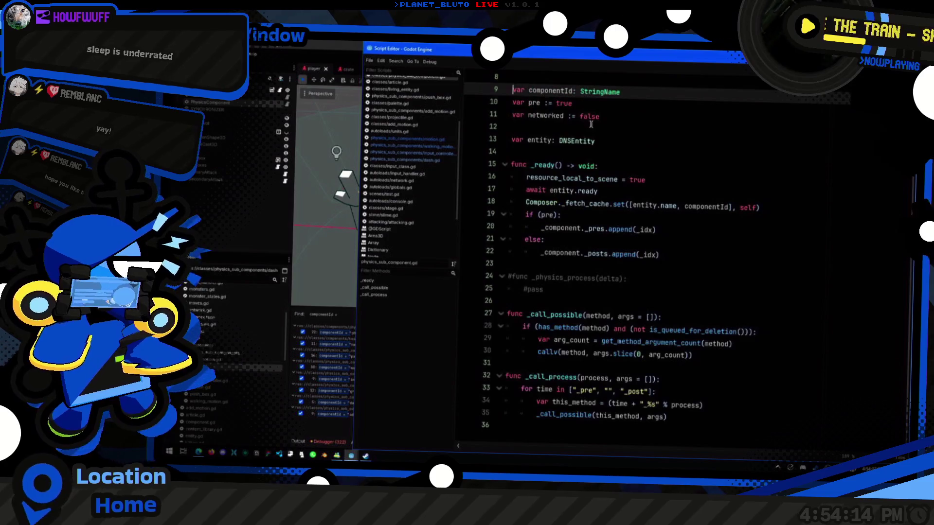
pyautogui.hotkey('alt', 'Left')
pyautogui.keyDown('ctrl'); pyautogui.click(588, 118); pyautogui.keyUp('ctrl')
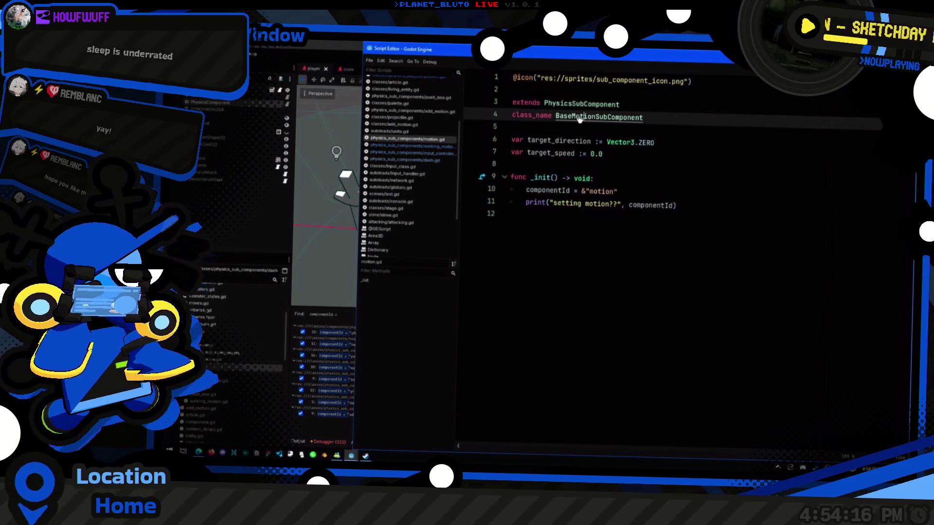
pyautogui.hotkey('alt', 'Left')
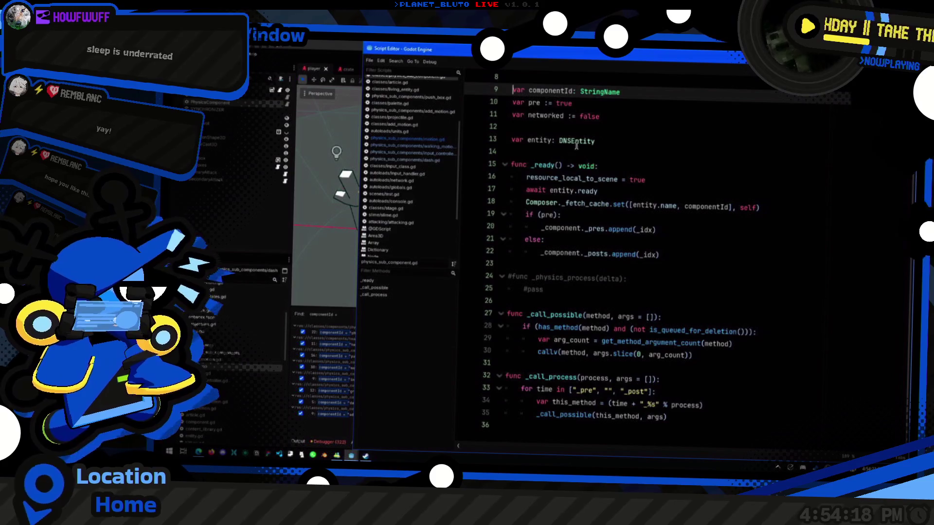
pyautogui.hotkey('alt', 'Left')
# Step: Back in walking_motion.gd, review the FRICTION, BASE_SPEED and current_speed lines, then open motion.gd
pyautogui.click(434, 147)
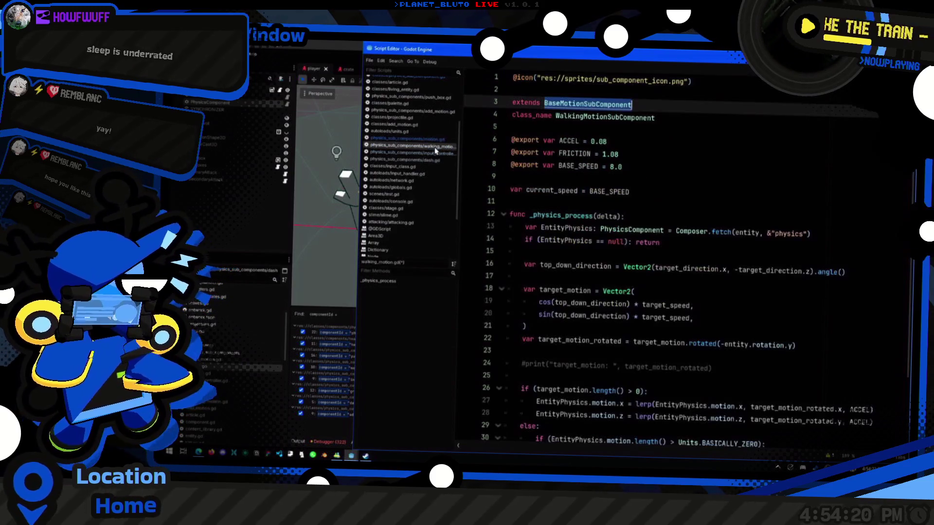
pyautogui.click(664, 191)
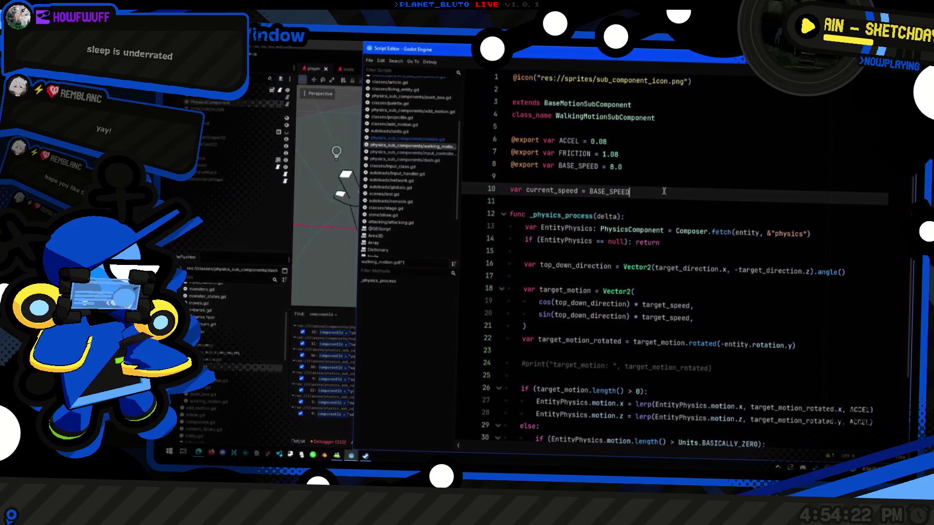
pyautogui.scroll(-2, 704, 268)
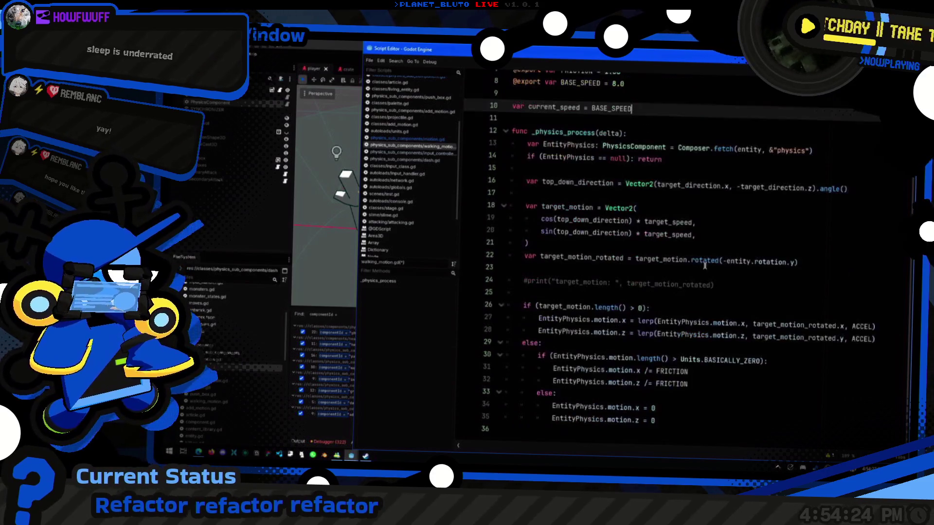
pyautogui.scroll(2, 696, 229)
pyautogui.click(645, 159)
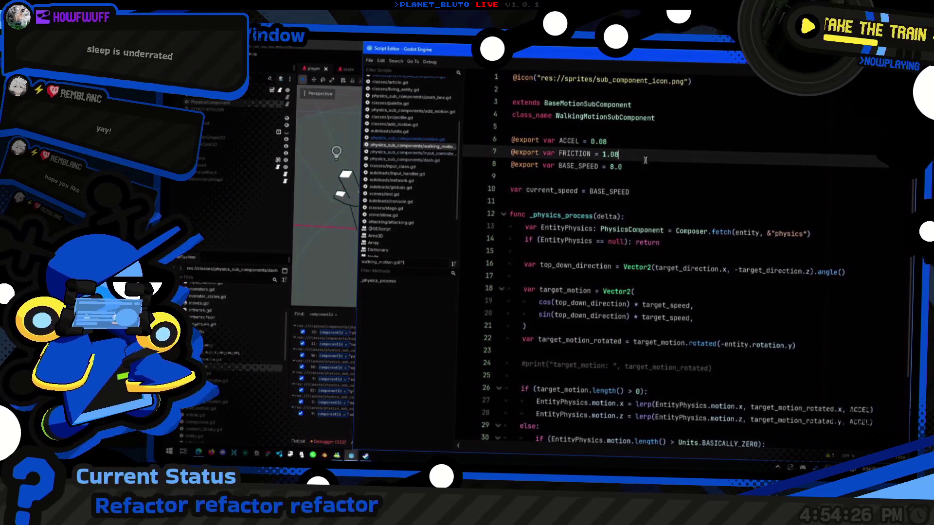
pyautogui.press('Up')
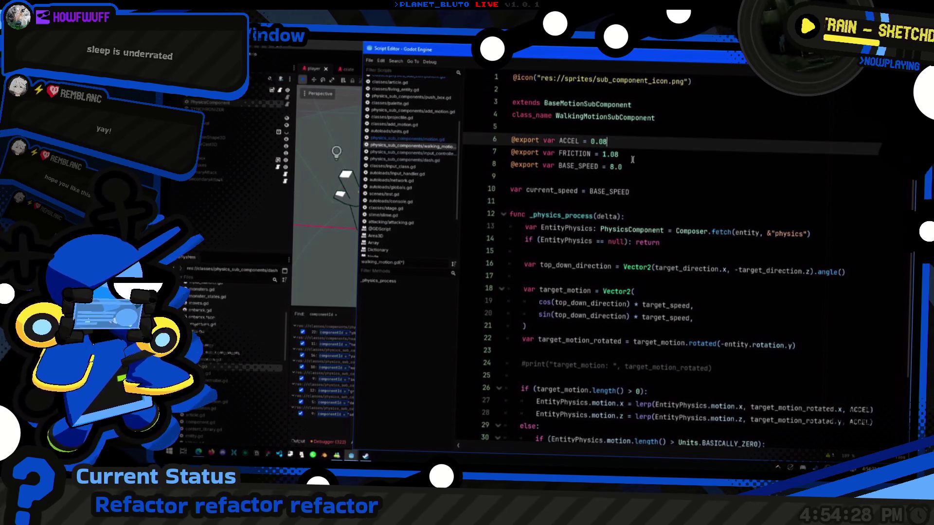
pyautogui.click(627, 167)
pyautogui.doubleClick(579, 165)
pyautogui.click(685, 177)
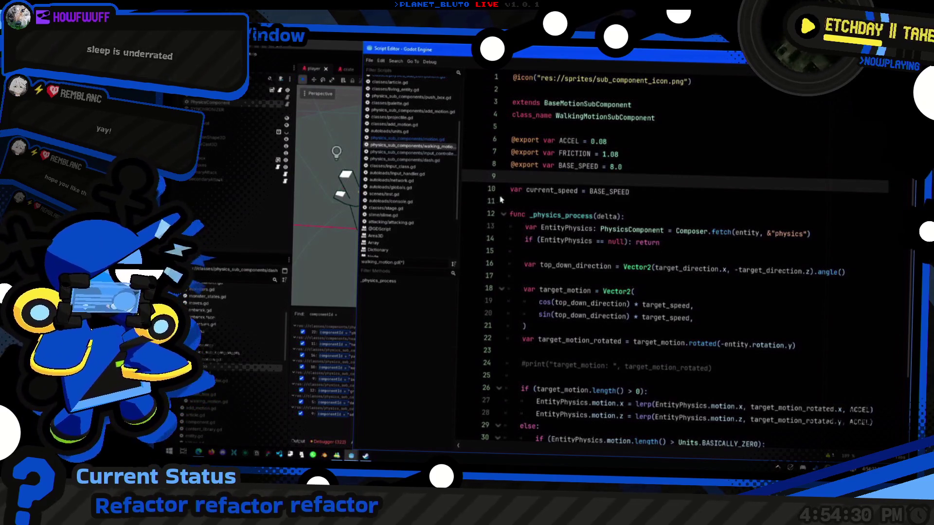
pyautogui.doubleClick(554, 192)
pyautogui.click(444, 140)
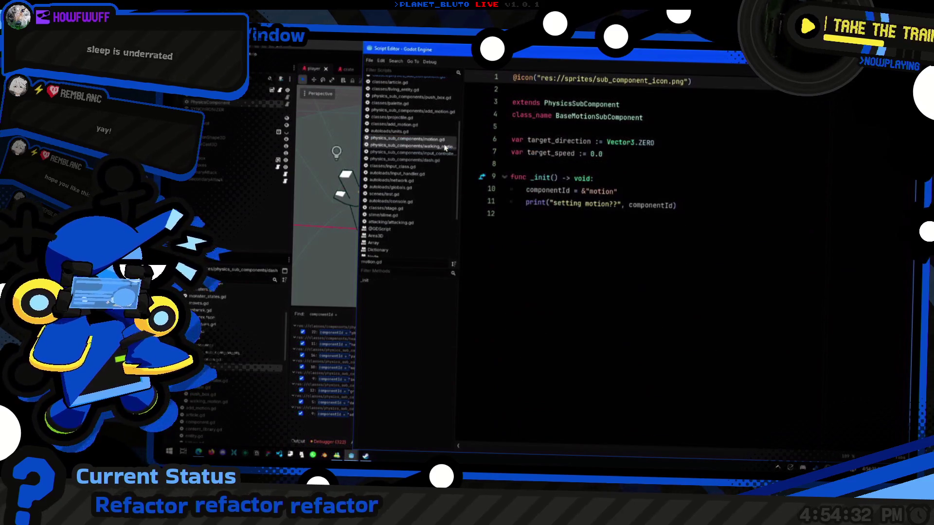
# Step: In input_controller.gd, change line 22's current_speed to EntityMotion.current_speed
pyautogui.click(444, 153)
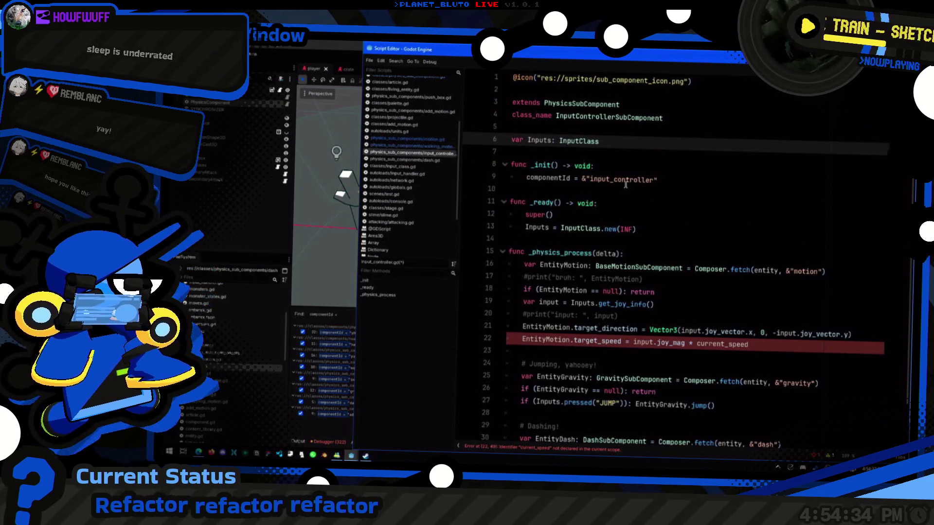
pyautogui.scroll(-2, 626, 185)
pyautogui.click(760, 297)
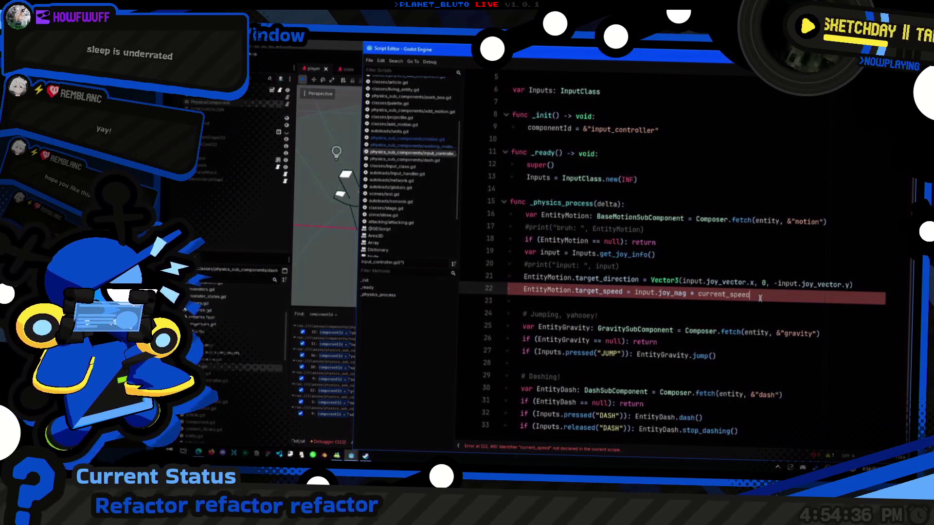
pyautogui.doubleClick(785, 298)
pyautogui.click(645, 250)
pyautogui.click(698, 294)
pyautogui.write('EntityMotion.')
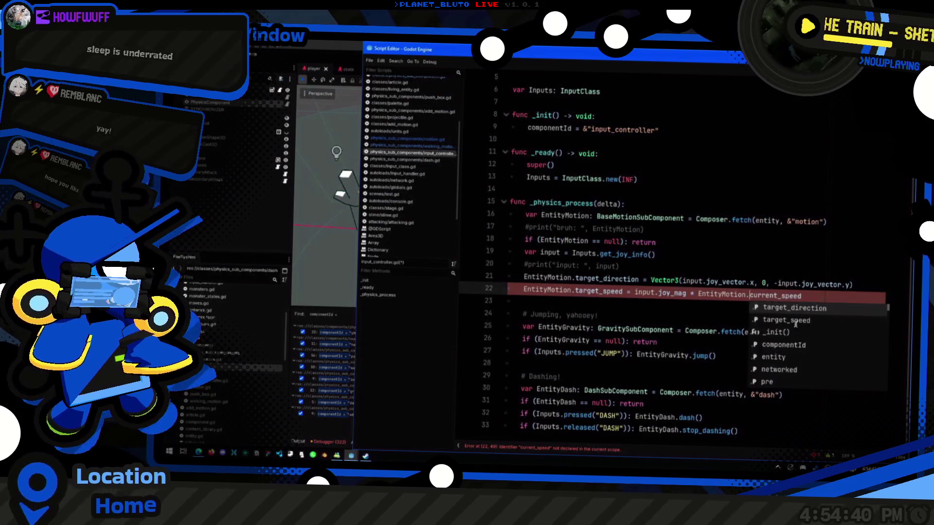
pyautogui.press('Escape')
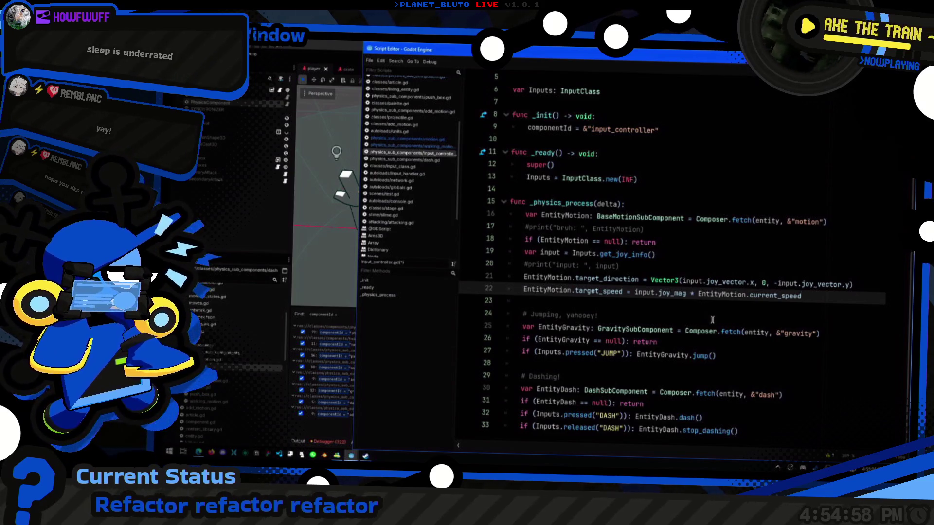
# Step: Flip briefly to dash.gd and back, then review lines 21–25 of the input controller
pyautogui.hotkey('alt', 'Left')
pyautogui.hotkey('alt', 'Left')
pyautogui.hotkey('alt', 'Right')
pyautogui.hotkey('alt', 'Right')
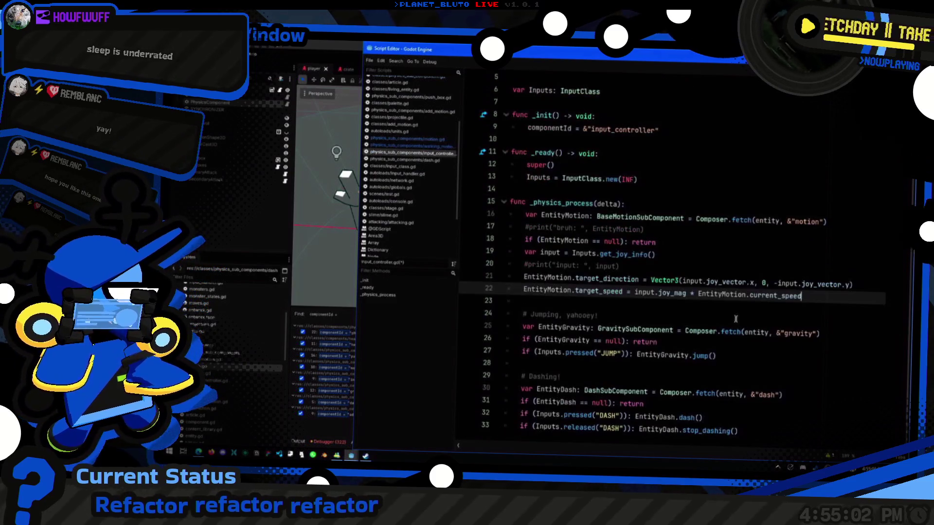
pyautogui.click(822, 284)
pyautogui.click(731, 356)
pyautogui.press('Up')
pyautogui.press('Up')
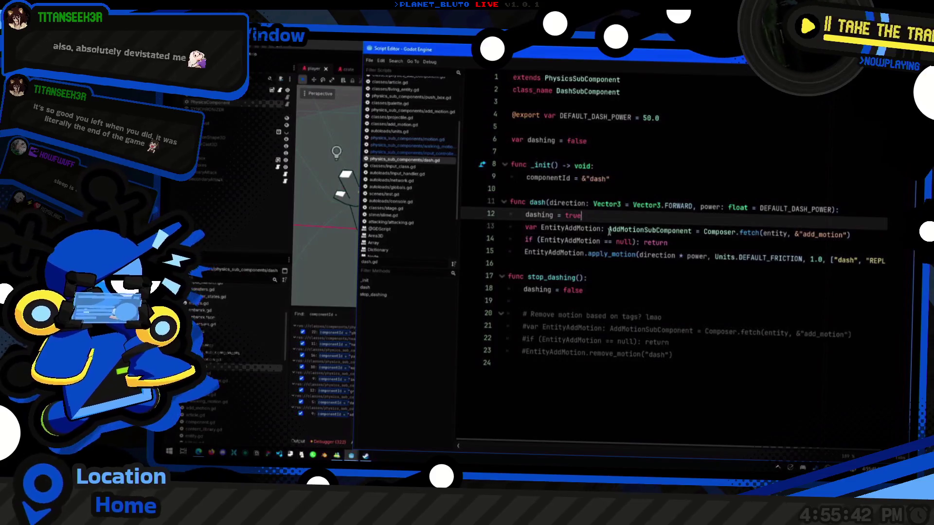
pyautogui.click(601, 297)
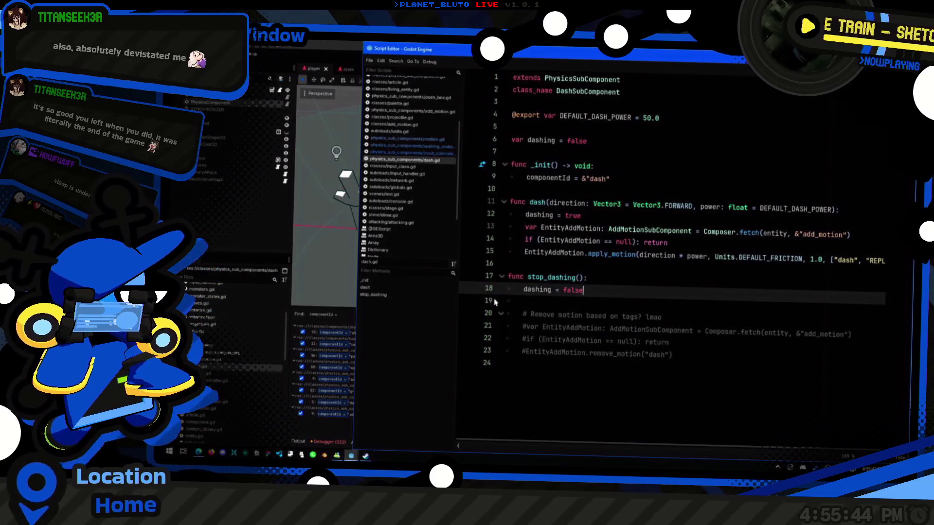
pyautogui.moveTo(674, 355)
pyautogui.mouseDown()
pyautogui.moveTo(559, 347)
pyautogui.moveTo(486, 327)
pyautogui.mouseUp()
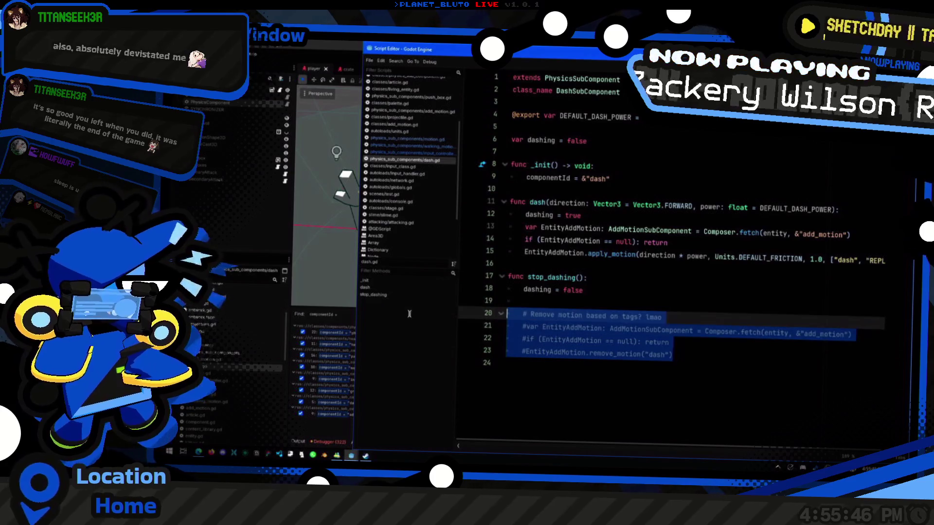
pyautogui.click(706, 246)
pyautogui.press('Down')
pyautogui.press('End')
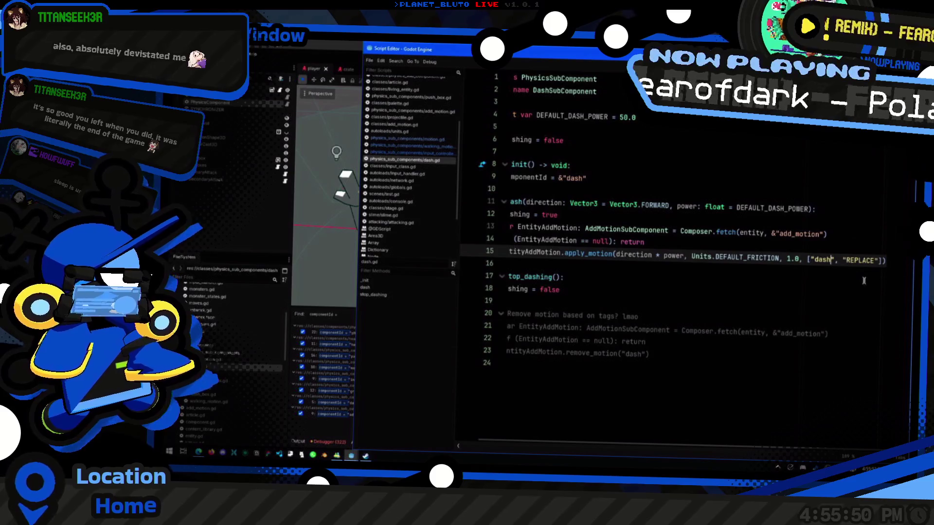
pyautogui.press('Home')
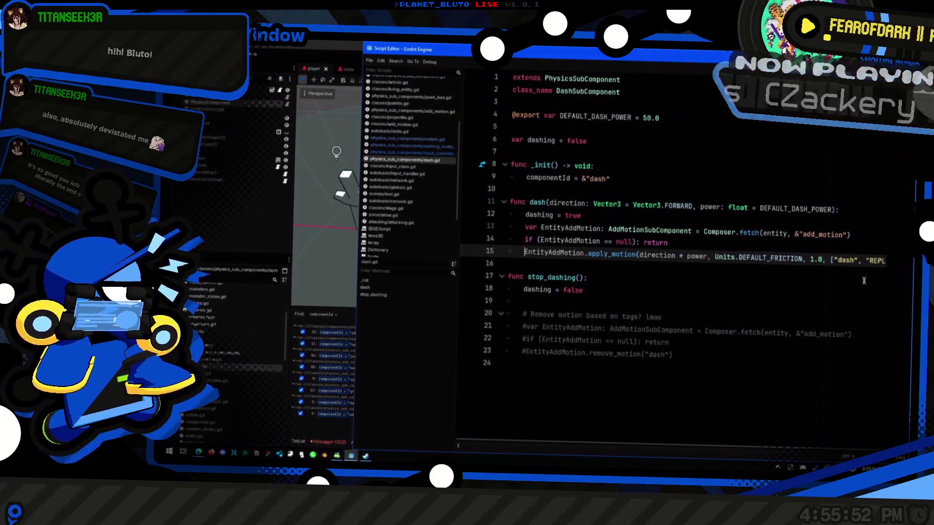
pyautogui.click(637, 254)
pyautogui.press('End')
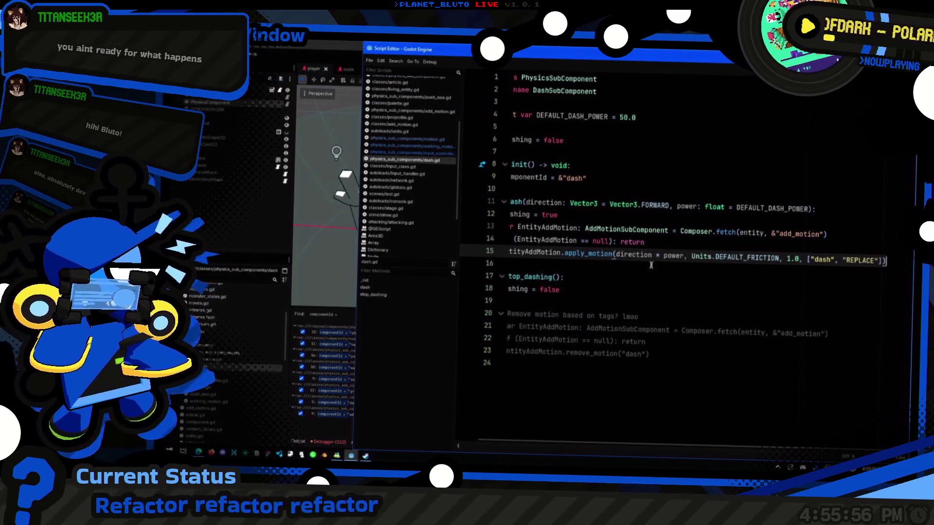
pyautogui.press('Home')
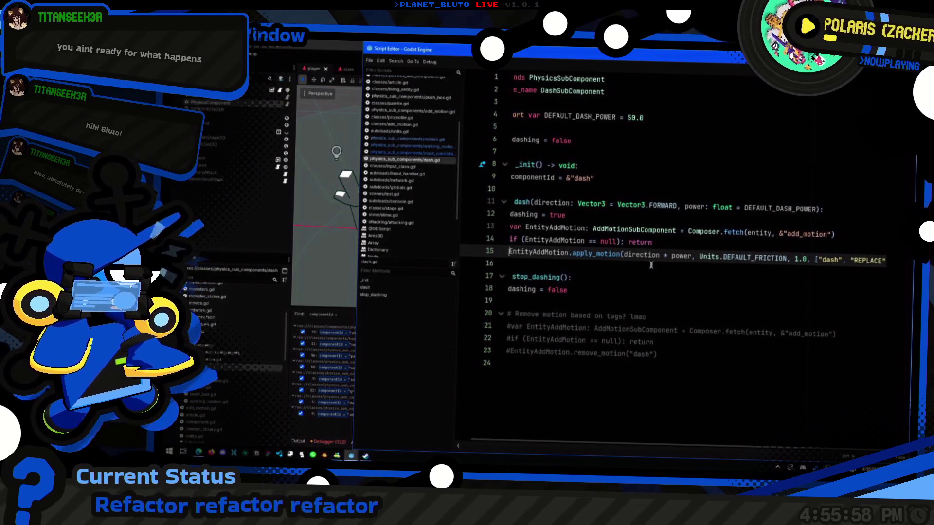
pyautogui.hscroll(1, 651, 265)
pyautogui.click(673, 239)
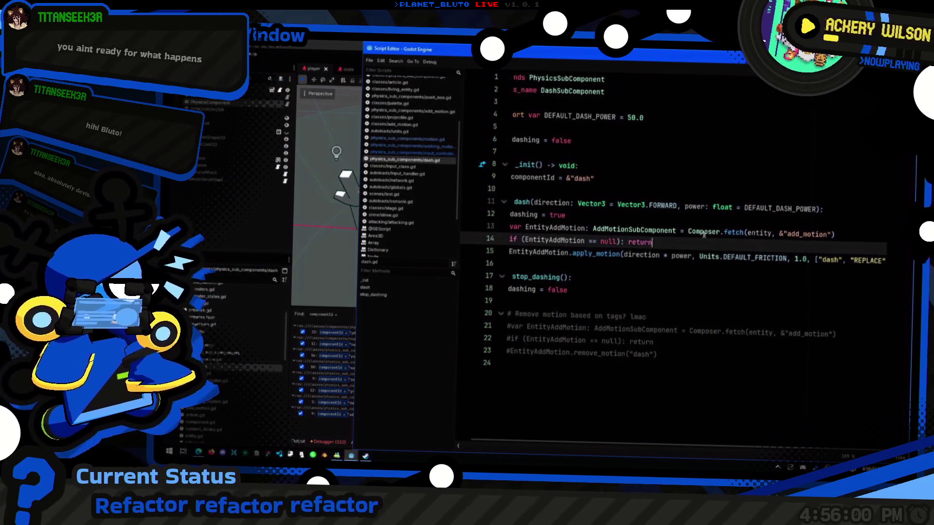
pyautogui.click(651, 215)
pyautogui.click(703, 242)
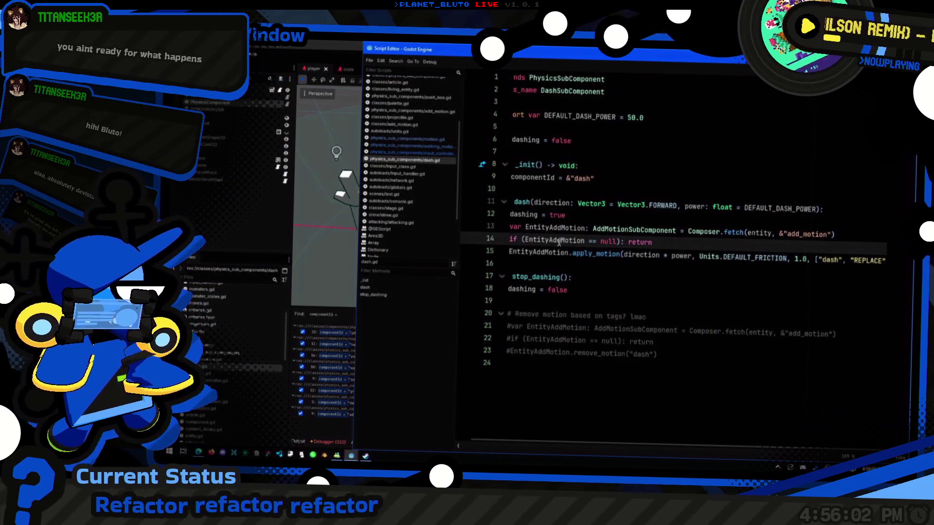
pyautogui.hscroll(-1, 560, 243)
pyautogui.click(646, 254)
pyautogui.press('Up')
pyautogui.click(660, 258)
pyautogui.press('End')
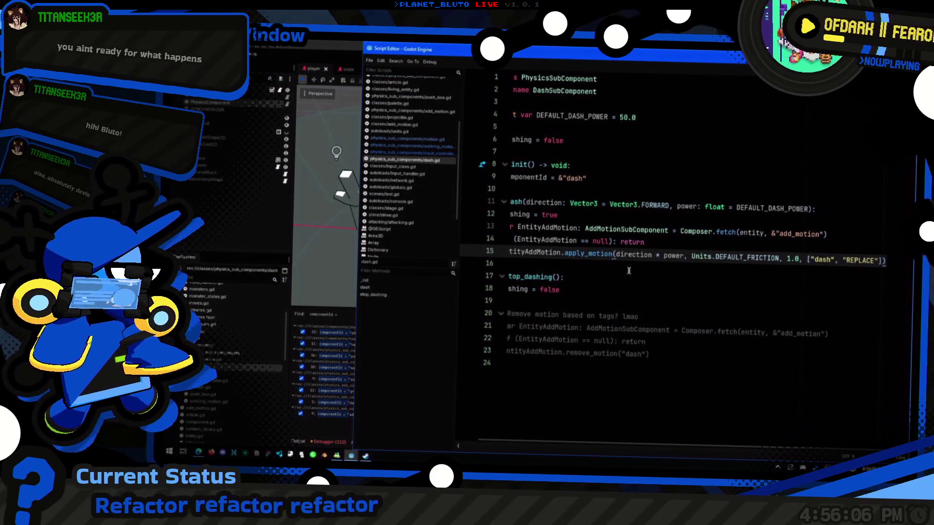
pyautogui.hscroll(-1, 666, 221)
pyautogui.click(642, 219)
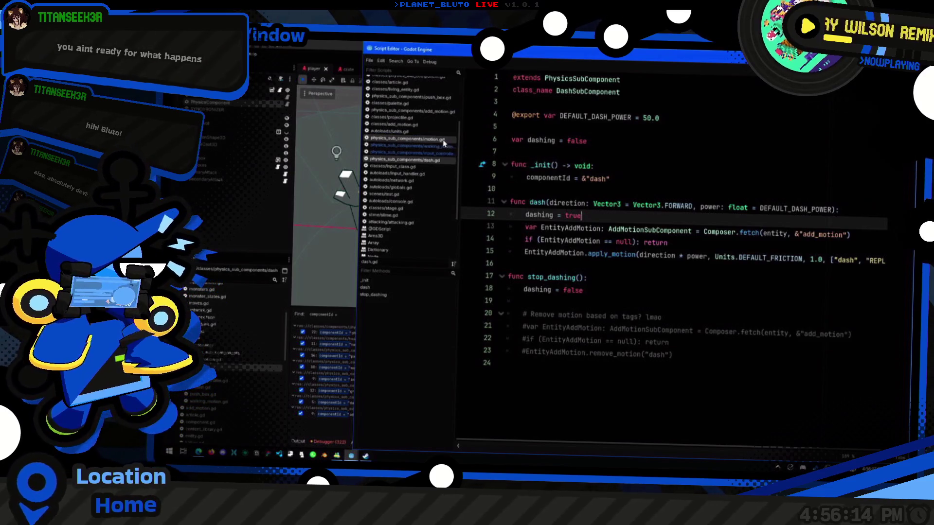
# Step: In walking_motion.gd, select the ACCEL through current_speed declaration lines
pyautogui.click(447, 147)
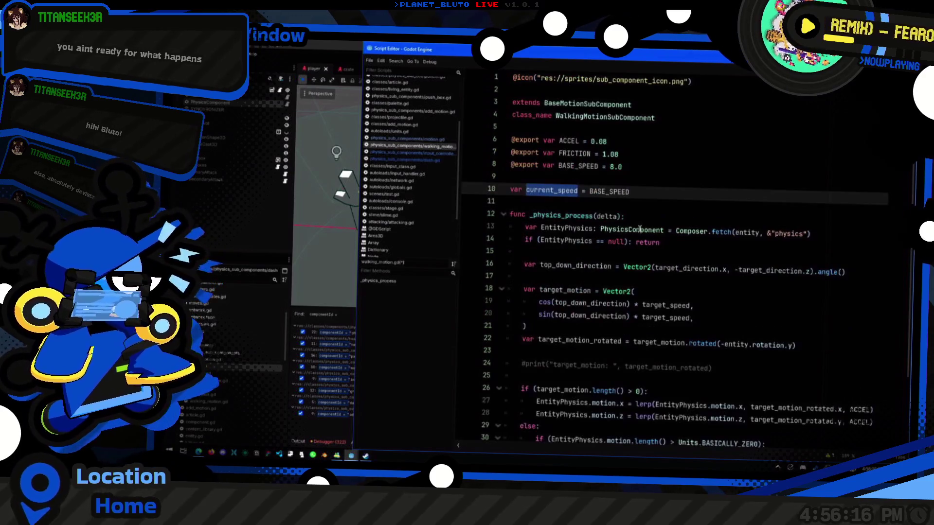
pyautogui.click(668, 154)
pyautogui.click(676, 172)
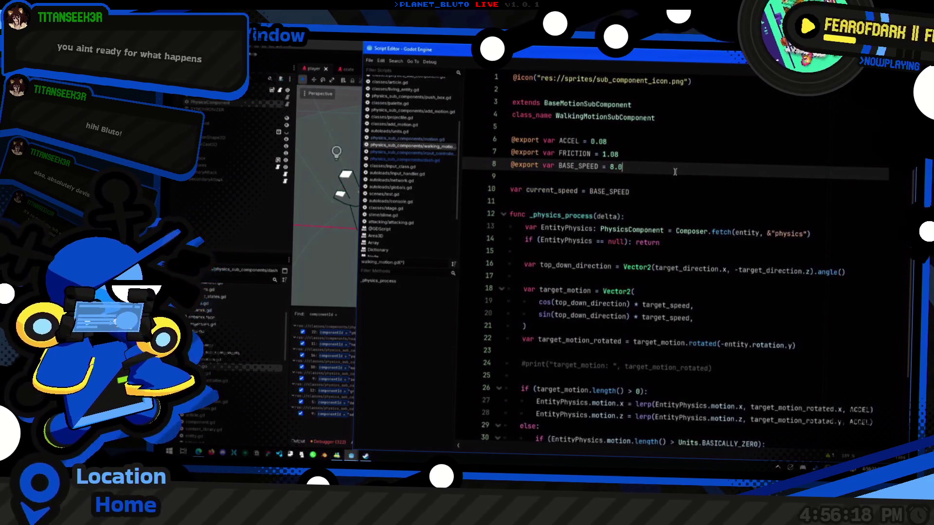
pyautogui.click(660, 190)
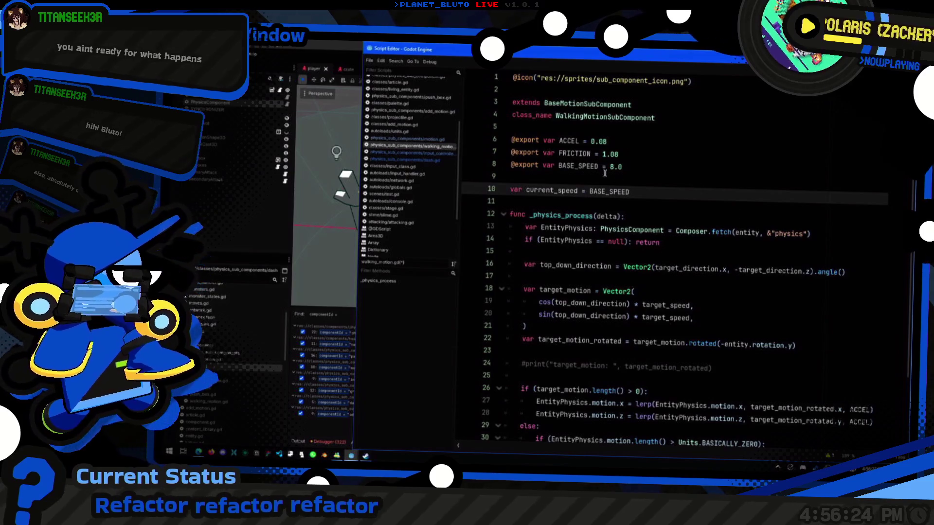
pyautogui.moveTo(645, 190)
pyautogui.mouseDown()
pyautogui.moveTo(457, 177)
pyautogui.moveTo(452, 163)
pyautogui.mouseUp()
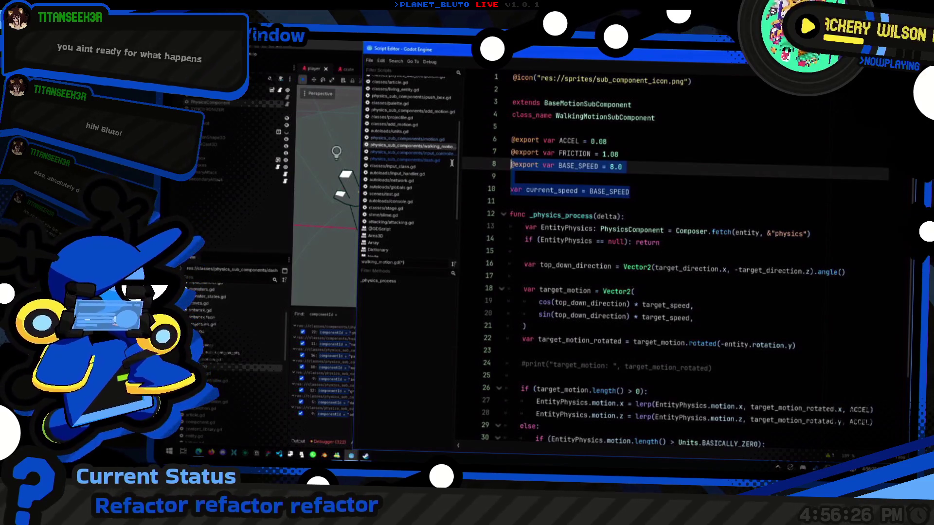
pyautogui.hotkey('shift', 'Down')
pyautogui.hotkey('shift', 'Up')
pyautogui.hotkey('shift', 'Up')
pyautogui.hotkey('shift', 'Up')
pyautogui.hotkey('ctrl', 'c')
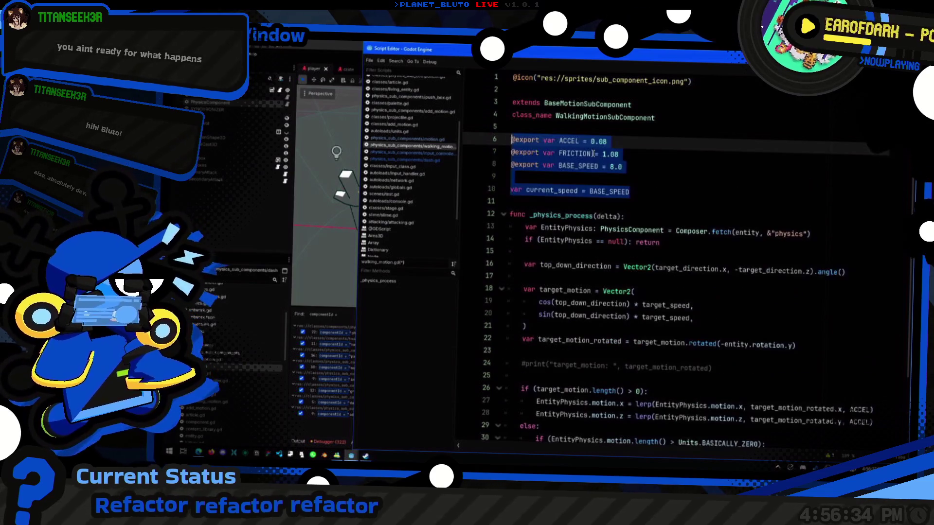
# Step: Open motion.gd from BaseMotionSubComponent, select its code, and return to the main editor
pyautogui.click(589, 104)
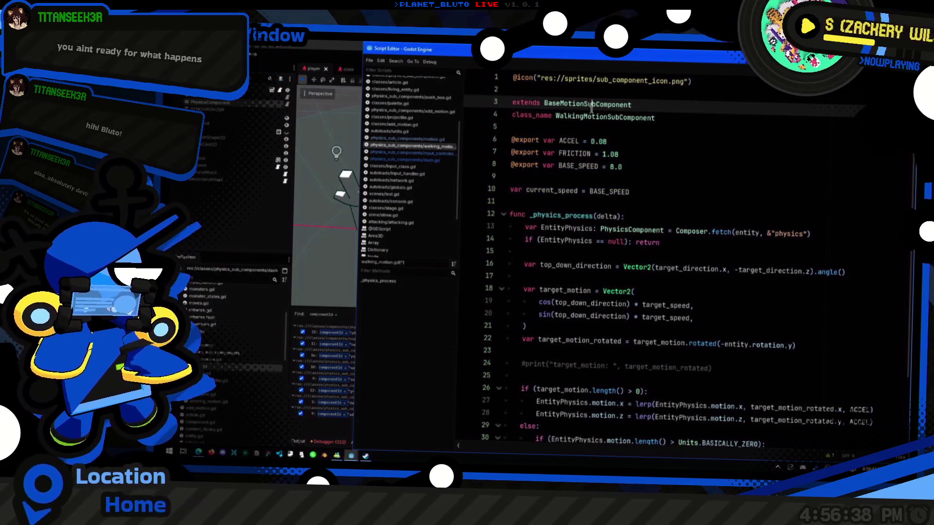
pyautogui.keyDown('ctrl'); pyautogui.click(593, 105); pyautogui.keyUp('ctrl')
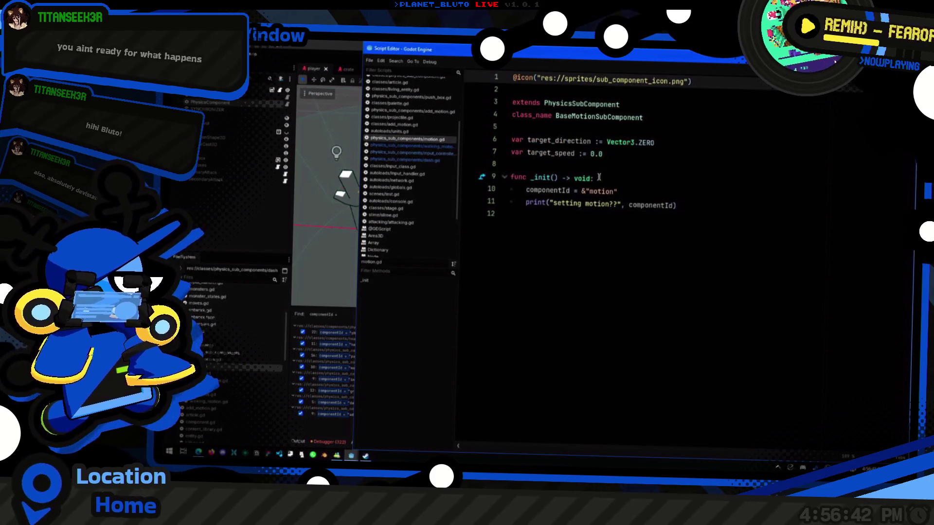
pyautogui.click(649, 119)
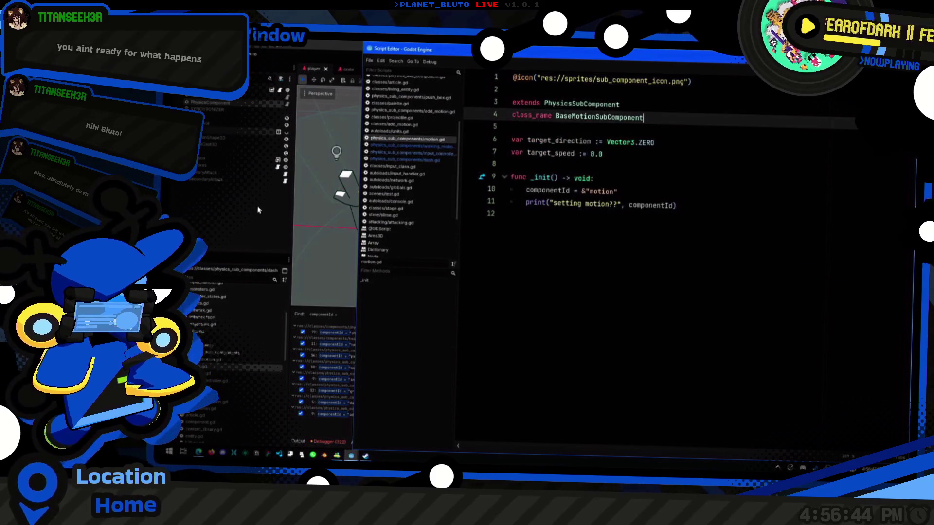
pyautogui.click(258, 210)
pyautogui.hotkey('alt', 'Tab')
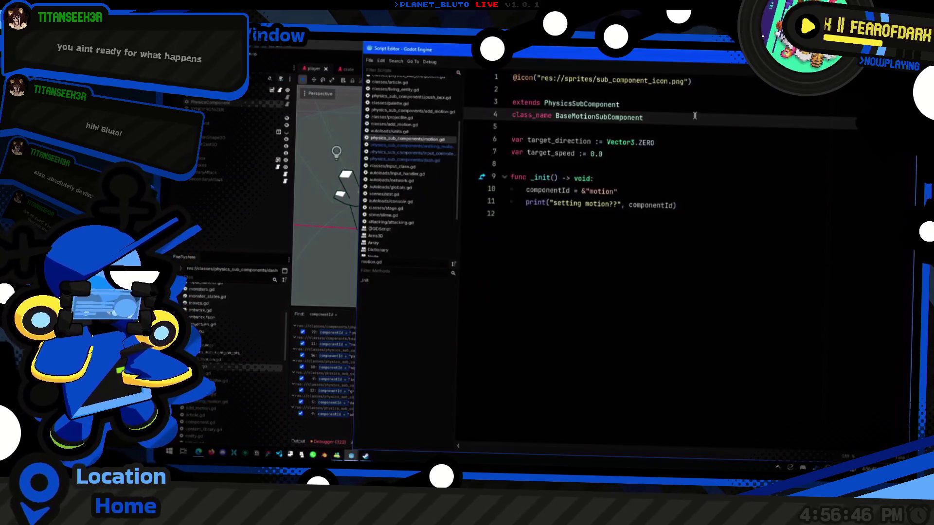
pyautogui.moveTo(746, 238)
pyautogui.mouseDown()
pyautogui.moveTo(640, 215)
pyautogui.moveTo(401, 68)
pyautogui.moveTo(439, 98)
pyautogui.mouseUp()
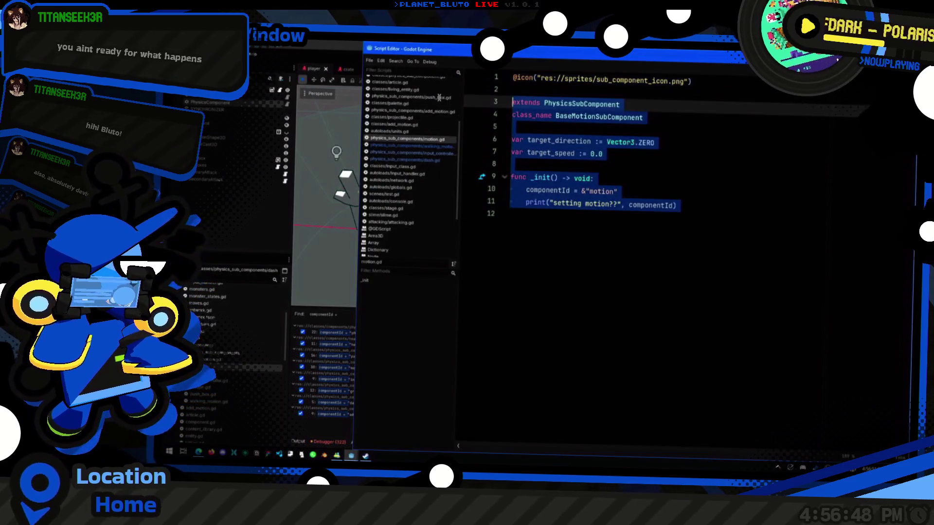
pyautogui.hotkey('alt', 'Tab')
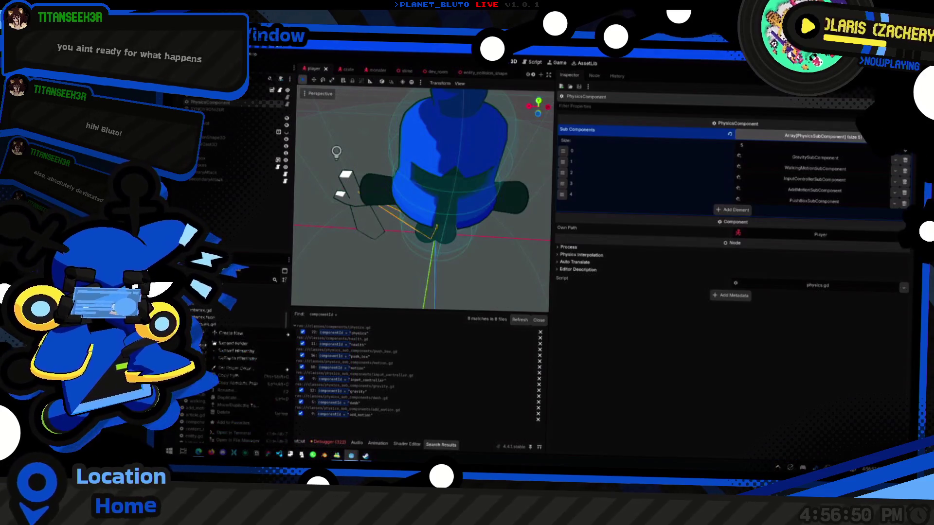
# Step: Create a new script speed_based_motion.gd in the physics sub-components folder
pyautogui.rightClick(233, 339)
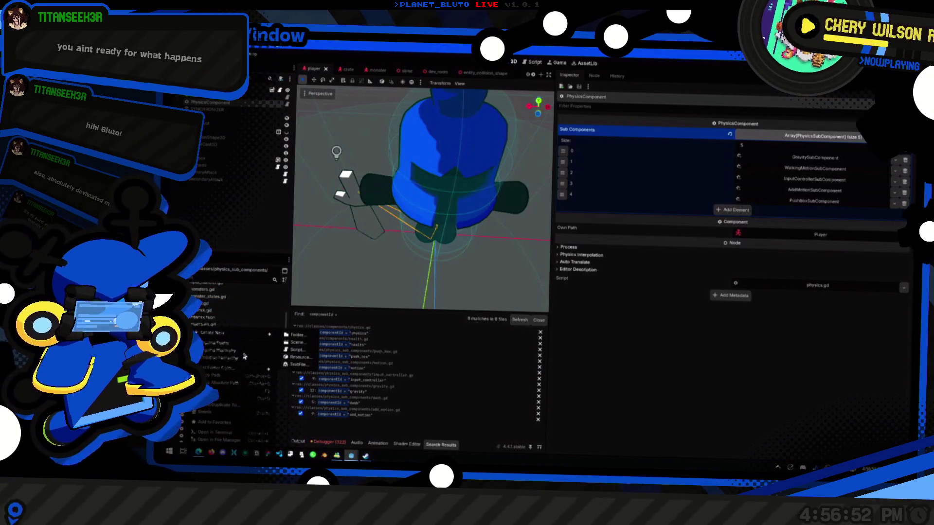
pyautogui.moveTo(232, 340)
pyautogui.click(297, 347)
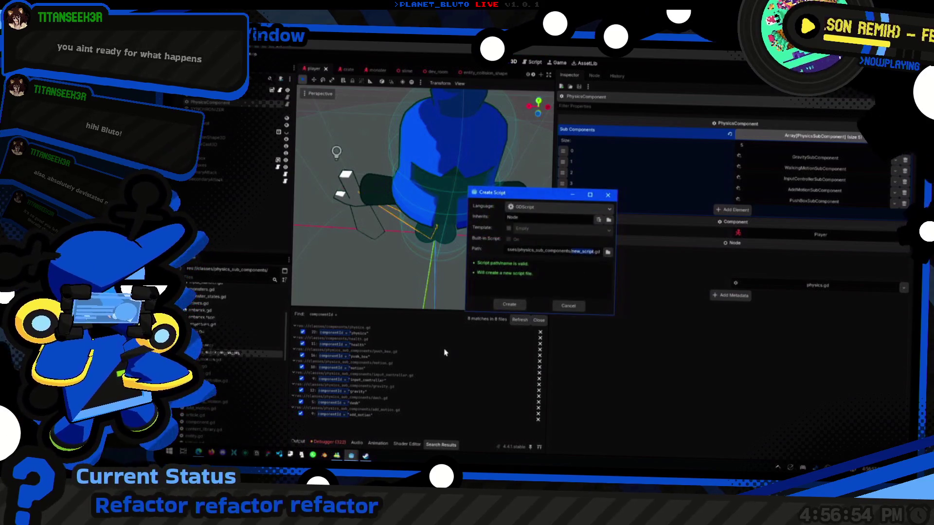
pyautogui.write('speed_based_')
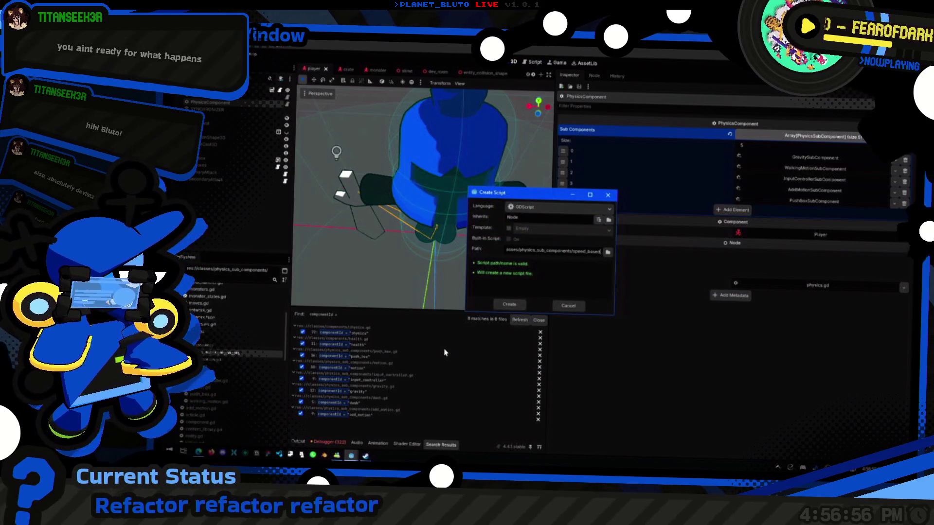
pyautogui.write('motion')
pyautogui.press('Return')
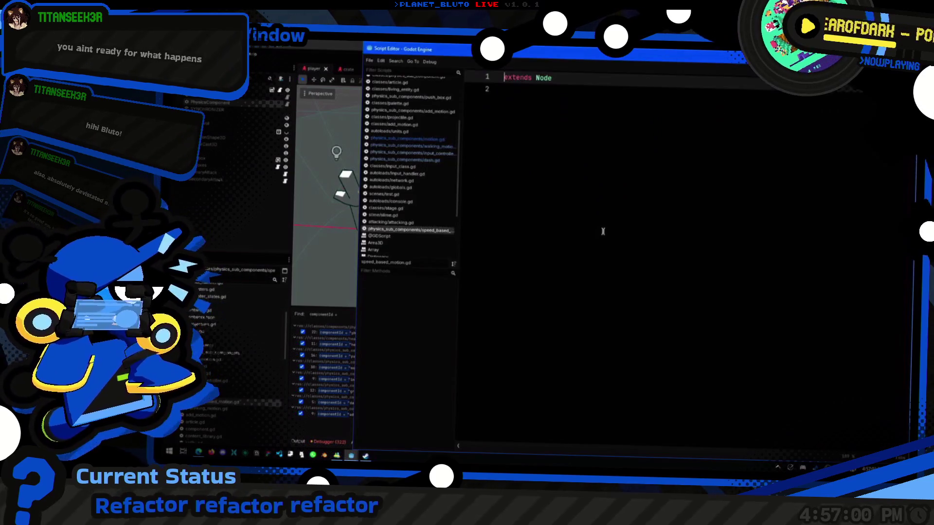
# Step: Paste the speed variables and make the script extend BaseMotionSubComponent
pyautogui.hotkey('ctrl', 'v')
pyautogui.hotkey('ctrl', 'z')
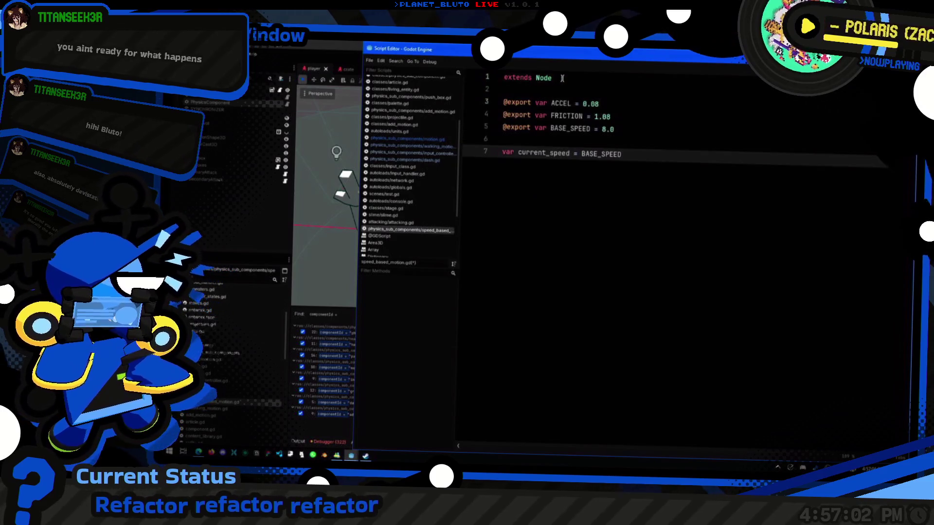
pyautogui.doubleClick(543, 79)
pyautogui.write('Base')
pyautogui.press('Return')
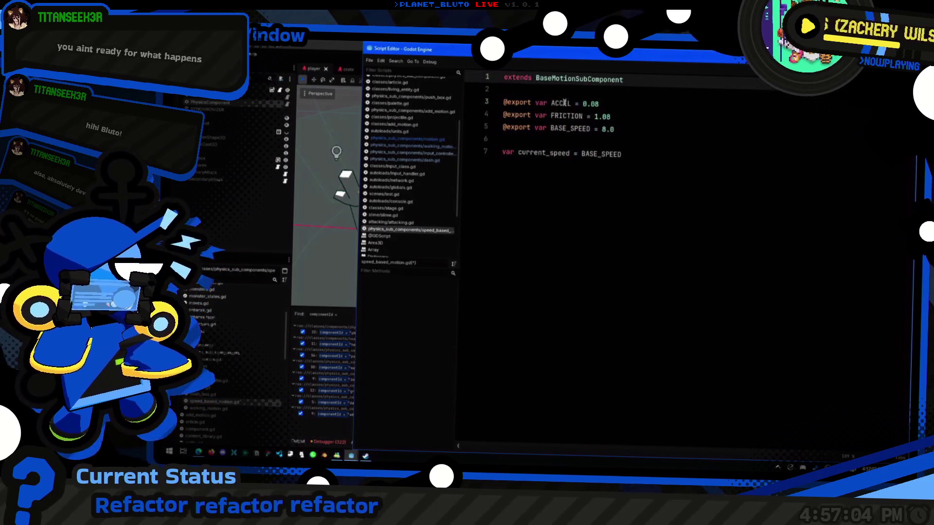
# Step: Add class_name SpeedBasedMotionSubComponent below the extends line
pyautogui.press('Return')
pyautogui.write('class_')
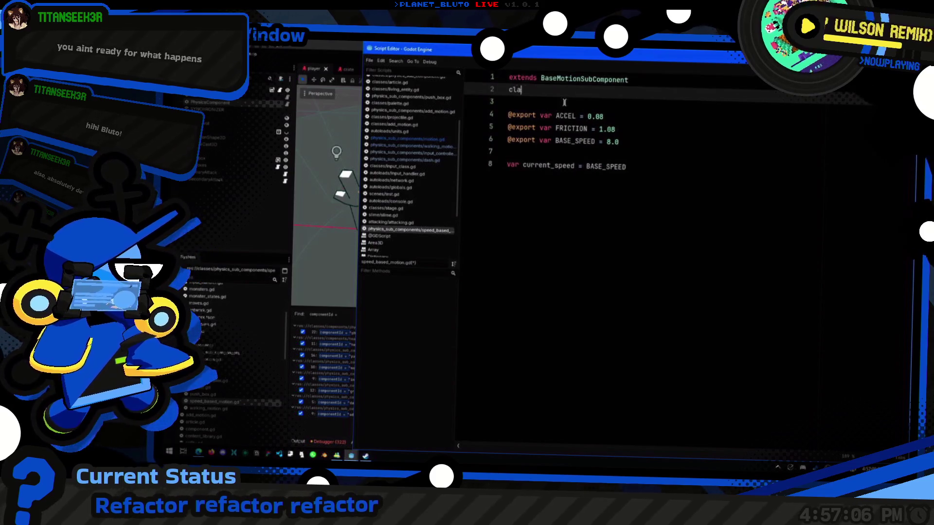
pyautogui.press('Return')
pyautogui.write('SpeedBasedMotion')
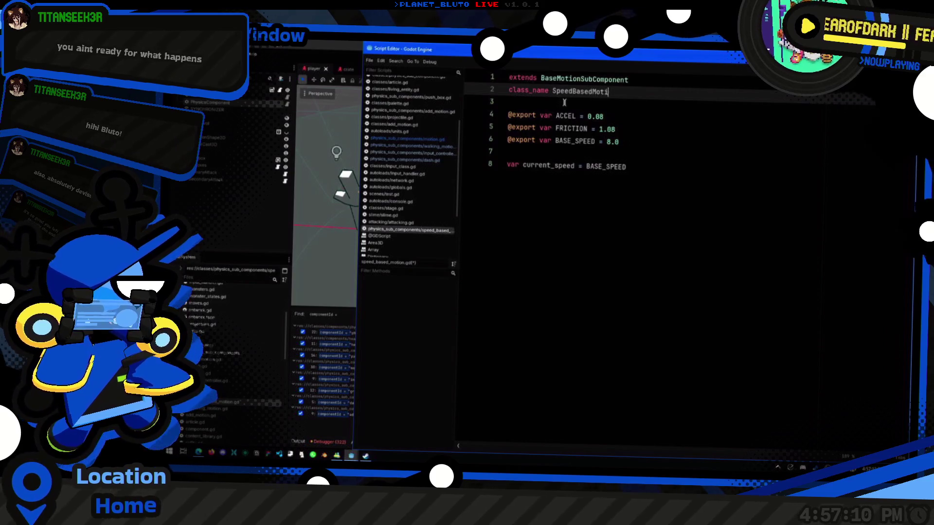
pyautogui.press('Up')
pyautogui.hotkey('ctrl', 'Left')
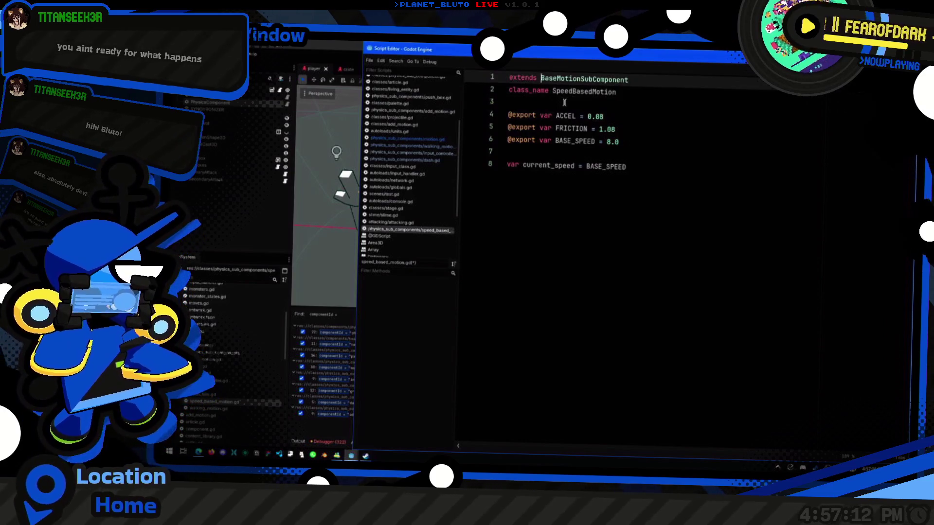
pyautogui.hotkey('shift', 'End')
pyautogui.hotkey('ctrl', 'c')
pyautogui.press('Down')
pyautogui.press('End')
pyautogui.hotkey('ctrl', 'v')
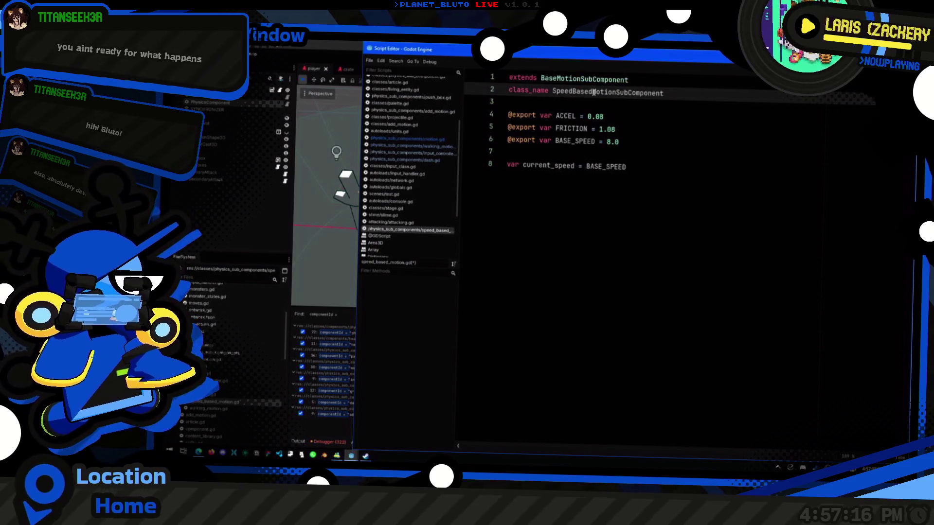
# Step: Insert a blank line at the top of the script and switch to dash.gd
pyautogui.hotkey('ctrl', 'Home')
pyautogui.press('Return')
pyautogui.press('Return')
pyautogui.press('Up')
pyautogui.hotkey('alt', 'Left')
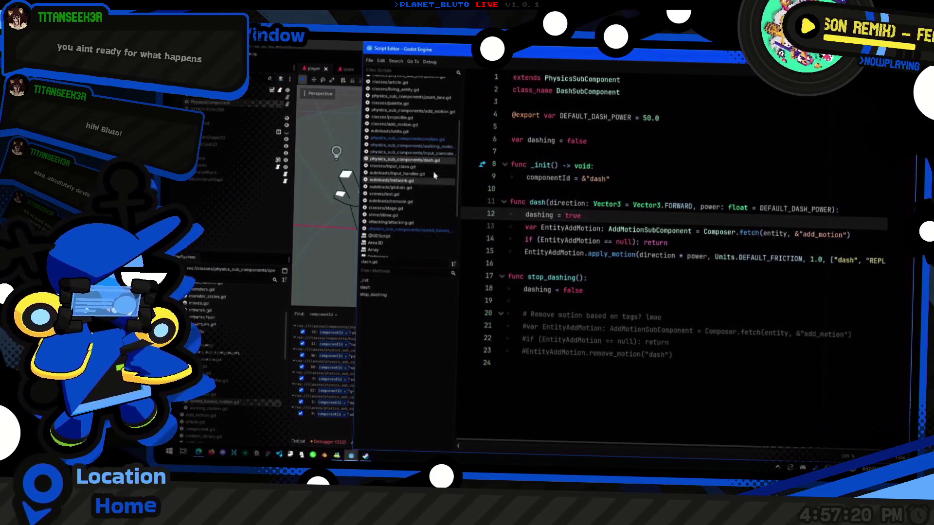
pyautogui.hotkey('alt', 'Left')
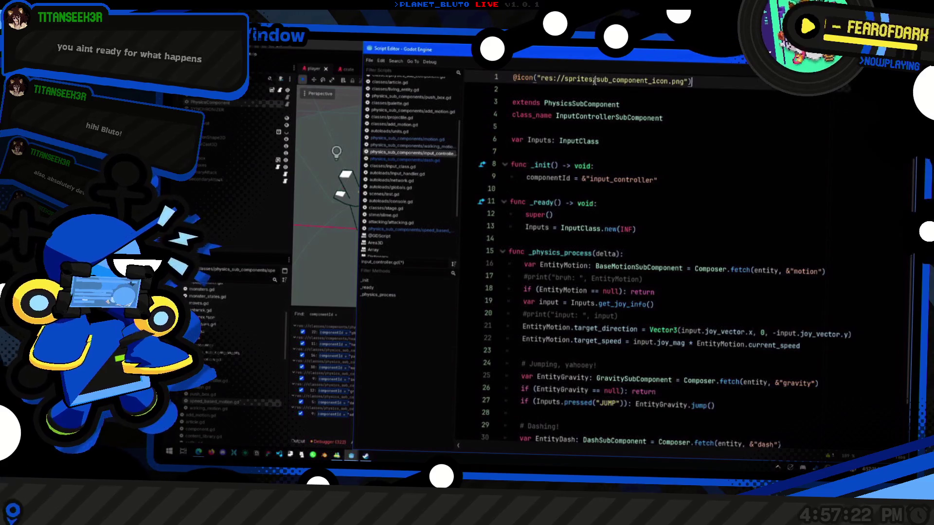
pyautogui.hotkey('alt', 'Right')
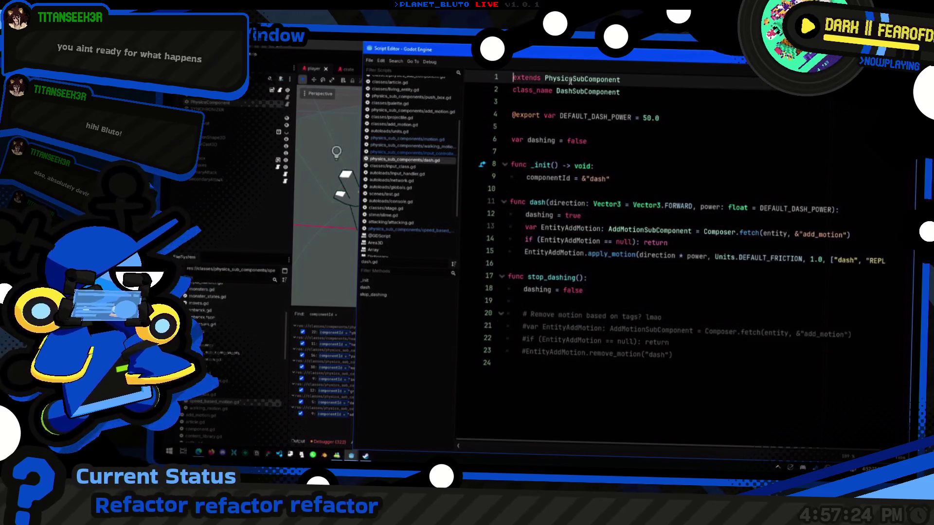
pyautogui.hotkey('ctrl', 'v')
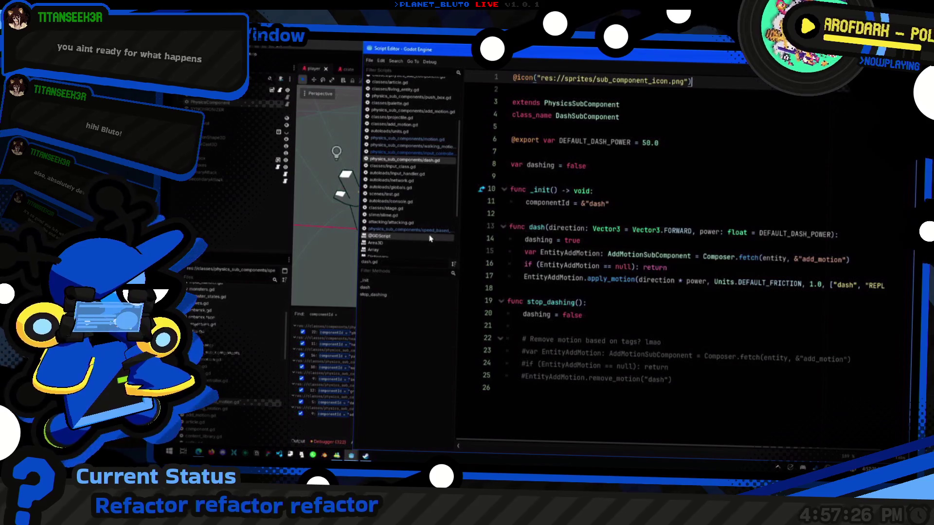
pyautogui.click(424, 230)
pyautogui.hotkey('ctrl', 'v')
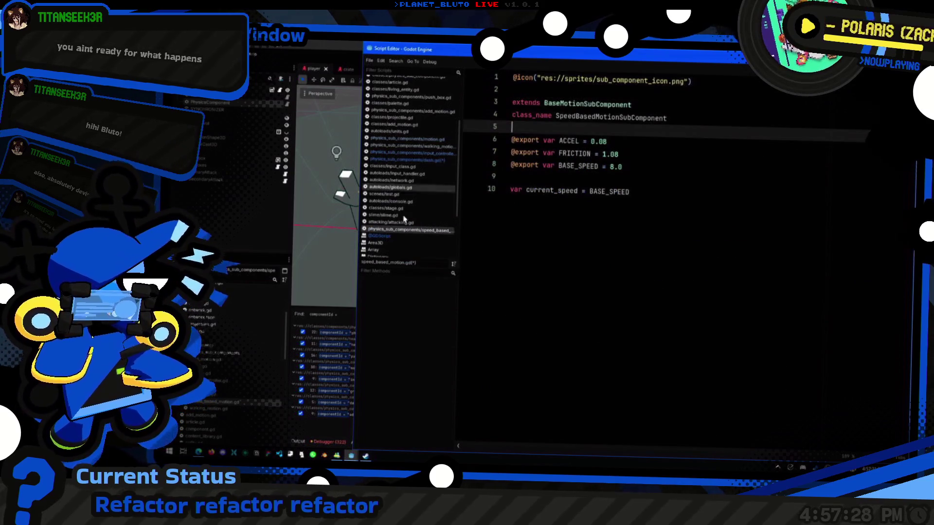
# Step: Add a speed_modifiers = [] variable on line 12 below current_speed
pyautogui.click(676, 156)
pyautogui.click(647, 202)
pyautogui.press('Return')
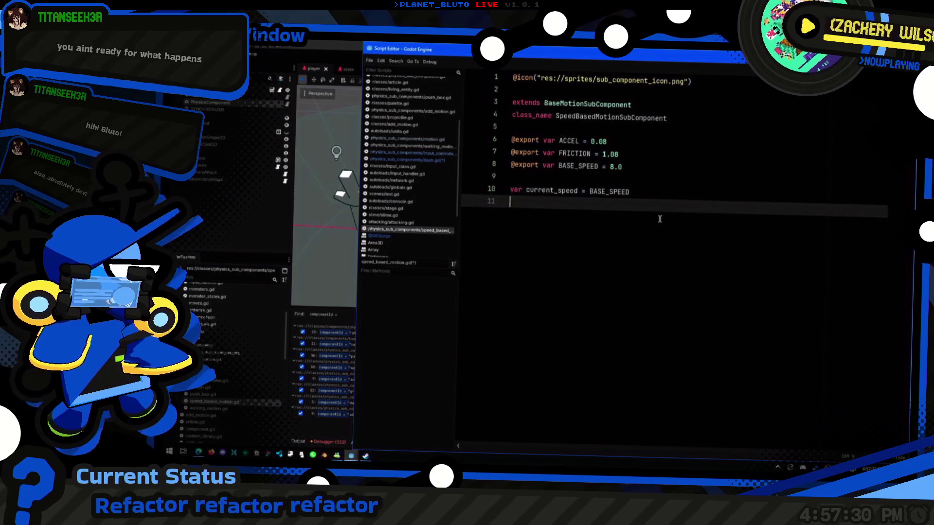
pyautogui.press('BackSpace')
pyautogui.hotkey('shift', 'Home')
pyautogui.press('Left')
pyautogui.press('Return')
pyautogui.press('Return')
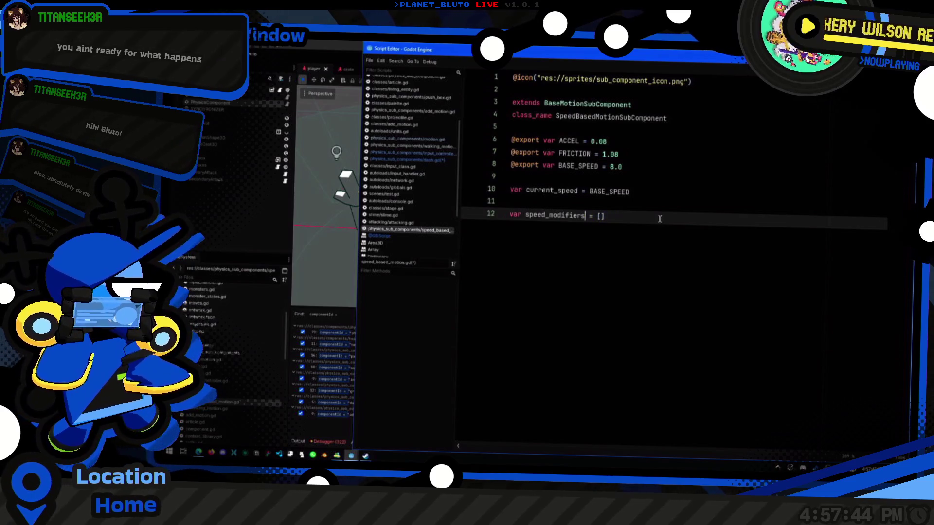
pyautogui.press('BackSpace')
pyautogui.press('BackSpace')
# Step: Type speed_modifiers as PackedInt64Array; a first attempt at removing current_speed's default is undone
pyautogui.write(': Packed')
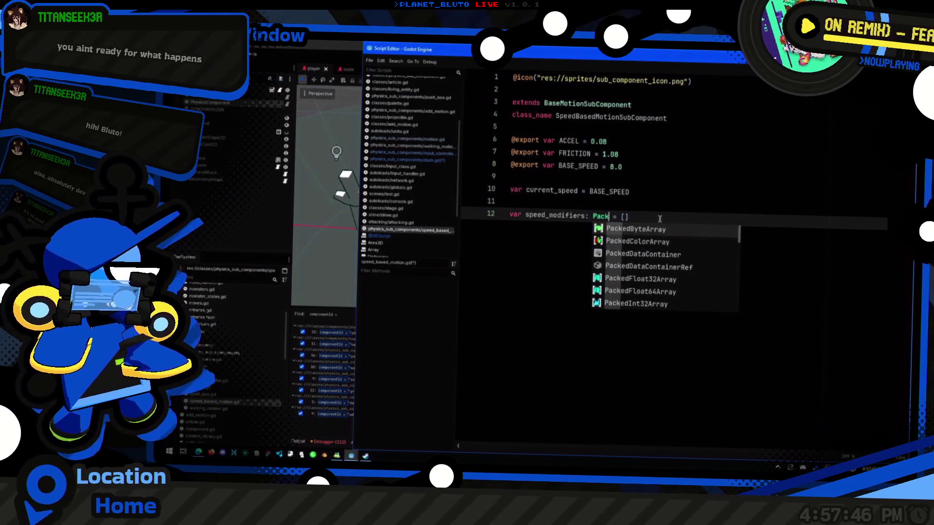
pyautogui.write('In')
pyautogui.press('Down')
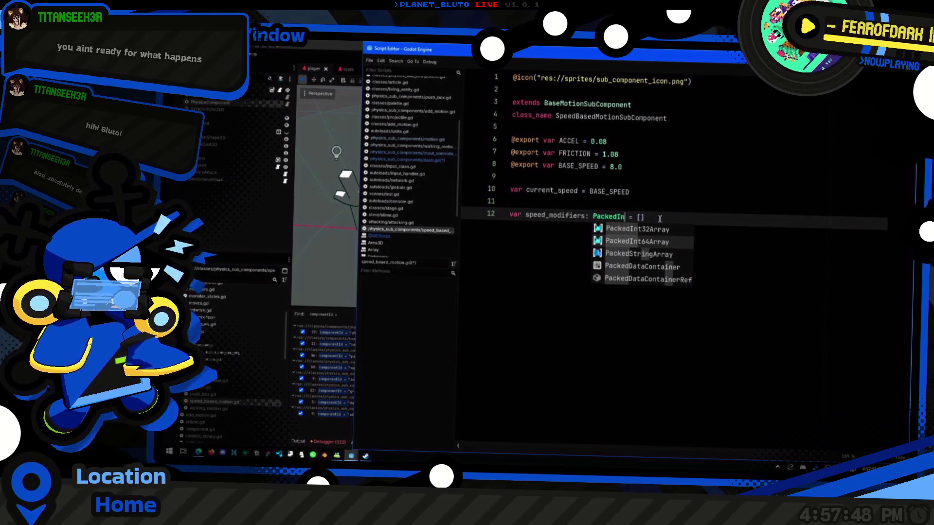
pyautogui.press('Return')
pyautogui.press('Up')
pyautogui.press('Up')
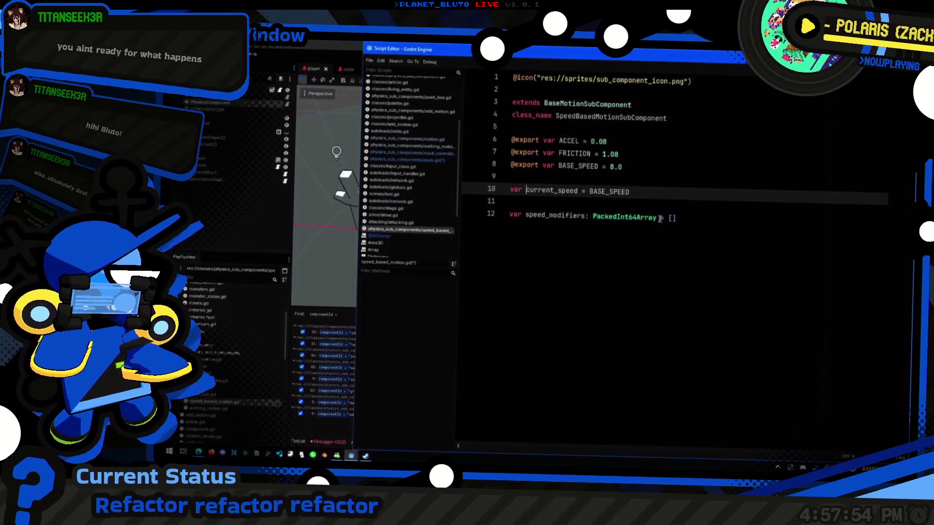
pyautogui.hotkey('shift', 'End')
pyautogui.write(':')
pyautogui.hotkey('ctrl', 'z')
# Step: Tidy the blank lines around current_speed and select its BASE_SPEED default on line 10
pyautogui.press('Down')
pyautogui.press('Down')
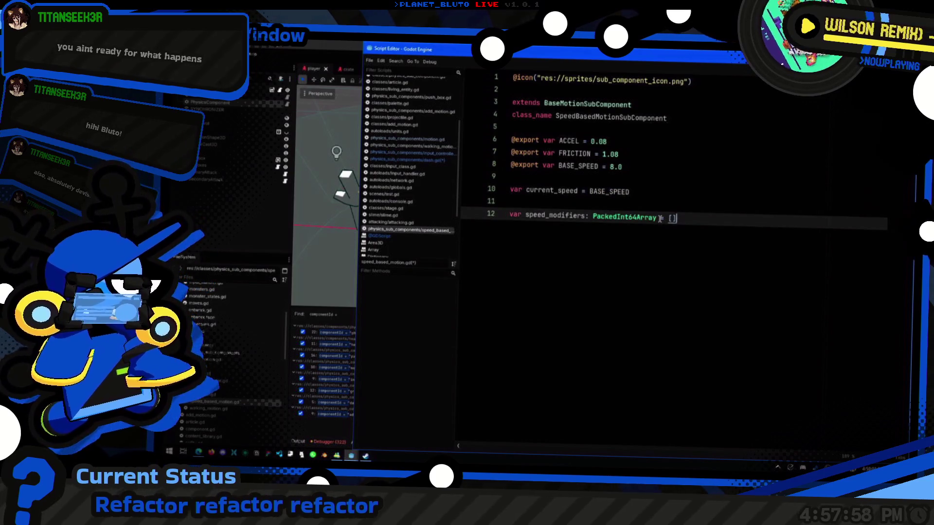
pyautogui.press('Return')
pyautogui.press('Return')
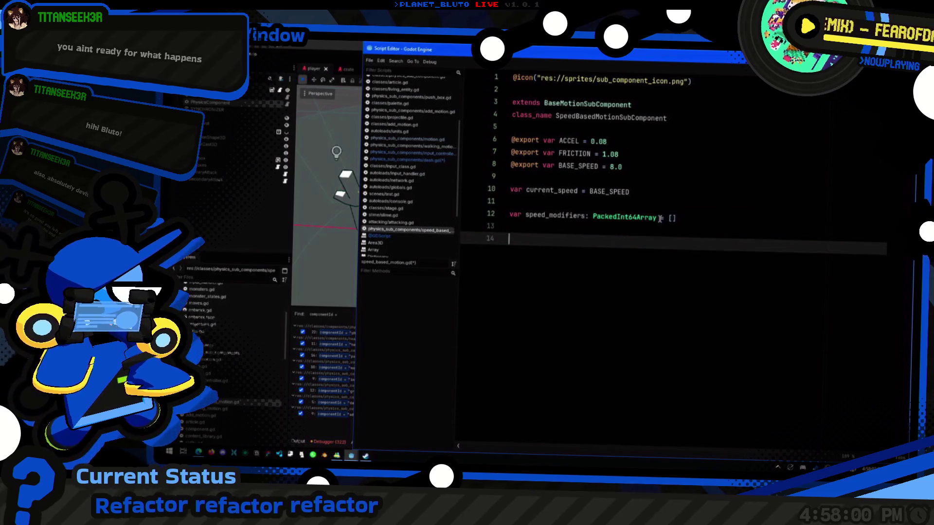
pyautogui.press('BackSpace')
pyautogui.press('BackSpace')
pyautogui.press('Up')
pyautogui.press('Up')
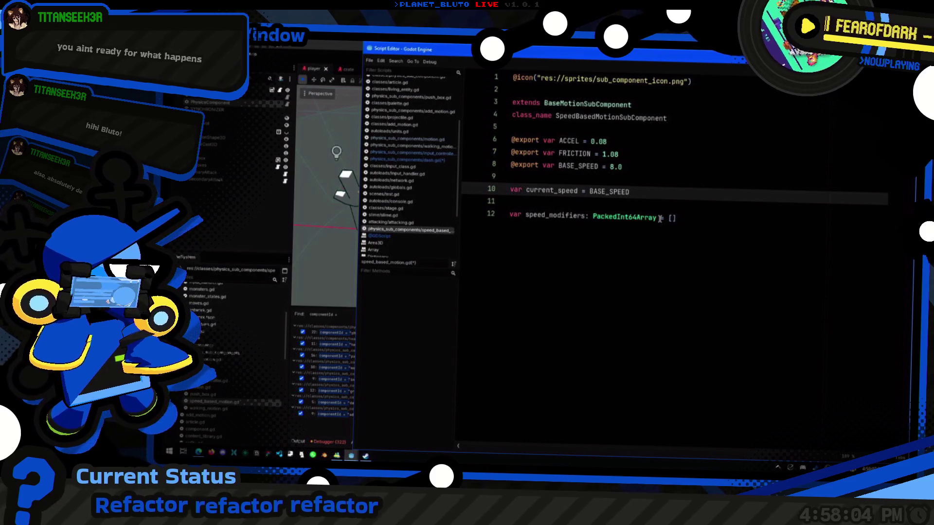
pyautogui.press('Up')
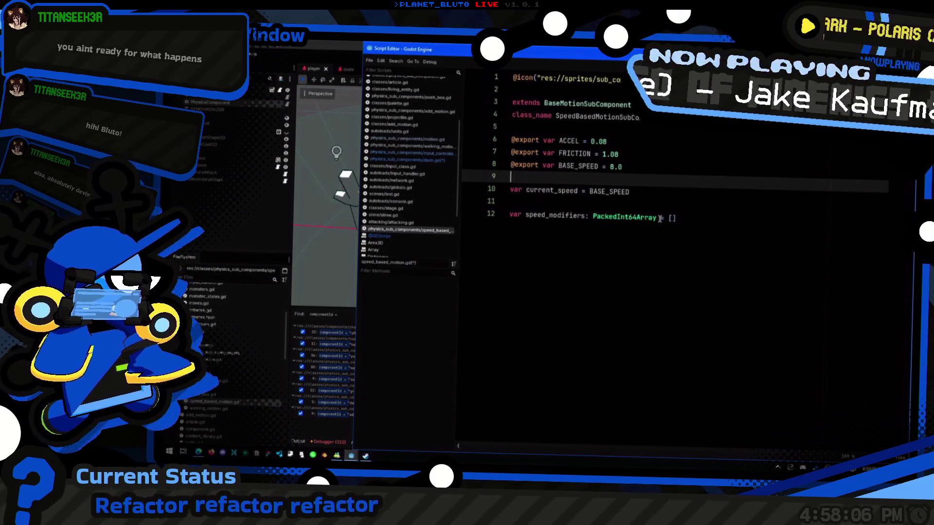
pyautogui.press('Return')
pyautogui.press('Up')
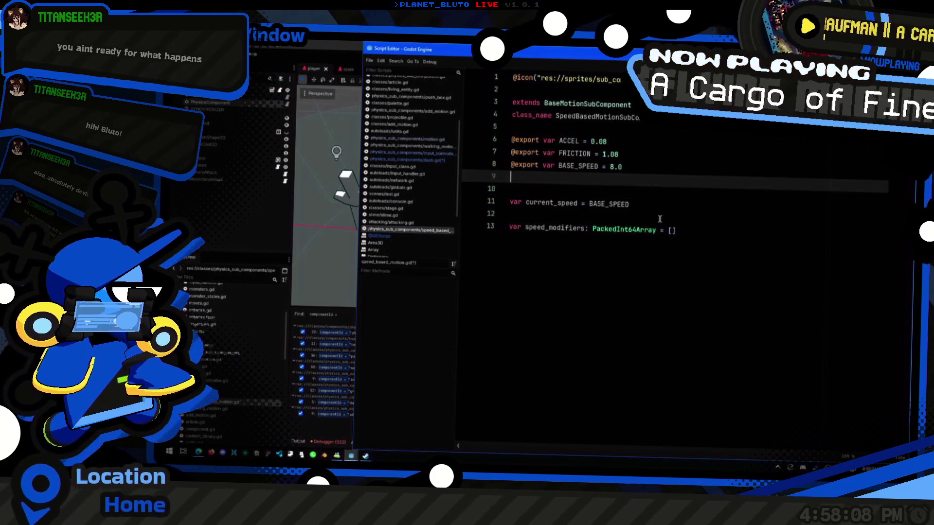
pyautogui.press('Delete')
pyautogui.press('Down')
pyautogui.press('End')
pyautogui.hotkey('ctrl', 'shift', 'Left')
pyautogui.hotkey('ctrl', 'shift', 'Left')
# Step: Add a get: block to current_speed that returns BASE_SPEED
pyautogui.write(':')
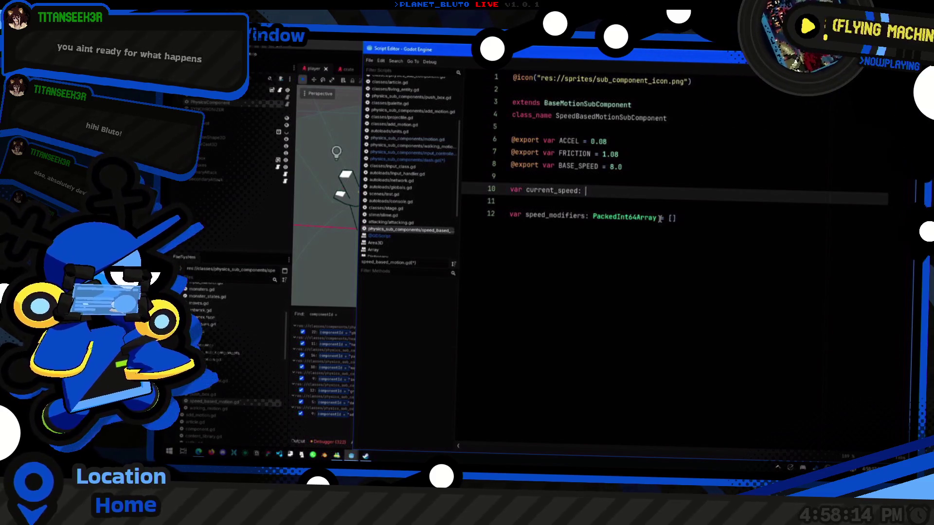
pyautogui.press('Return')
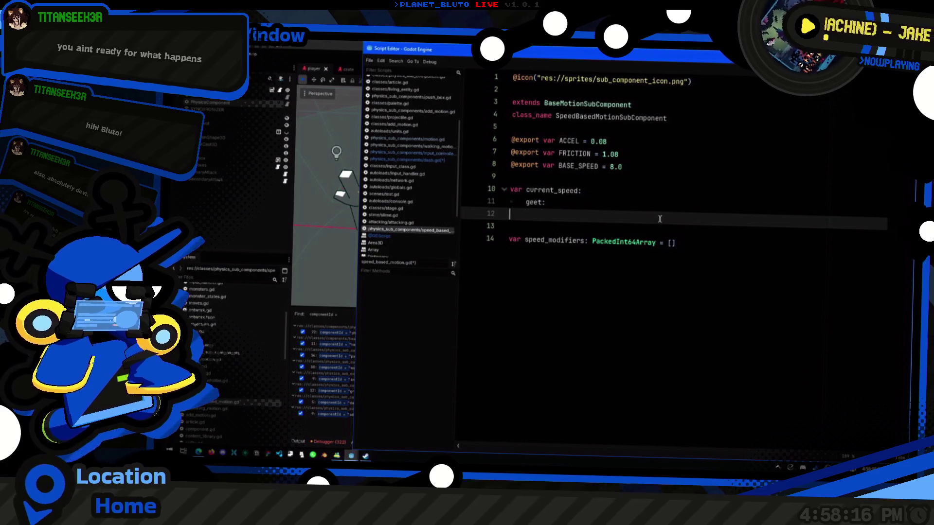
pyautogui.press('BackSpace')
pyautogui.press('BackSpace')
pyautogui.press('Return')
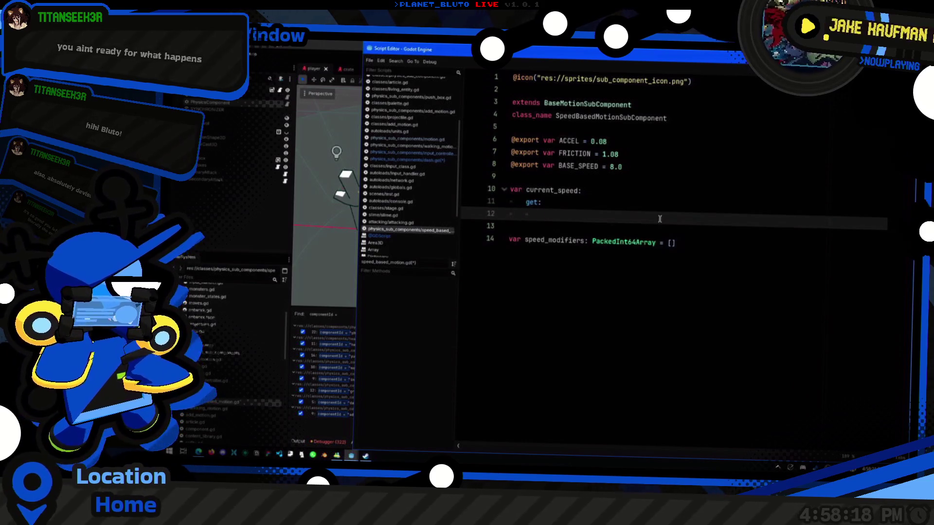
pyautogui.write('SP')
pyautogui.press('Return')
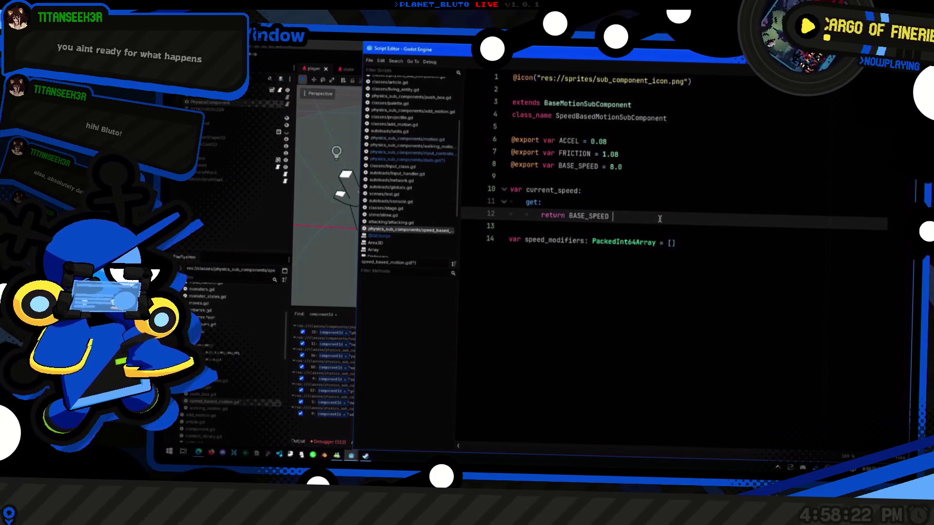
pyautogui.press('Down')
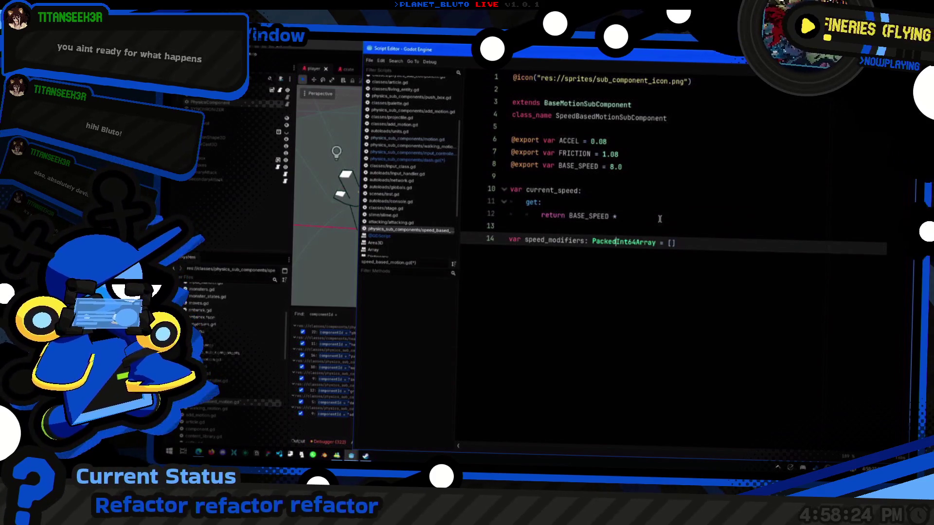
pyautogui.press('Up')
pyautogui.press('Up')
# Step: Try appending speed_modifiers.sum to the return, revert to BASE_SPEED, and open Search Help
pyautogui.click(660, 218)
pyautogui.write('speed_modifiers.sum')
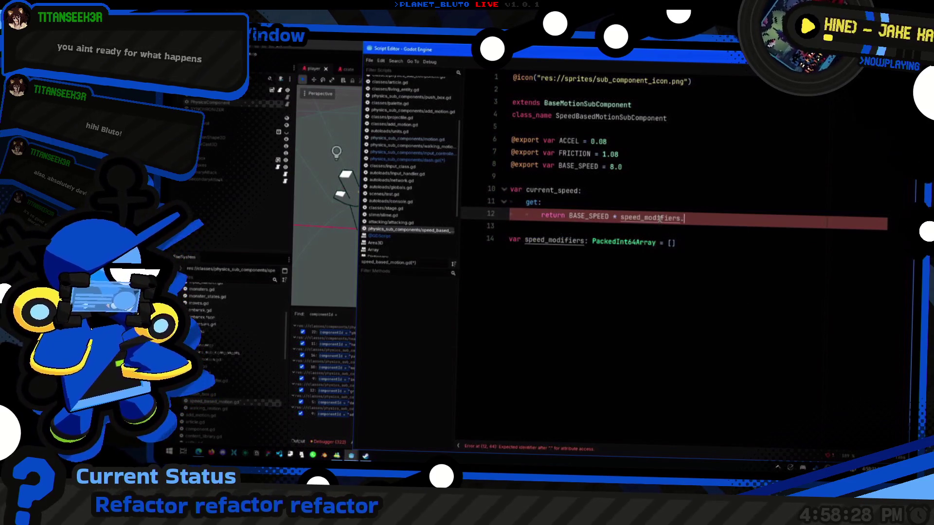
pyautogui.hotkey('ctrl', 'BackSpace')
pyautogui.hotkey('ctrl', 'BackSpace')
pyautogui.hotkey('ctrl', 'BackSpace')
pyautogui.write('(')
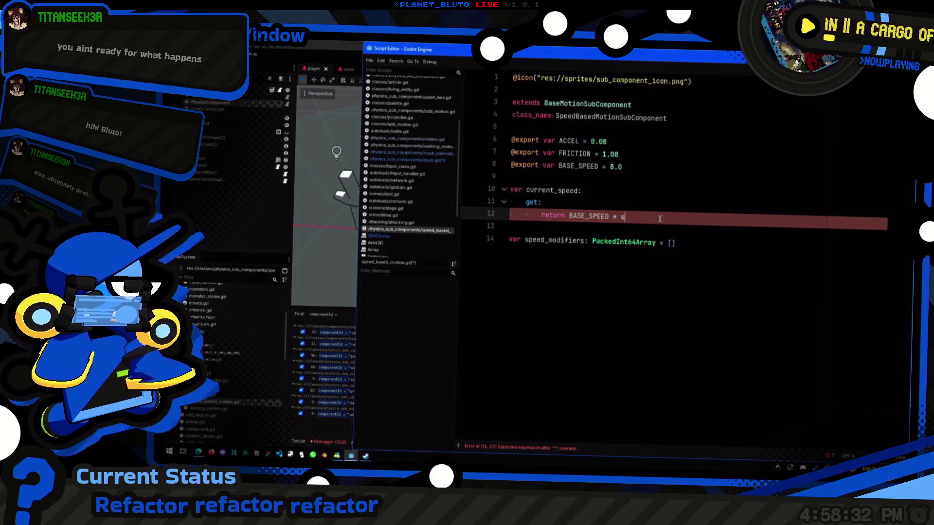
pyautogui.press('BackSpace')
pyautogui.press('BackSpace')
pyautogui.press('BackSpace')
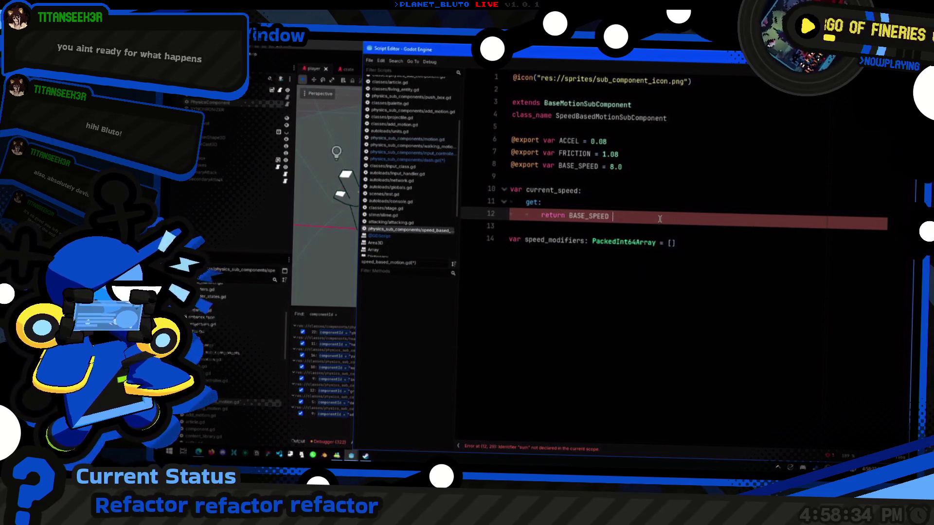
pyautogui.press('F1')
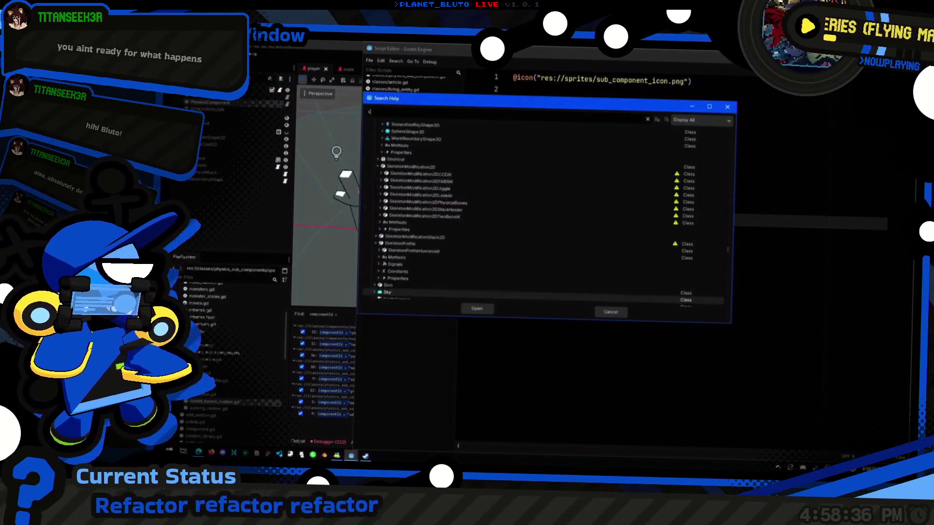
# Step: Search help for 'sum', then browse the method suggestions for speed_modifiers and dismiss them
pyautogui.write('sum')
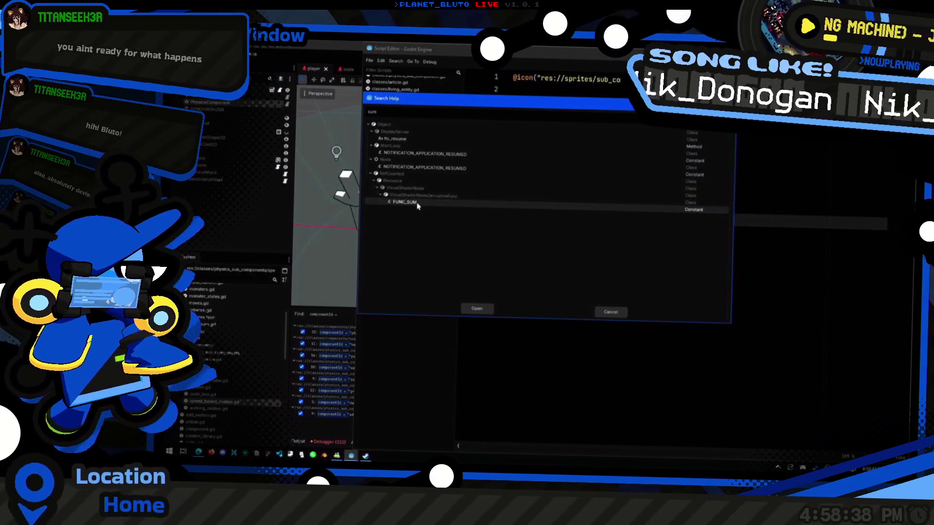
pyautogui.click(611, 312)
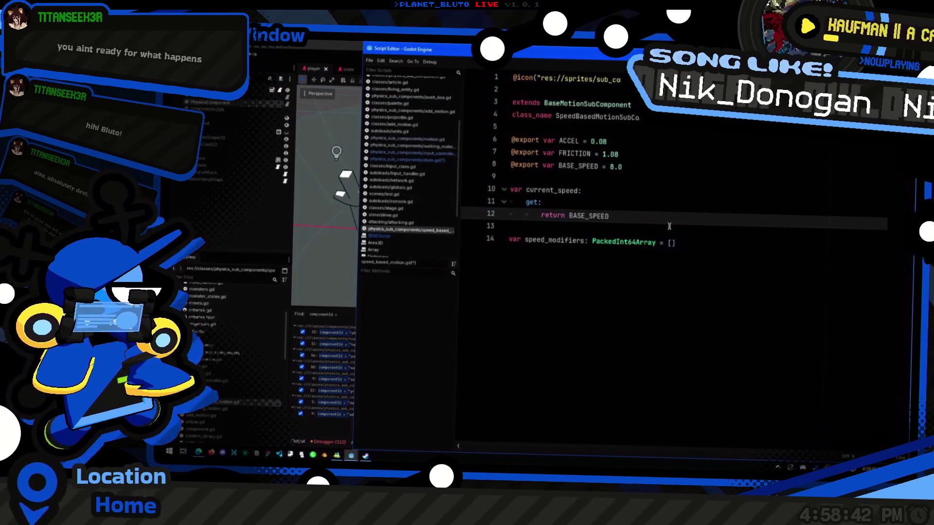
pyautogui.write('speed_modifiers.')
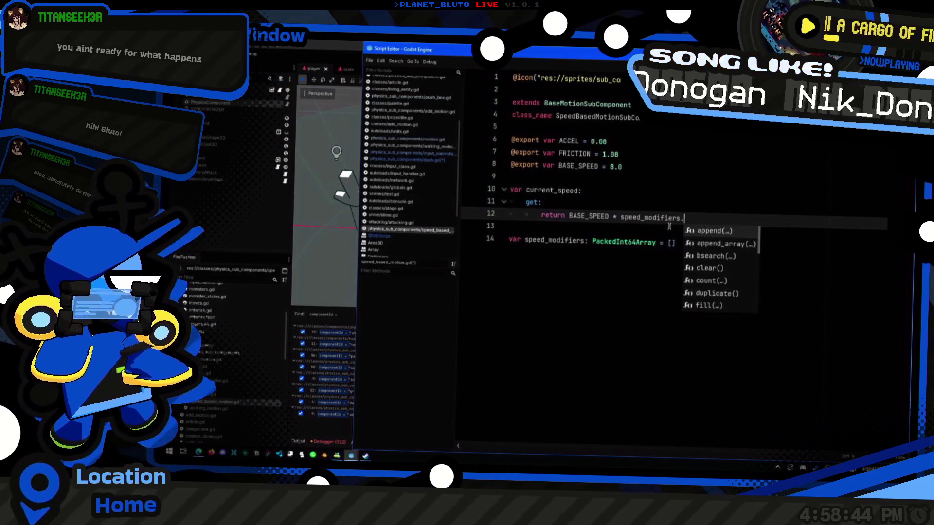
pyautogui.scroll(-4, 730, 281)
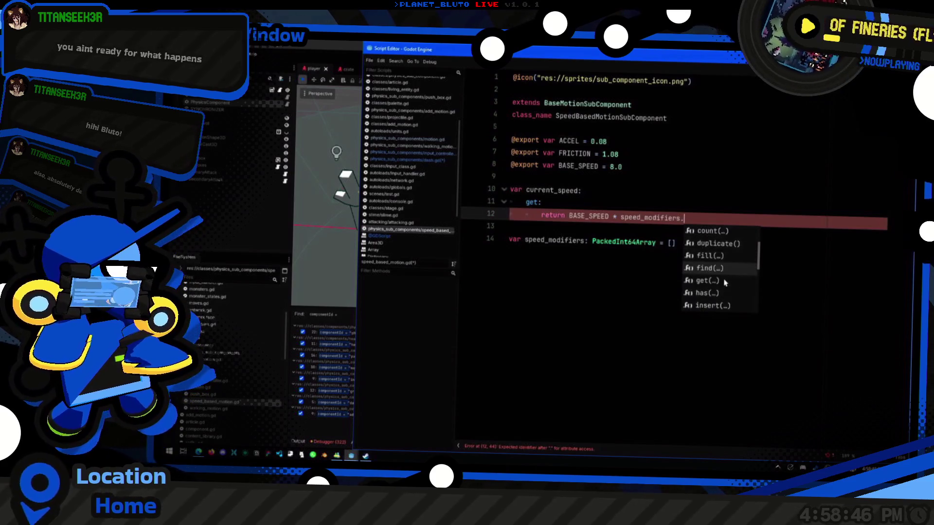
pyautogui.scroll(-1, 729, 281)
pyautogui.scroll(3, 731, 280)
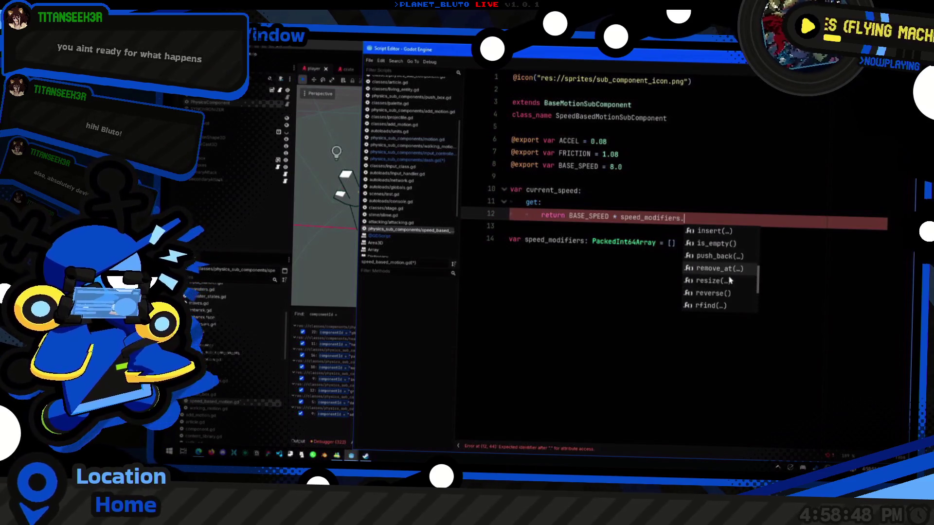
pyautogui.press('Escape')
pyautogui.click(680, 239)
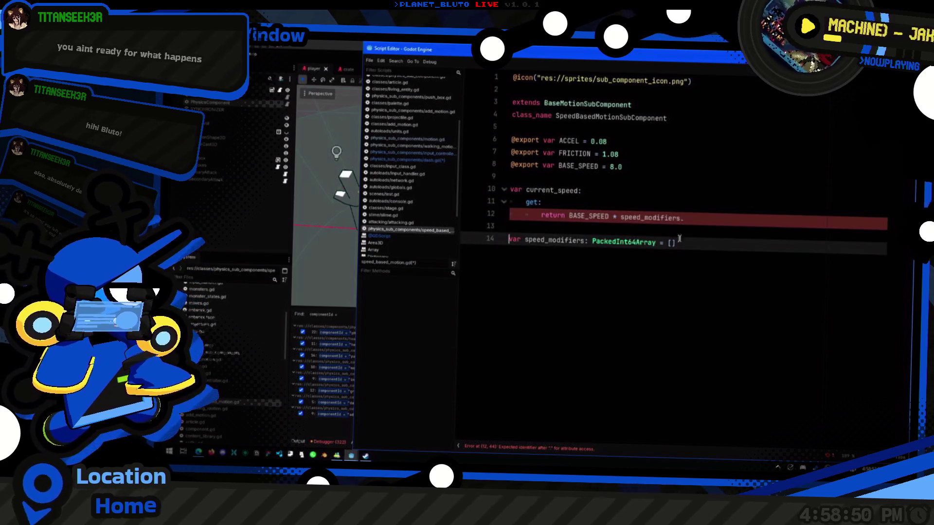
# Step: Read through the PackedInt64Array documentation page
pyautogui.keyDown('ctrl'); pyautogui.click(625, 243); pyautogui.keyUp('ctrl')
pyautogui.scroll(-5, 692, 299)
pyautogui.scroll(2, 691, 298)
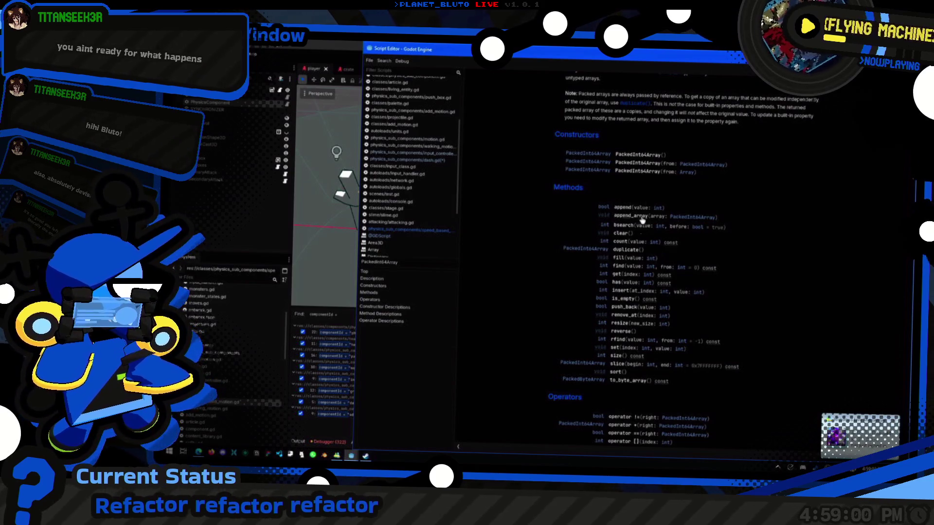
pyautogui.scroll(-10, 622, 244)
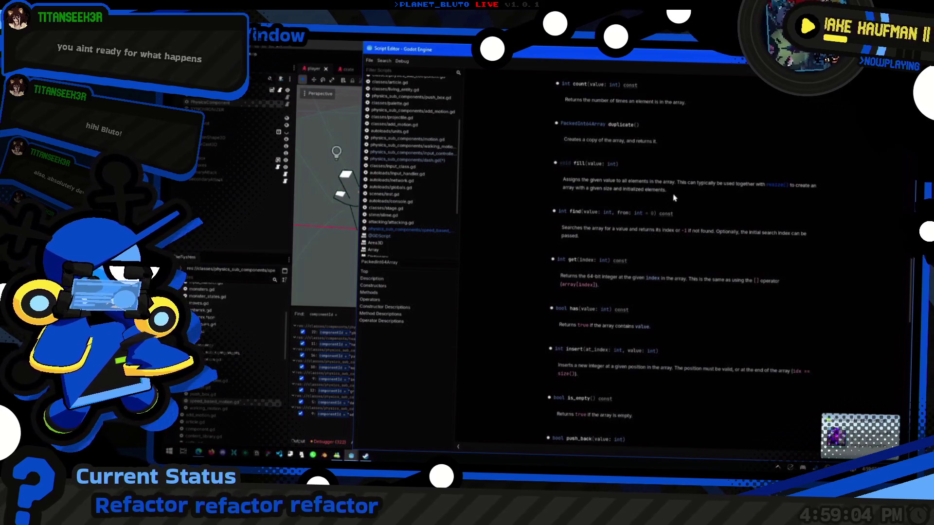
pyautogui.scroll(10, 673, 197)
pyautogui.scroll(-3, 676, 233)
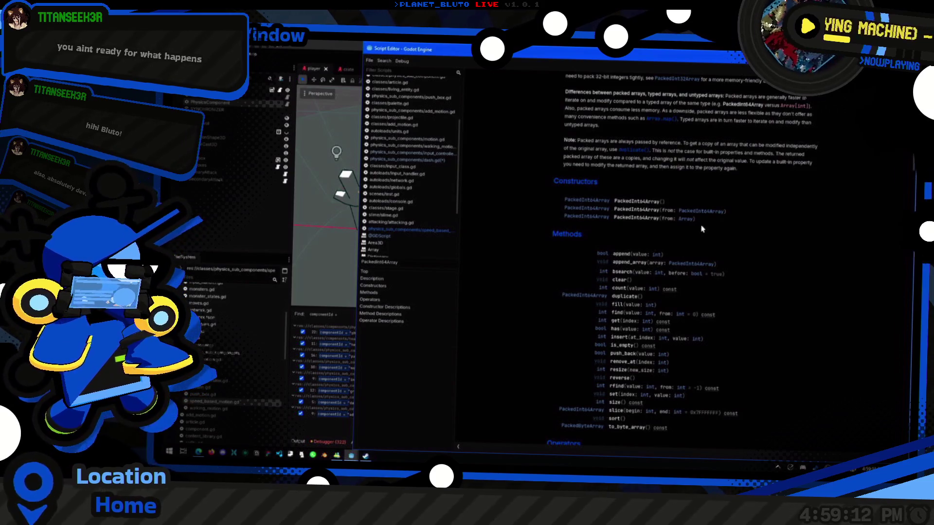
pyautogui.scroll(3, 790, 179)
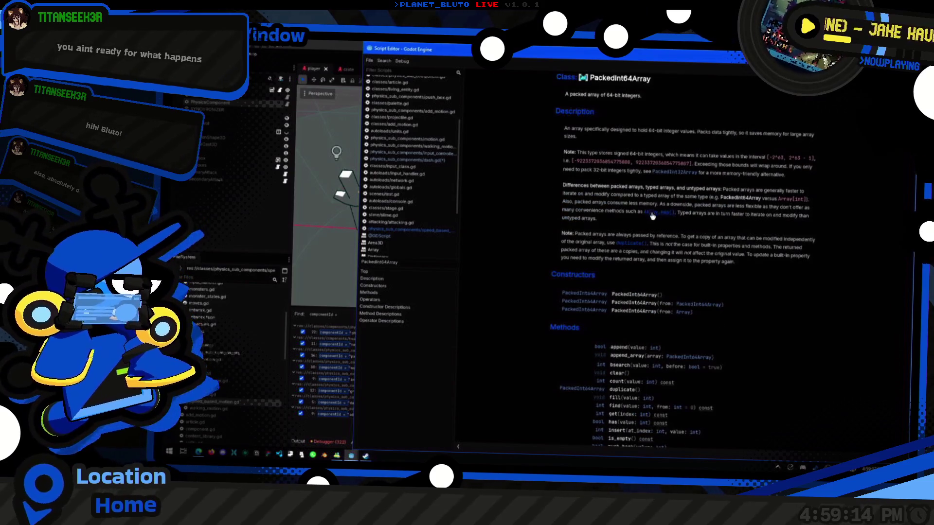
# Step: Read the Array class reference, then return to dash.gd and speed_based_motion.gd
pyautogui.click(651, 212)
pyautogui.scroll(-15, 684, 263)
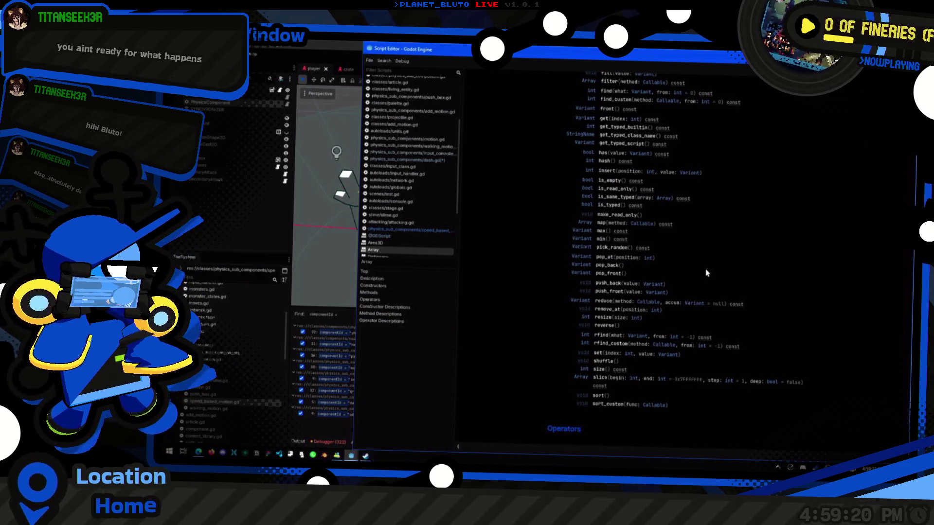
pyautogui.scroll(-2, 738, 361)
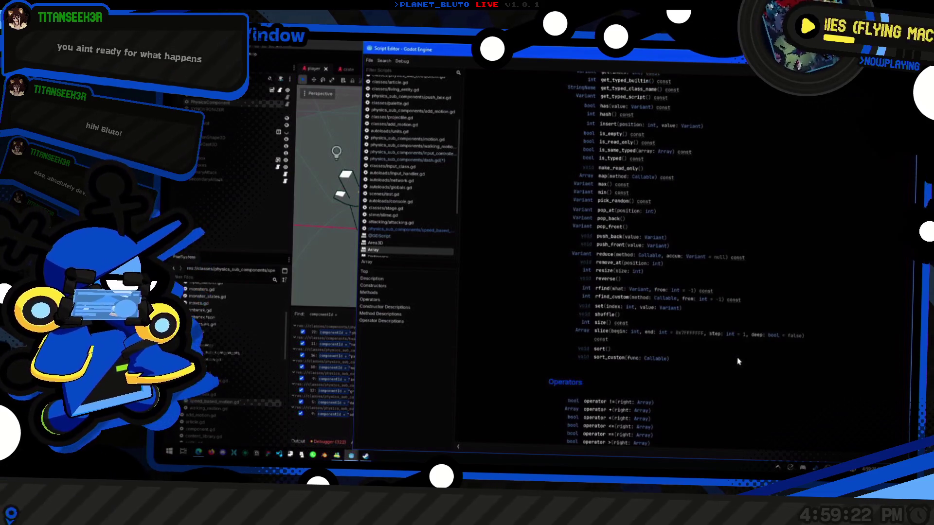
pyautogui.scroll(4, 739, 362)
pyautogui.scroll(4, 739, 361)
pyautogui.scroll(-4, 738, 361)
pyautogui.scroll(6, 738, 361)
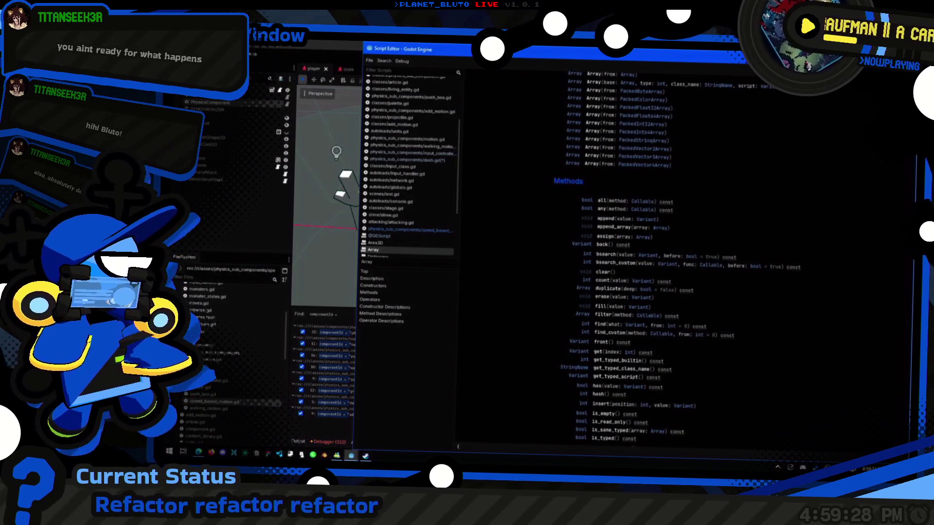
pyautogui.scroll(3, 409, 176)
pyautogui.click(404, 235)
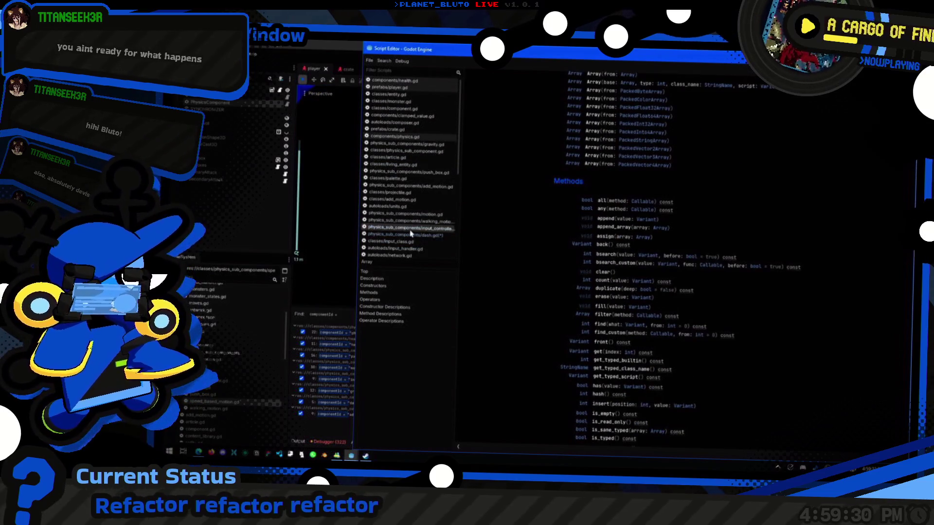
pyautogui.scroll(-4, 409, 195)
pyautogui.click(408, 216)
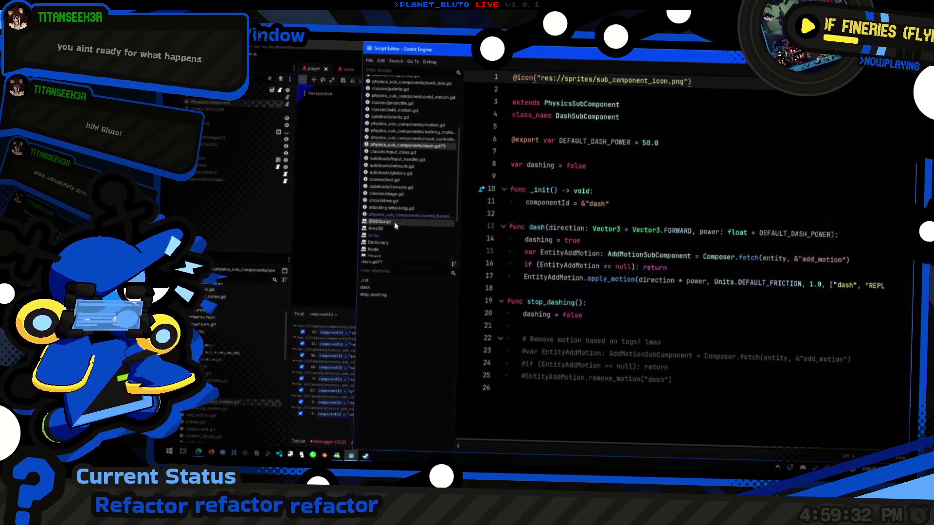
# Step: Remove speed_modifiers from the getter's return and add 'var sum = 0.0' above it
pyautogui.doubleClick(730, 227)
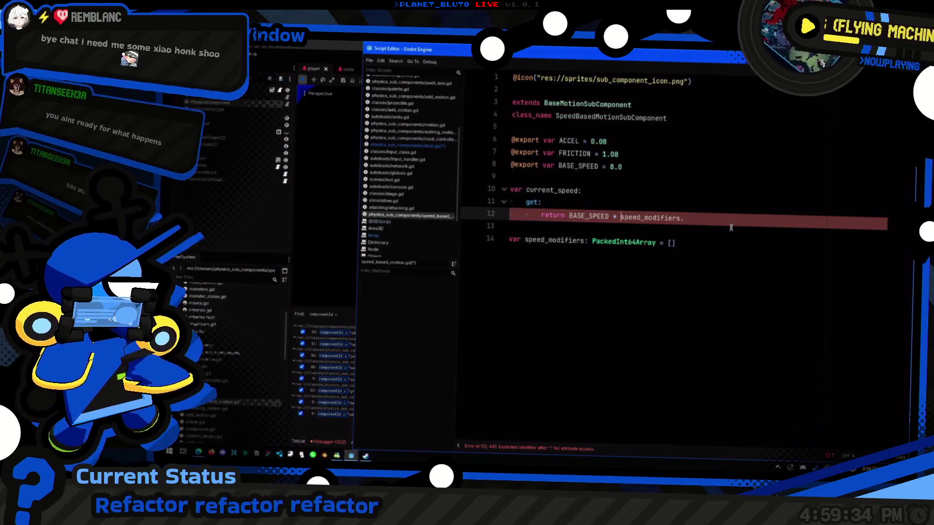
pyautogui.press('BackSpace')
pyautogui.hotkey('ctrl', 'shift', 'Return')
pyautogui.write('var sum = 0.0')
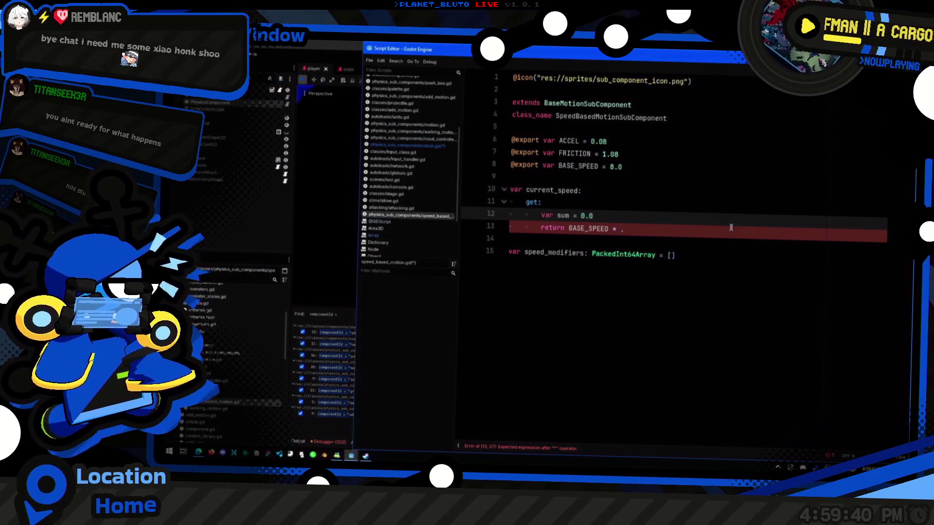
# Step: Change the speed_modifiers declaration type from PackedInt64Array to PackedFloat64Array
pyautogui.press('Down')
pyautogui.press('Down')
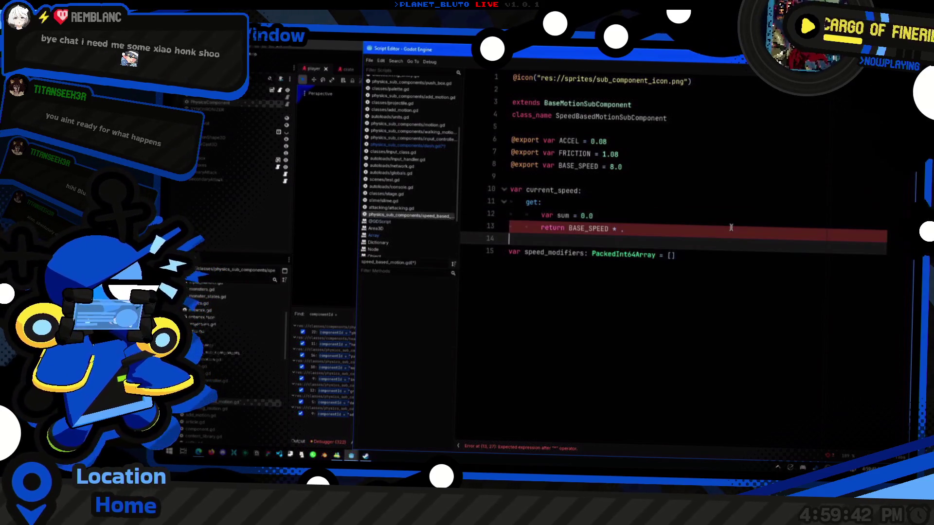
pyautogui.press('Down')
pyautogui.press('End')
pyautogui.hotkey('ctrl', 'Right')
pyautogui.hotkey('ctrl', 'Right')
pyautogui.hotkey('ctrl', 'shift', 'Right')
pyautogui.write('Pack')
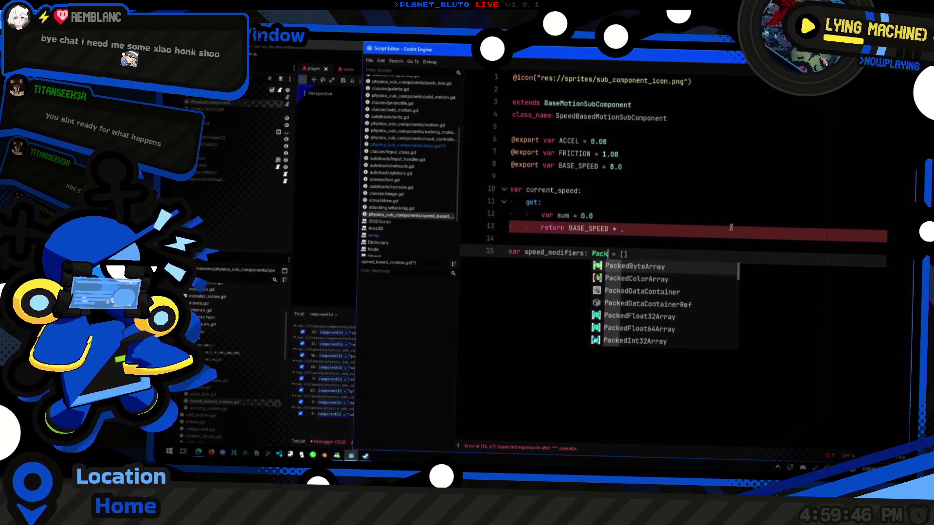
pyautogui.press('Down')
pyautogui.press('Down')
pyautogui.press('Down')
pyautogui.press('Return')
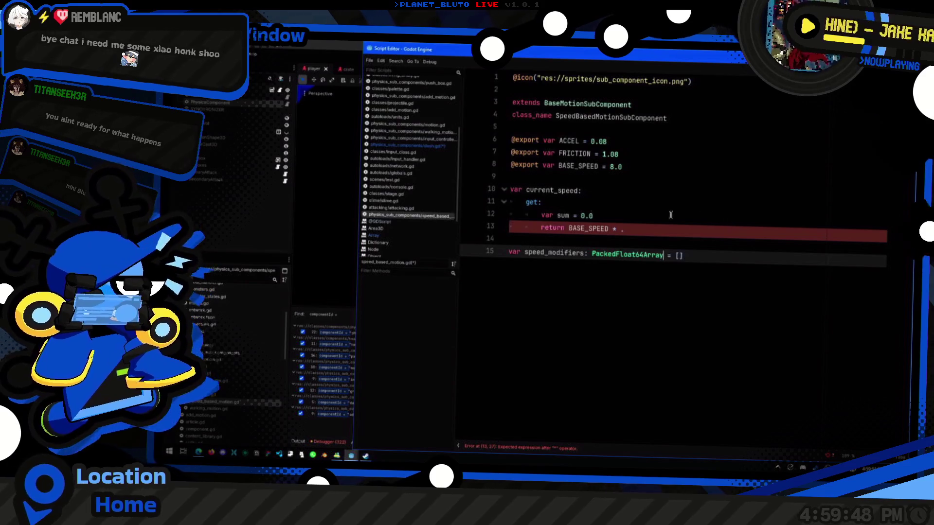
# Step: Add the loop 'for mod in speed_modifiers: sum += mod' inside the getter
pyautogui.click(608, 214)
pyautogui.press('End')
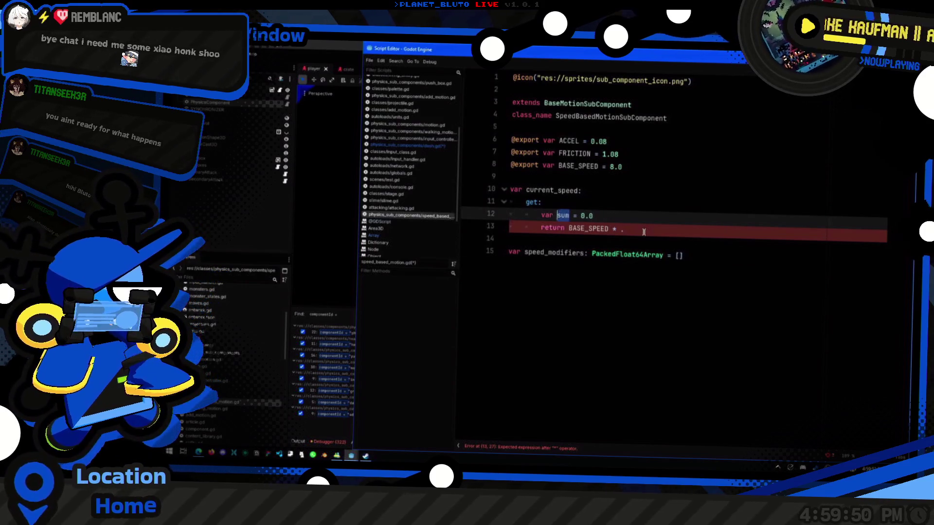
pyautogui.press('Return')
pyautogui.write('speed_modifiers')
pyautogui.press('Home')
pyautogui.write('for mod')
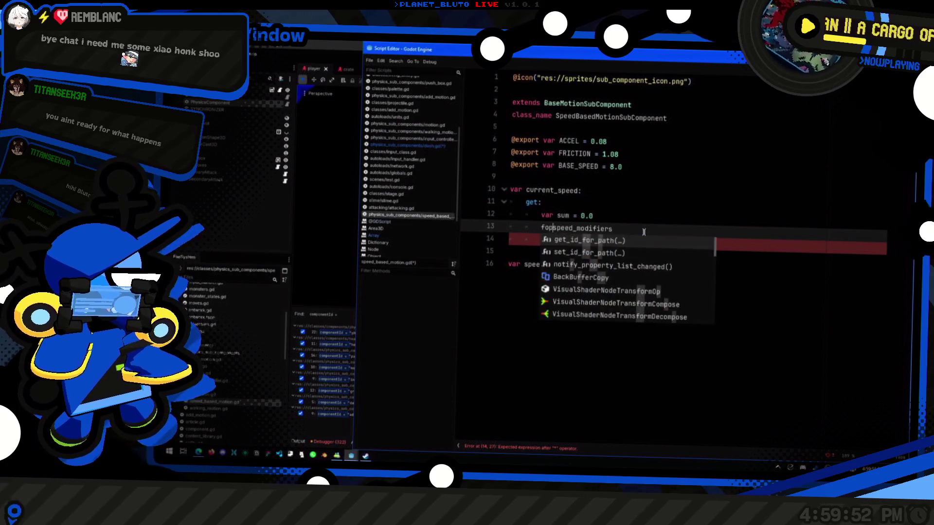
pyautogui.write(' in')
pyautogui.press('End')
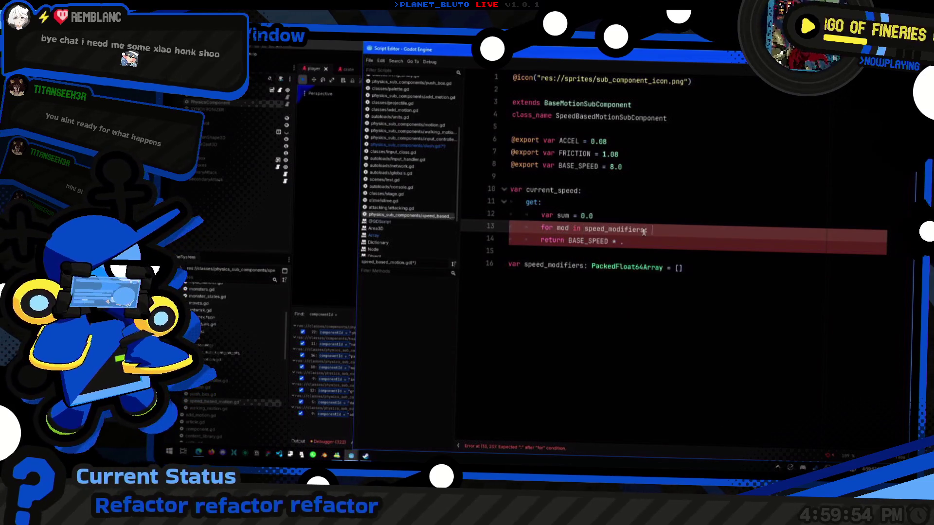
pyautogui.write(': sum +')
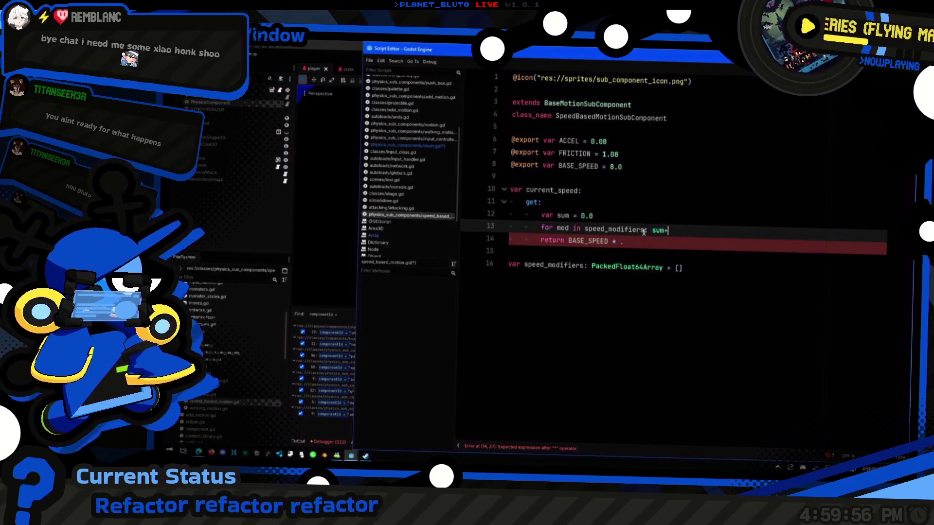
pyautogui.write('= mod')
pyautogui.press('Home')
# Step: Make the getter return BASE_SPEED * sum
pyautogui.press('Up')
pyautogui.hotkey('ctrl', 'Right')
pyautogui.hotkey('ctrl', 'Right')
pyautogui.doubleClick(657, 231)
pyautogui.press('Down')
pyautogui.press('BackSpace')
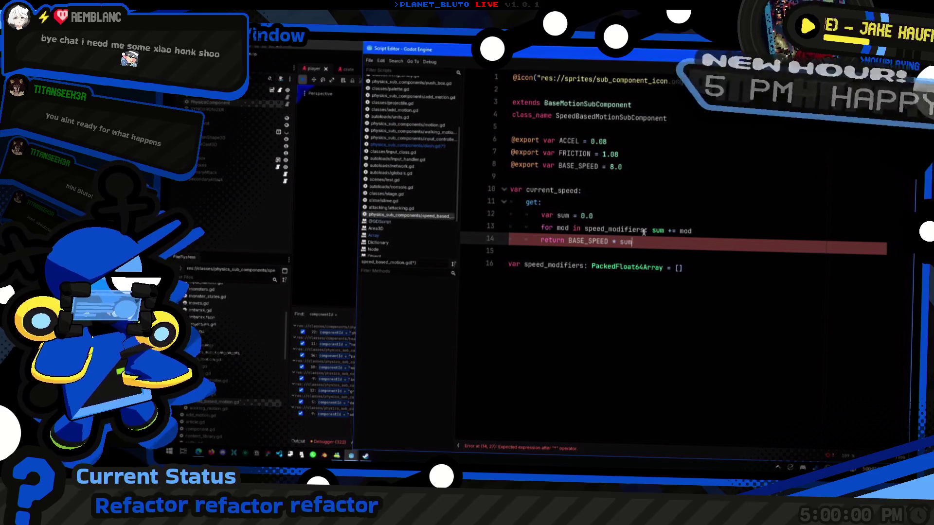
pyautogui.write('sum')
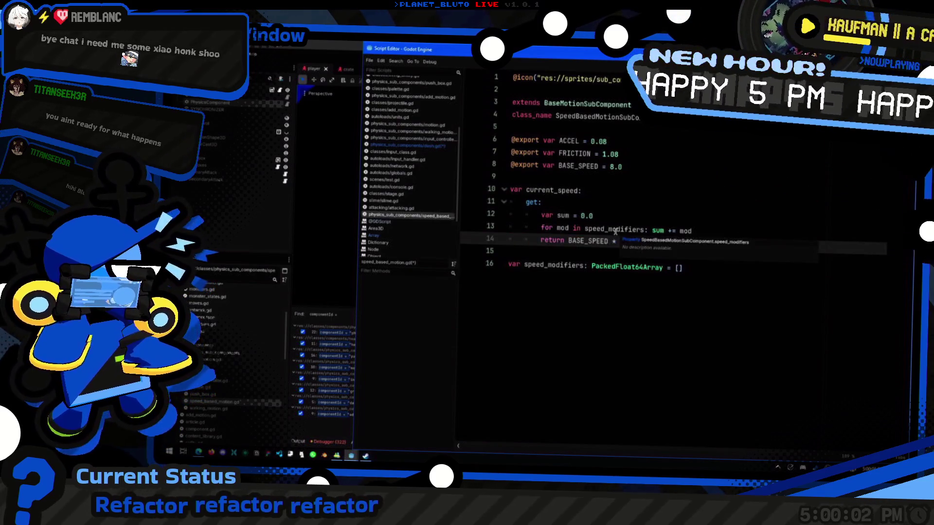
# Step: Review the current_speed property and BASE_SPEED default, then add a line after the return
pyautogui.doubleClick(553, 190)
pyautogui.click(729, 230)
pyautogui.press('Down')
pyautogui.press('Down')
pyautogui.press('Down')
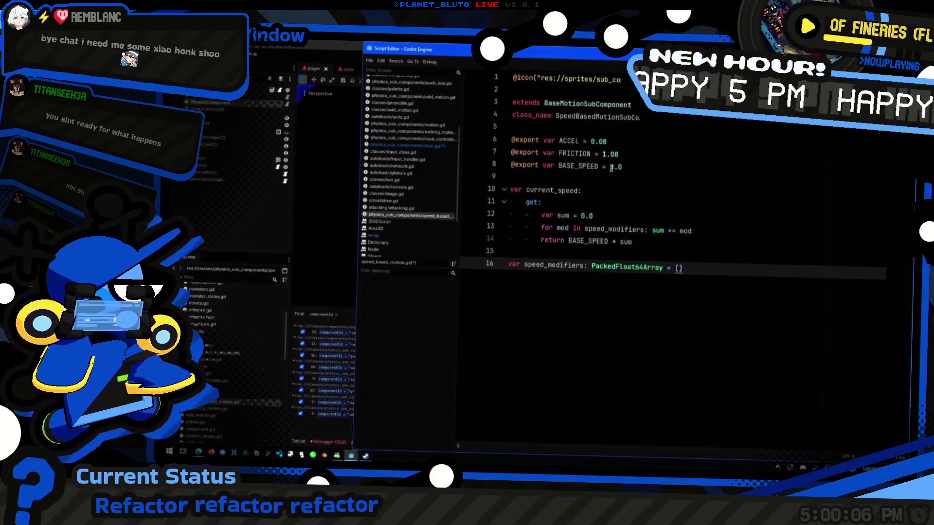
pyautogui.click(614, 168)
pyautogui.doubleClick(553, 190)
pyautogui.click(668, 243)
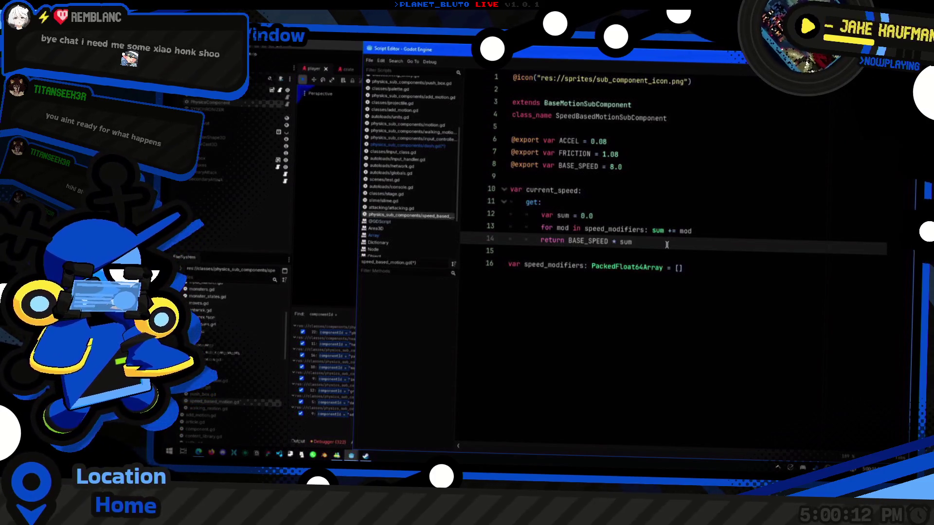
pyautogui.press('Return')
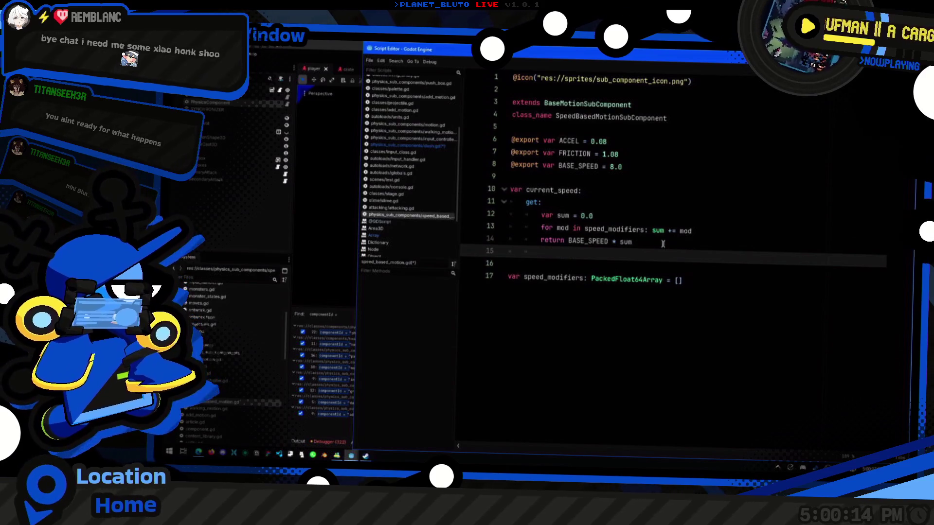
# Step: Add a set(val): setter whose first line resets speed_modifiers = []
pyautogui.write('set(val)')
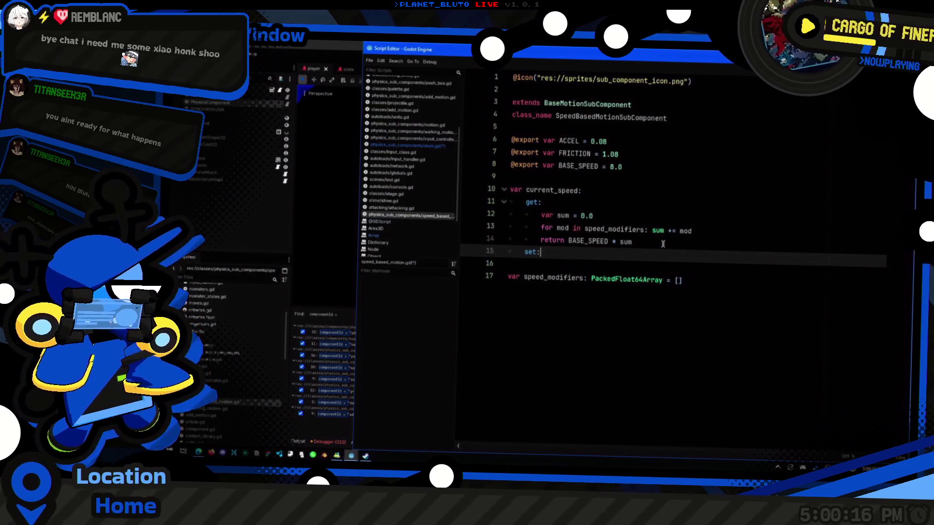
pyautogui.write(':')
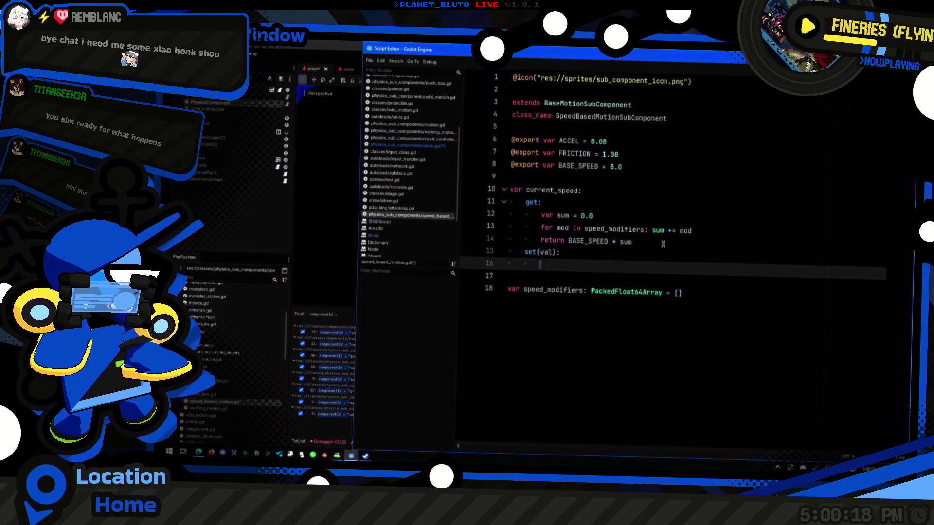
pyautogui.press('Return')
pyautogui.press('Down')
pyautogui.press('Down')
pyautogui.hotkey('ctrl', 'd')
pyautogui.hotkey('ctrl', 'c')
pyautogui.press('Up')
pyautogui.press('Up')
pyautogui.hotkey('ctrl', 'v')
pyautogui.write('=')
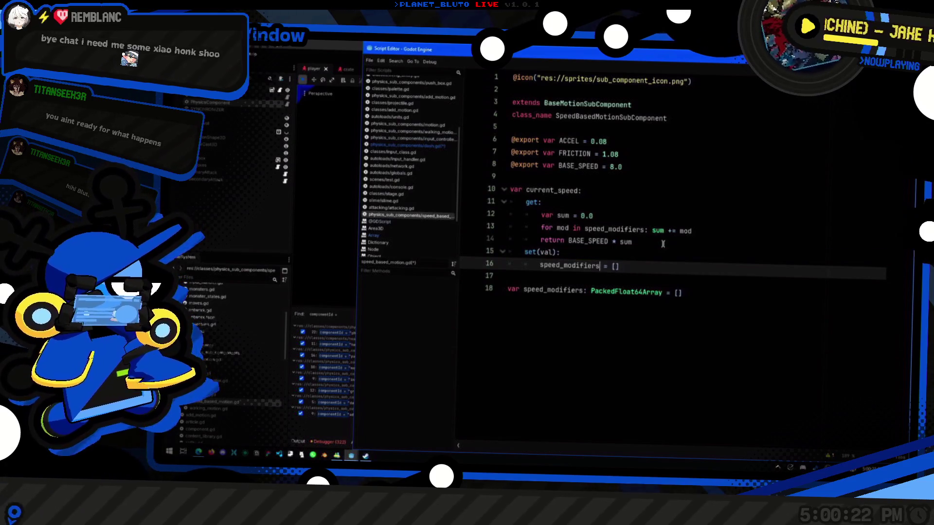
pyautogui.write(' []')
pyautogui.press('Return')
# Step: Add 'BASE_SPEED = val' to the setter and a '# Scary...' comment above its body
pyautogui.write('v')
pyautogui.press('BackSpace')
pyautogui.write('BASE_SPEED = ')
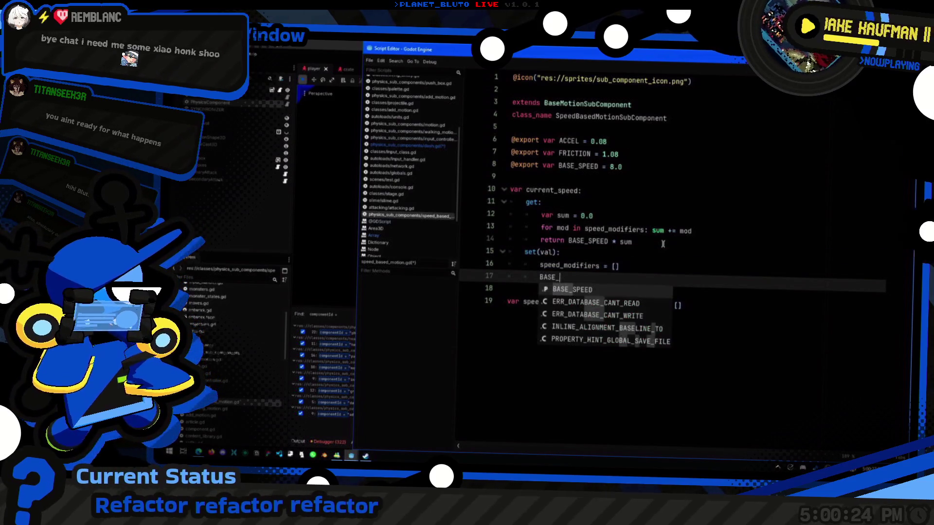
pyautogui.write('val')
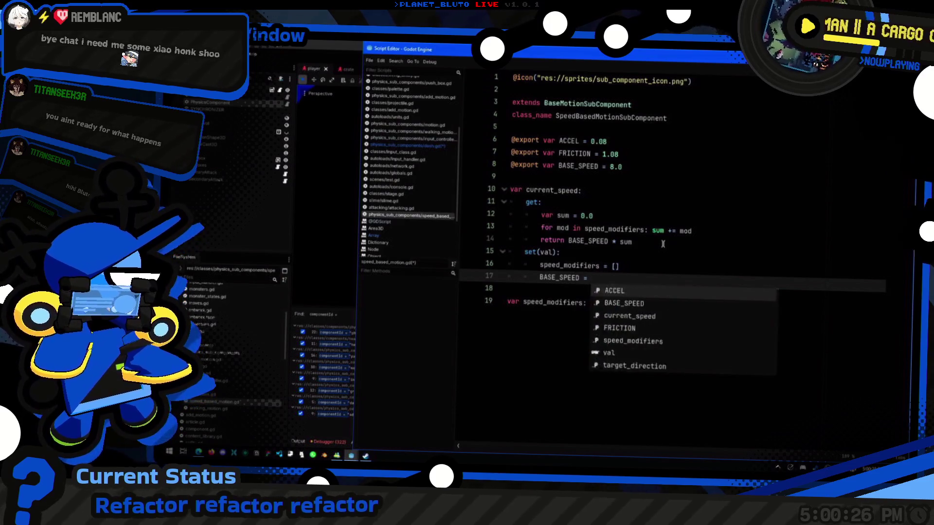
pyautogui.press('Up')
pyautogui.press('Home')
pyautogui.press('Return')
pyautogui.press('Up')
pyautogui.write('# Scary...')
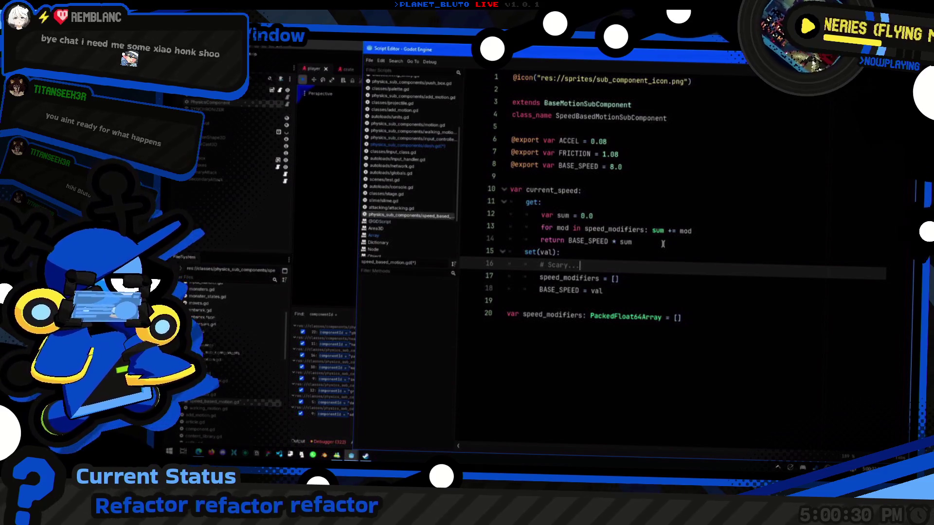
# Step: Review the property code, save speed_based_motion.gd, and select the SpeedBasedMotionSubComponent class name
pyautogui.press('Down')
pyautogui.press('Down')
pyautogui.press('Down')
pyautogui.moveTo(644, 291); pyautogui.dragTo(508, 189)
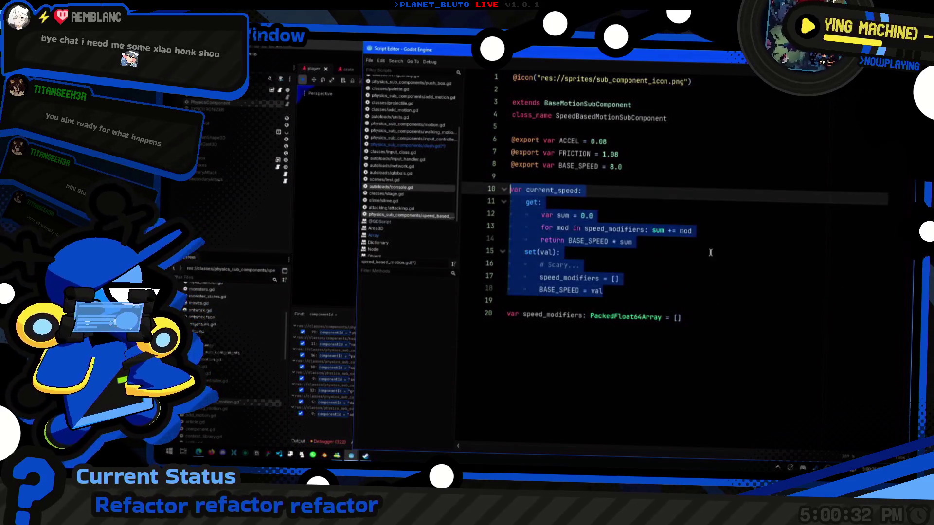
pyautogui.click(696, 261)
pyautogui.click(642, 154)
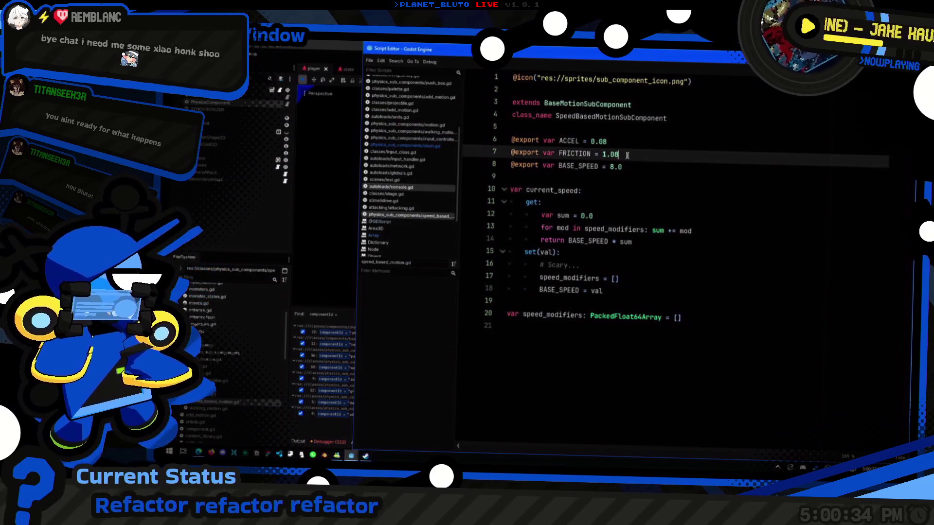
pyautogui.click(627, 166)
pyautogui.hotkey('ctrl', 's')
pyautogui.doubleClick(602, 118)
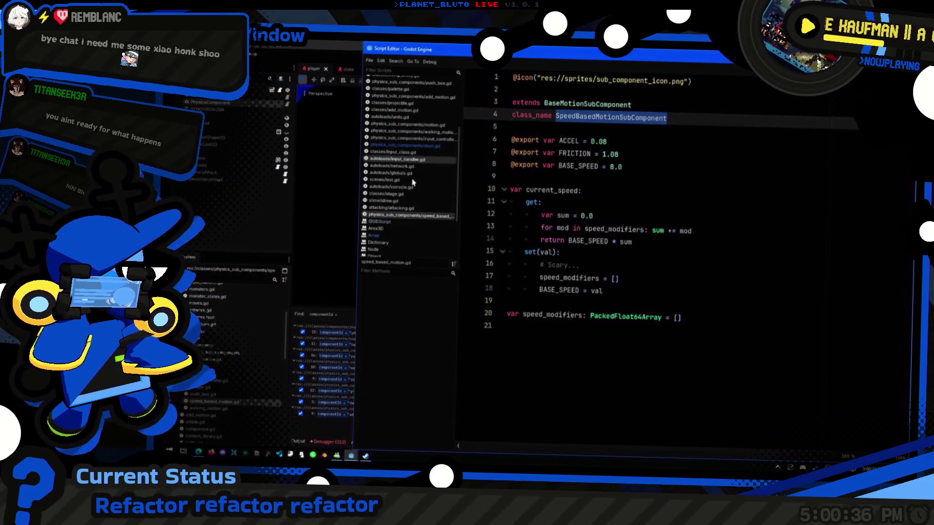
pyautogui.click(411, 132)
# Step: Make walking_motion.gd extend SpeedBasedMotionSubComponent and delete its now-inherited variable declarations
pyautogui.doubleClick(584, 104)
pyautogui.hotkey('ctrl', 'v')
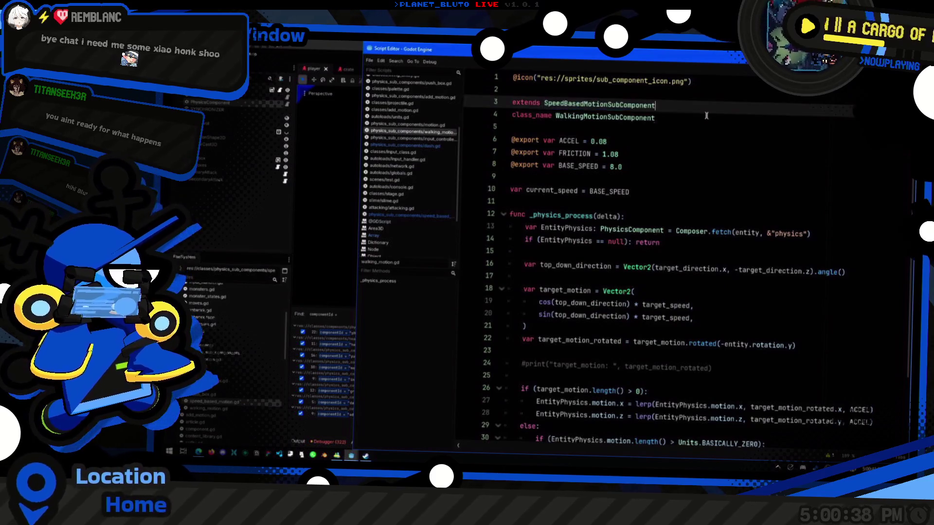
pyautogui.click(665, 198)
pyautogui.hotkey('shift', 'Up')
pyautogui.hotkey('shift', 'Up')
pyautogui.hotkey('shift', 'Up')
pyautogui.press('BackSpace')
pyautogui.press('BackSpace')
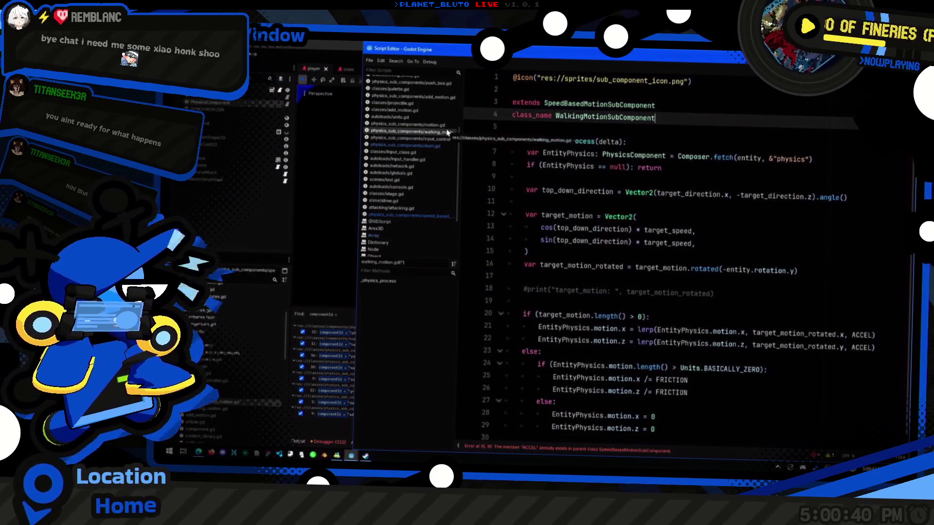
pyautogui.click(742, 178)
pyautogui.press('Down')
pyautogui.press('Down')
pyautogui.press('Down')
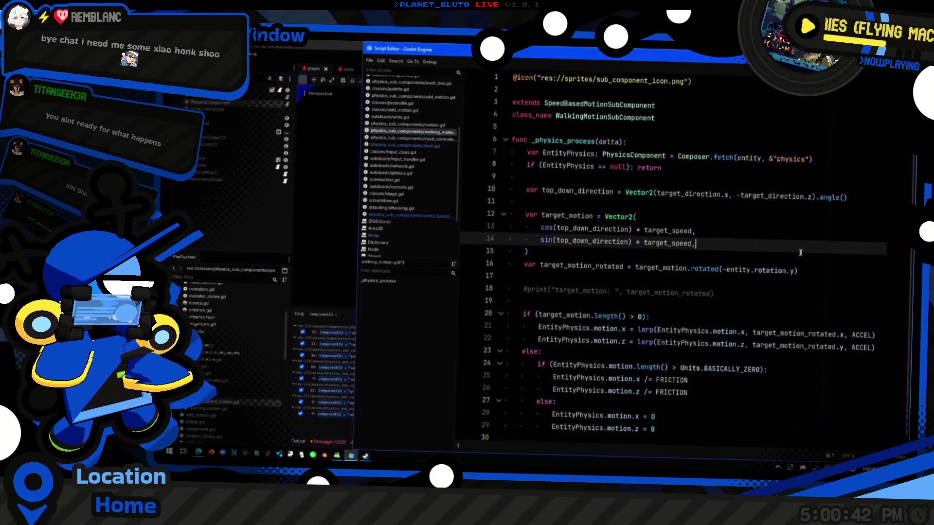
# Step: Move speed_based_motion.gd just above walking_motion.gd in the script list
pyautogui.scroll(-1, 761, 289)
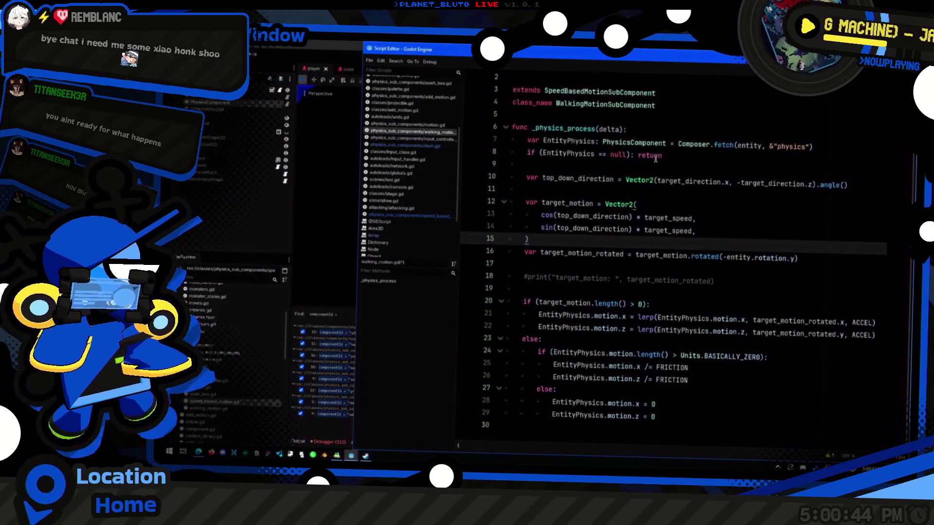
pyautogui.scroll(1, 656, 159)
pyautogui.keyDown('ctrl'); pyautogui.click(592, 108); pyautogui.keyUp('ctrl')
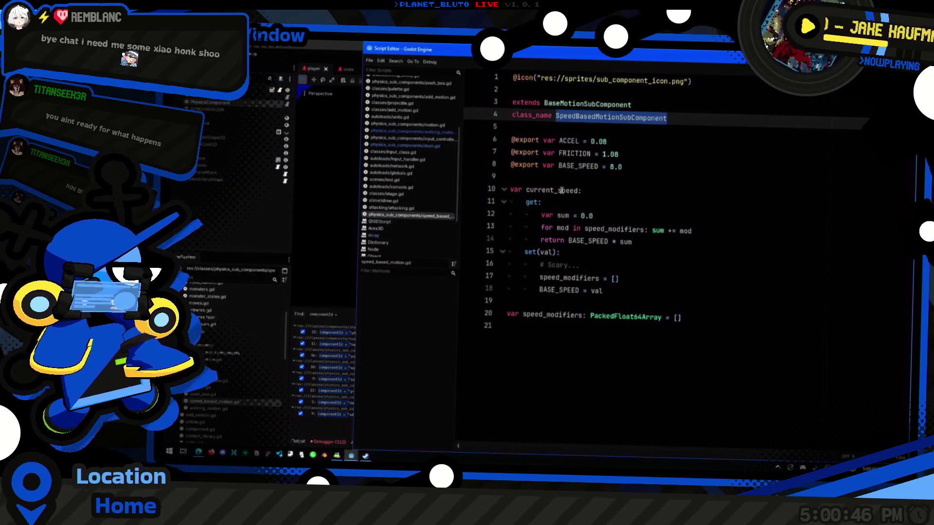
pyautogui.click(412, 131)
pyautogui.moveTo(413, 215); pyautogui.dragTo(435, 134)
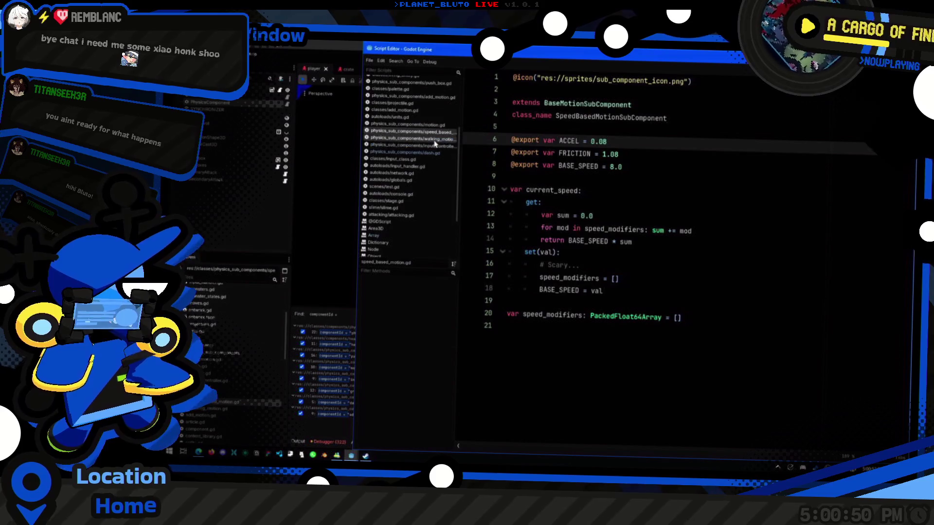
pyautogui.click(414, 138)
# Step: Review the walking motion script's remaining code after removing the declarations
pyautogui.click(760, 242)
pyautogui.click(656, 181)
pyautogui.click(803, 270)
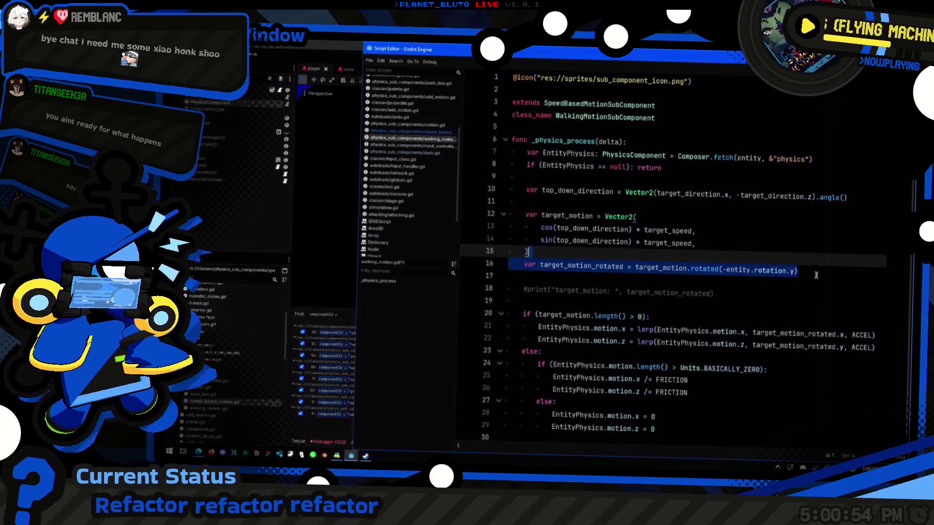
pyautogui.scroll(-1, 803, 279)
pyautogui.click(782, 168)
pyautogui.scroll(1, 782, 168)
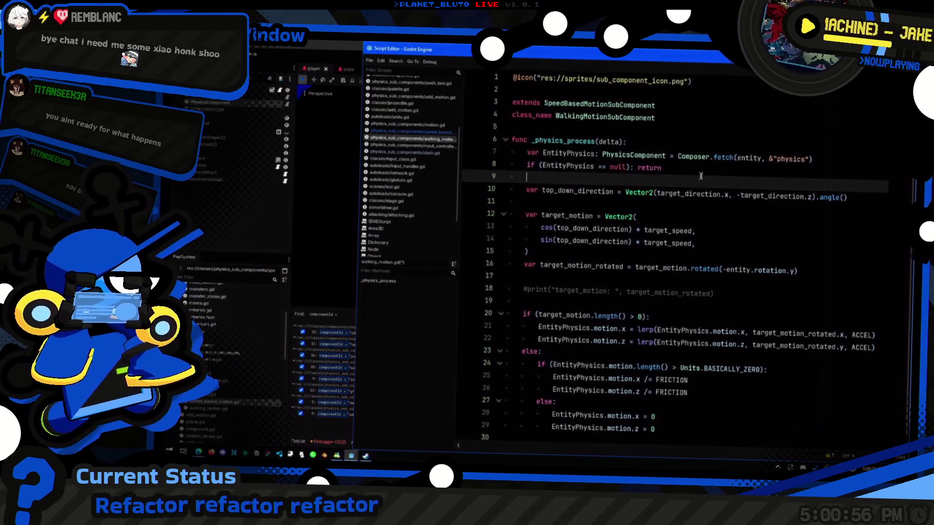
pyautogui.click(677, 161)
pyautogui.click(729, 172)
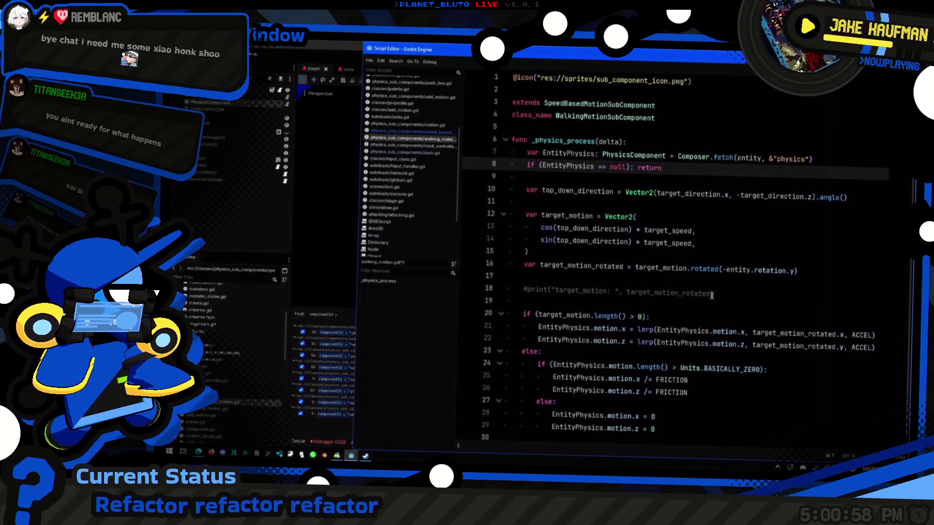
pyautogui.scroll(-1, 712, 295)
# Step: Inspect the Vector2, target_speed, top_down_direction and null-check lines of the movement code
pyautogui.click(629, 204)
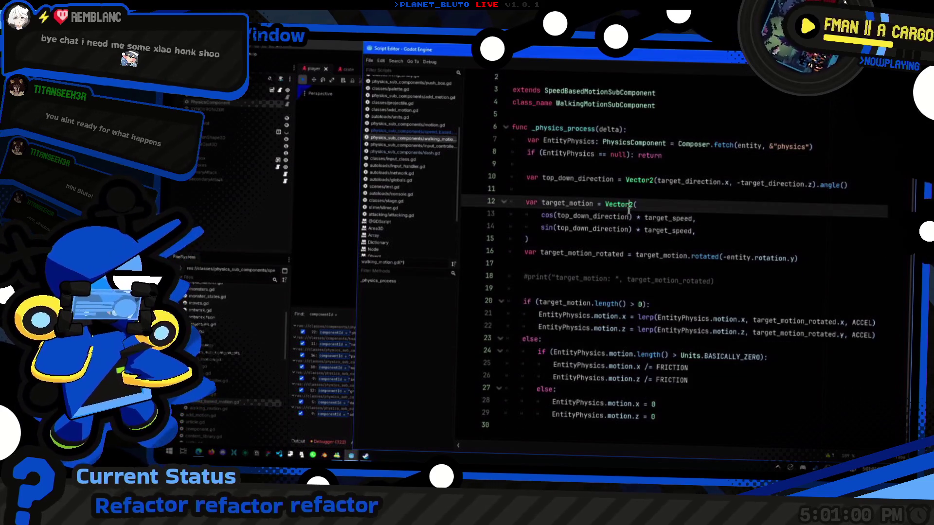
pyautogui.click(561, 246)
pyautogui.click(661, 219)
pyautogui.click(665, 229)
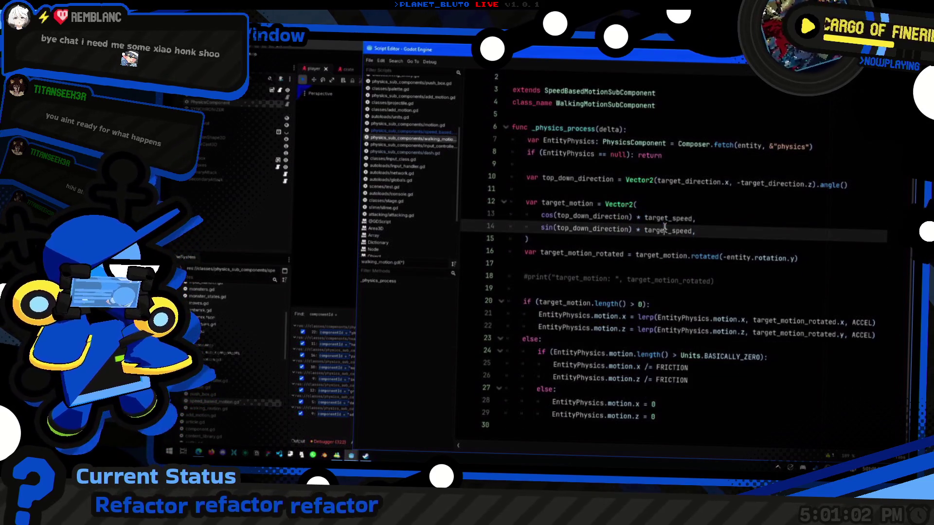
pyautogui.click(621, 181)
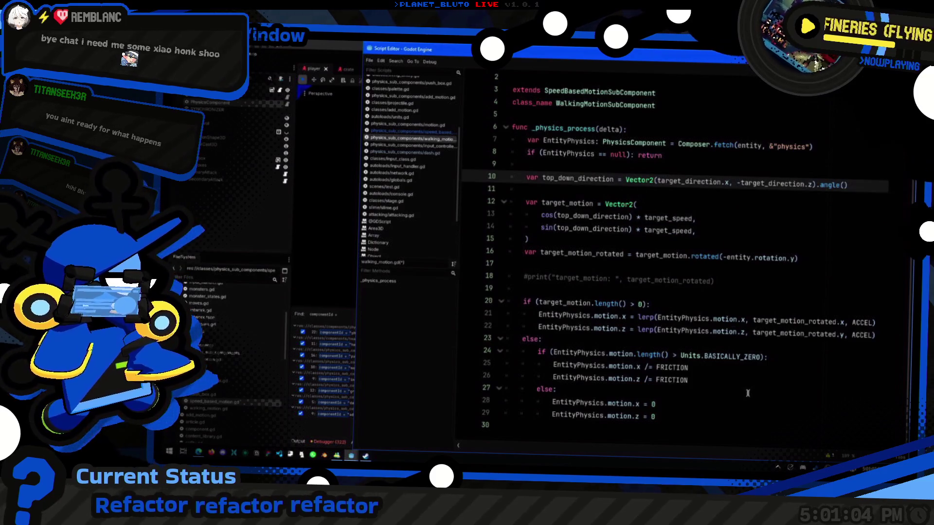
pyautogui.scroll(1, 748, 393)
pyautogui.click(719, 261)
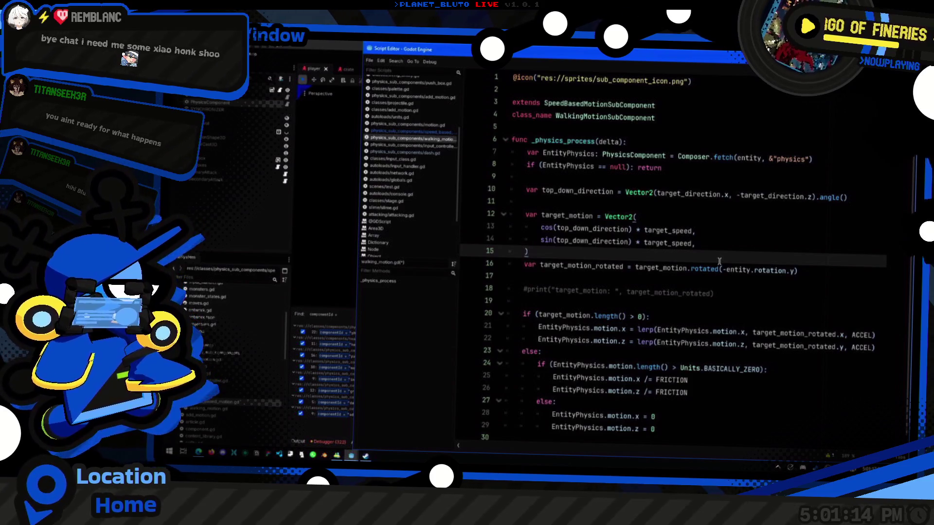
pyautogui.click(629, 167)
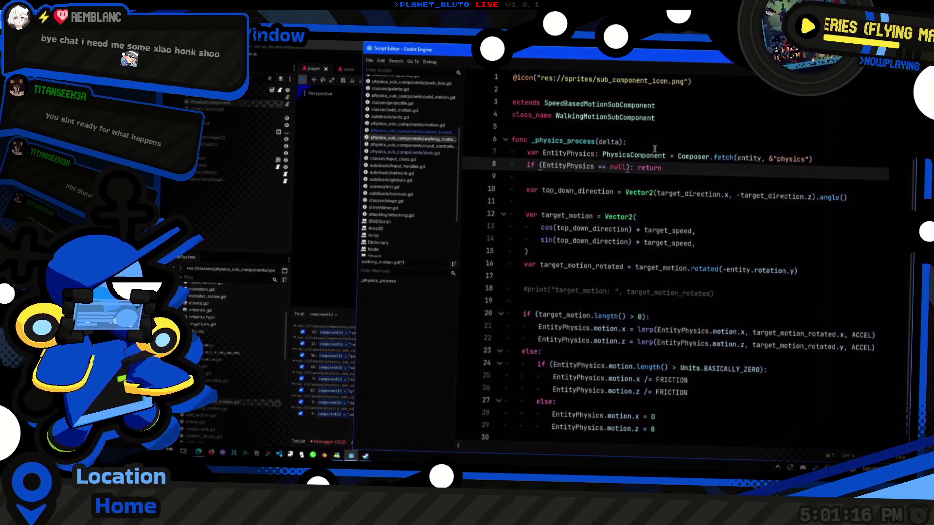
pyautogui.click(733, 157)
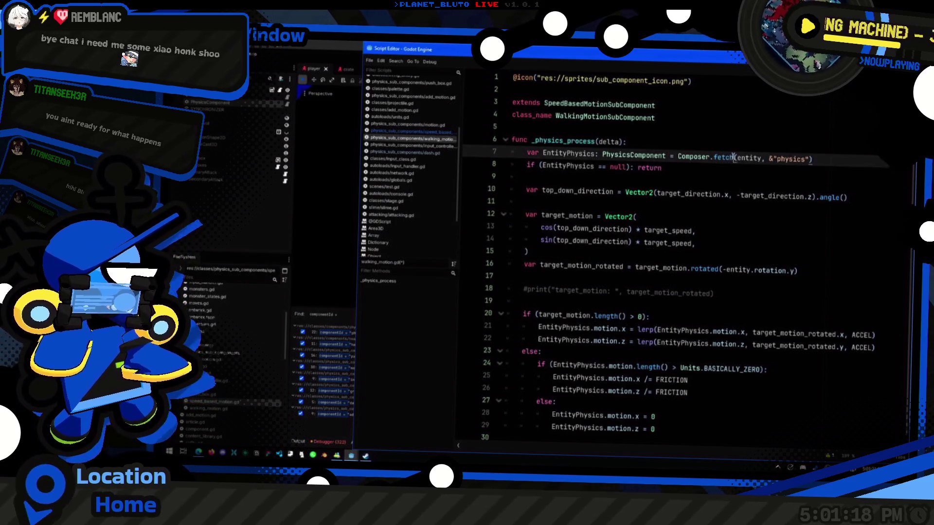
pyautogui.press('Down')
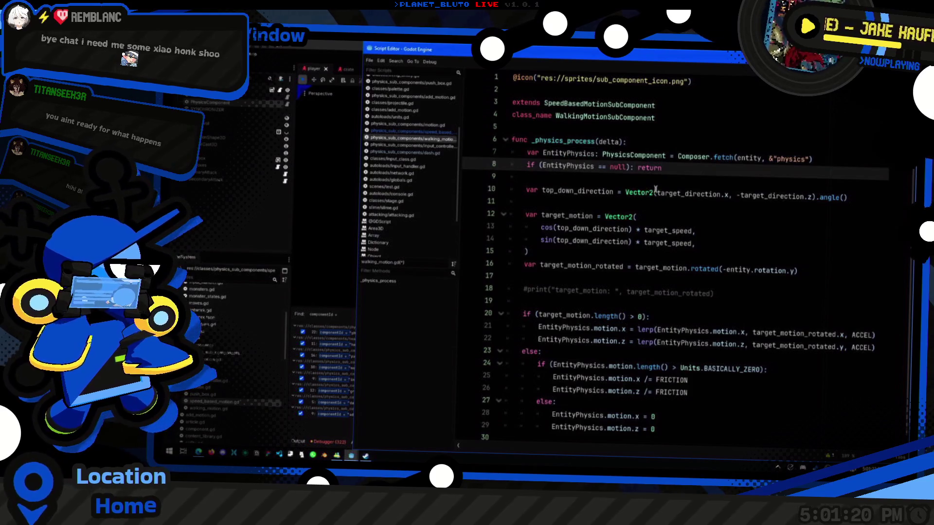
pyautogui.click(655, 191)
pyautogui.scroll(-1, 721, 280)
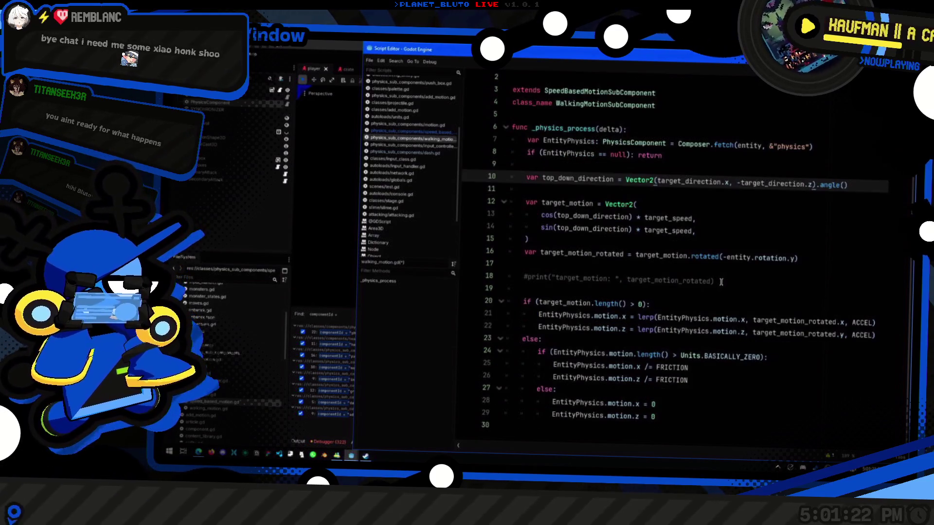
pyautogui.scroll(1, 721, 281)
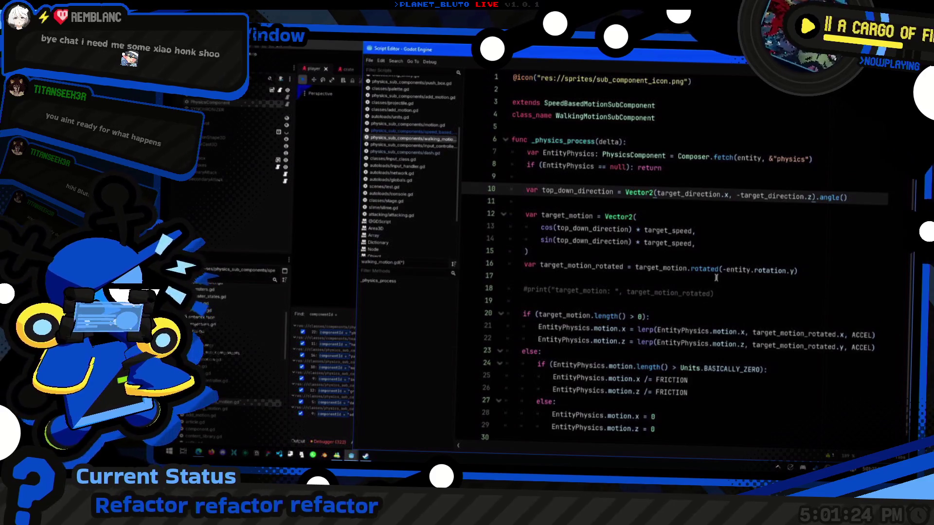
# Step: Look up where target_speed is defined, then return to the walking motion script
pyautogui.doubleClick(671, 231)
pyautogui.doubleClick(667, 242)
pyautogui.doubleClick(670, 231)
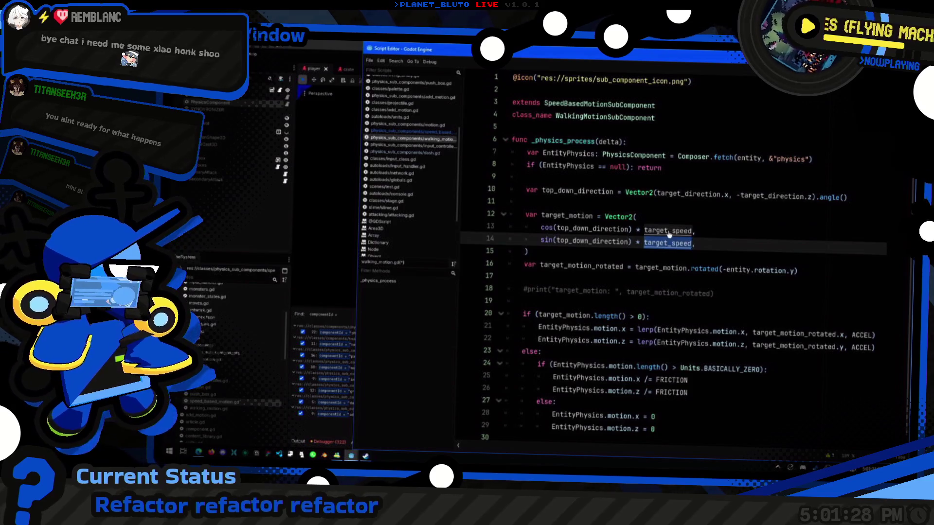
pyautogui.keyDown('ctrl'); pyautogui.click(668, 232); pyautogui.keyUp('ctrl')
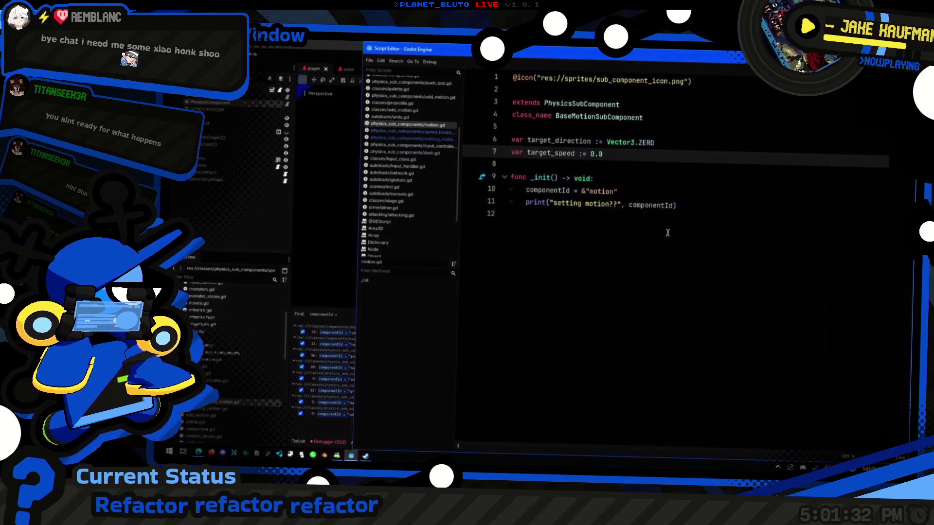
pyautogui.hotkey('alt', 'Left')
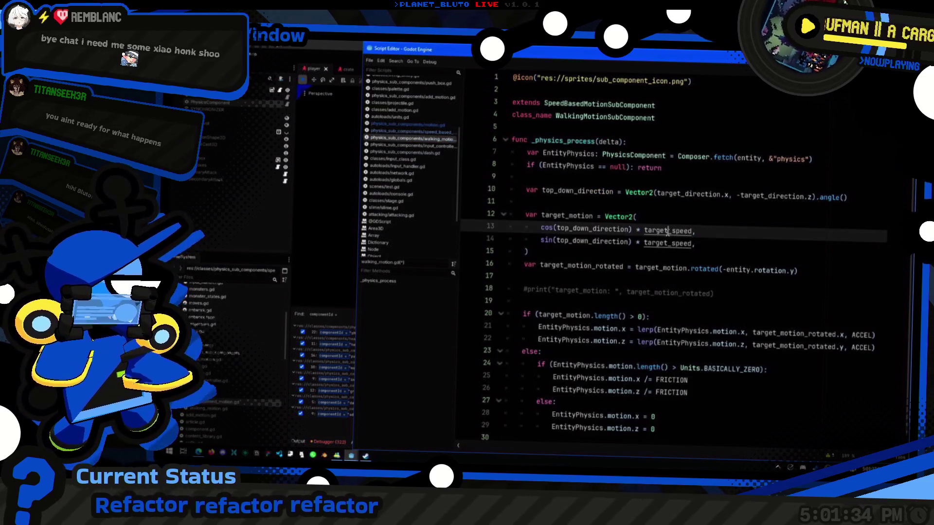
pyautogui.doubleClick(668, 232)
pyautogui.click(668, 231)
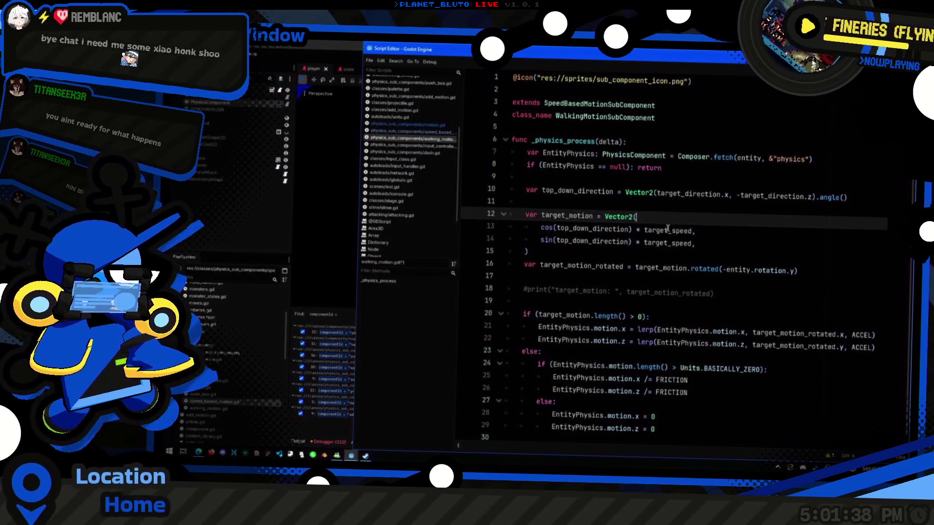
pyautogui.click(662, 258)
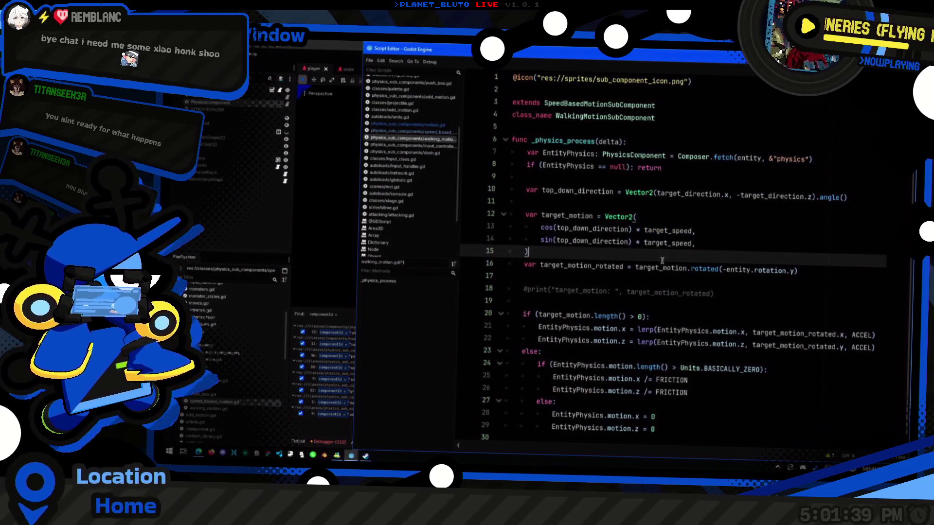
pyautogui.keyDown('ctrl'); pyautogui.click(604, 108); pyautogui.keyUp('ctrl')
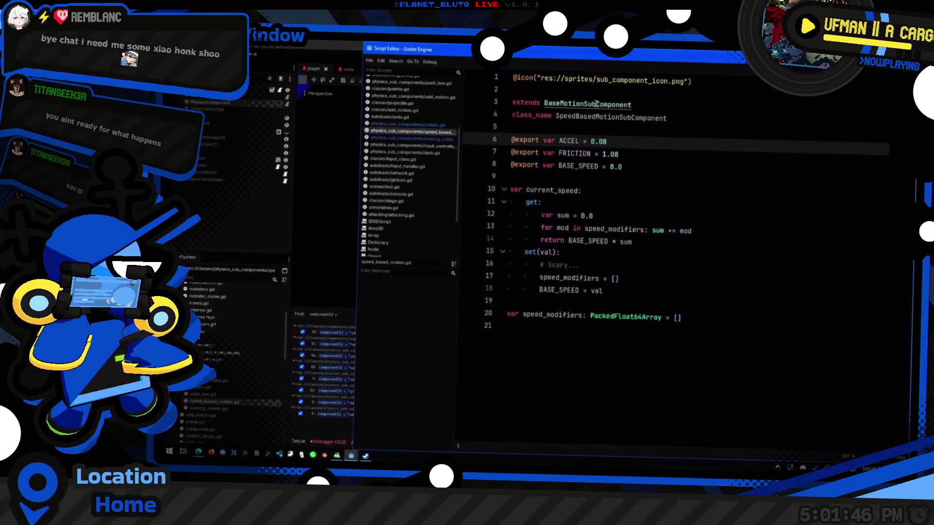
# Step: Insert blank lines below the export variables and clear stray text on line 10
pyautogui.click(647, 168)
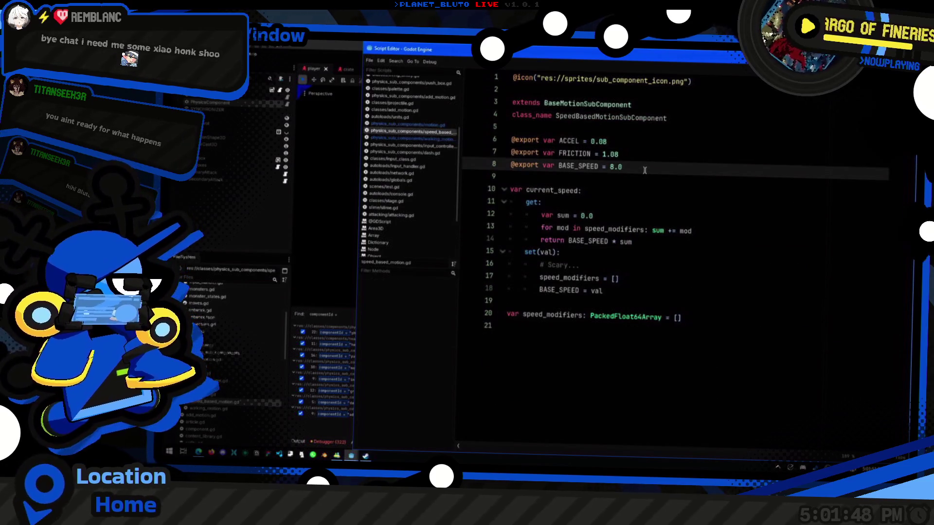
pyautogui.click(670, 292)
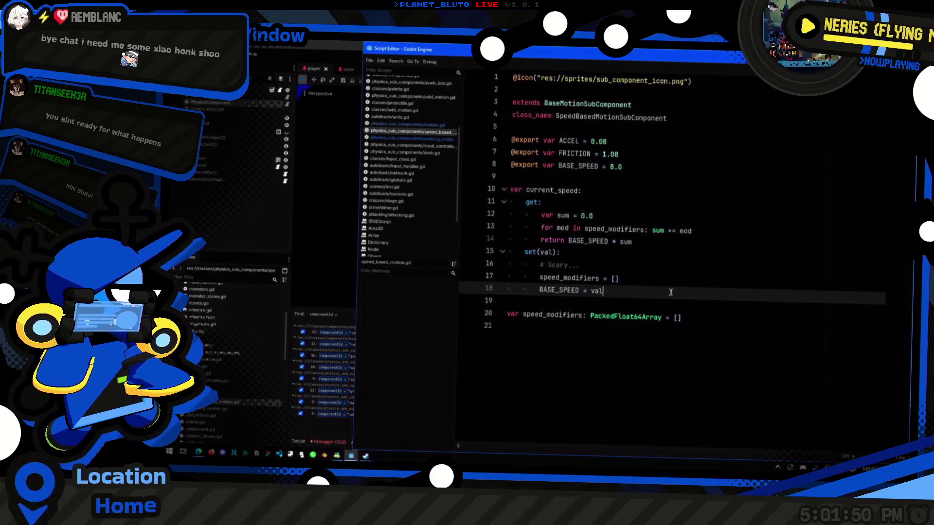
pyautogui.click(576, 180)
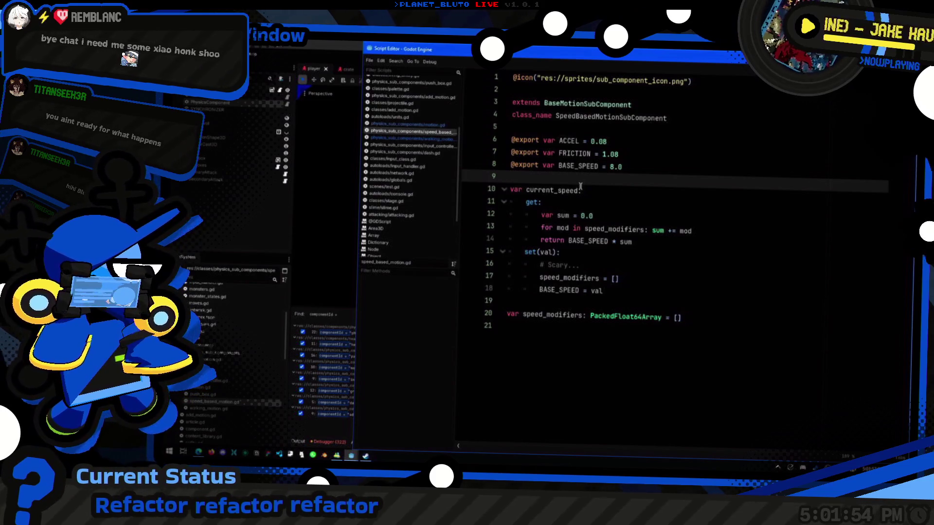
pyautogui.press('Return')
pyautogui.press('Return')
pyautogui.press('Up')
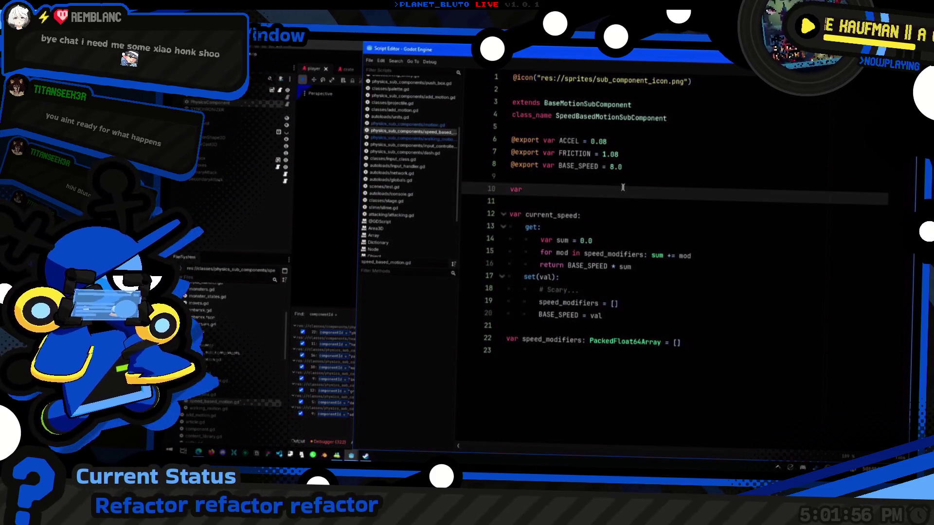
pyautogui.write('goin')
pyautogui.press('BackSpace')
pyautogui.press('BackSpace')
pyautogui.press('BackSpace')
pyautogui.press('BackSpace')
pyautogui.press('BackSpace')
pyautogui.press('BackSpace')
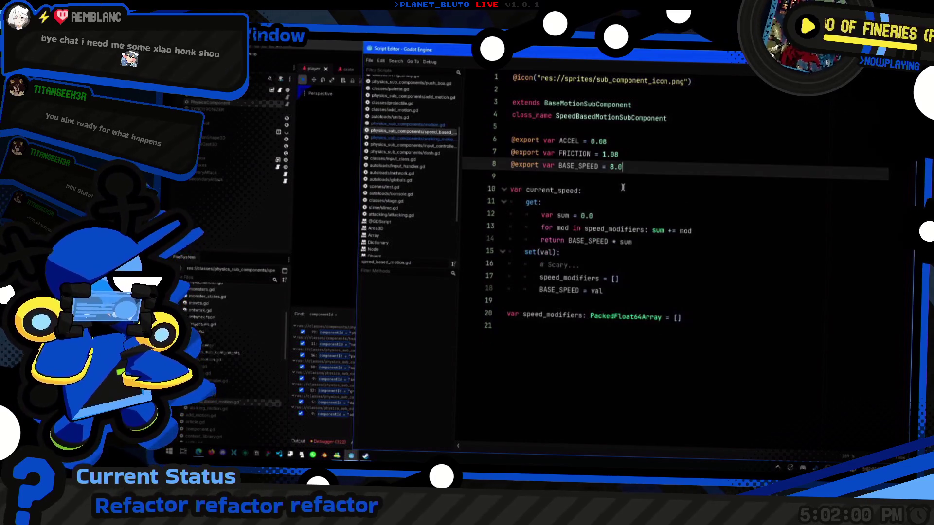
# Step: Select the current_speed property block, lines 10–18
pyautogui.press('Down')
pyautogui.press('Down')
pyautogui.press('Down')
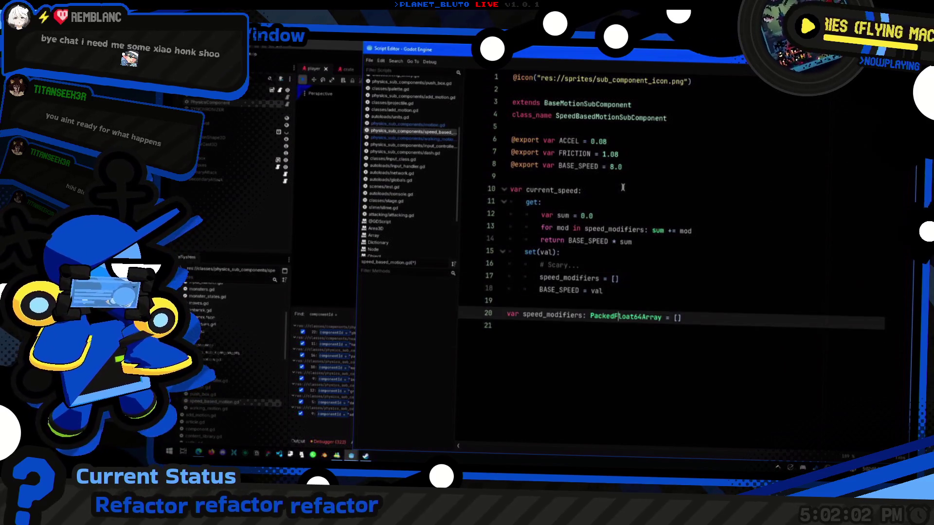
pyautogui.press('Up')
pyautogui.press('Up')
pyautogui.hotkey('shift', 'Home')
pyautogui.hotkey('shift', 'Home')
pyautogui.hotkey('shift', 'Up')
pyautogui.hotkey('shift', 'Up')
pyautogui.hotkey('shift', 'Up')
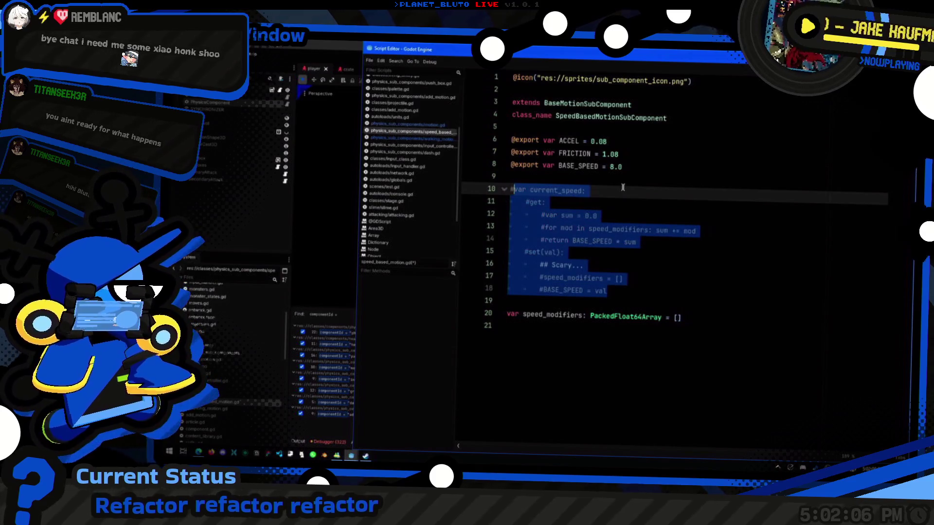
# Step: Comment out the old current_speed property block and clear space below speed_modifiers
pyautogui.hotkey('ctrl', 'k')
pyautogui.press('Down')
pyautogui.press('Down')
pyautogui.press('Down')
pyautogui.press('Up')
pyautogui.press('End')
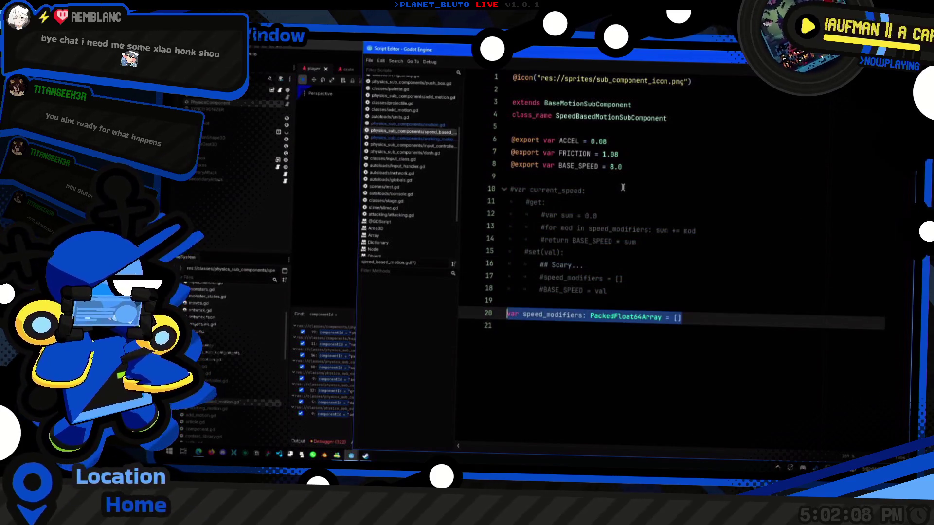
pyautogui.press('Return')
pyautogui.press('Return')
pyautogui.write('target_speed')
pyautogui.hotkey('ctrl', 'BackSpace')
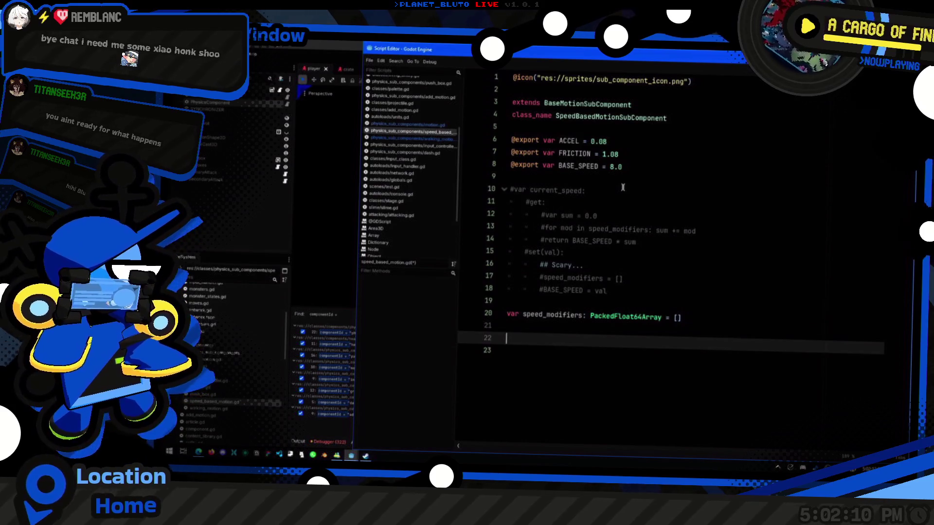
pyautogui.press('BackSpace')
pyautogui.write('var')
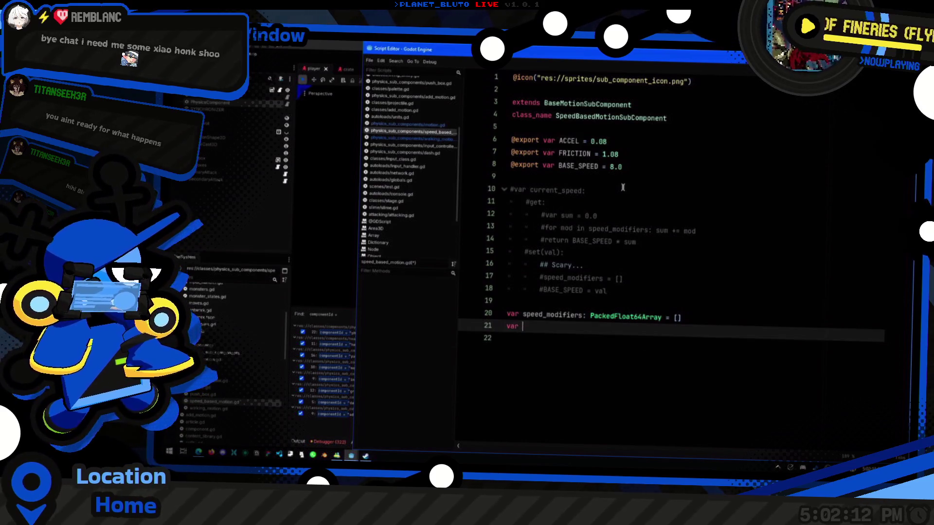
pyautogui.hotkey('ctrl', 'BackSpace')
pyautogui.press('Return')
pyautogui.press('Return')
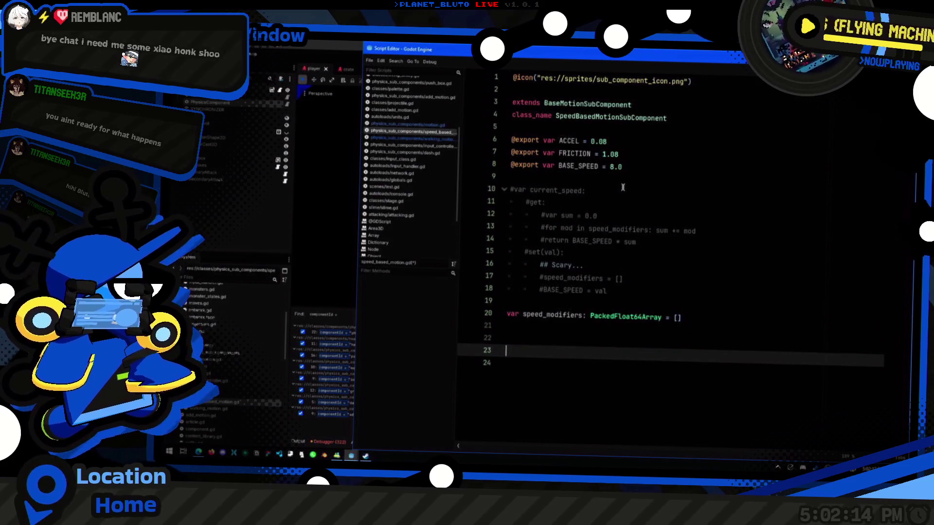
# Step: Write a func _physics_process(delta): header with a pass body, leaving a blank line above
pyautogui.write('unc _physic')
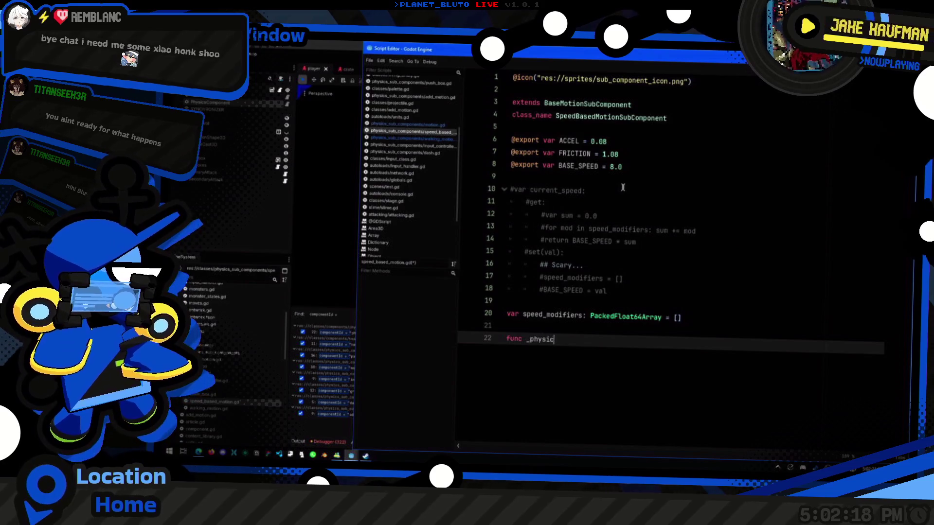
pyautogui.write('process(f')
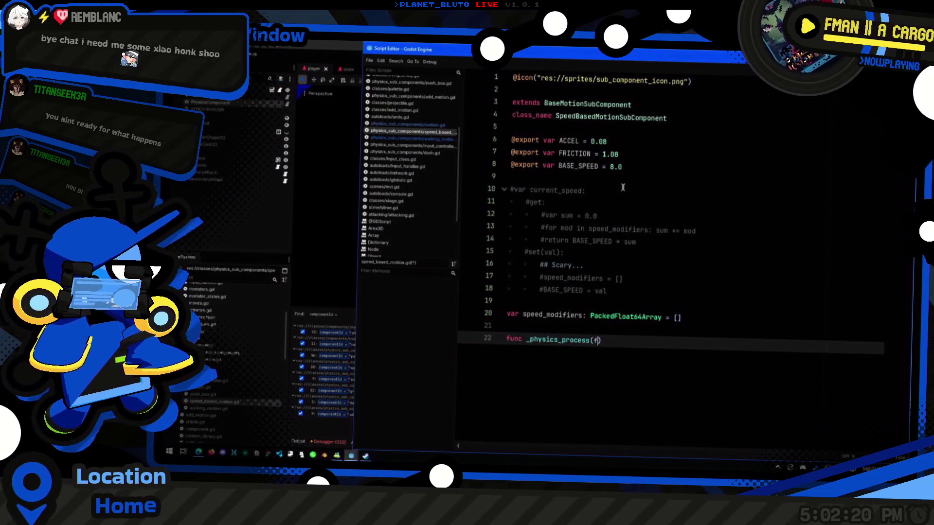
pyautogui.write('lta')
pyautogui.press('Return')
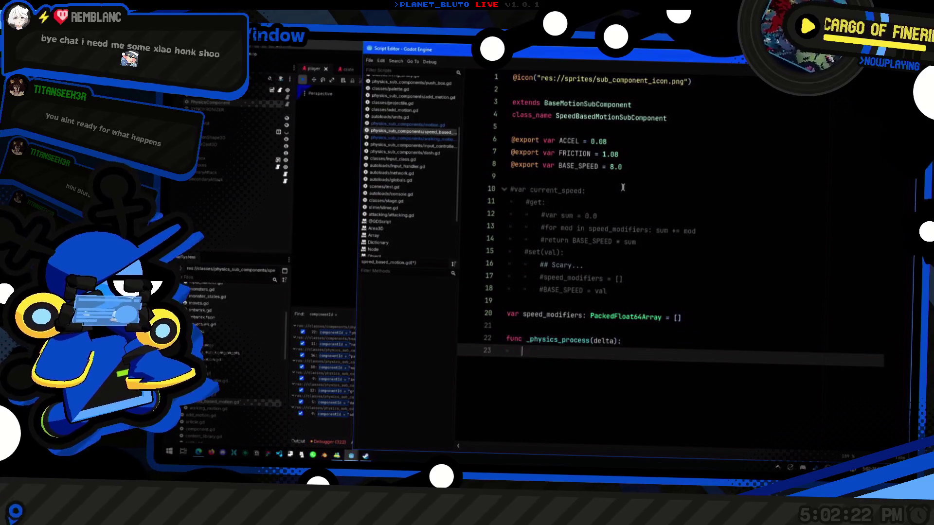
pyautogui.write('pass')
pyautogui.press('Up')
pyautogui.press('Home')
pyautogui.press('Return')
pyautogui.press('Return')
pyautogui.press('Up')
pyautogui.press('Up')
# Step: Replace pass with target_speed = BASE_SPEED inside _physics_process
pyautogui.write('target_speed')
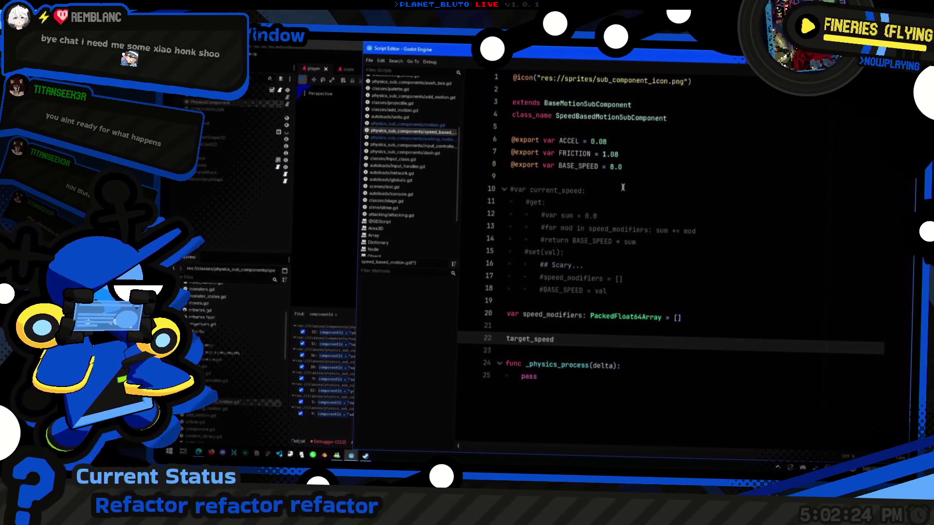
pyautogui.hotkey('shift', 'Home')
pyautogui.hotkey('ctrl', 'x')
pyautogui.press('Delete')
pyautogui.press('Delete')
pyautogui.press('Down')
pyautogui.press('End')
pyautogui.hotkey('shift', 'Home')
pyautogui.hotkey('ctrl', 'v')
pyautogui.press('Escape')
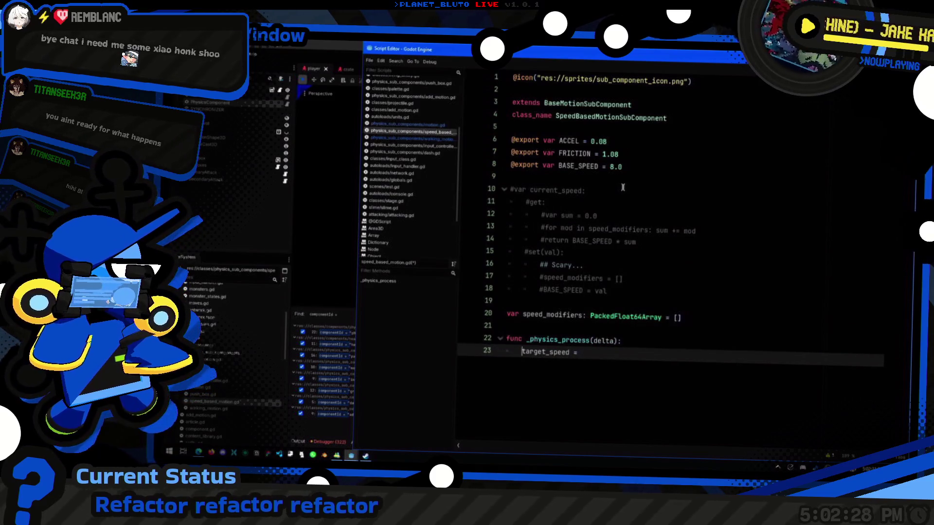
pyautogui.write('BASE')
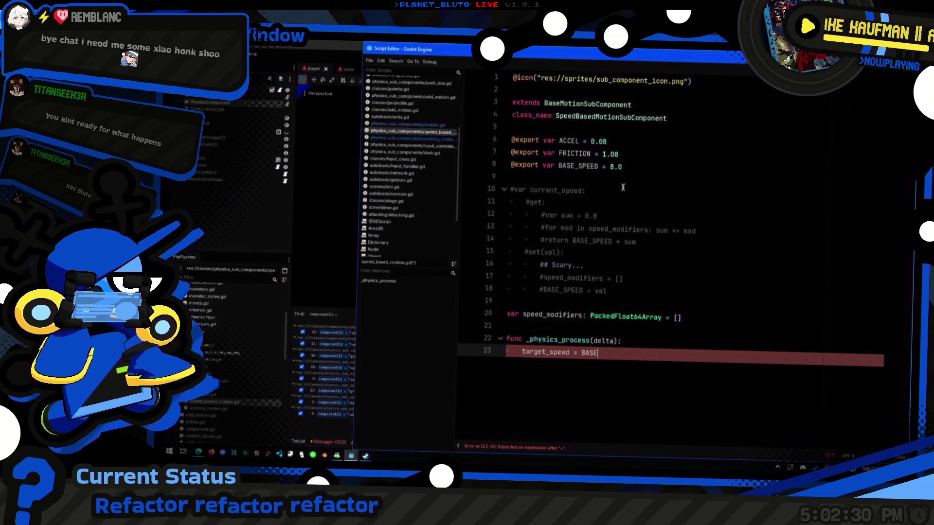
pyautogui.press('Return')
# Step: Begin a new 'var applying' declaration above the function
pyautogui.press('Up')
pyautogui.press('Up')
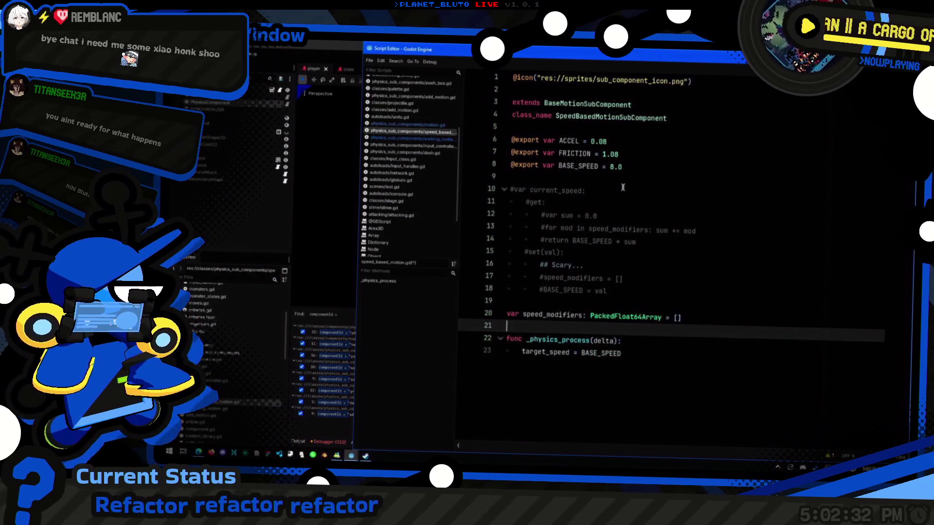
pyautogui.press('Return')
pyautogui.press('Up')
pyautogui.write('var a')
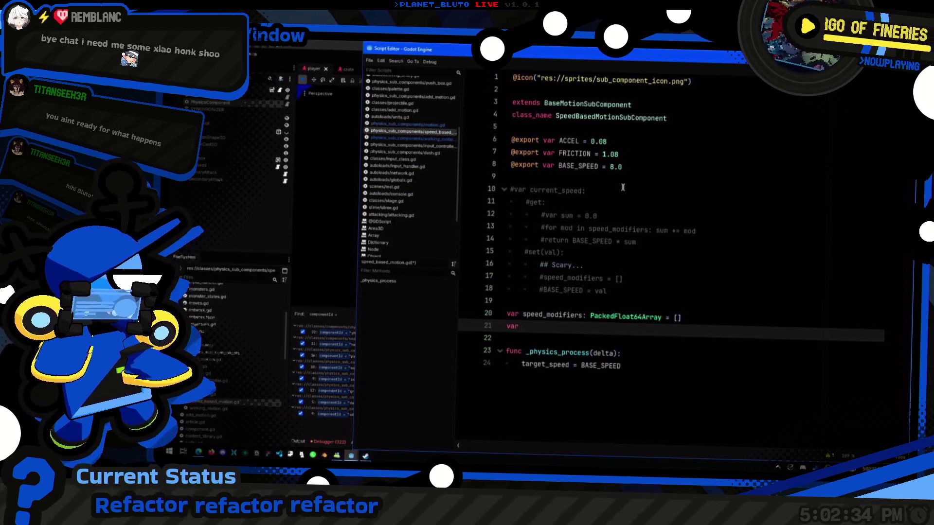
pyautogui.write('pplying')
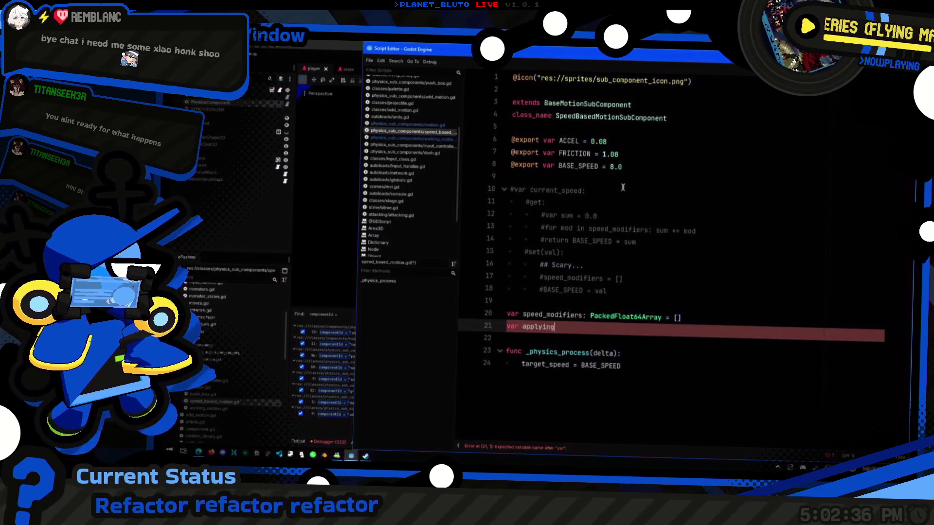
# Step: Declare the flag as var applying = false
pyautogui.hotkey('ctrl', 'BackSpace')
pyautogui.write('active = false')
pyautogui.press('Home')
pyautogui.hotkey('ctrl', 'shift', 'Left')
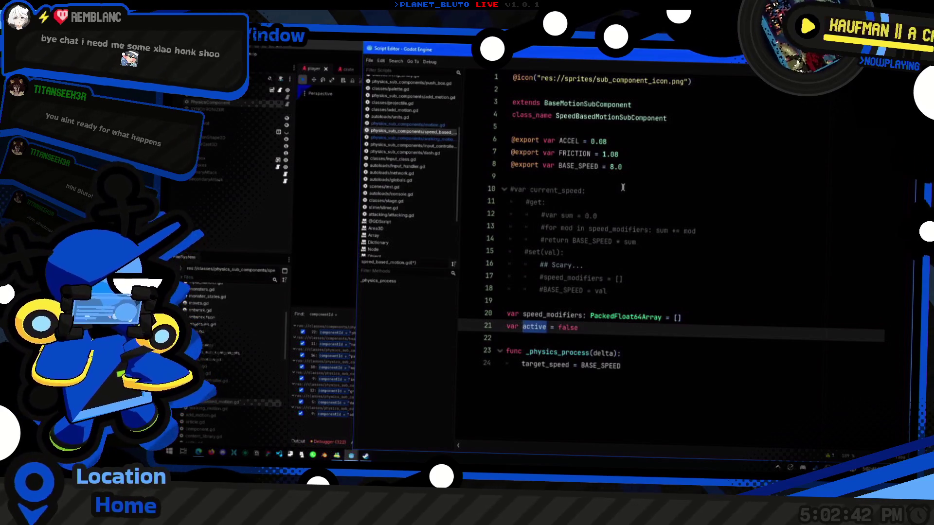
pyautogui.write('applying')
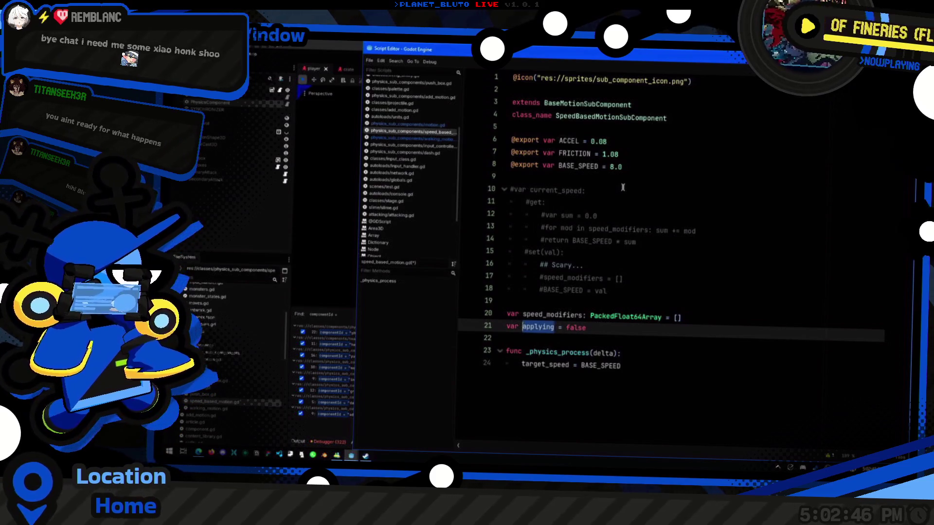
# Step: Rewrite the assignment as target_speed = (BASE_SPEED if applying else 0)
pyautogui.press('Down')
pyautogui.press('Down')
pyautogui.press('End')
pyautogui.press('Return')
pyautogui.write('if (applying):')
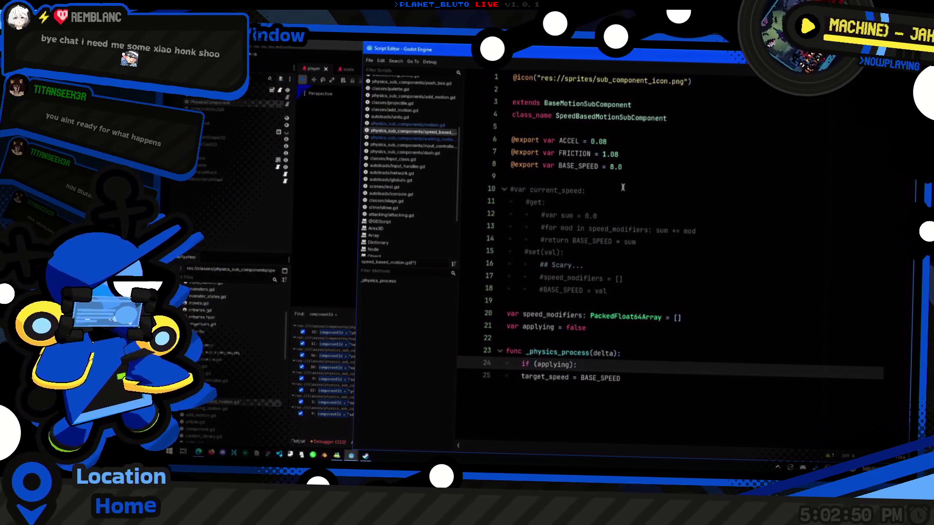
pyautogui.press('Down')
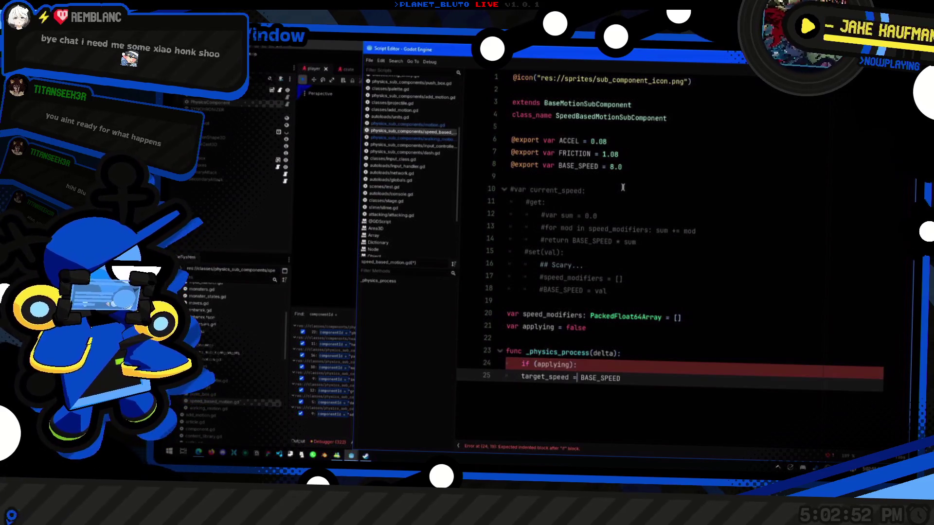
pyautogui.press('Up')
pyautogui.press('End')
pyautogui.hotkey('ctrl', 'BackSpace')
pyautogui.hotkey('ctrl', 'BackSpace')
pyautogui.hotkey('ctrl', 'BackSpace')
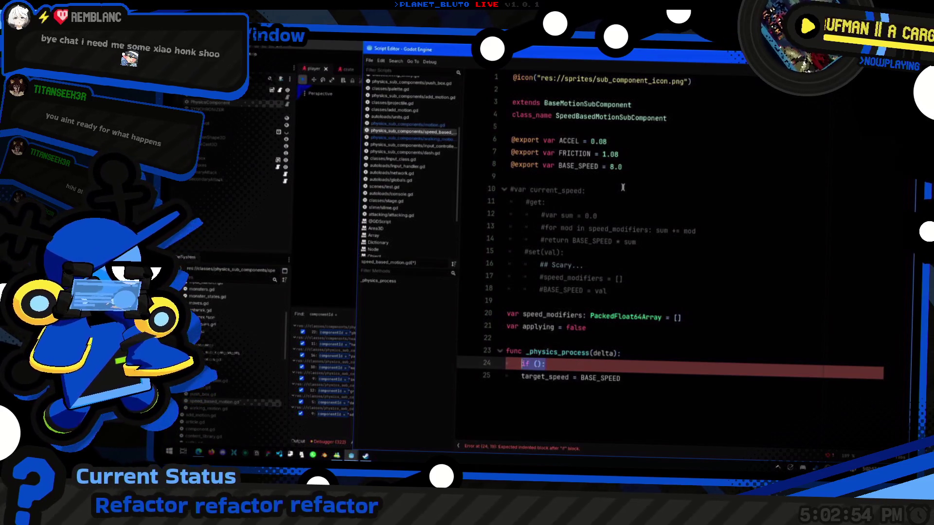
pyautogui.press('Delete')
pyautogui.press('End')
pyautogui.hotkey('ctrl', 'shift', 'Left')
pyautogui.write('(BASE_SPEED if applying else 0')
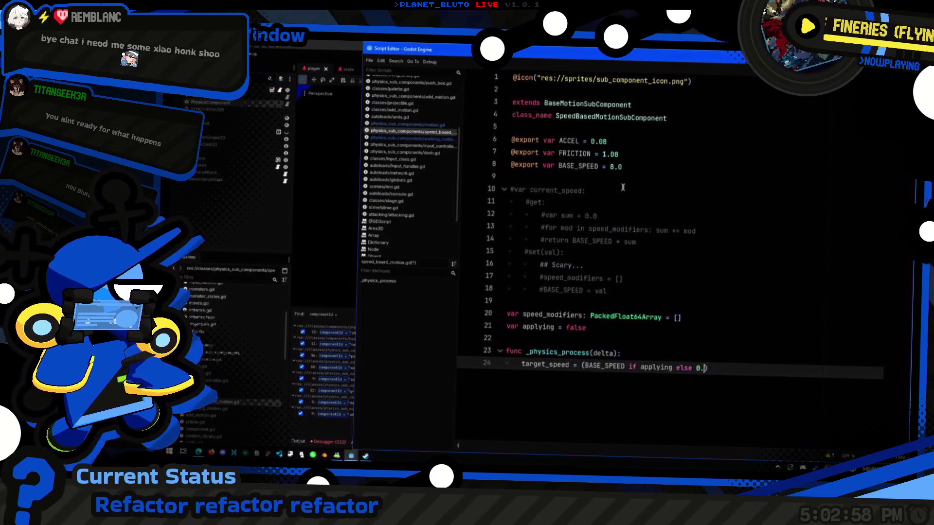
# Step: Turn the one-line assignment into an if (applying): block setting target_speed = BASE_SPEED
pyautogui.hotkey('ctrl', 'Left')
pyautogui.hotkey('ctrl', 'Left')
pyautogui.hotkey('ctrl', 'Left')
pyautogui.hotkey('ctrl', 'shift', 'Left')
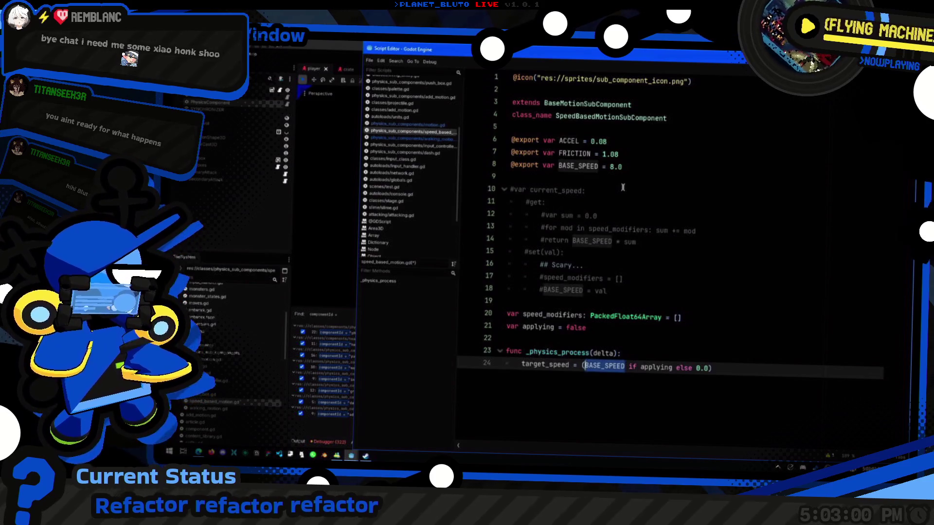
pyautogui.press('Left')
pyautogui.hotkey('ctrl', 'Right')
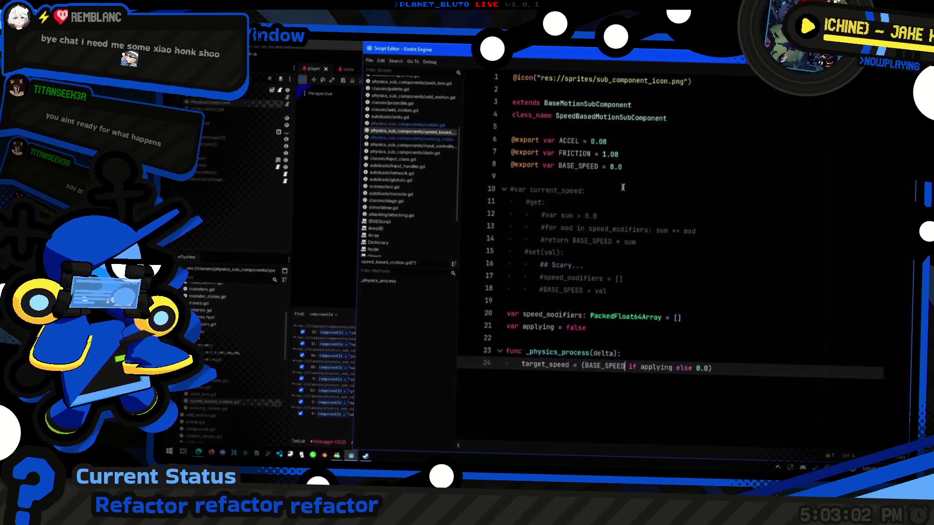
pyautogui.hotkey('shift', 'End')
pyautogui.press('Delete')
pyautogui.press('Home')
pyautogui.write('if (applying):')
pyautogui.press('Return')
# Step: Add an else: branch with target_speed /= FRICTION
pyautogui.press('Tab')
pyautogui.press('End')
pyautogui.press('Return')
pyautogui.press('BackSpace')
pyautogui.write('else:')
pyautogui.press('Return')
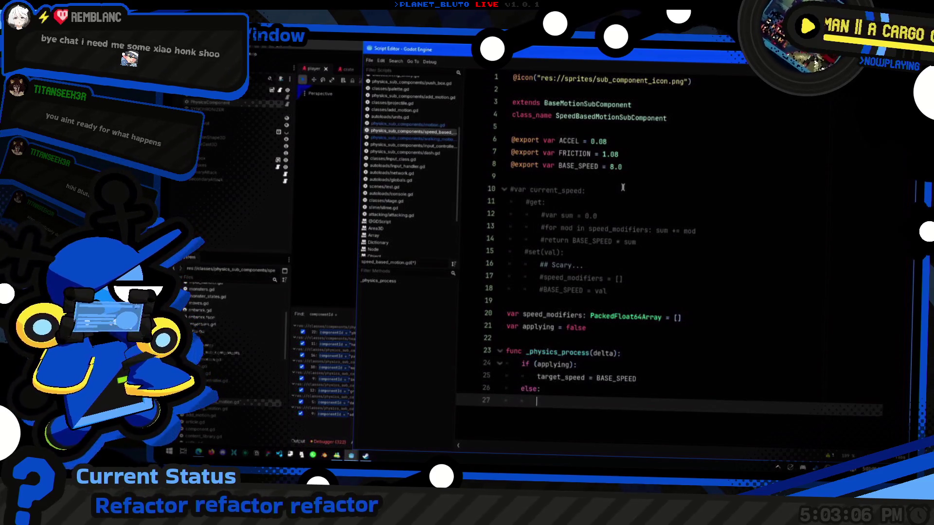
pyautogui.write('target_speed /= FRICTION')
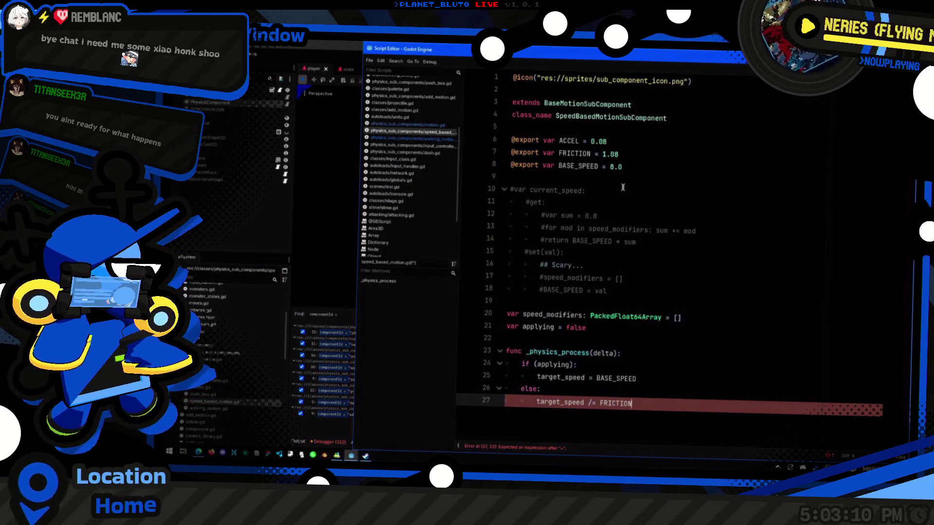
pyautogui.press('Up')
pyautogui.press('Up')
pyautogui.press('End')
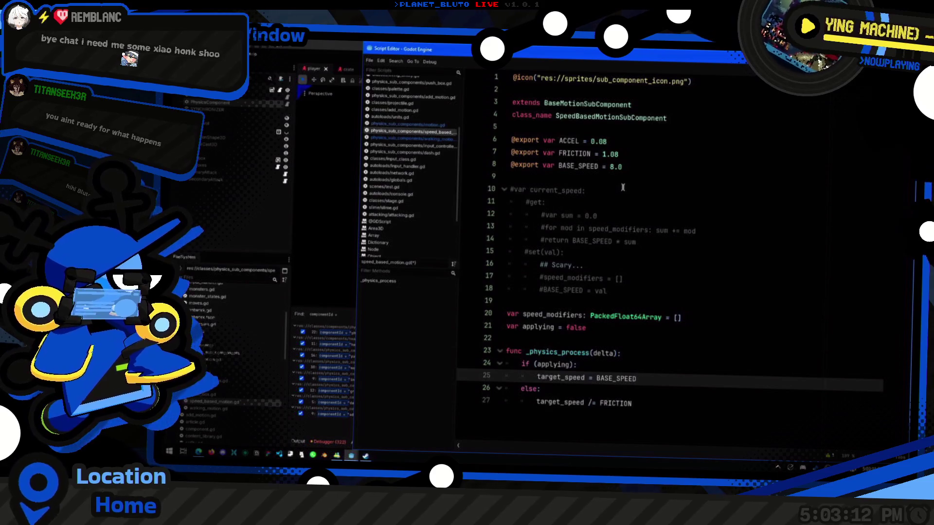
# Step: Inspect the target_speed declaration in the BaseMotionSubComponent parent script
pyautogui.keyDown('ctrl'); pyautogui.click(592, 110); pyautogui.keyUp('ctrl')
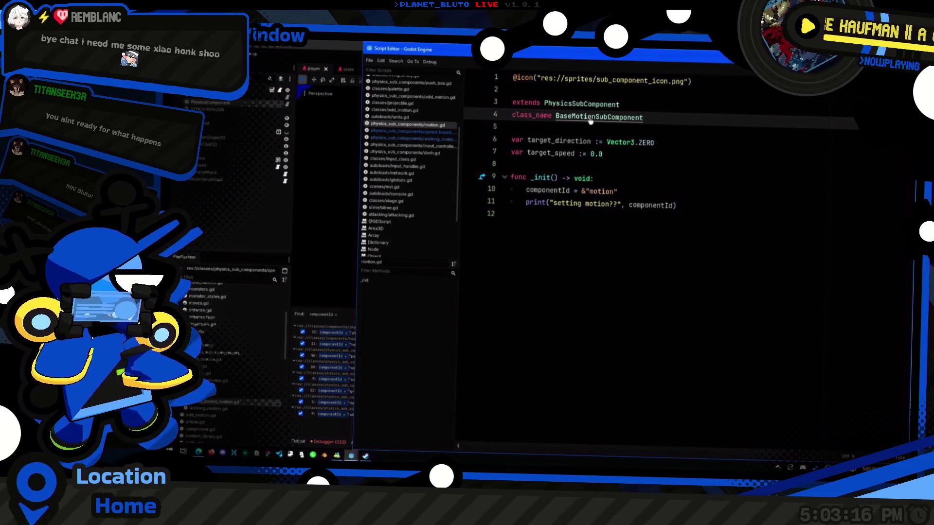
pyautogui.click(639, 157)
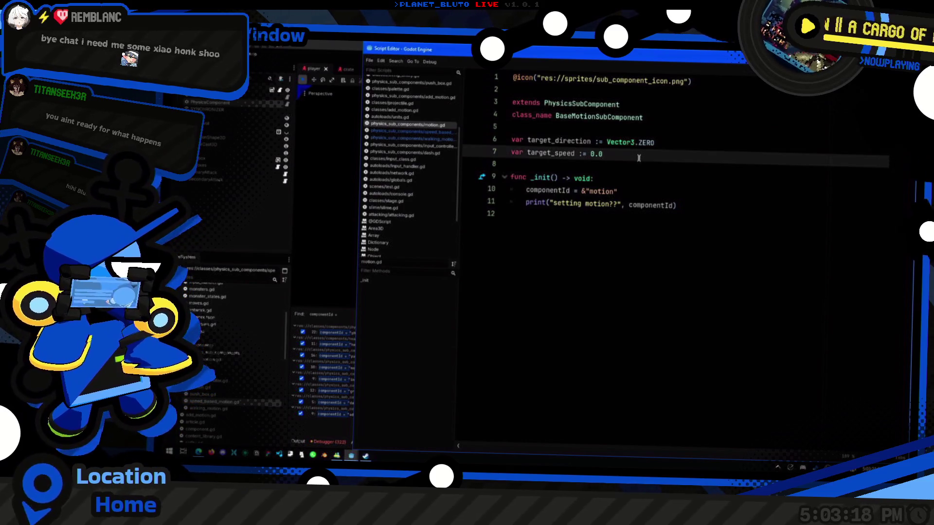
pyautogui.click(589, 117)
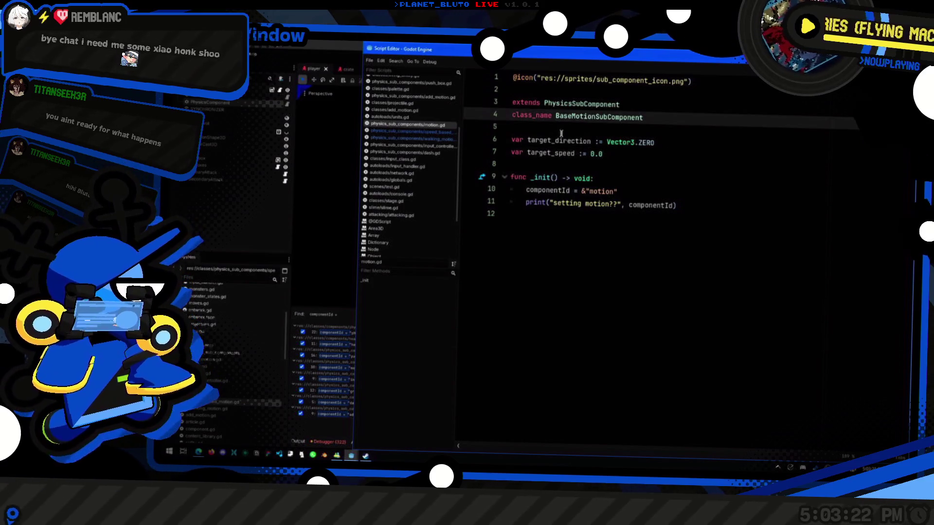
# Step: Look over the walking motion and physics component scripts
pyautogui.click(440, 139)
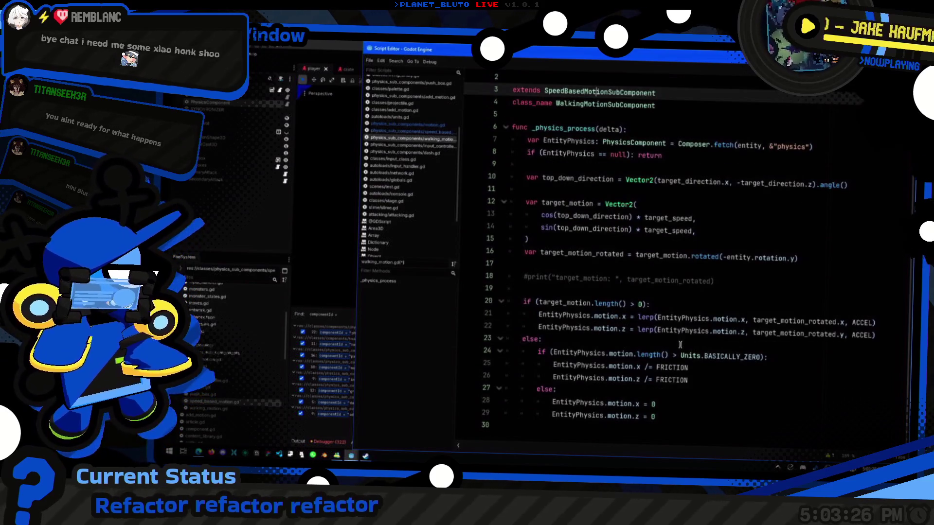
pyautogui.keyDown('ctrl'); pyautogui.click(611, 328); pyautogui.keyUp('ctrl')
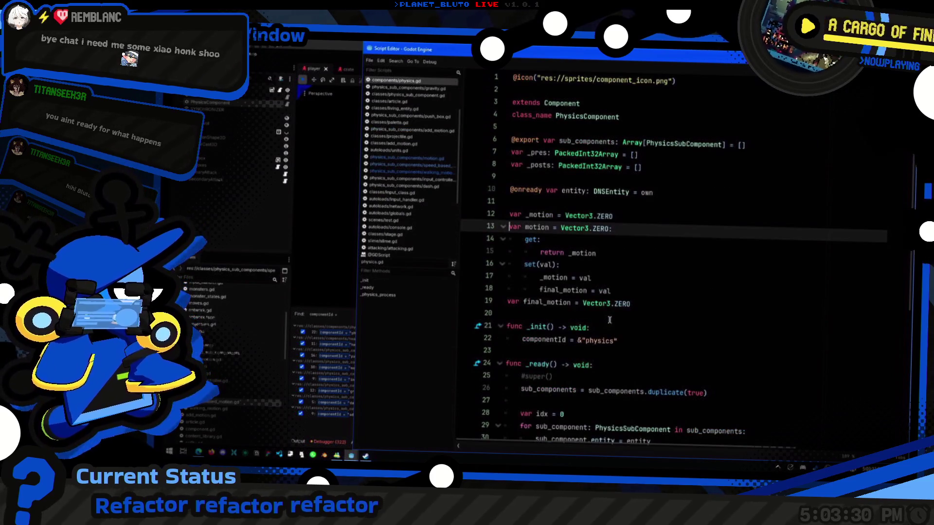
pyautogui.scroll(-6, 610, 320)
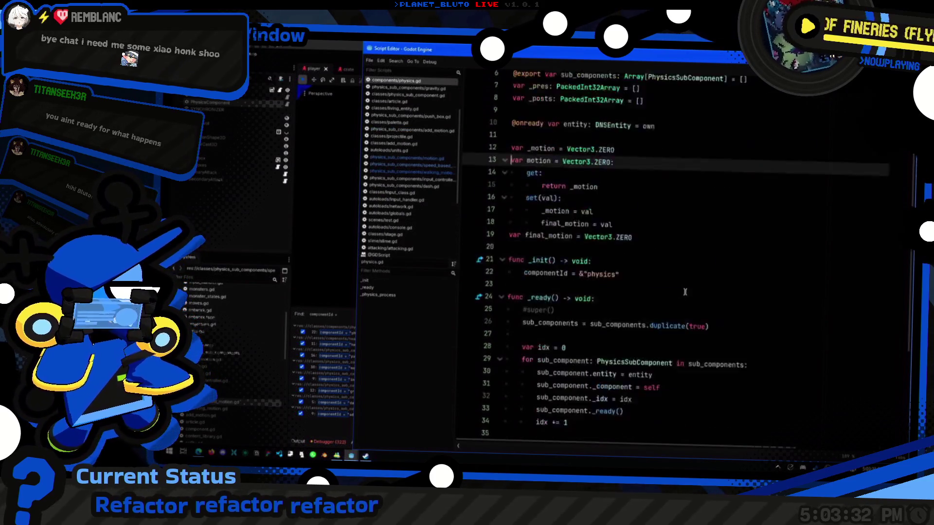
pyautogui.scroll(6, 685, 296)
pyautogui.scroll(-6, 683, 296)
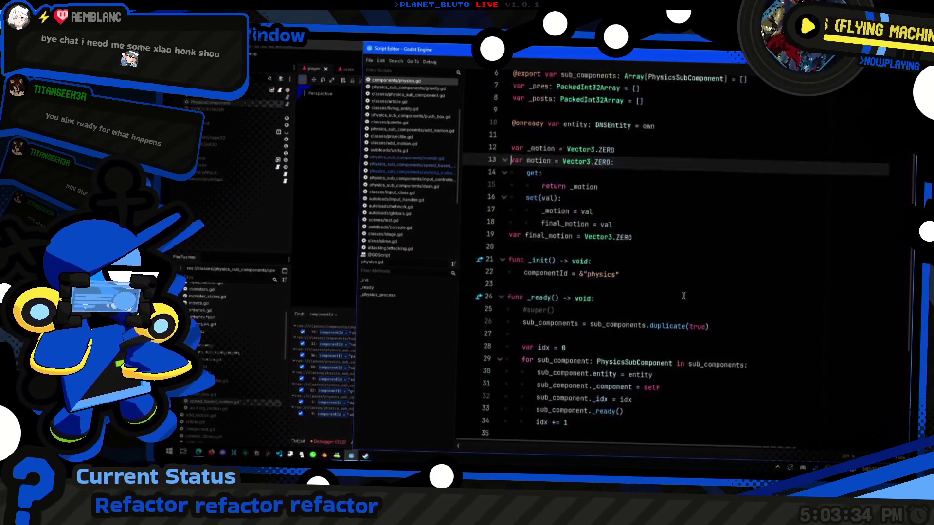
pyautogui.scroll(6, 683, 297)
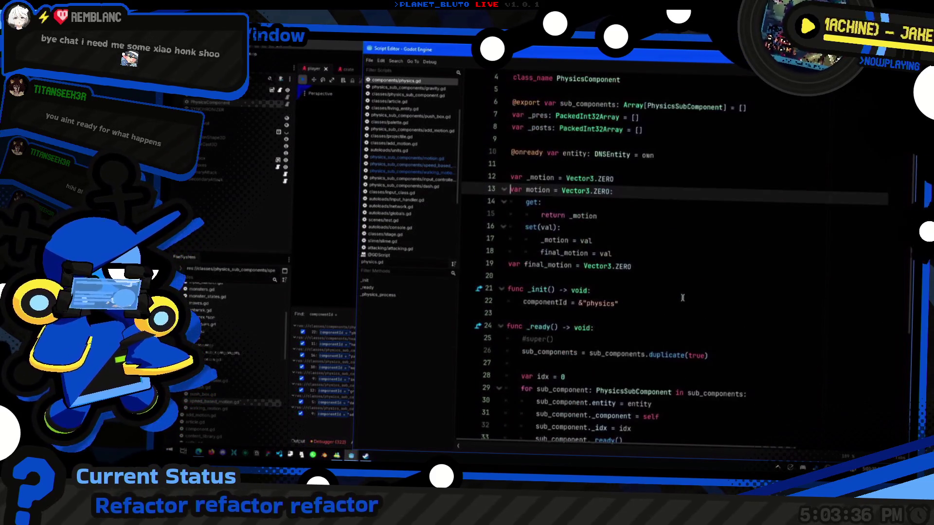
# Step: Return to speed_based_motion.gd and select target_speed on line 25
pyautogui.click(438, 172)
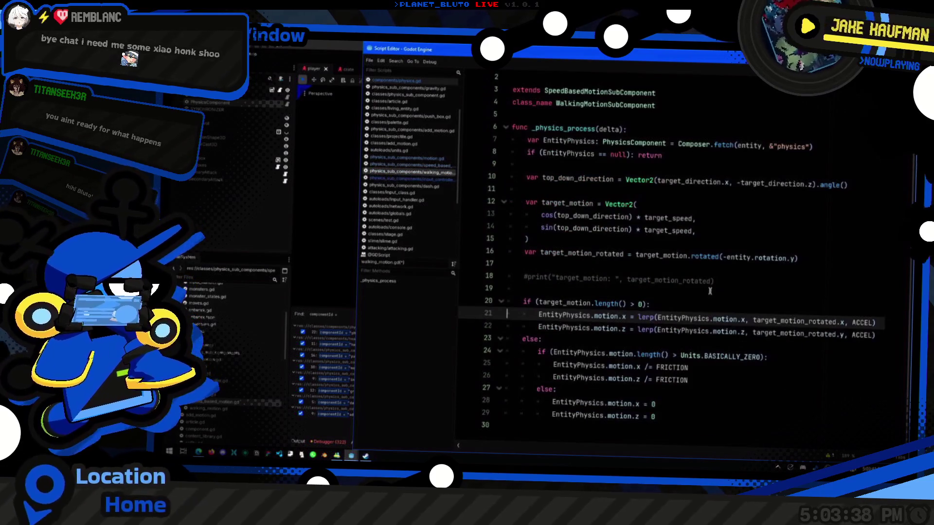
pyautogui.keyDown('ctrl'); pyautogui.click(599, 93); pyautogui.keyUp('ctrl')
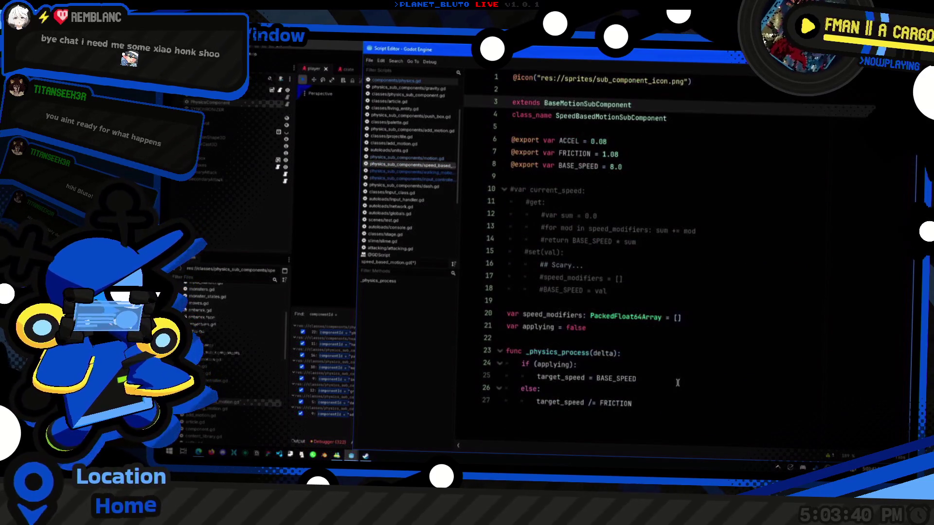
pyautogui.click(678, 381)
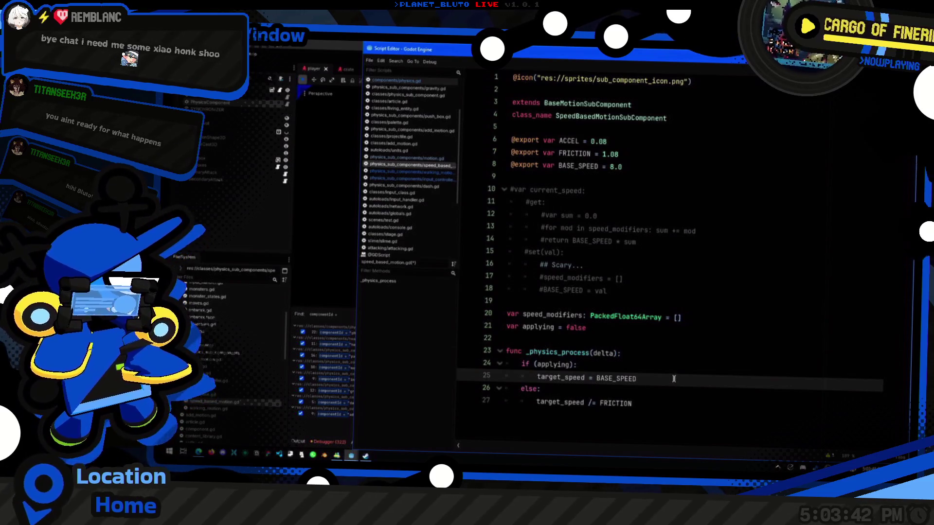
pyautogui.doubleClick(561, 378)
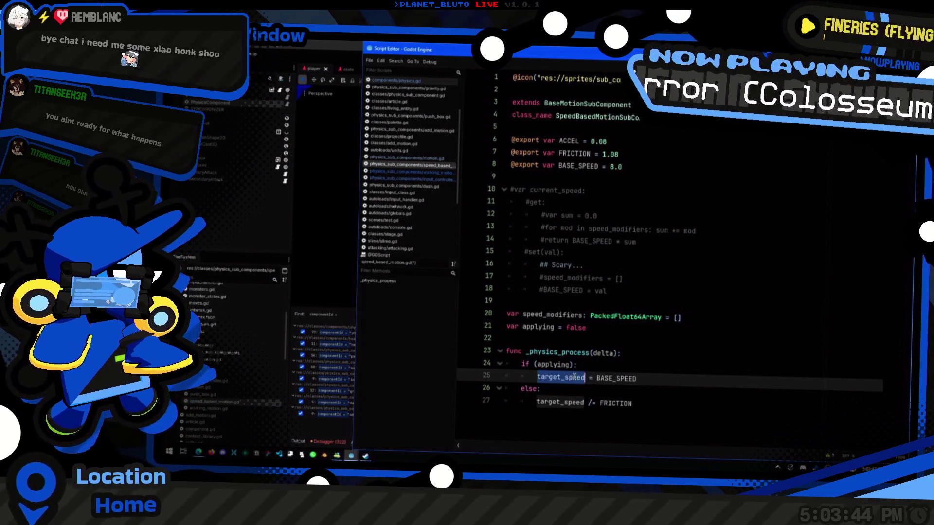
# Step: Review walking_motion.gd lines 20–22, where motion lerps toward the target using ACCEL
pyautogui.click(428, 172)
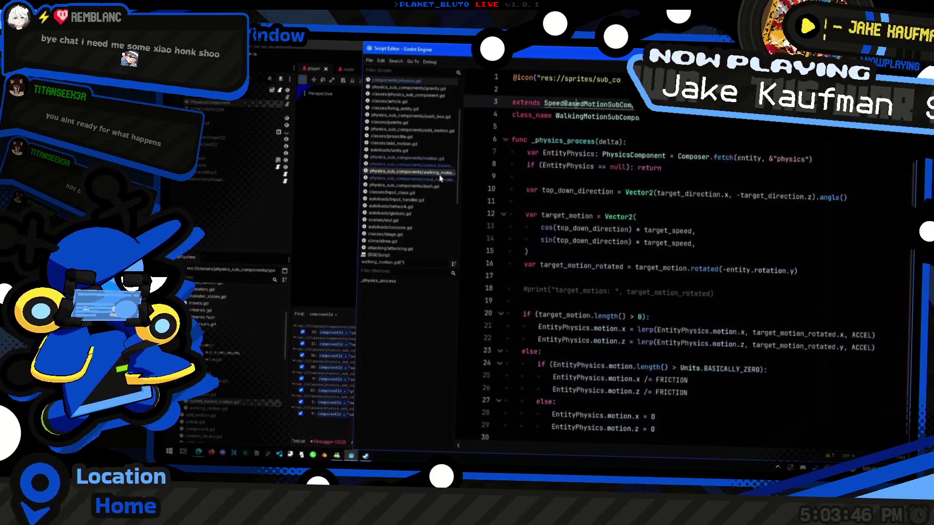
pyautogui.click(727, 243)
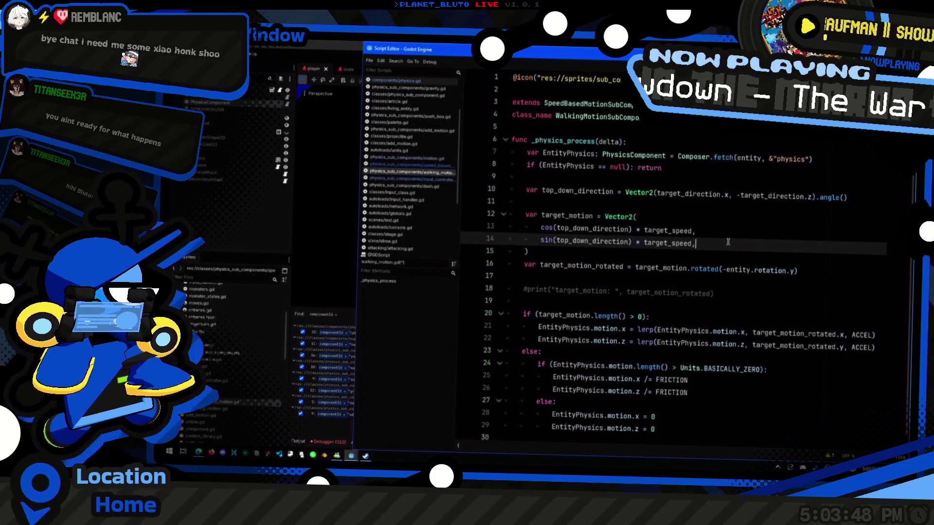
pyautogui.scroll(-1, 726, 244)
pyautogui.click(876, 335)
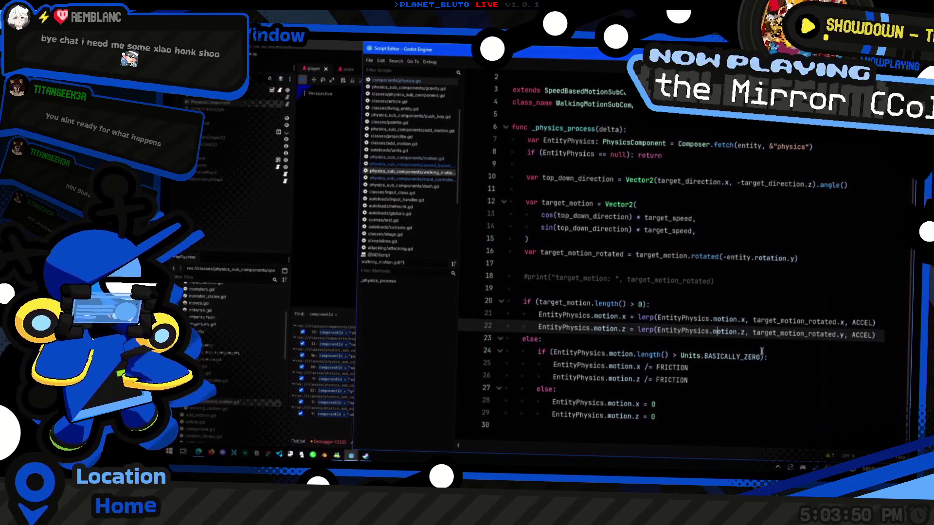
pyautogui.hotkey('shift', 'Home')
pyautogui.press('Up')
pyautogui.press('End')
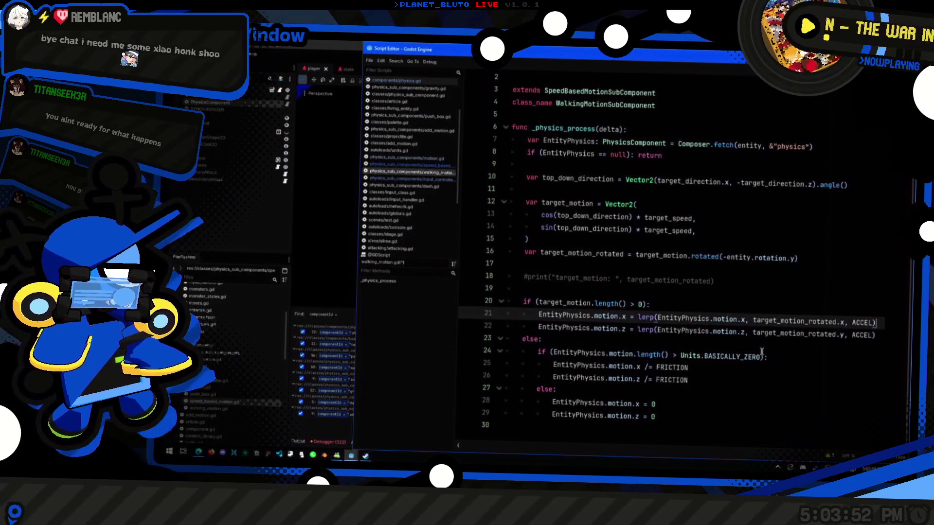
pyautogui.hotkey('ctrl', 'shift', 'Right')
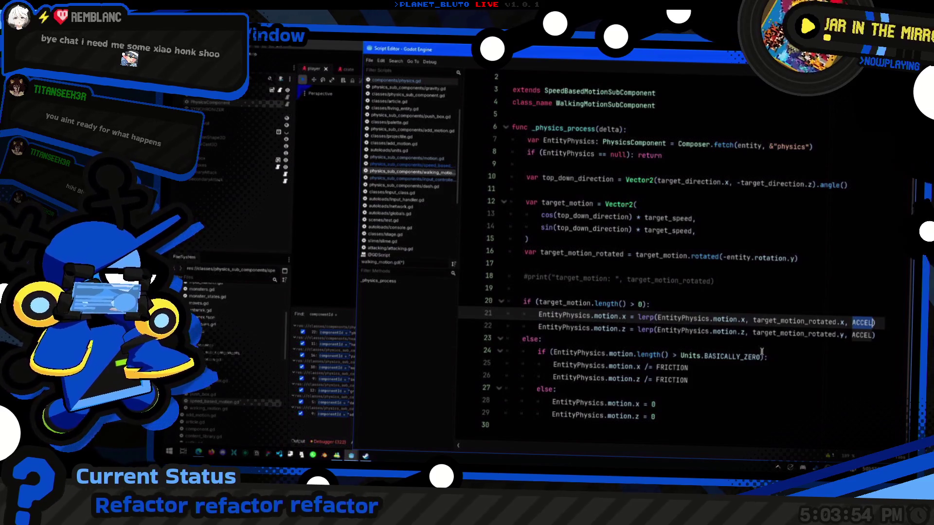
pyautogui.click(677, 307)
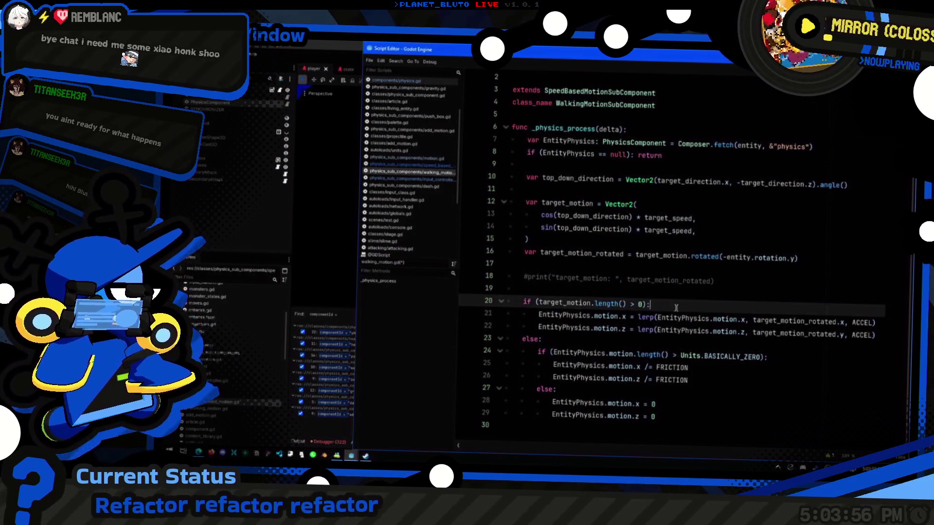
pyautogui.press('Up')
pyautogui.press('Up')
pyautogui.press('Up')
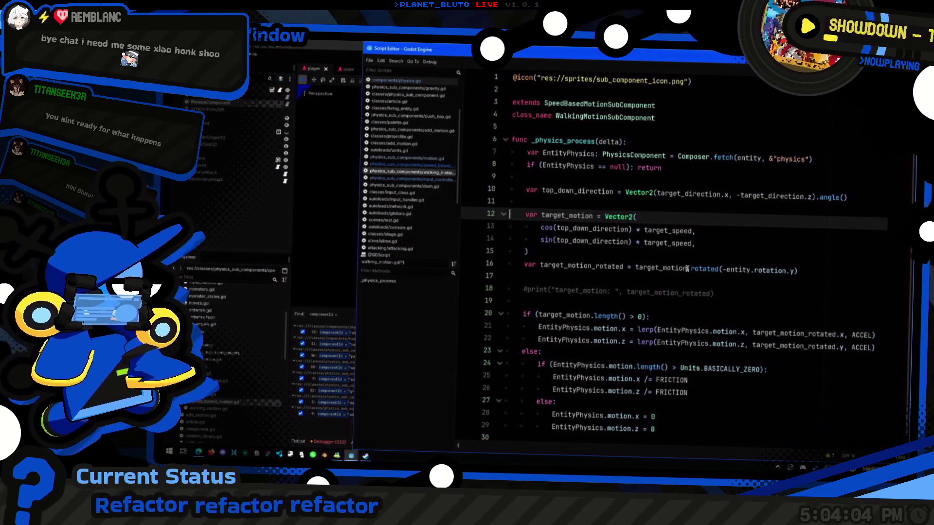
pyautogui.keyDown('ctrl'); pyautogui.click(592, 113); pyautogui.keyUp('ctrl')
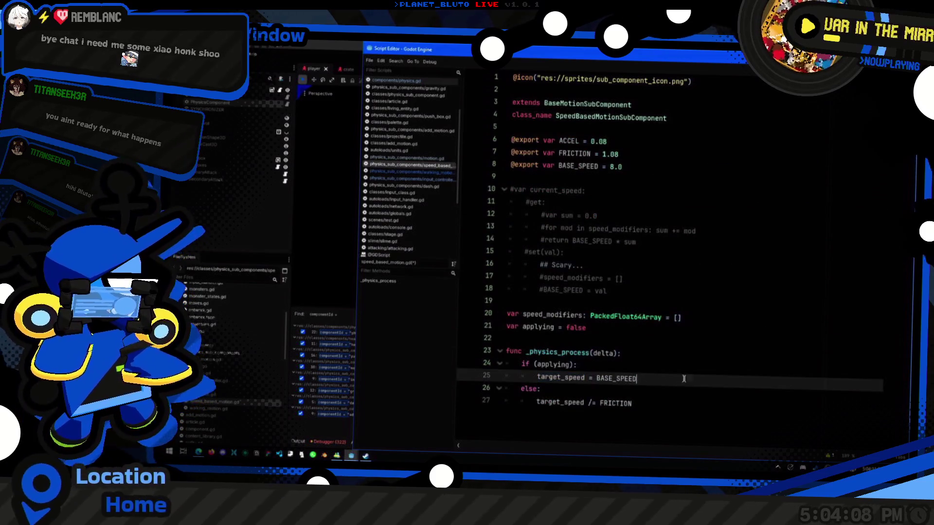
# Step: Try replacing BASE_SPEED with a lerp, then undo and tidy the applying branch
pyautogui.hotkey('ctrl', 'shift', 'Left')
pyautogui.write('lerp(')
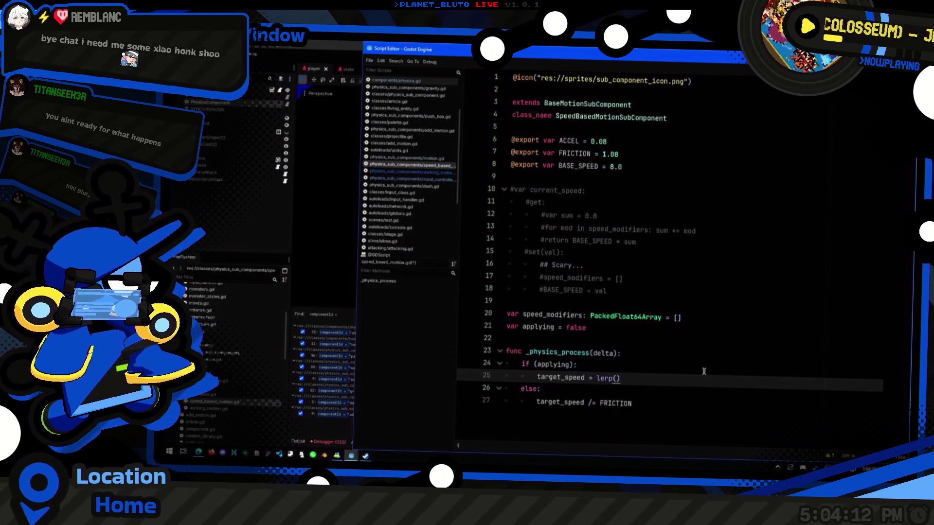
pyautogui.hotkey('ctrl', 'z')
pyautogui.press('Up')
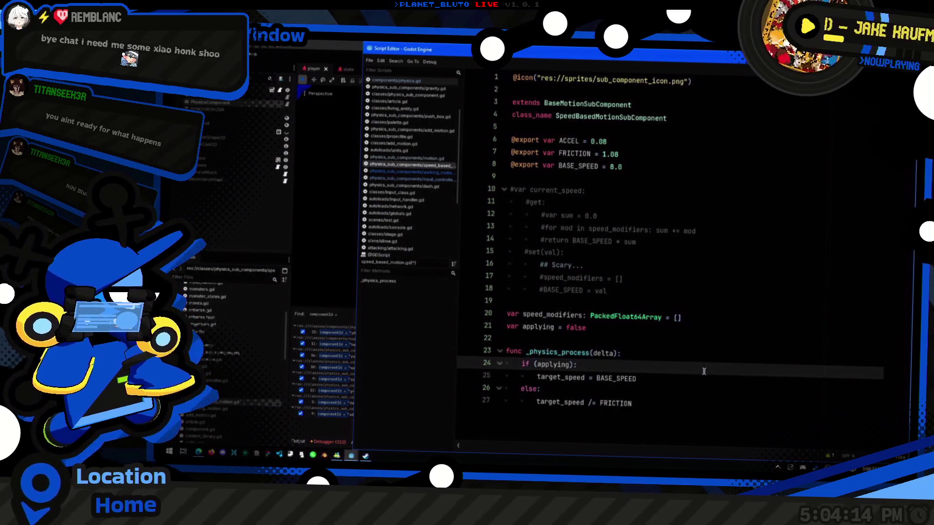
pyautogui.press('Return')
pyautogui.write('tr')
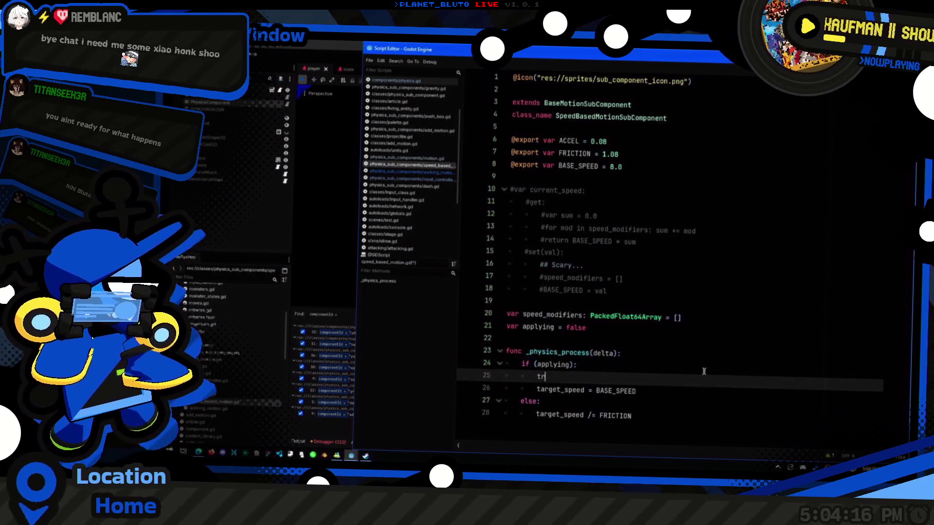
pyautogui.write('arget_')
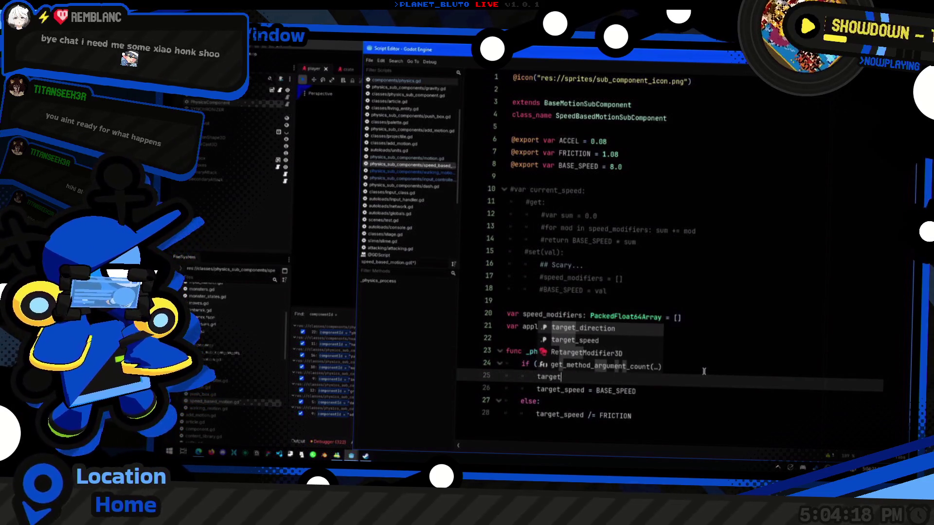
pyautogui.write('sp')
pyautogui.press('Return')
pyautogui.hotkey('shift', 'Home')
pyautogui.press('BackSpace')
pyautogui.hotkey('ctrl', 'shift', 'k')
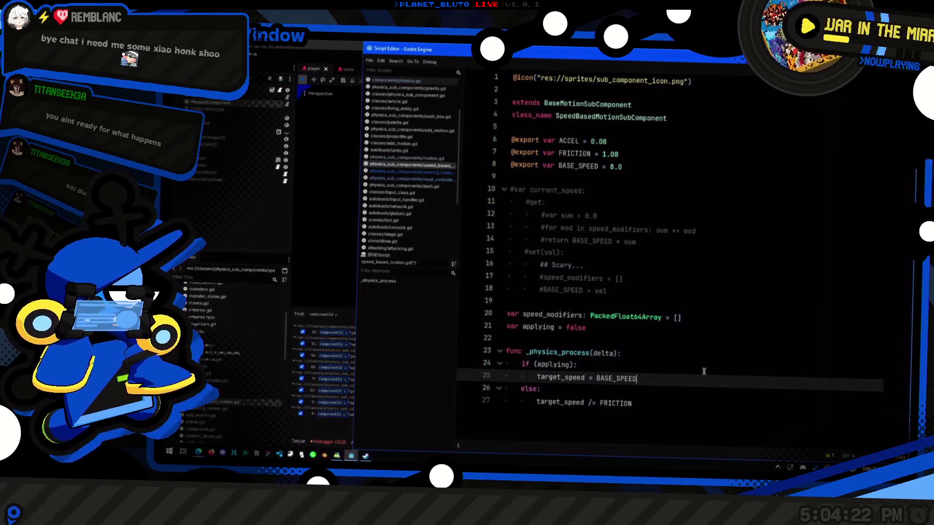
# Step: Declare var total_target_speed = BASE_SPEED above the target_speed assignment
pyautogui.hotkey('ctrl', 'shift', 'Return')
pyautogui.write('var total_target_sp')
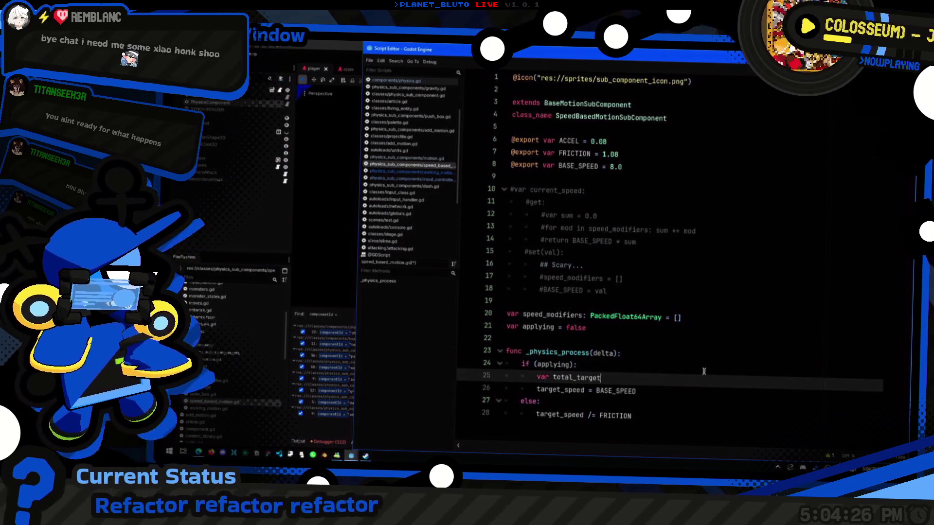
pyautogui.hotkey('ctrl', 'space')
pyautogui.press('Escape')
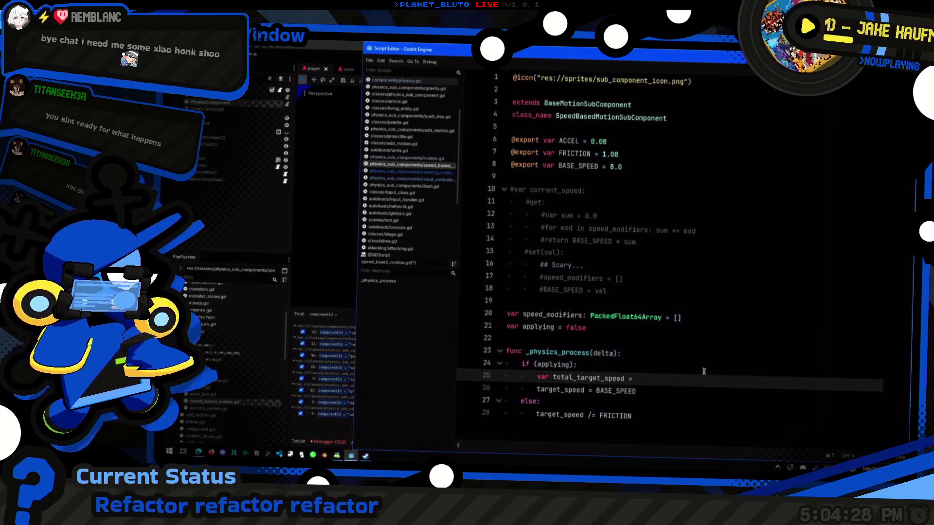
pyautogui.press('Down')
pyautogui.hotkey('ctrl', 'shift', 'Left')
pyautogui.hotkey('ctrl', 'c')
pyautogui.press('Up')
pyautogui.hotkey('ctrl', 'v')
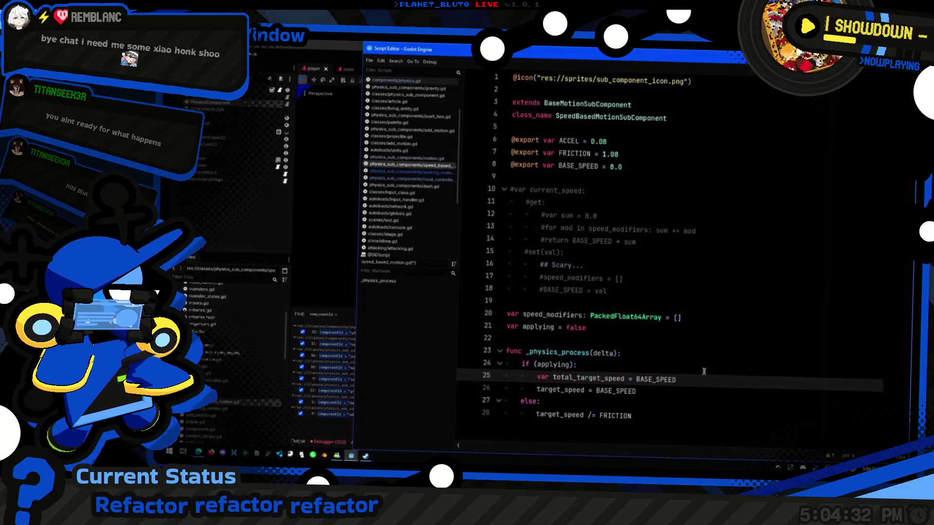
# Step: Paste and uncomment the modifier-sum lines, making total_target_speed = BASE_SPEED + sum
pyautogui.click(618, 233)
pyautogui.press('End')
pyautogui.hotkey('shift', 'Home')
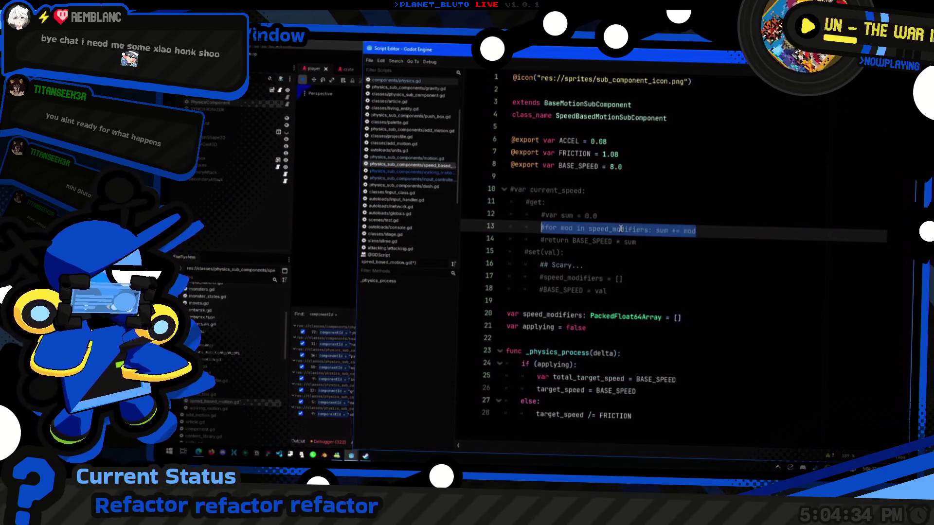
pyautogui.hotkey('shift', 'Up')
pyautogui.hotkey('ctrl', 'c')
pyautogui.click(636, 370)
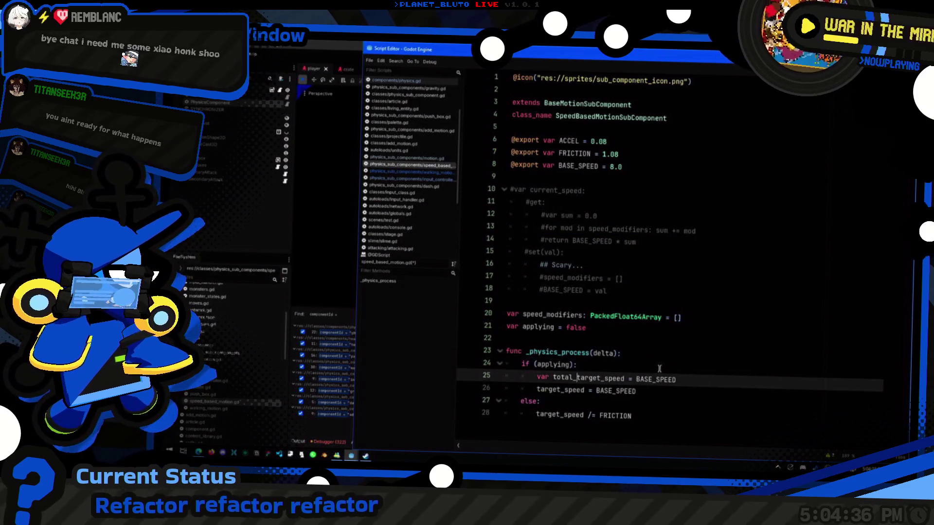
pyautogui.hotkey('ctrl', 'v')
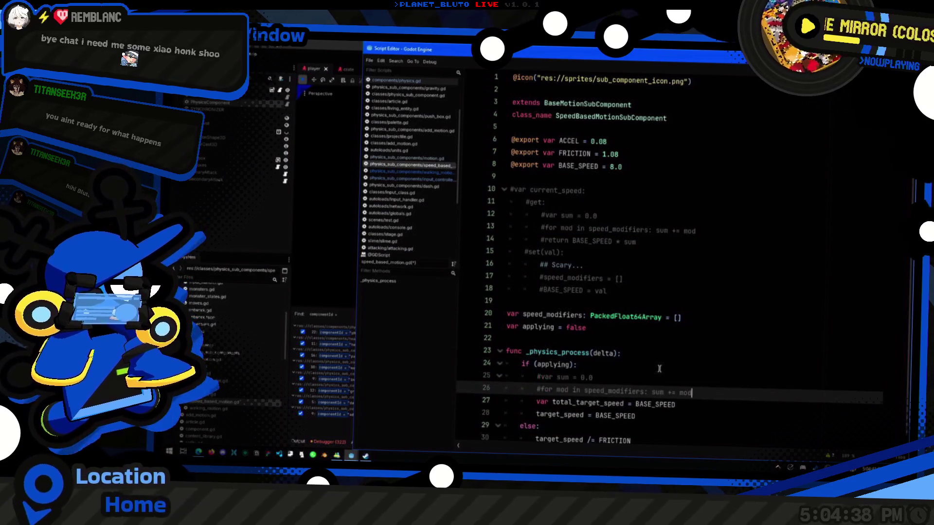
pyautogui.hotkey('shift', 'Up')
pyautogui.hotkey('ctrl', 'k')
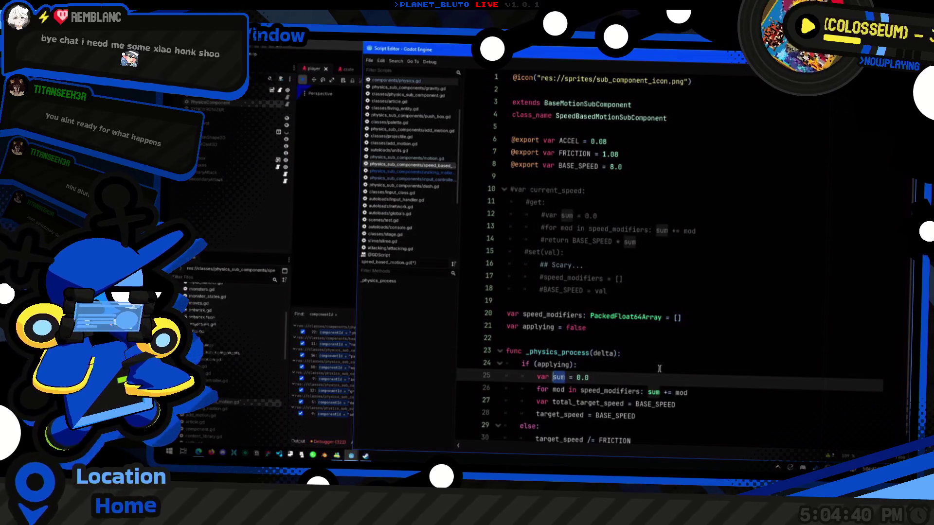
pyautogui.press('Down')
pyautogui.press('Down')
pyautogui.press('End')
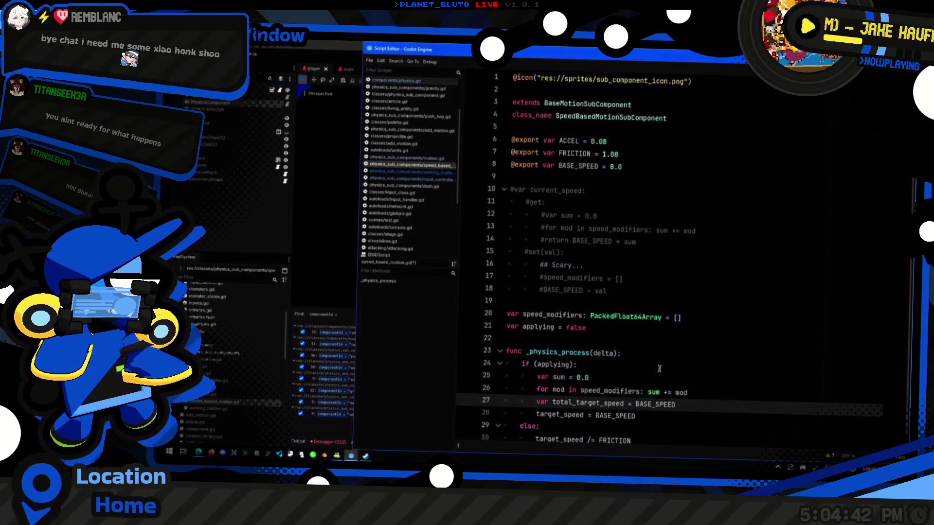
pyautogui.write('+ sum')
# Step: Replace BASE_SPEED in the target_speed assignment with total_target_speed
pyautogui.press('Home')
pyautogui.scroll(-1, 659, 369)
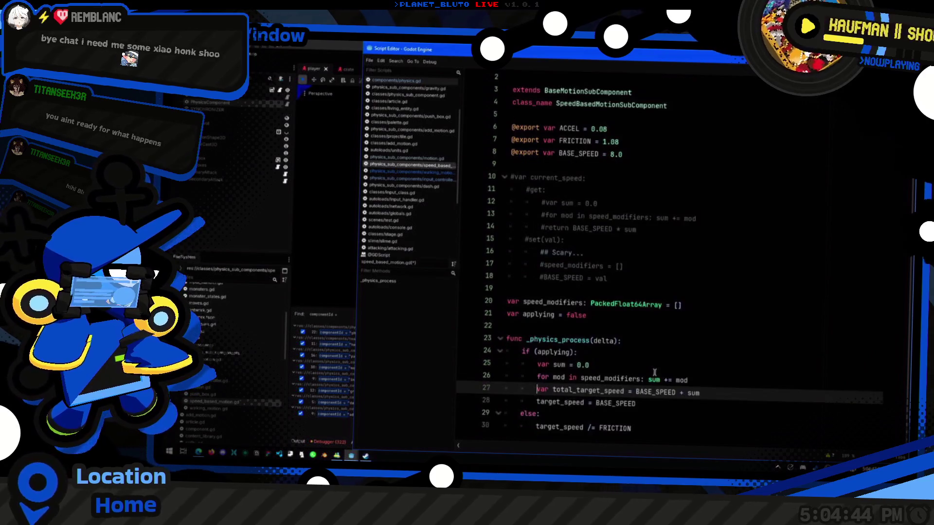
pyautogui.click(725, 391)
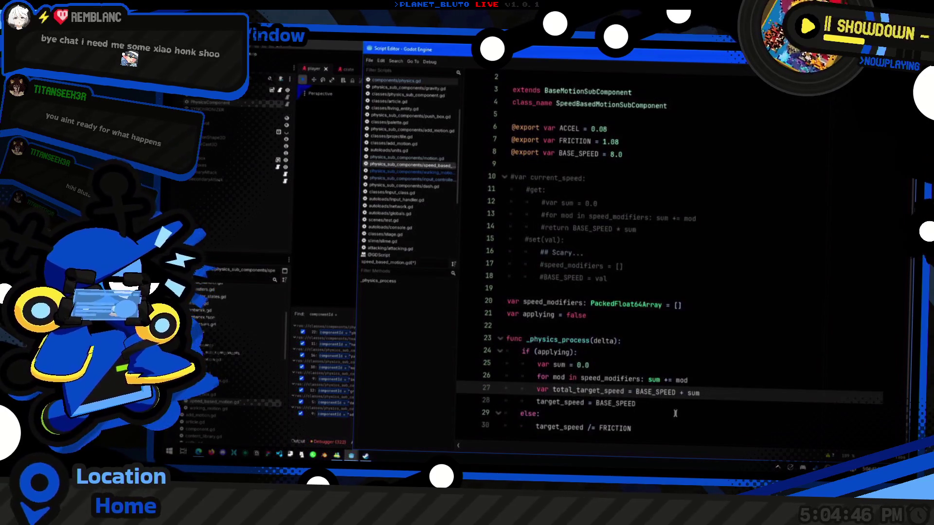
pyautogui.click(680, 406)
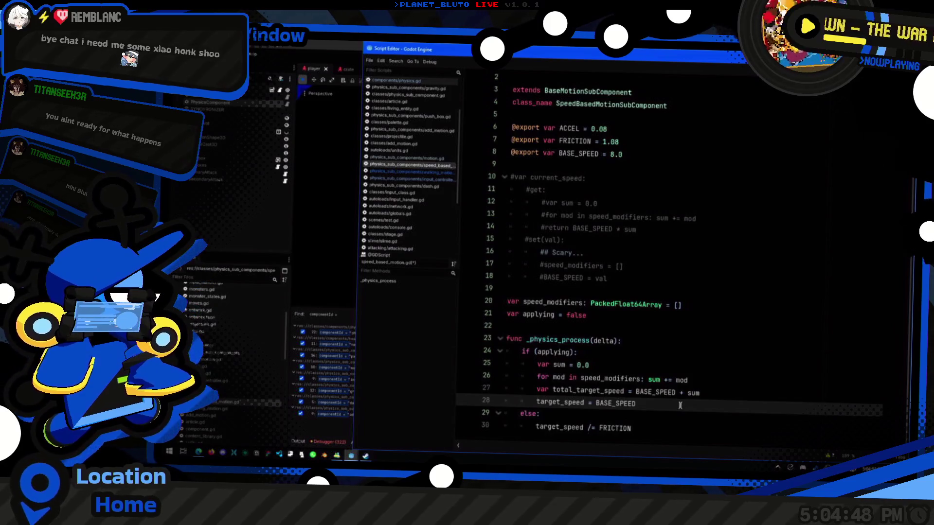
pyautogui.press('Up')
pyautogui.press('Home')
pyautogui.hotkey('ctrl', 'Right')
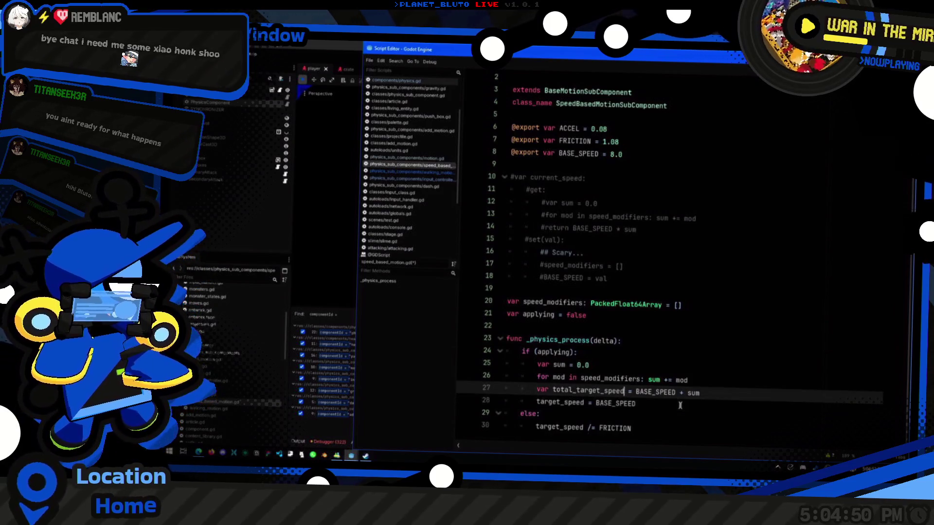
pyautogui.hotkey('ctrl', 'shift', 'Right')
pyautogui.hotkey('ctrl', 'c')
pyautogui.press('Down')
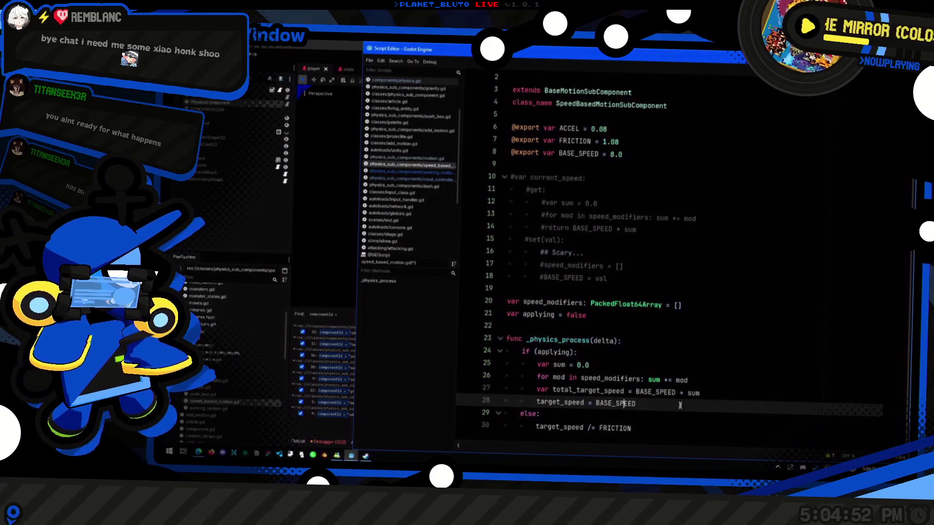
pyautogui.press('End')
pyautogui.hotkey('ctrl', 'shift', 'Left')
pyautogui.hotkey('ctrl', 'v')
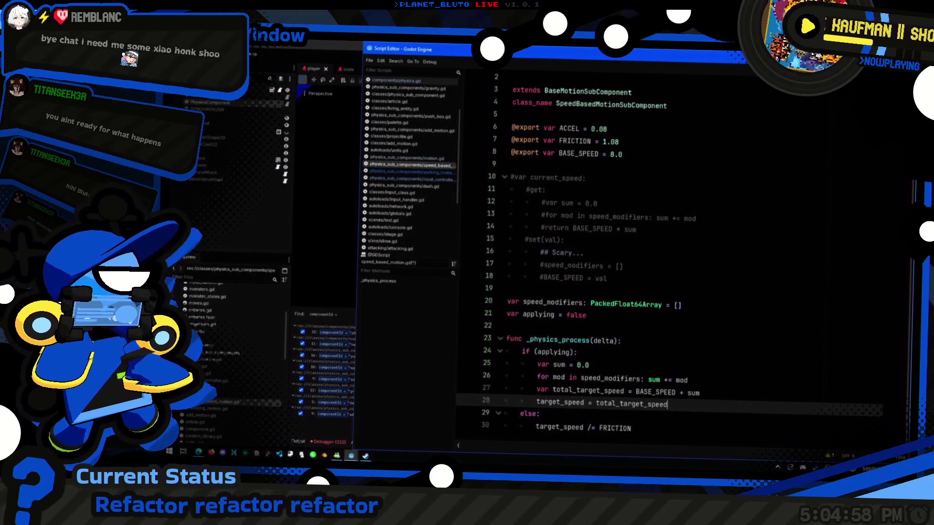
# Step: Insert a blank line above the target_speed assignment and select its total_target_speed value
pyautogui.hotkey('alt', 'Tab')
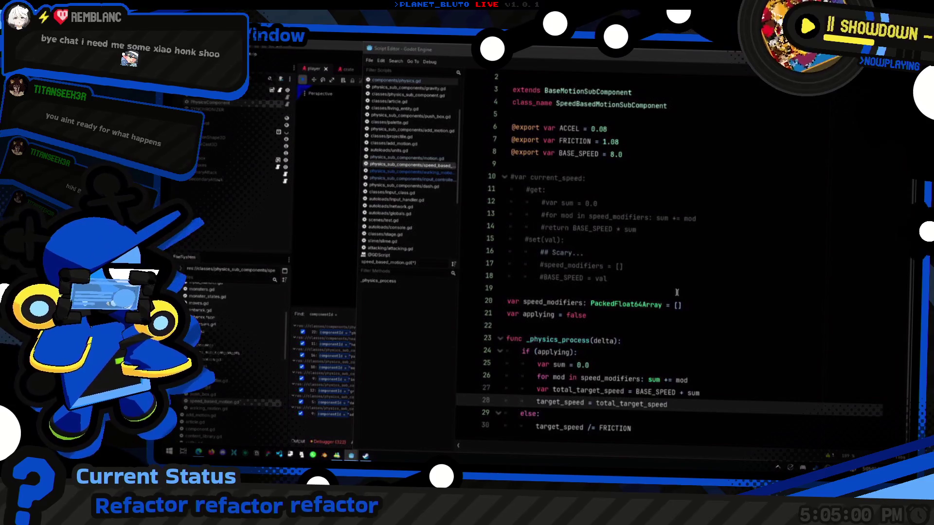
pyautogui.click(662, 394)
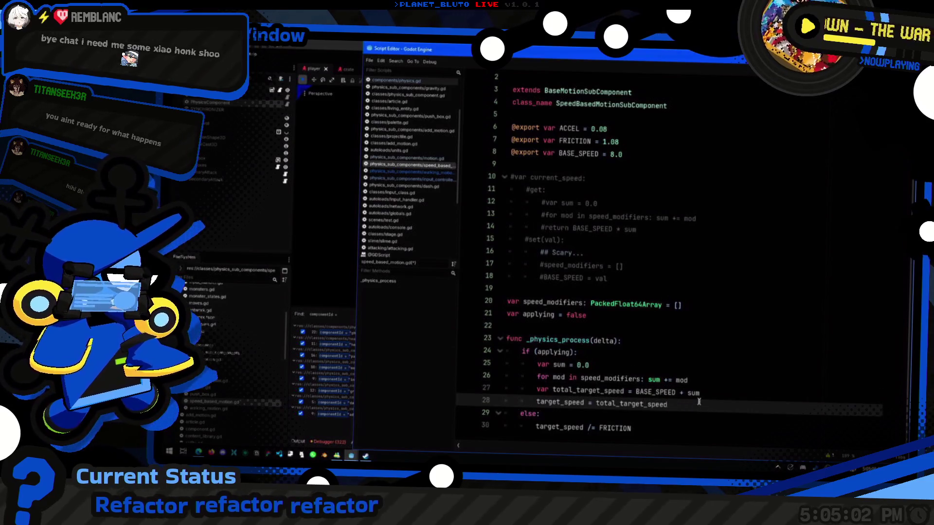
pyautogui.doubleClick(699, 402)
pyautogui.click(699, 401)
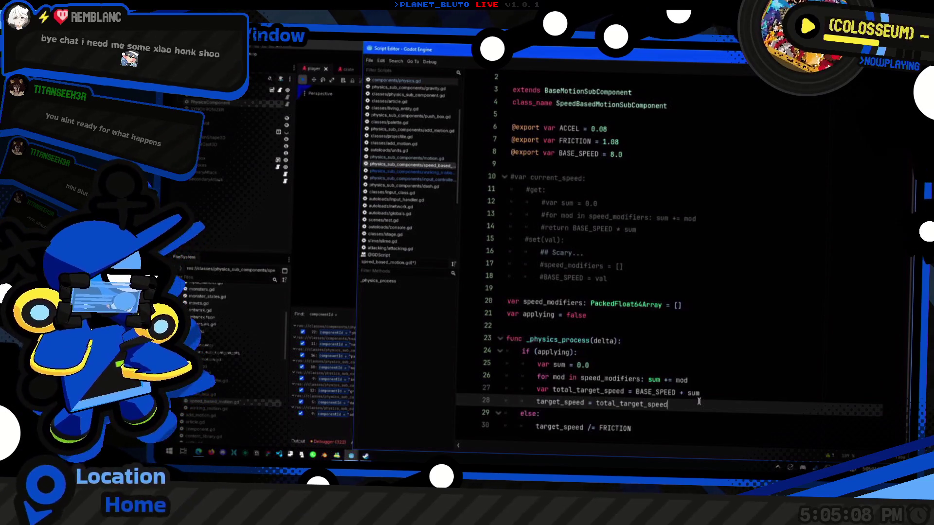
pyautogui.press('Home')
pyautogui.press('Return')
pyautogui.press('End')
pyautogui.hotkey('ctrl', 'shift', 'Left')
pyautogui.press('End')
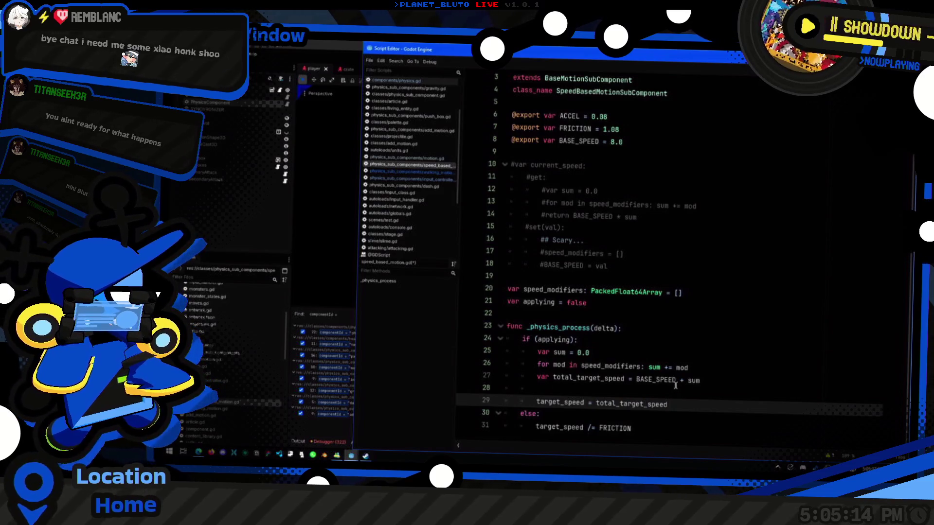
pyautogui.press('End')
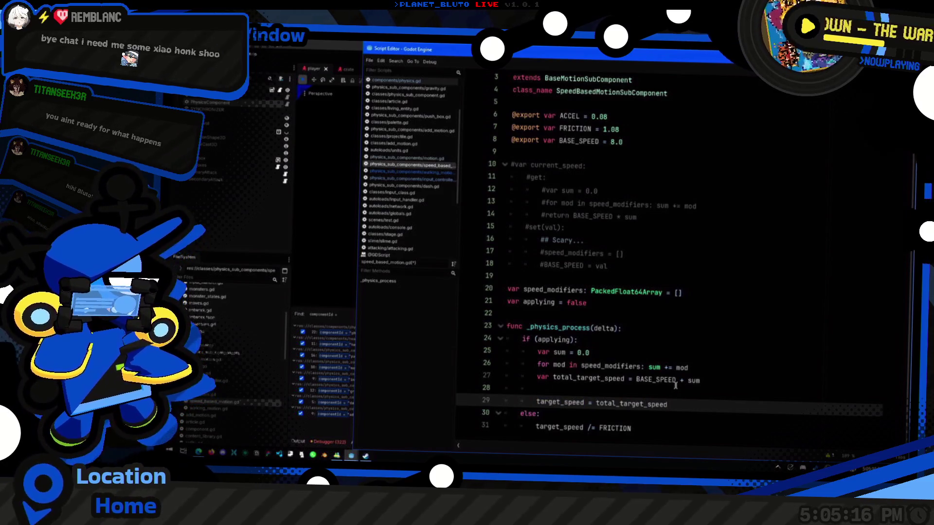
pyautogui.hotkey('ctrl', 'shift', 'Left')
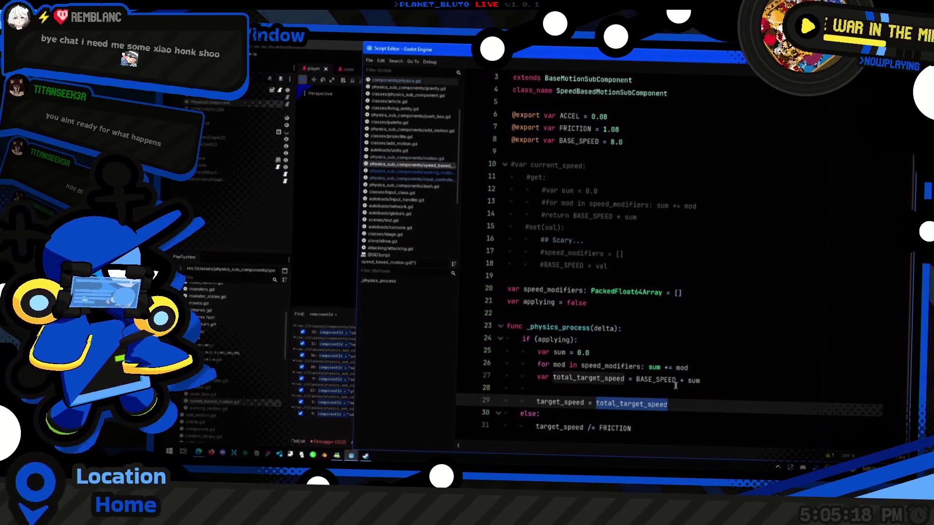
# Step: Change the assignment to target_speed = lerp(target_speed, total_target_speed, ACCEL)
pyautogui.write('(')
pyautogui.hotkey('ctrl', 'Left')
pyautogui.write('lerp')
pyautogui.press('End')
pyautogui.press('Left')
pyautogui.write(',')
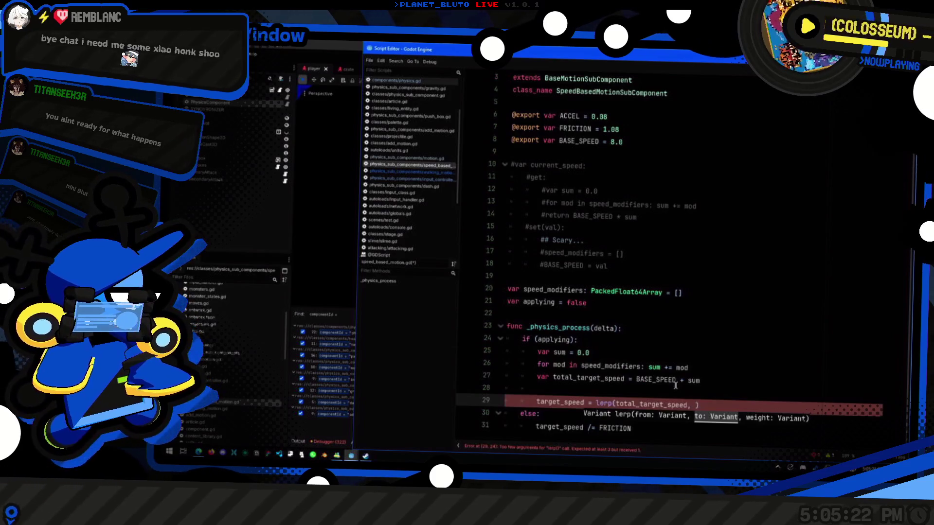
pyautogui.press('BackSpace')
pyautogui.press('BackSpace')
pyautogui.hotkey('ctrl', 'Left')
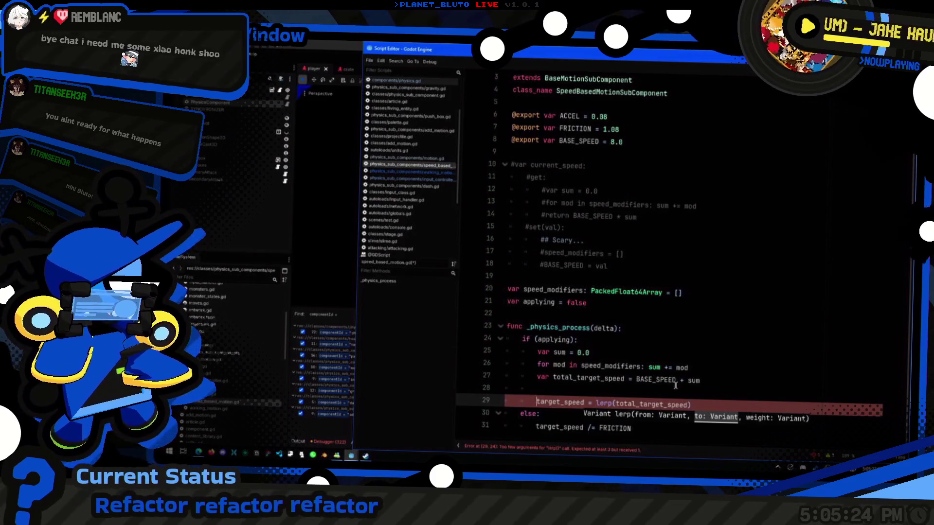
pyautogui.write('target_speed, t')
pyautogui.press('End')
pyautogui.write(', ACCEL')
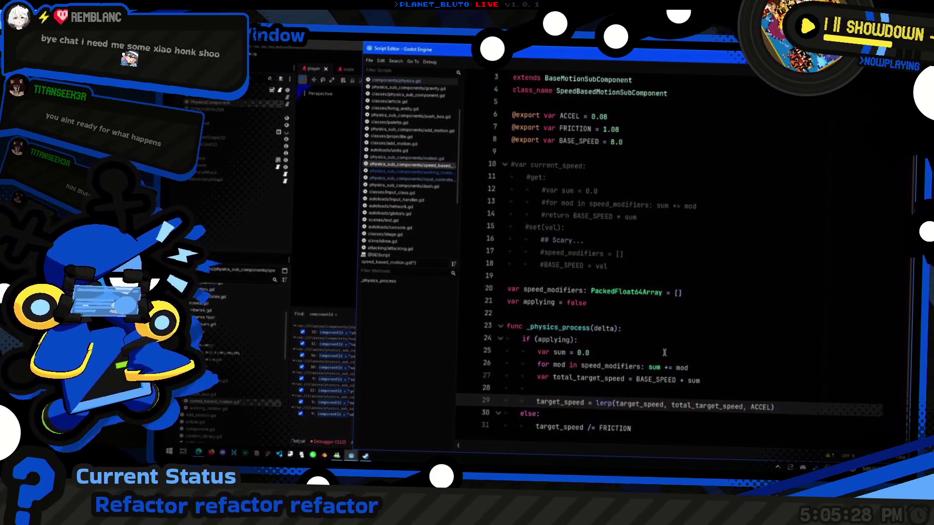
pyautogui.scroll(1, 676, 385)
pyautogui.scroll(-1, 681, 404)
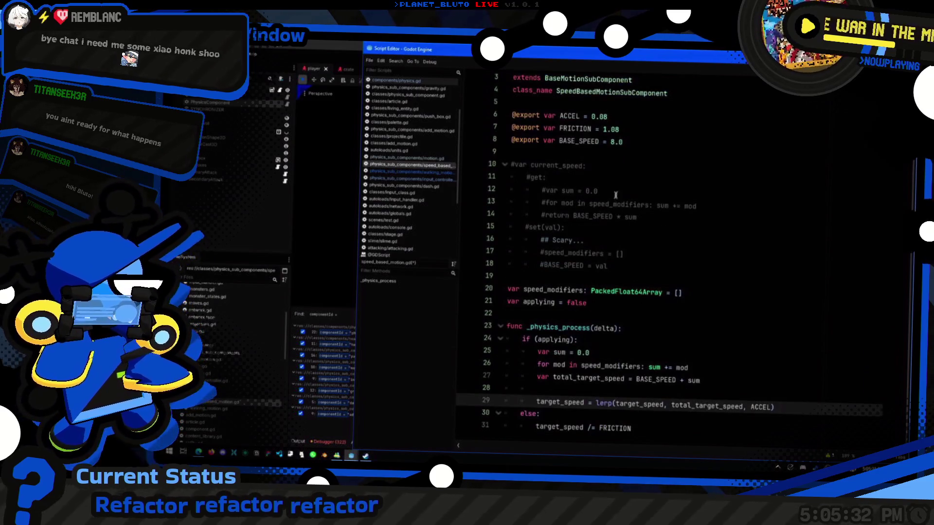
# Step: Look through the motion.gd, input_controller.gd and walking_motion.gd scripts
pyautogui.click(615, 93)
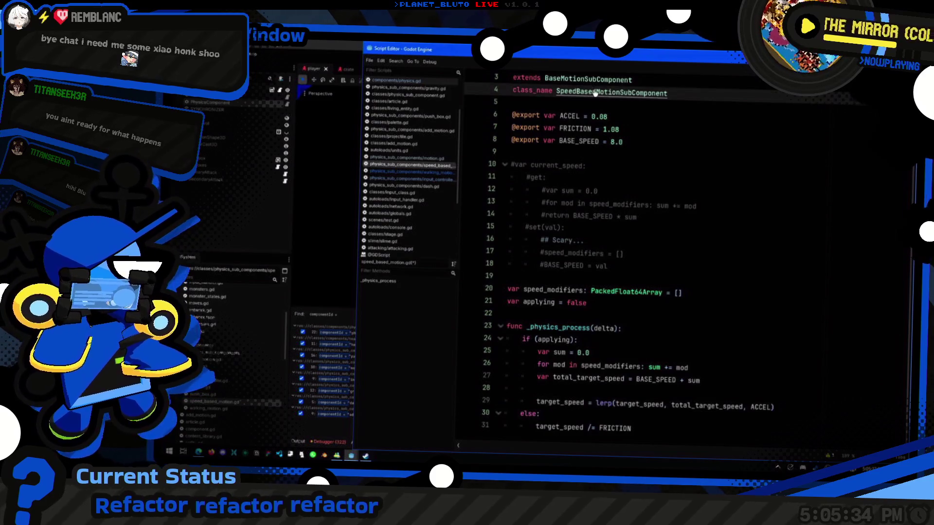
pyautogui.keyDown('ctrl'); pyautogui.click(587, 80); pyautogui.keyUp('ctrl')
pyautogui.click(655, 188)
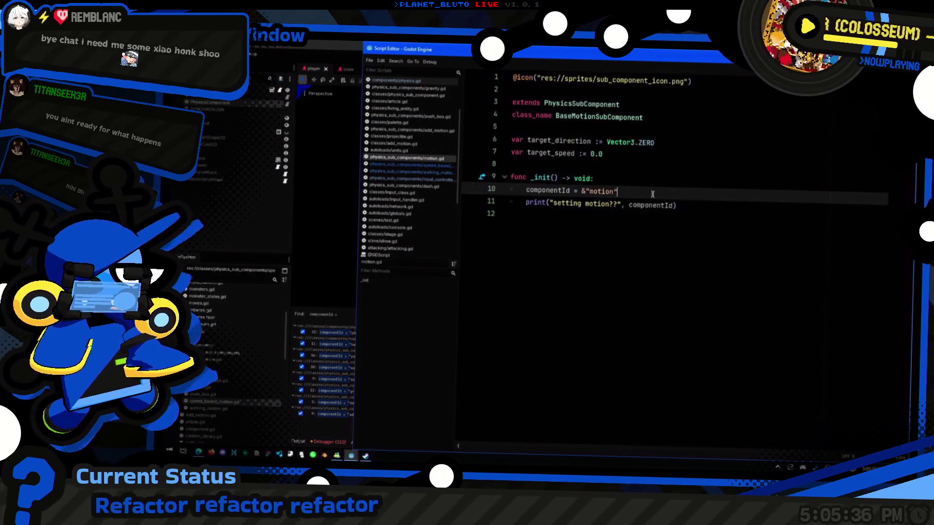
pyautogui.hotkey('ctrl', 'shift', '.')
pyautogui.hotkey('ctrl', 'shift', '.')
pyautogui.hotkey('ctrl', 'shift', '.')
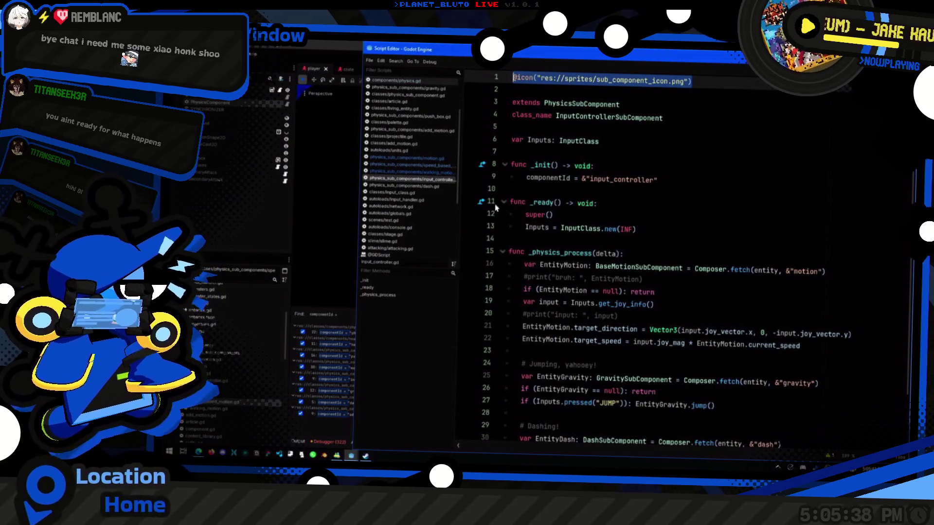
pyautogui.click(433, 159)
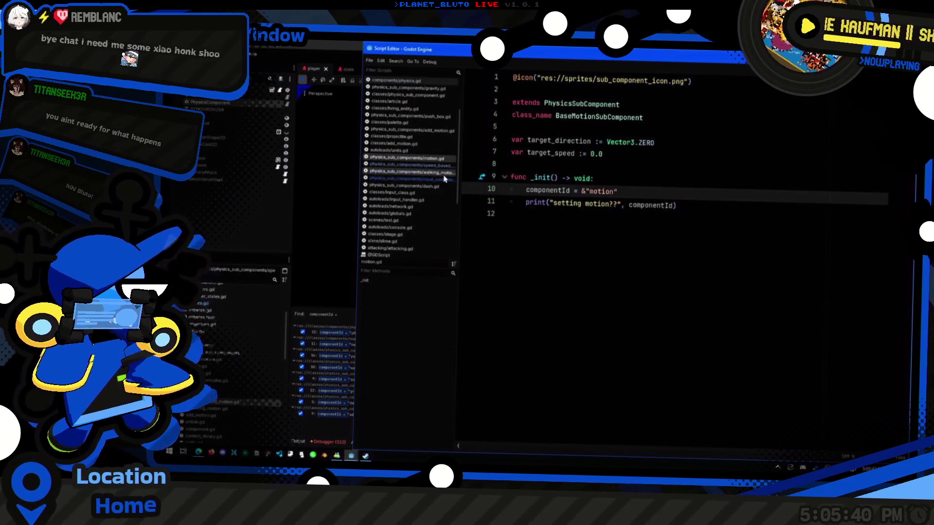
pyautogui.click(444, 173)
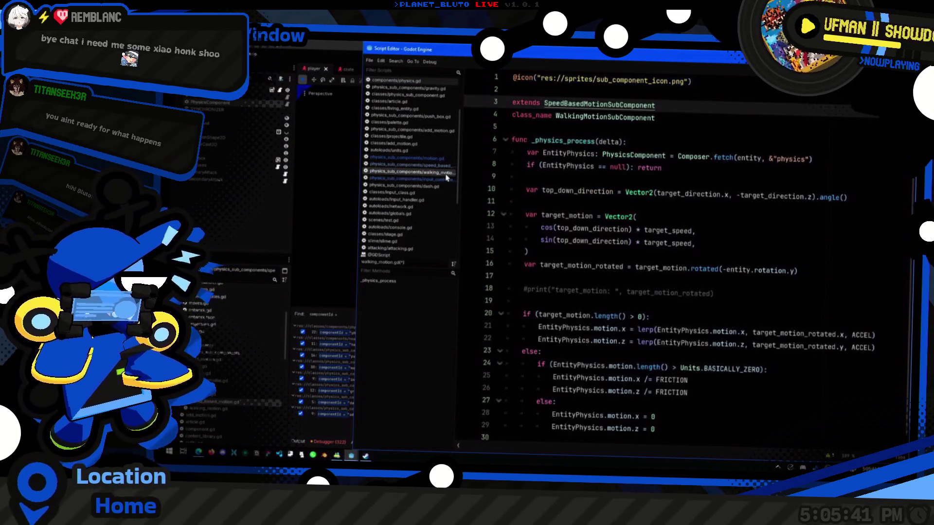
# Step: In walking_motion.gd, comment out the motion.x and motion.z lerp lines, then undo it
pyautogui.click(719, 253)
pyautogui.click(653, 163)
pyautogui.click(638, 258)
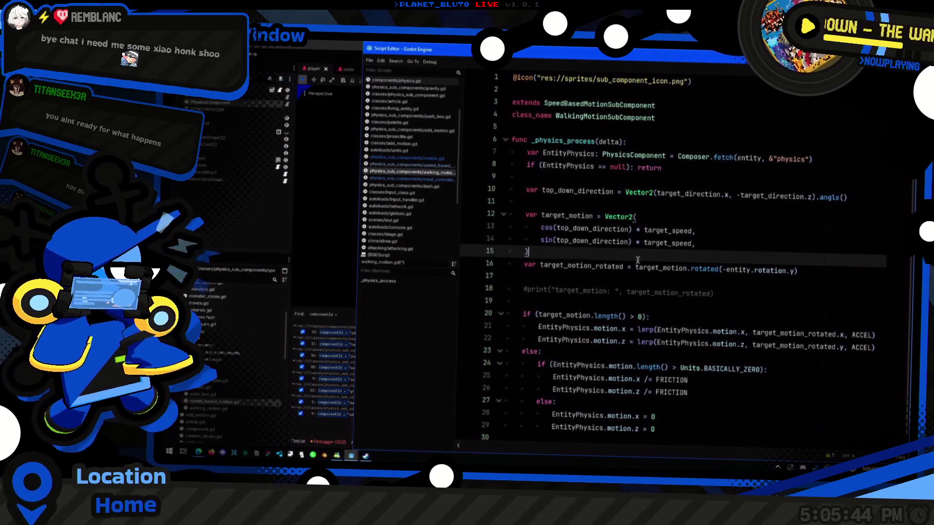
pyautogui.click(625, 329)
pyautogui.hotkey('ctrl', 'k')
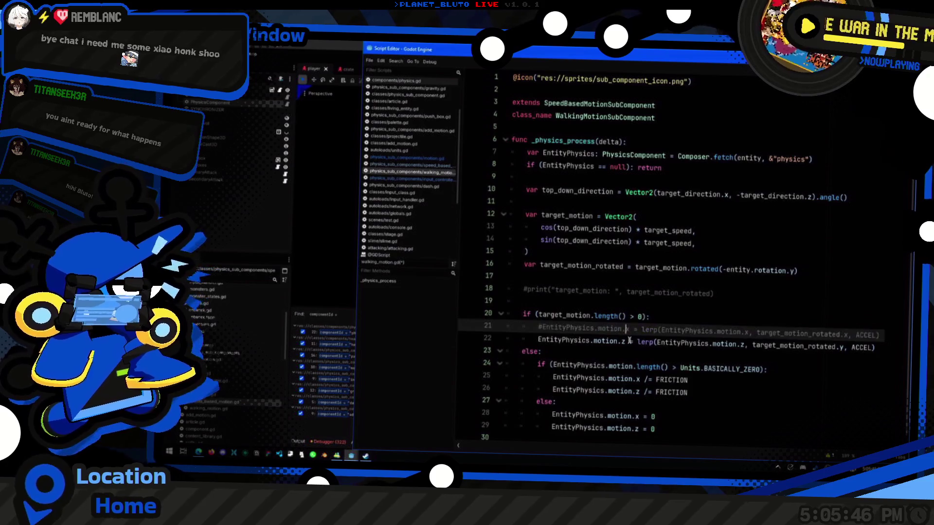
pyautogui.click(628, 341)
pyautogui.hotkey('ctrl', 'k')
pyautogui.hotkey('ctrl', 'z')
pyautogui.hotkey('ctrl', 'z')
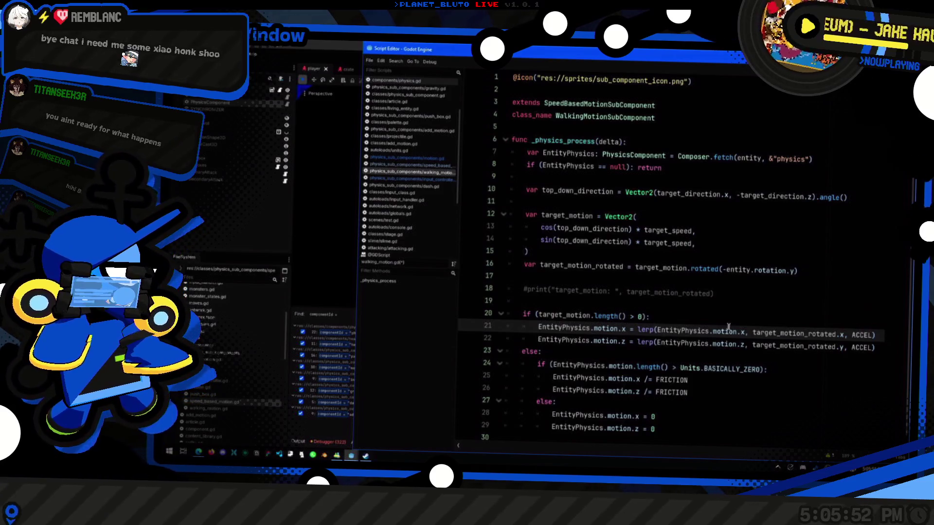
# Step: Check where target_motion_rotated, top_down_direction and target_direction are used
pyautogui.doubleClick(774, 335)
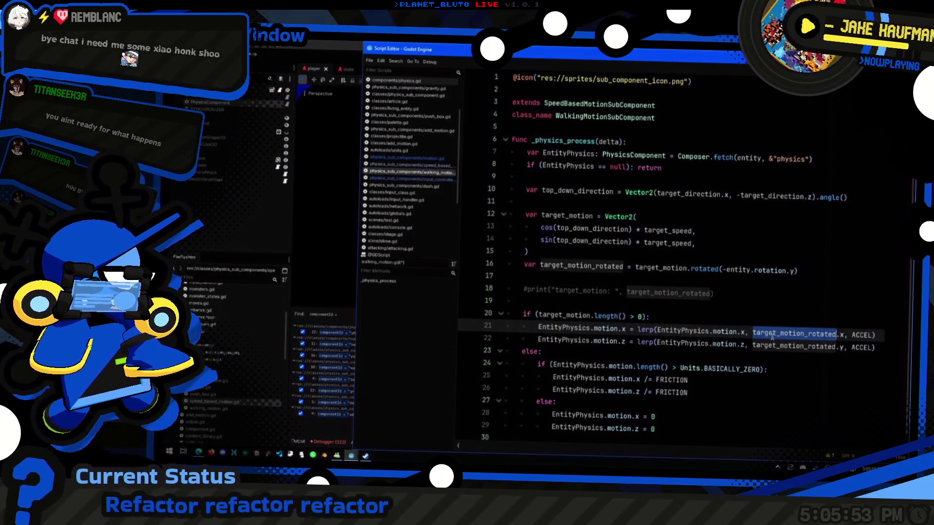
pyautogui.click(578, 254)
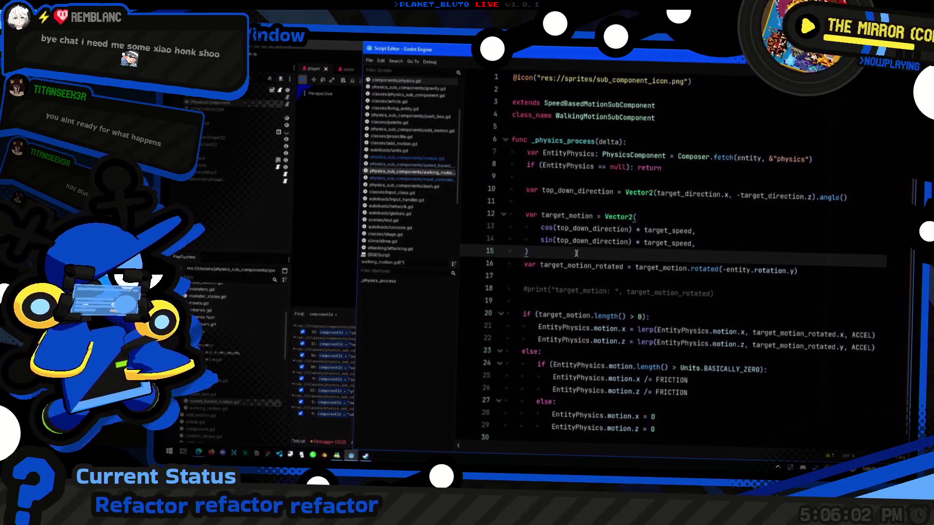
pyautogui.click(611, 227)
pyautogui.doubleClick(612, 227)
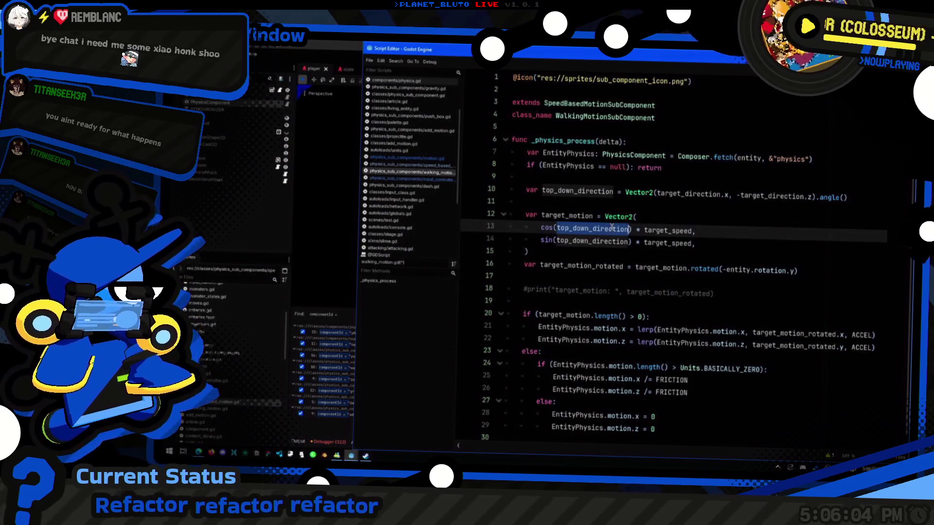
pyautogui.doubleClick(677, 195)
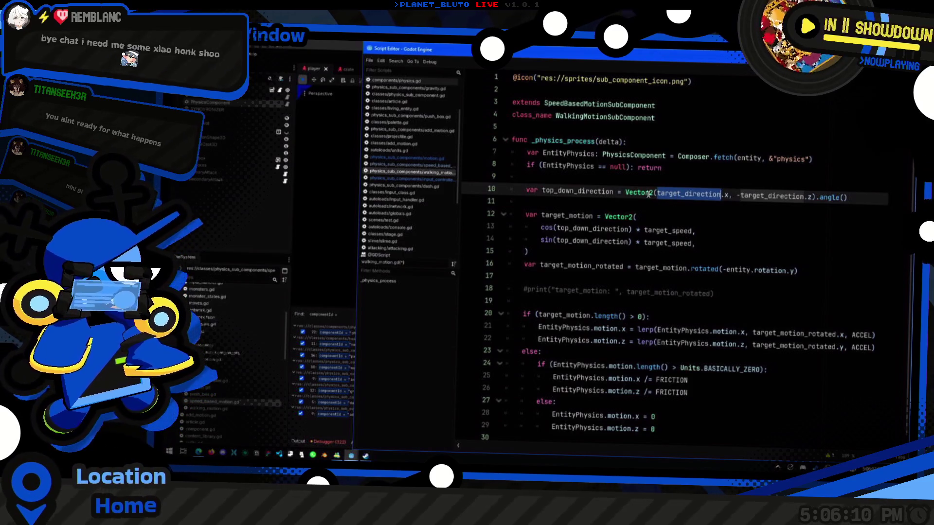
# Step: Review the modifier summing loop in speed_based_motion.gd after checking the other scripts
pyautogui.click(436, 180)
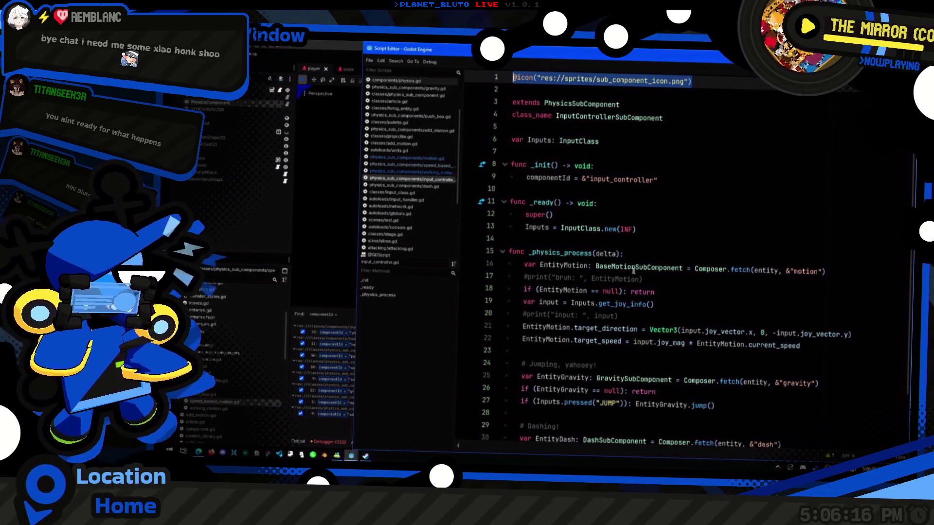
pyautogui.click(439, 159)
pyautogui.click(446, 172)
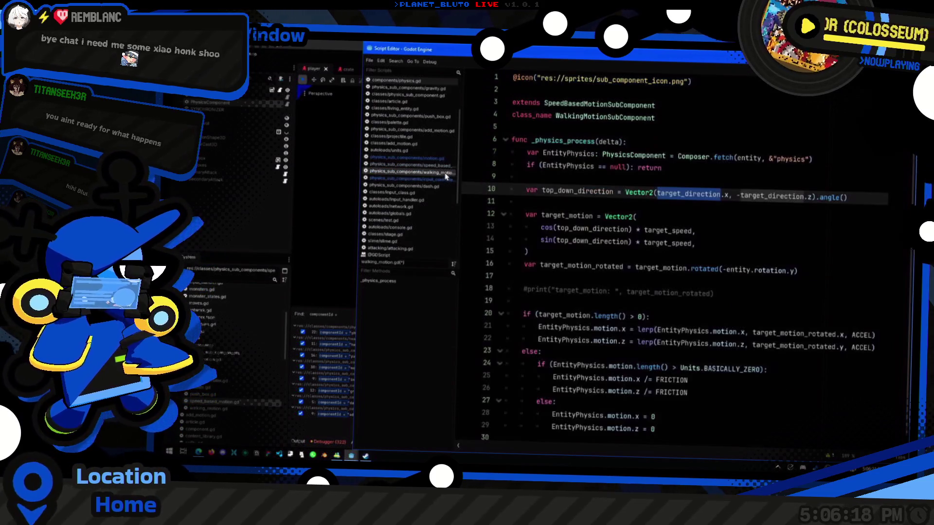
pyautogui.click(447, 166)
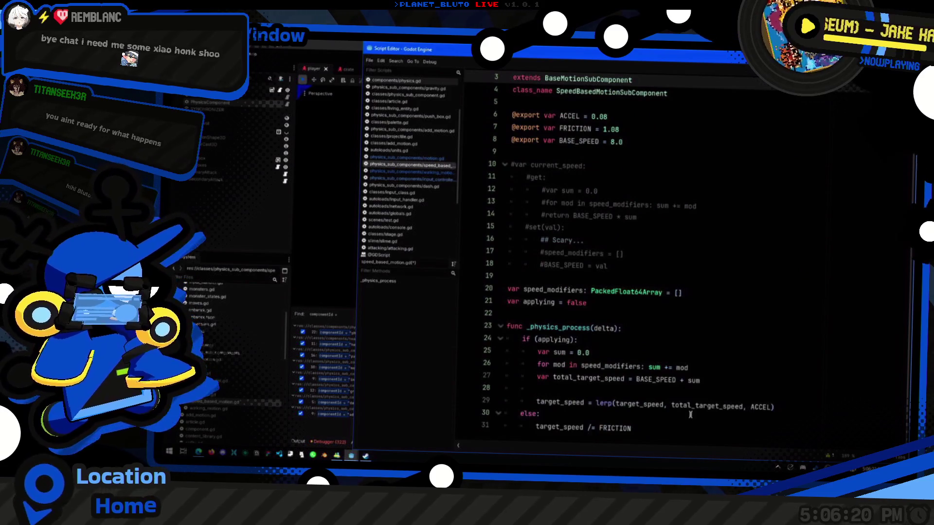
pyautogui.click(746, 374)
pyautogui.click(745, 380)
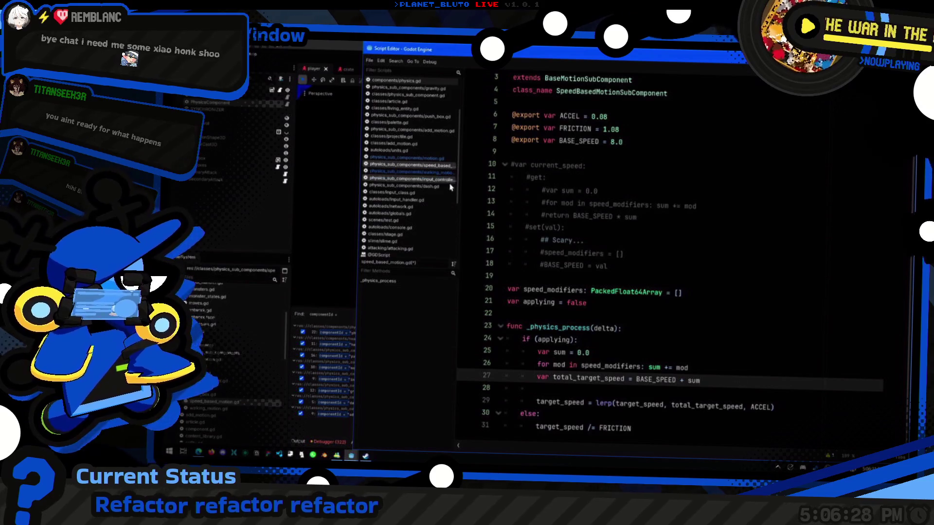
# Step: Back in walking_motion.gd, inspect how target_speed and target_motion_rotated are used
pyautogui.click(441, 174)
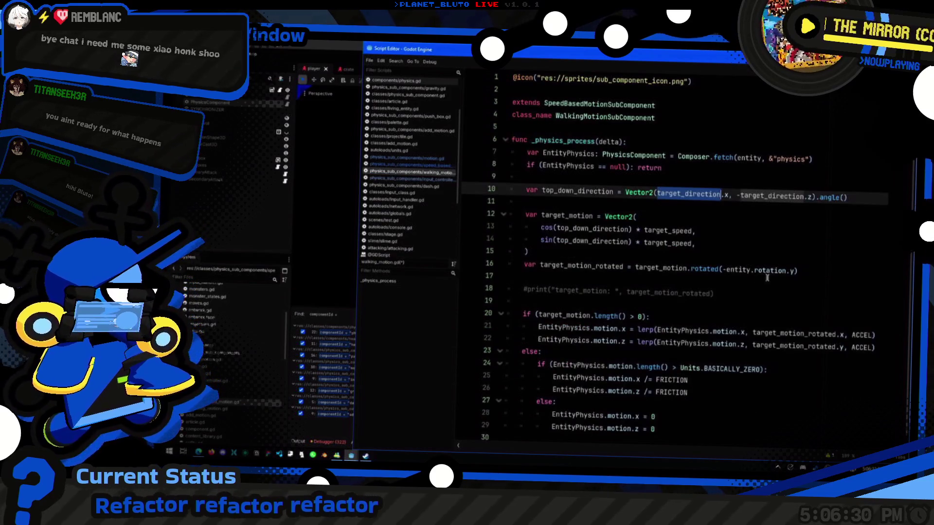
pyautogui.click(820, 275)
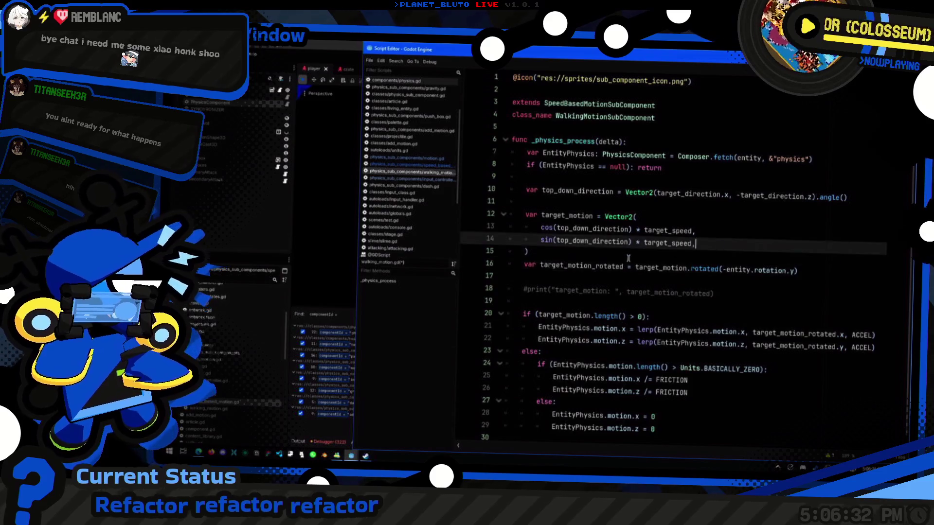
pyautogui.click(694, 228)
pyautogui.click(700, 220)
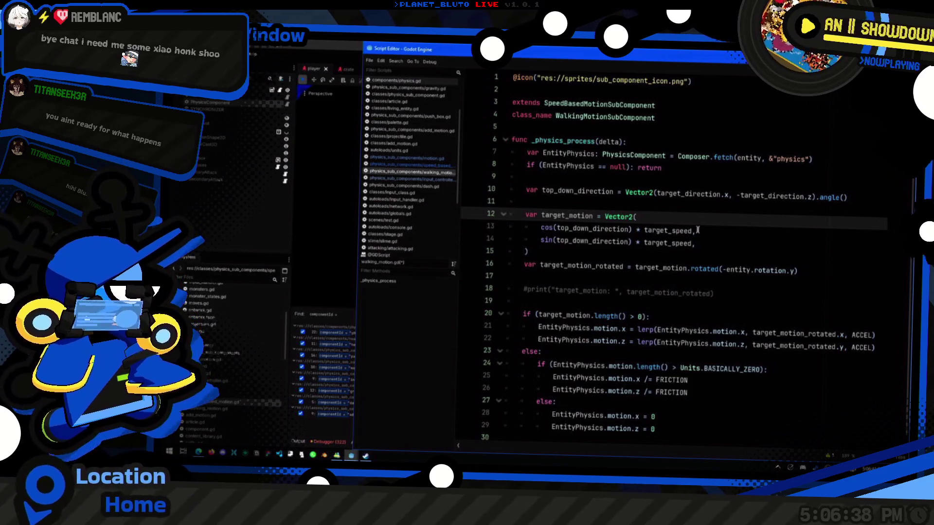
pyautogui.click(712, 431)
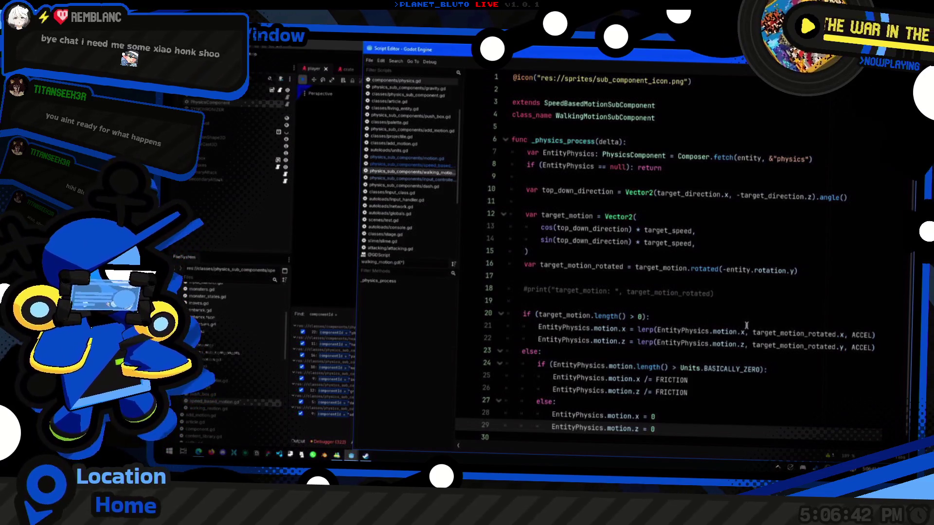
pyautogui.doubleClick(771, 333)
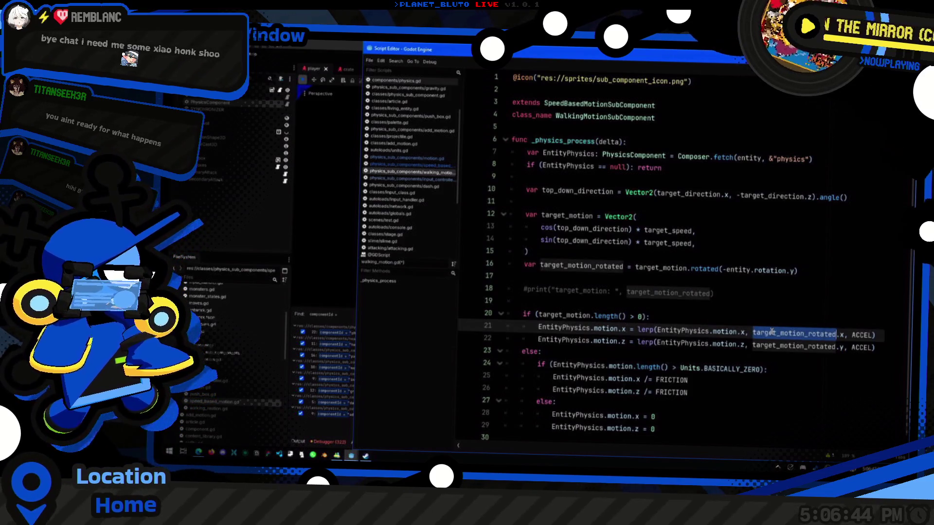
pyautogui.doubleClick(663, 232)
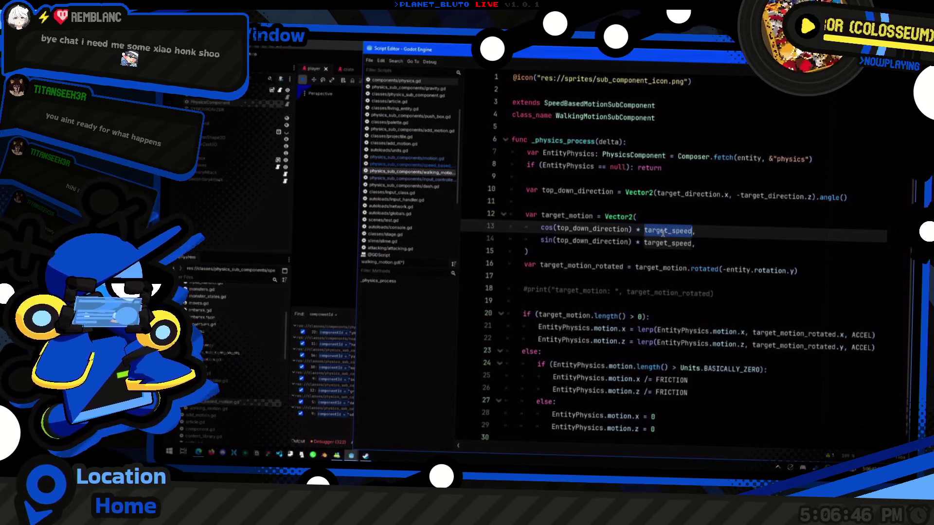
# Step: Jump to the SpeedBasedMotionSubComponent definition and uncomment its current_speed declaration
pyautogui.click(594, 106)
pyautogui.keyDown('ctrl'); pyautogui.click(592, 106); pyautogui.keyUp('ctrl')
pyautogui.click(660, 167)
pyautogui.hotkey('ctrl', 'k')
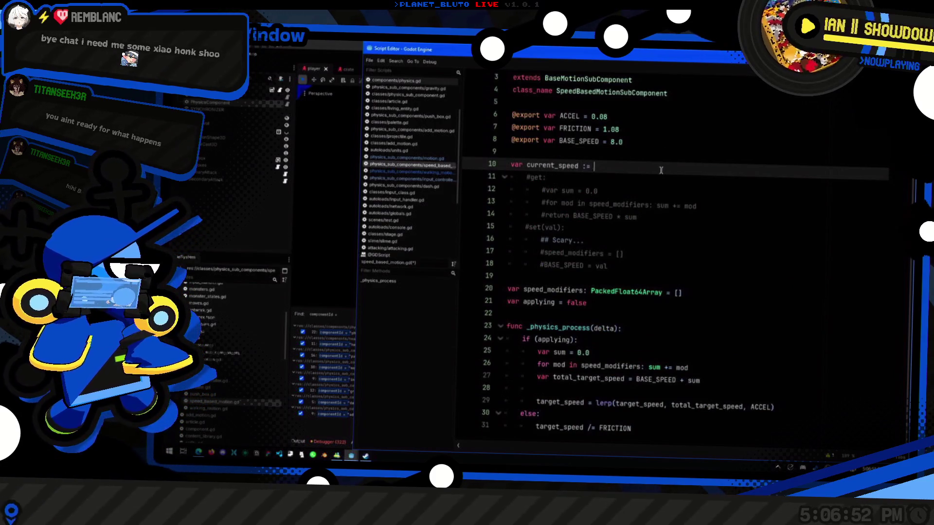
# Step: Change = to := on the ACCEL, FRICTION and BASE_SPEED exports for inferred types
pyautogui.press('Up')
pyautogui.press('Up')
pyautogui.press('Up')
pyautogui.hotkey('ctrl', 'Right')
pyautogui.hotkey('ctrl', 'Right')
pyautogui.hotkey('ctrl', 'Right')
pyautogui.press('Left')
pyautogui.press('Left')
pyautogui.press('Left')
pyautogui.write(':')
pyautogui.press('Down')
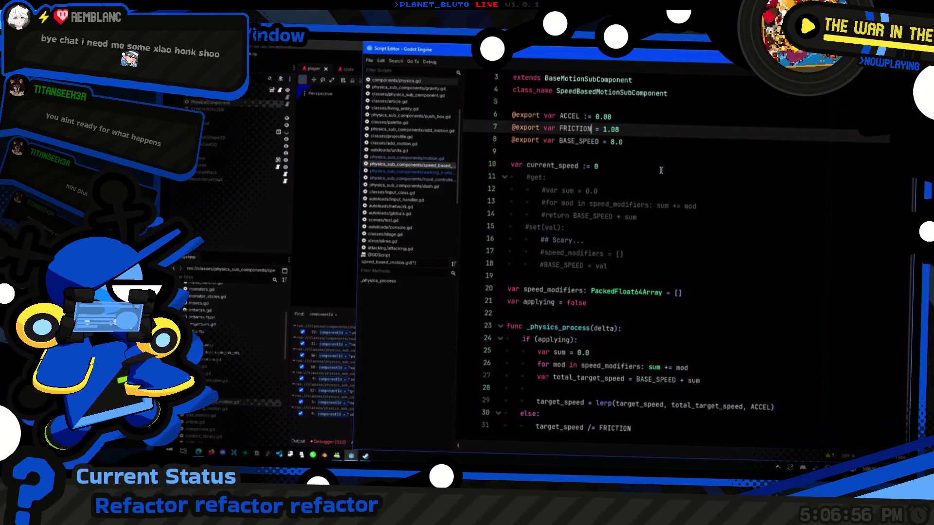
pyautogui.write(':')
pyautogui.press('Down')
pyautogui.press('Right')
pyautogui.write(':')
pyautogui.press('Down')
pyautogui.press('Down')
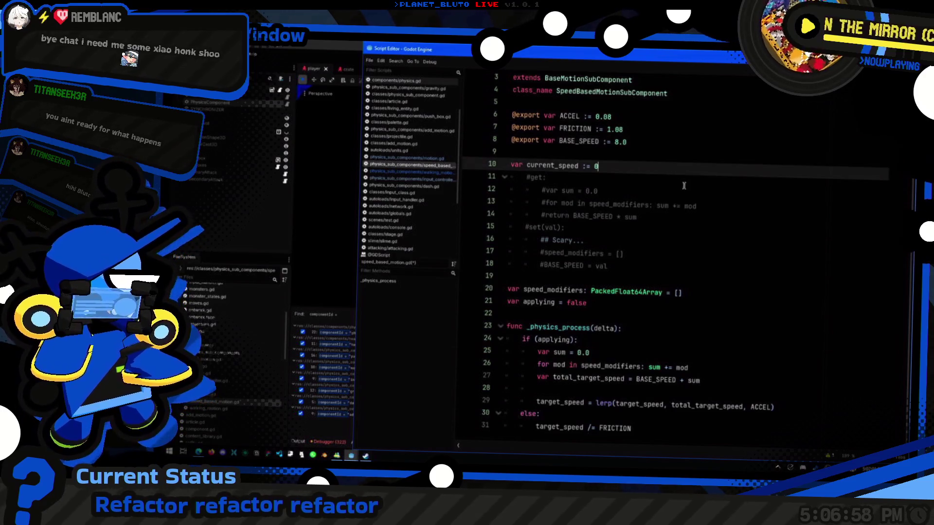
# Step: Replace target_speed with current_speed in the lerp and FRICTION lines
pyautogui.click(691, 351)
pyautogui.doubleClick(552, 165)
pyautogui.hotkey('ctrl', 'c')
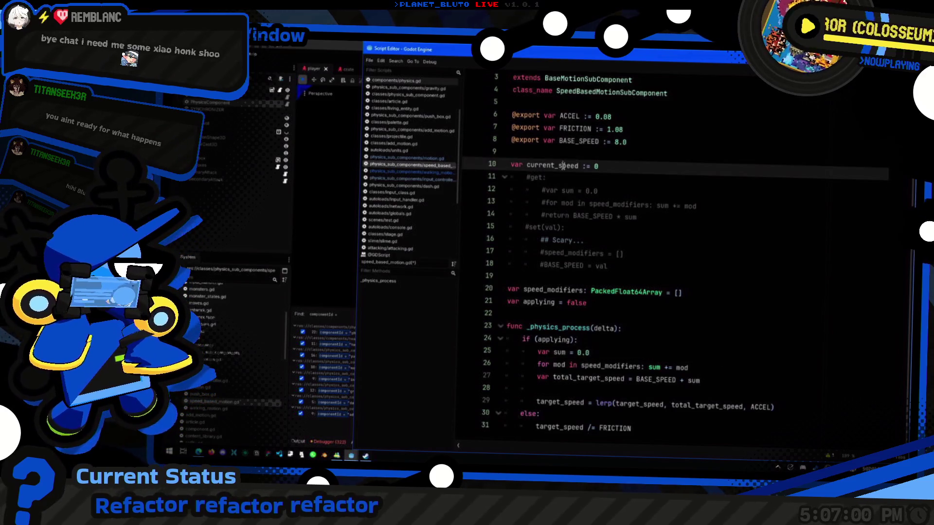
pyautogui.click(658, 361)
pyautogui.click(574, 372)
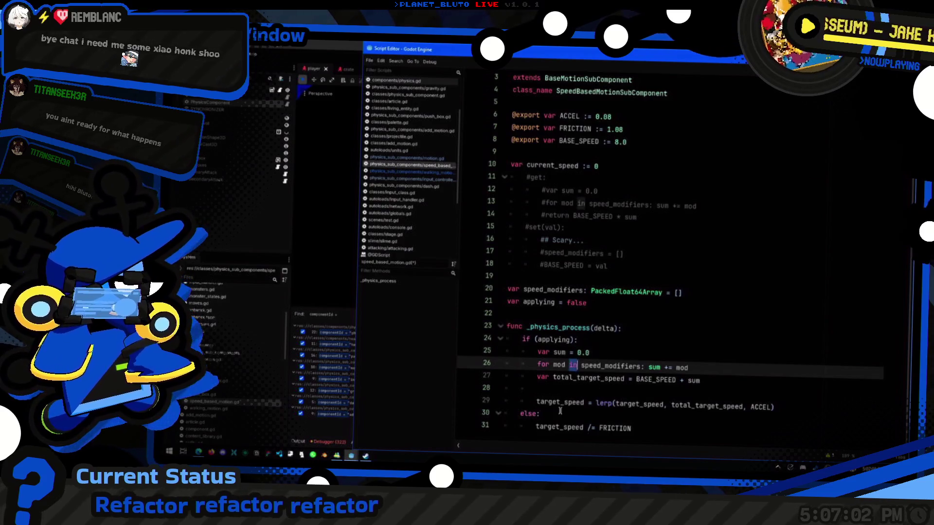
pyautogui.doubleClick(573, 401)
pyautogui.hotkey('ctrl', 'v')
pyautogui.doubleClick(564, 427)
pyautogui.hotkey('ctrl', 'v')
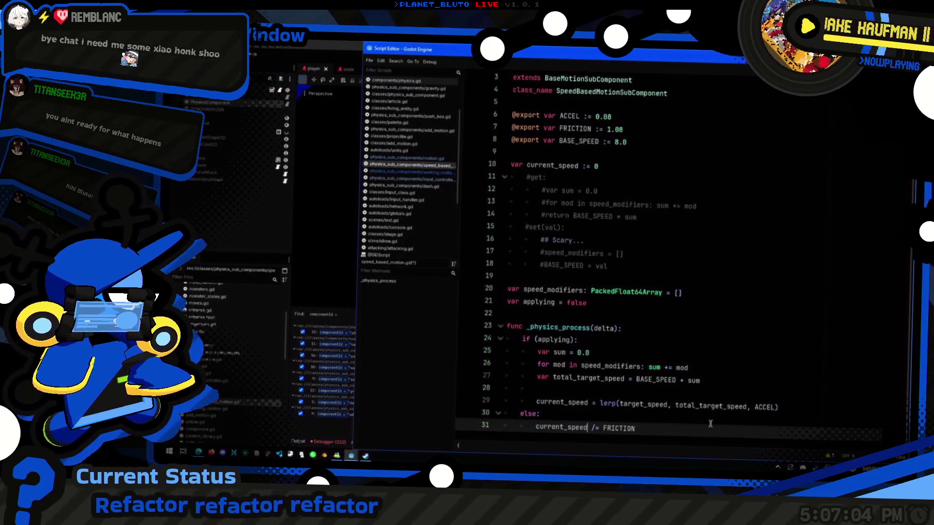
pyautogui.click(691, 413)
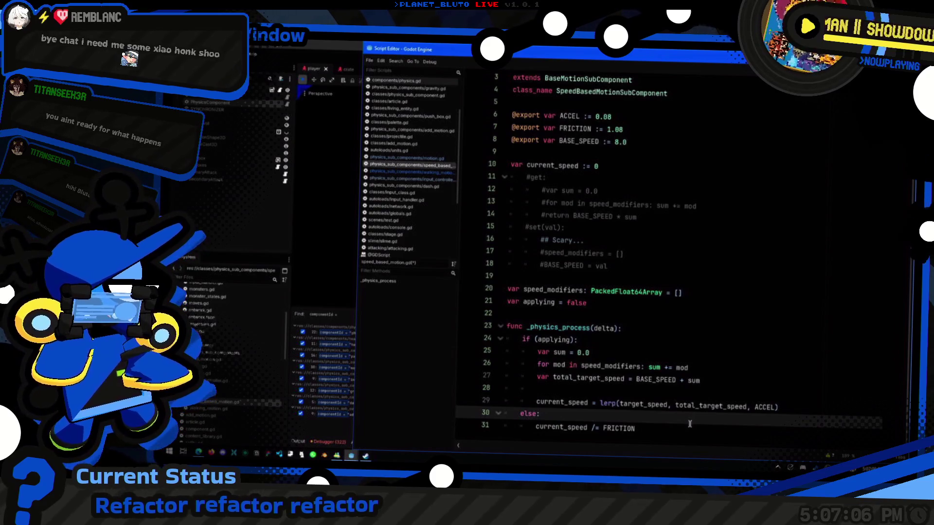
# Step: Make total_target_speed = target_speed + sum instead of BASE_SPEED
pyautogui.doubleClick(637, 406)
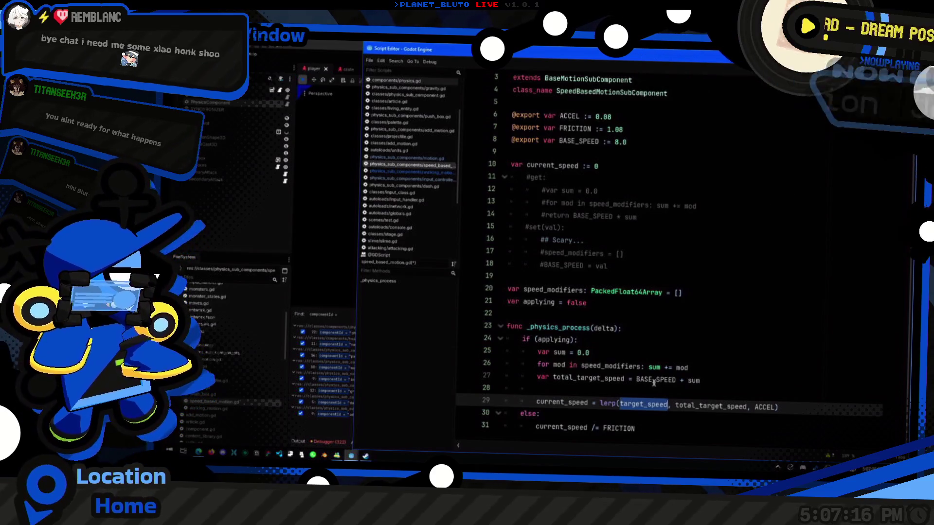
pyautogui.doubleClick(654, 380)
pyautogui.write('target_speed')
pyautogui.click(727, 382)
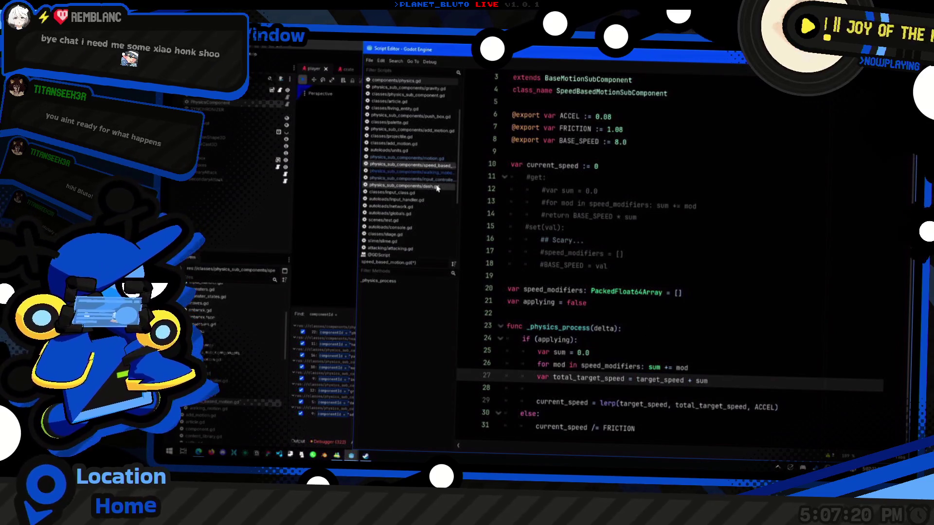
pyautogui.click(438, 181)
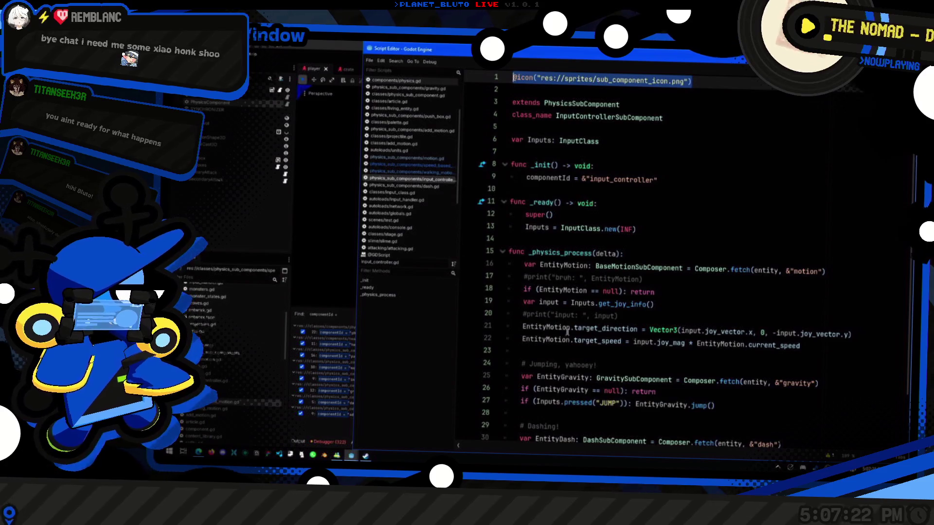
# Step: Comment out the target_speed assignment on line 22 of input_controller.gd
pyautogui.click(603, 344)
pyautogui.hotkey('ctrl', 'k')
pyautogui.press('Up')
pyautogui.press('End')
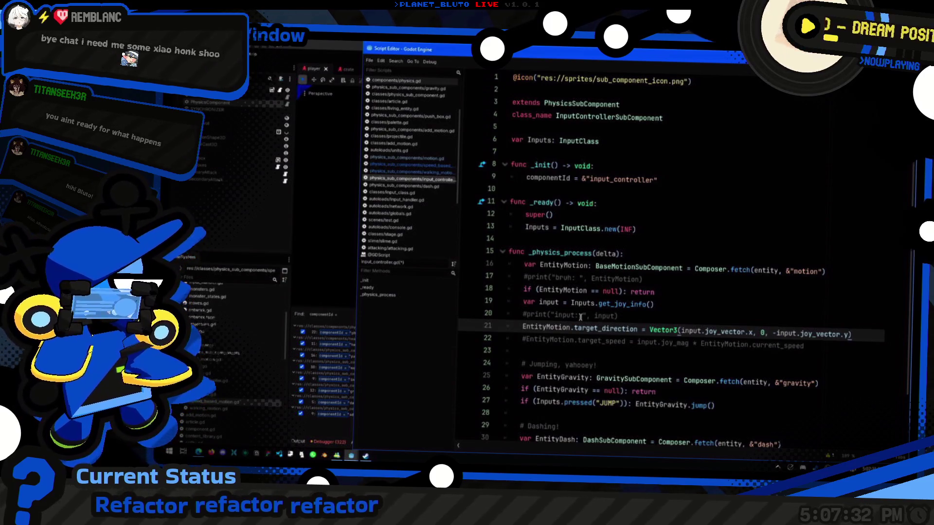
# Step: Return to walking_motion.gd and check where target_motion is used
pyautogui.click(434, 173)
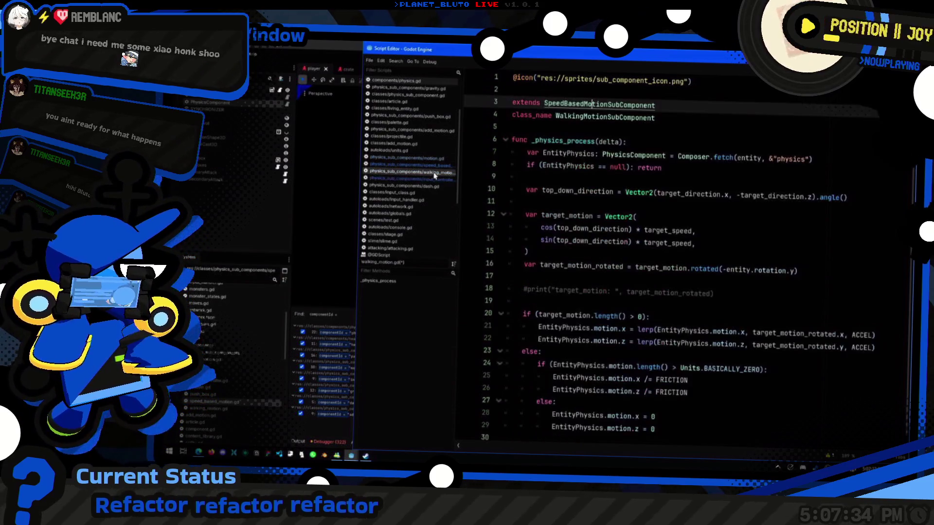
pyautogui.scroll(-1, 678, 364)
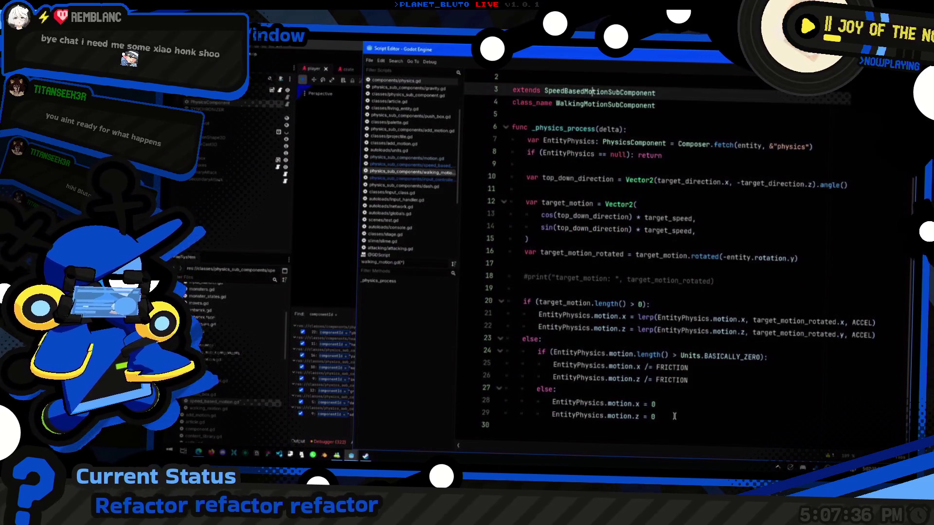
pyautogui.doubleClick(568, 304)
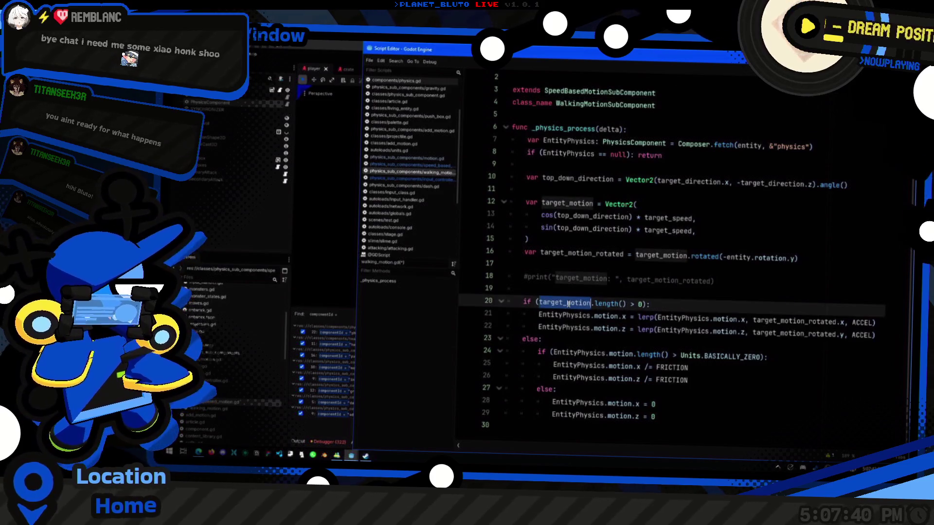
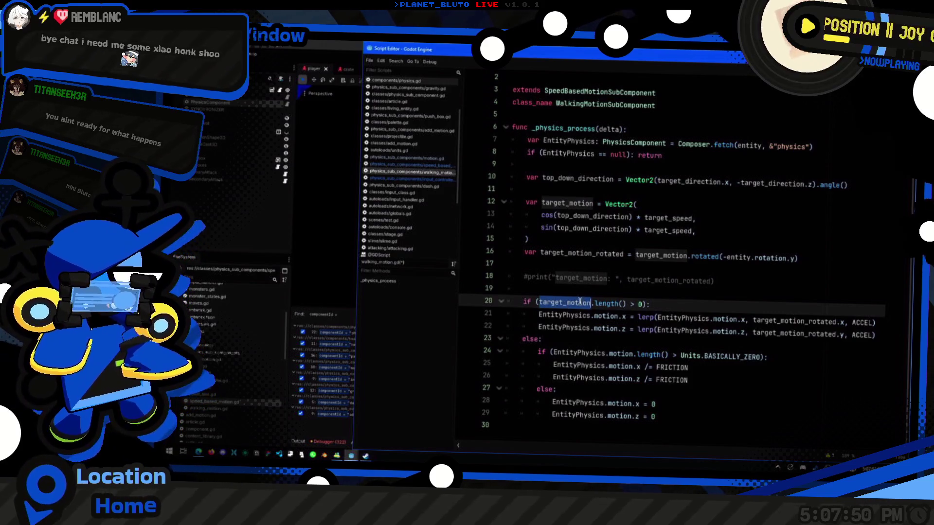
# Step: Select and inspect the x and z lerp lines in the walking motion block
pyautogui.moveTo(652, 416); pyautogui.dragTo(462, 310)
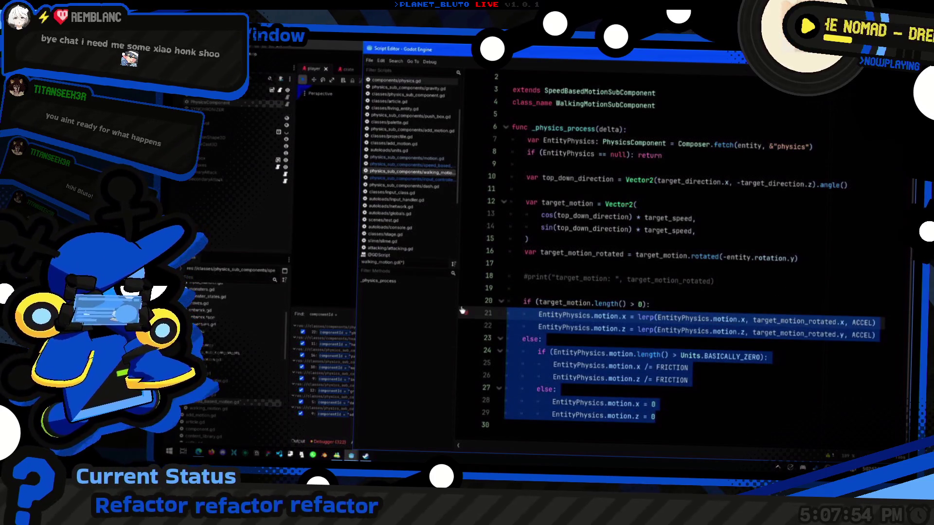
pyautogui.click(574, 326)
pyautogui.press('End')
pyautogui.hotkey('shift', 'Home')
pyautogui.press('Up')
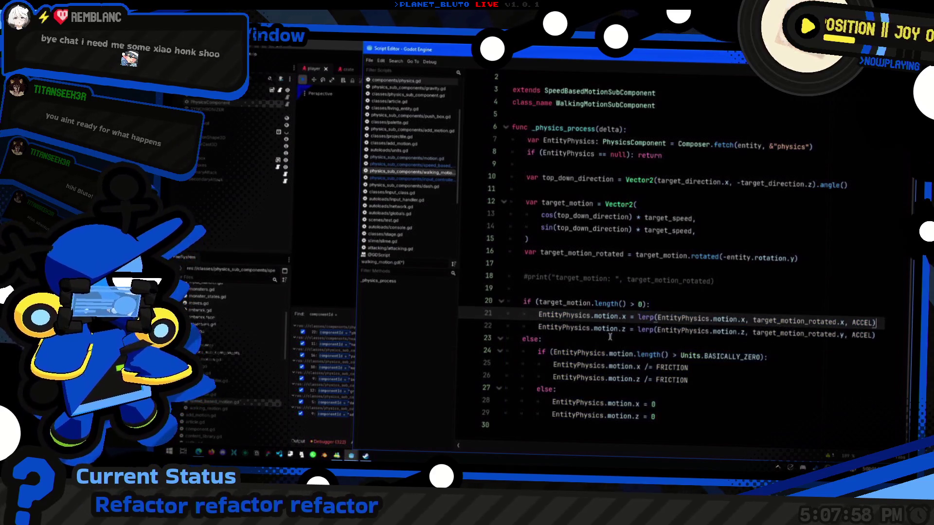
pyautogui.press('Down')
pyautogui.press('Up')
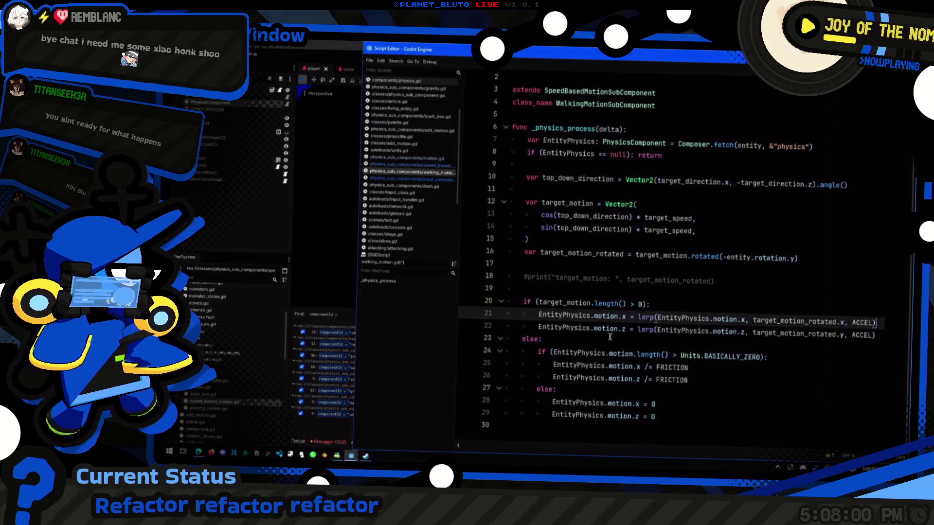
pyautogui.press('Down')
pyautogui.click(765, 332)
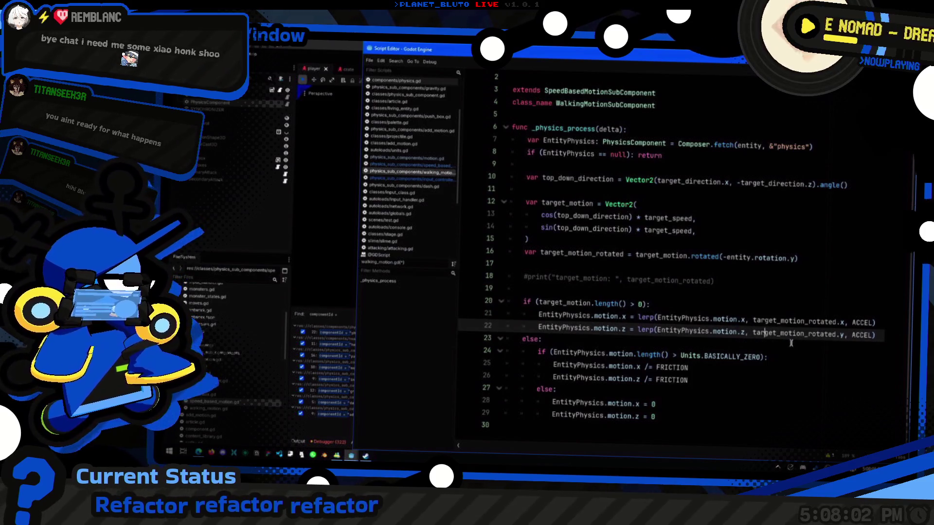
pyautogui.hotkey('ctrl', 'Left')
pyautogui.hotkey('ctrl', 'shift', 'Right')
pyautogui.hotkey('ctrl', 'shift', 'Right')
pyautogui.press('Left')
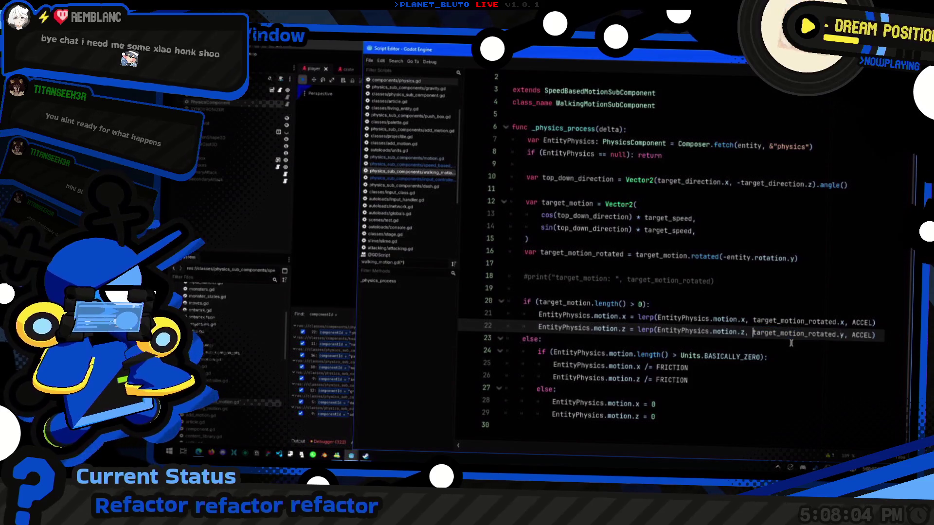
# Step: Comment out the if/else lerp block and paste the two lerp lines above it
pyautogui.moveTo(718, 418); pyautogui.dragTo(508, 302)
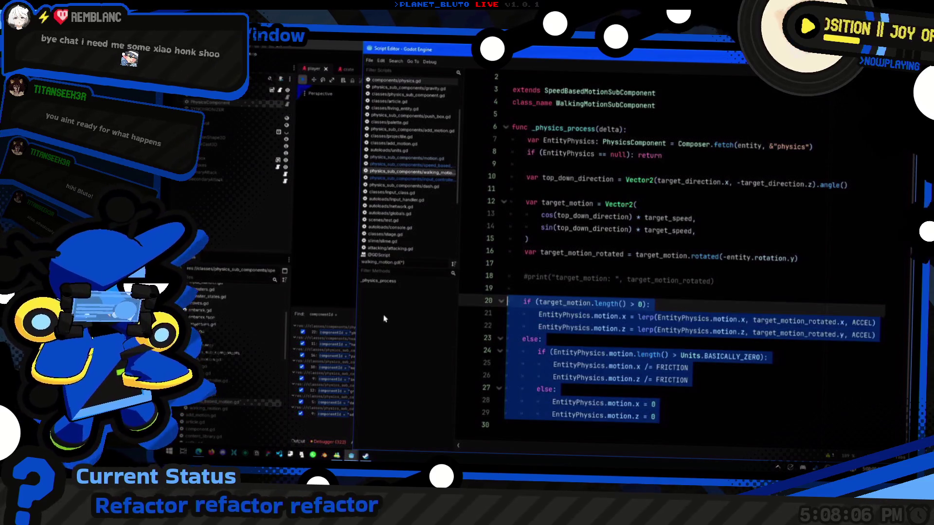
pyautogui.hotkey('ctrl', 'k')
pyautogui.press('Up')
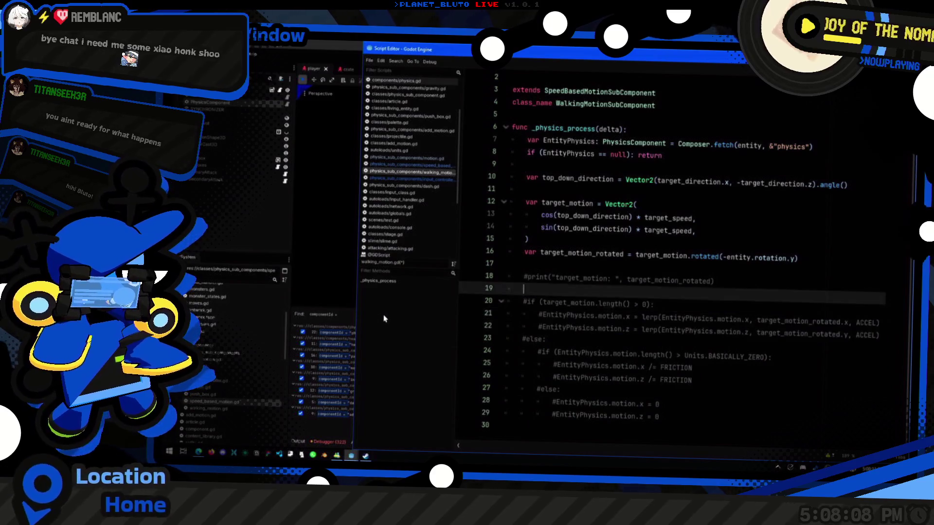
pyautogui.press('Return')
pyautogui.press('Return')
pyautogui.press('Up')
pyautogui.write('#EntityPhysics.motion.x = lerp(EntityPhysics.motion.x, target_motion_rotated.x, ACCEL) \t\t#EntityPhysics.motion.z = lerp(EntityPhysics.motion.z, target_motion_rotated.y, ACCEL)')
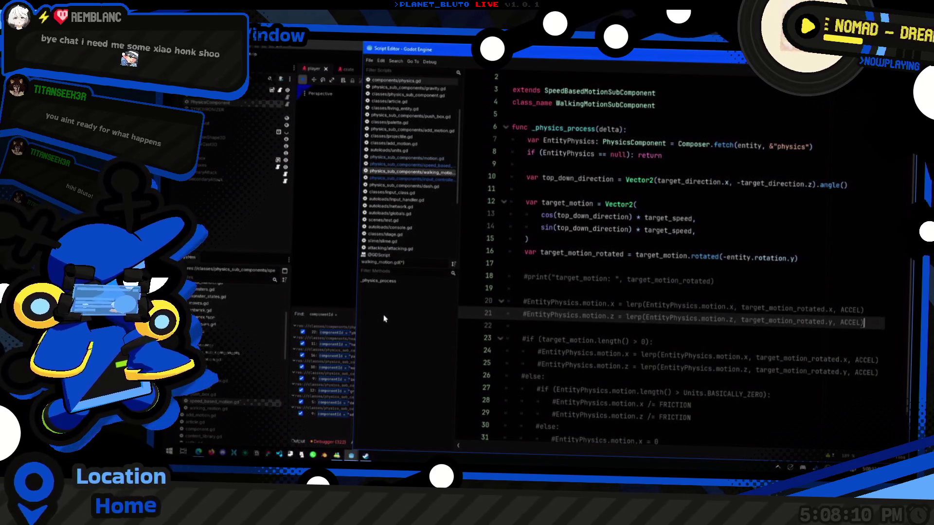
pyautogui.press('Up')
pyautogui.press('Up')
# Step: Reduce the pasted lines to motion.x = target_motion_rotated.x and motion.z = target_motion_rotated.y
pyautogui.press('Down')
pyautogui.press('Right')
pyautogui.hotkey('ctrl', 'shift', 'Left')
pyautogui.hotkey('ctrl', 'c')
pyautogui.press('BackSpace')
pyautogui.hotkey('ctrl', 'Left')
pyautogui.hotkey('ctrl', 'Left')
pyautogui.hotkey('ctrl', 'Left')
pyautogui.hotkey('shift', 'End')
pyautogui.hotkey('ctrl', 'v')
pyautogui.press('Down')
pyautogui.hotkey('ctrl', 'shift', 'Right')
pyautogui.hotkey('ctrl', 'c')
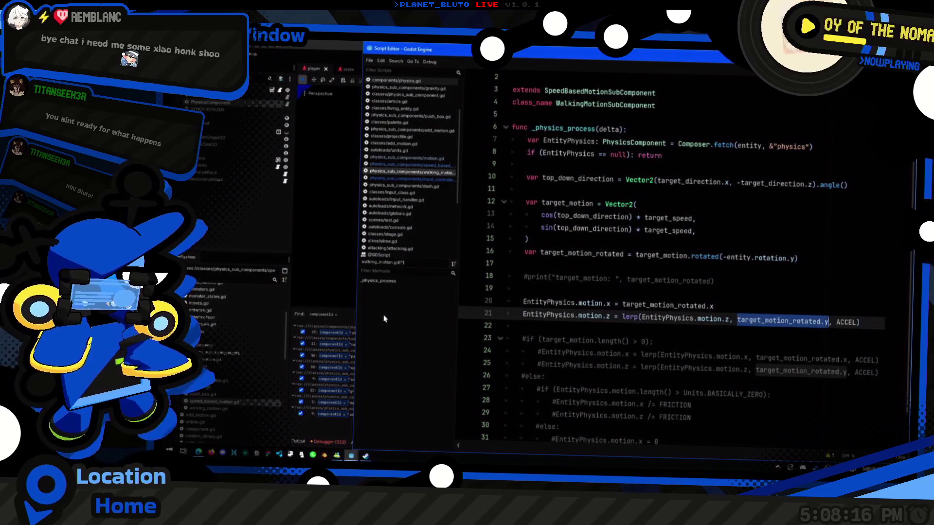
pyautogui.press('BackSpace')
pyautogui.hotkey('shift', 'End')
pyautogui.hotkey('ctrl', 'v')
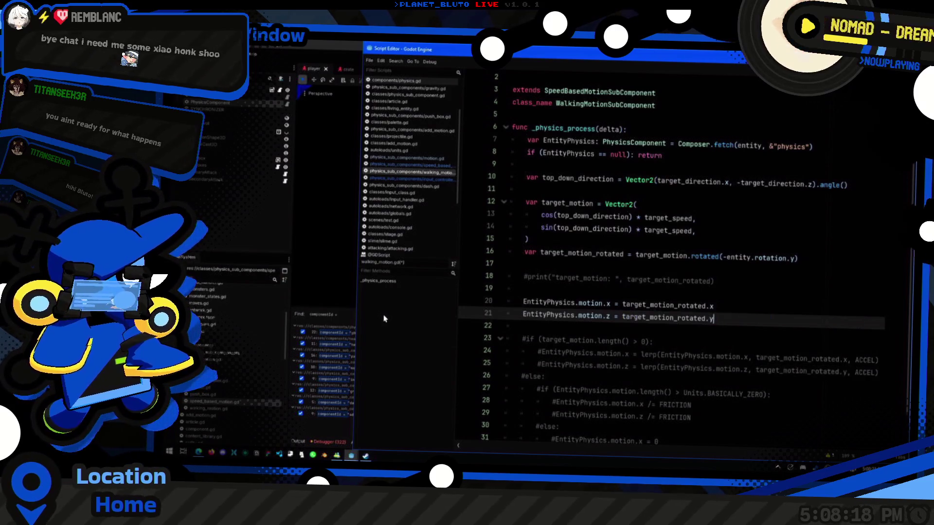
# Step: Review target_motion, top_down_direction and target_direction usage, then switch to speed_based_motion.gd
pyautogui.scroll(1, 702, 253)
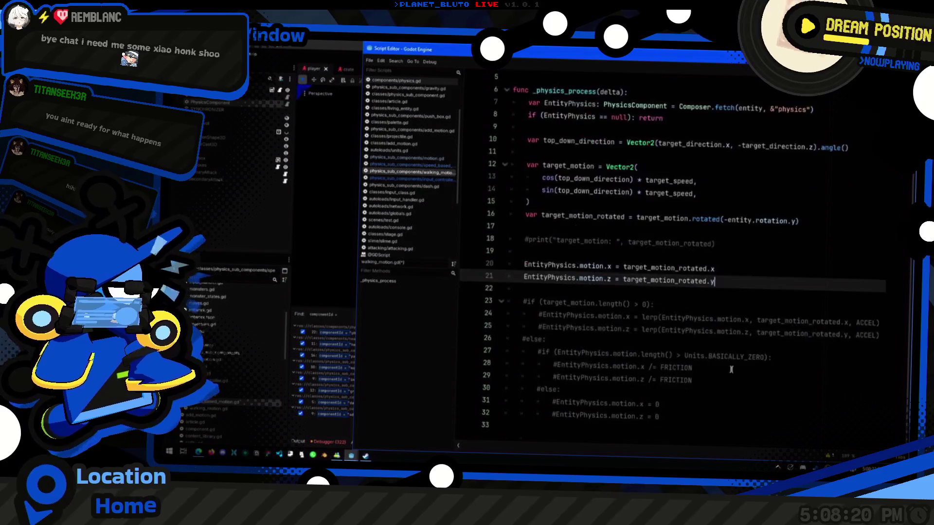
pyautogui.click(852, 274)
pyautogui.click(715, 318)
pyautogui.click(605, 242)
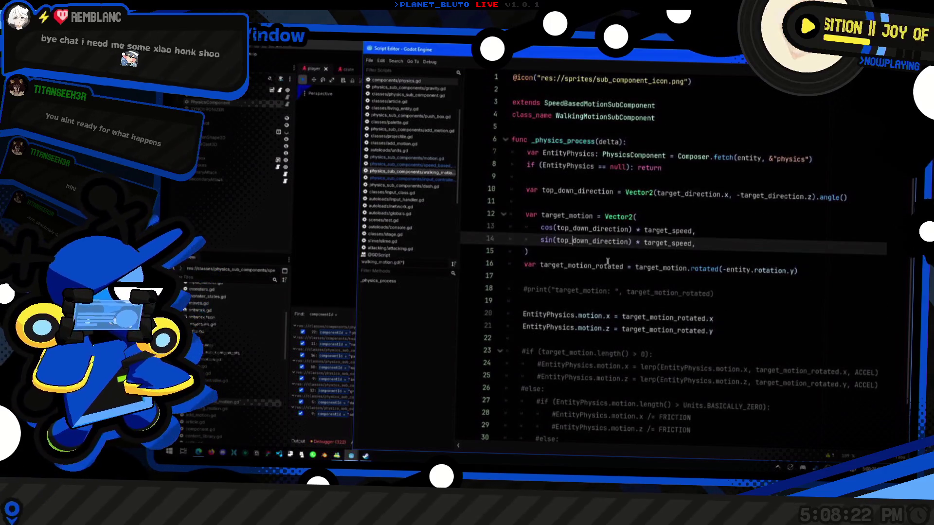
pyautogui.click(540, 209)
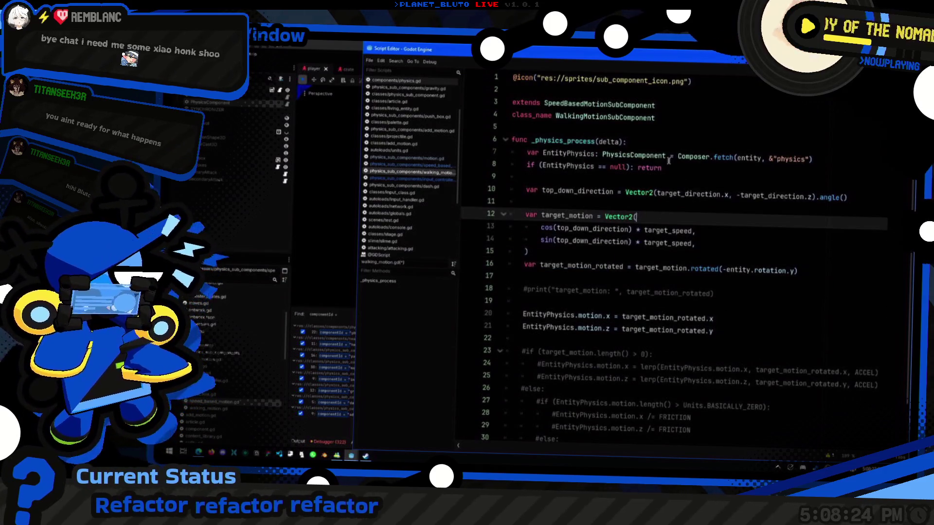
pyautogui.click(699, 190)
pyautogui.doubleClick(600, 229)
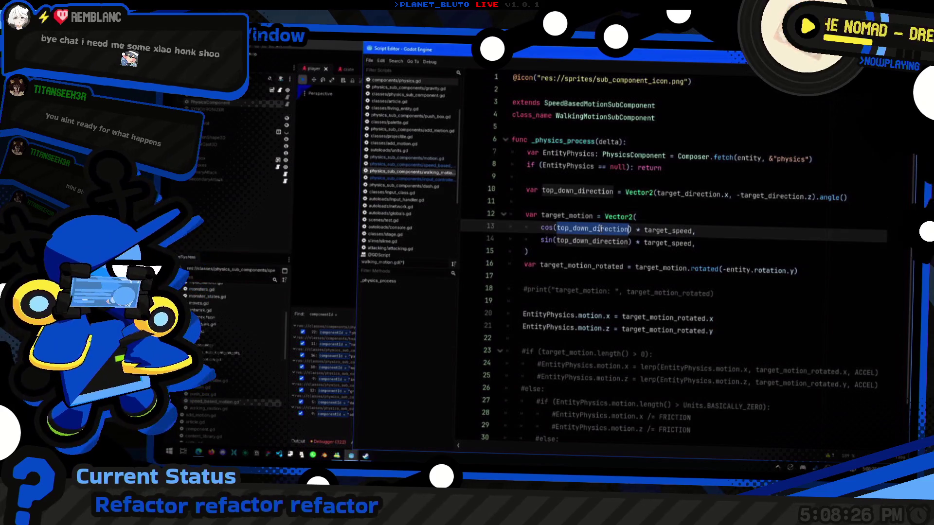
pyautogui.doubleClick(671, 193)
pyautogui.click(637, 176)
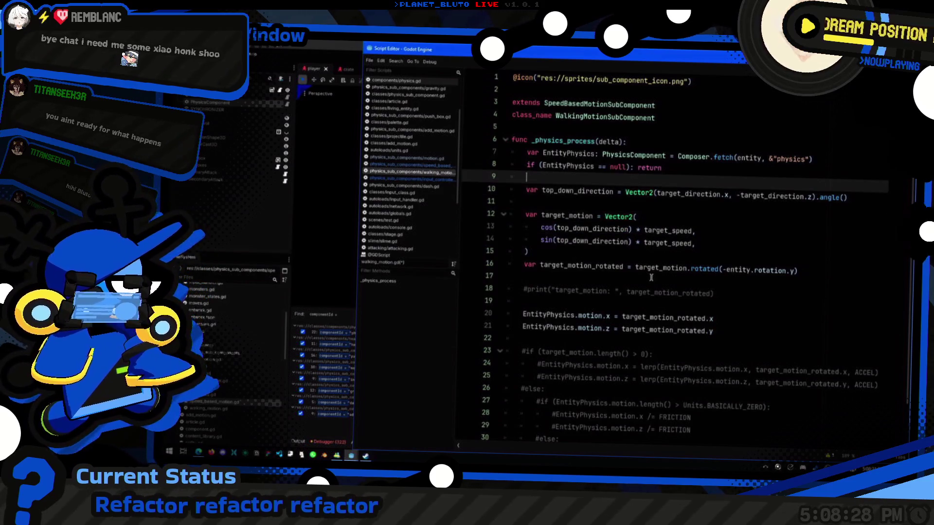
pyautogui.scroll(-1, 645, 307)
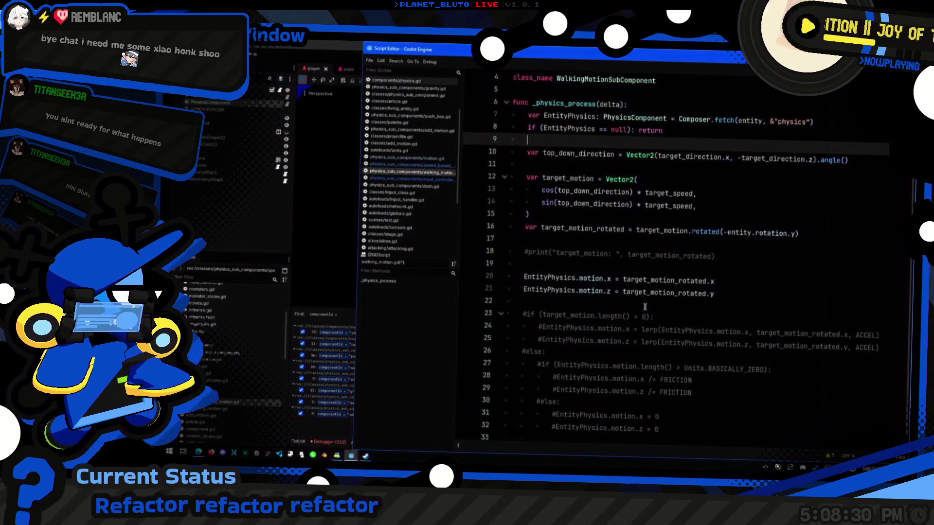
pyautogui.press('ctrl')
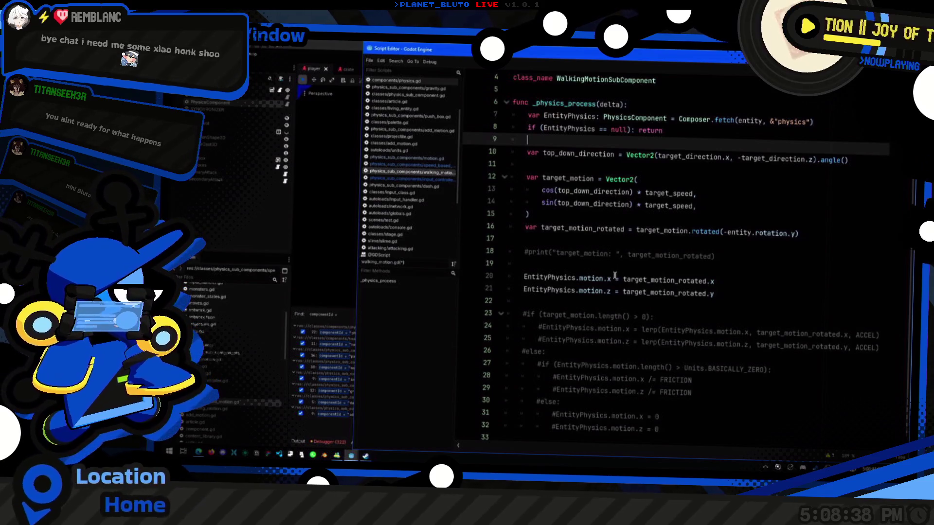
pyautogui.scroll(1, 560, 162)
pyautogui.hotkey('ctrl', 'shift', ',')
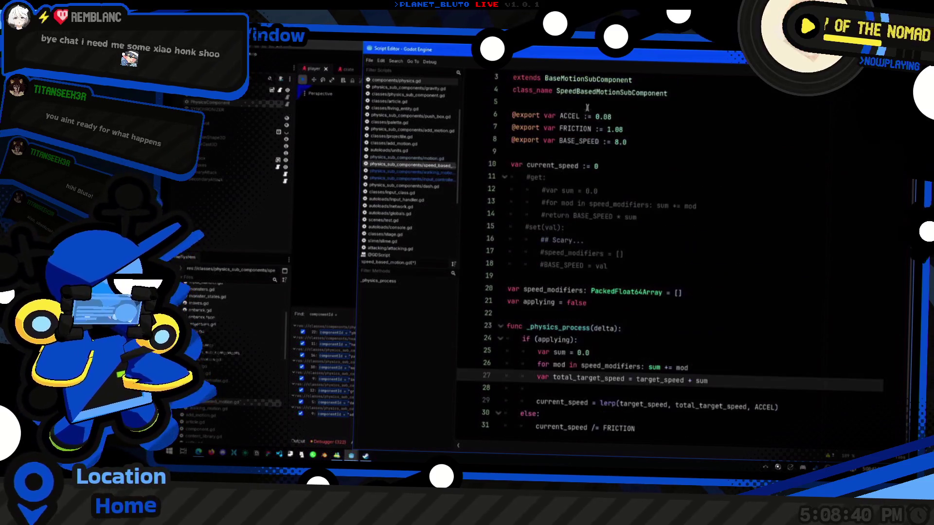
# Step: Comment out the applying variable and change the condition to target_direction.length() > 0
pyautogui.click(635, 341)
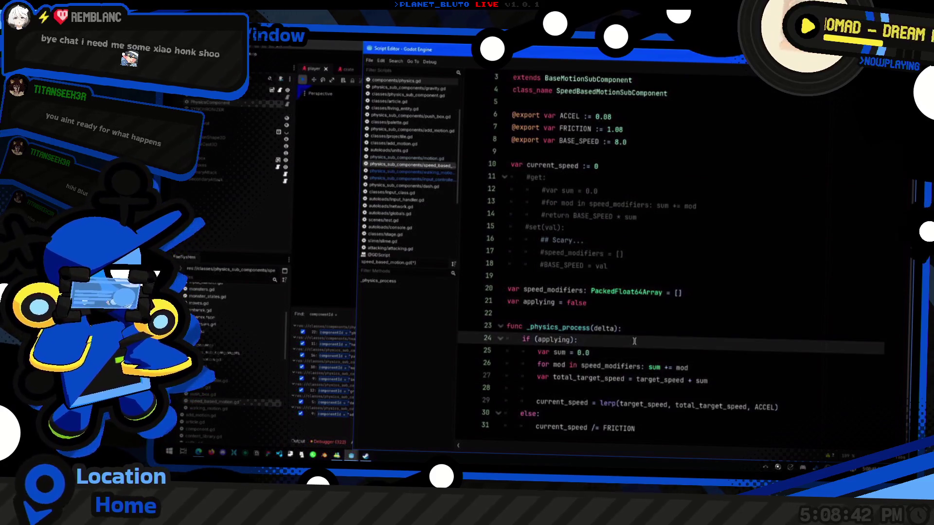
pyautogui.click(645, 334)
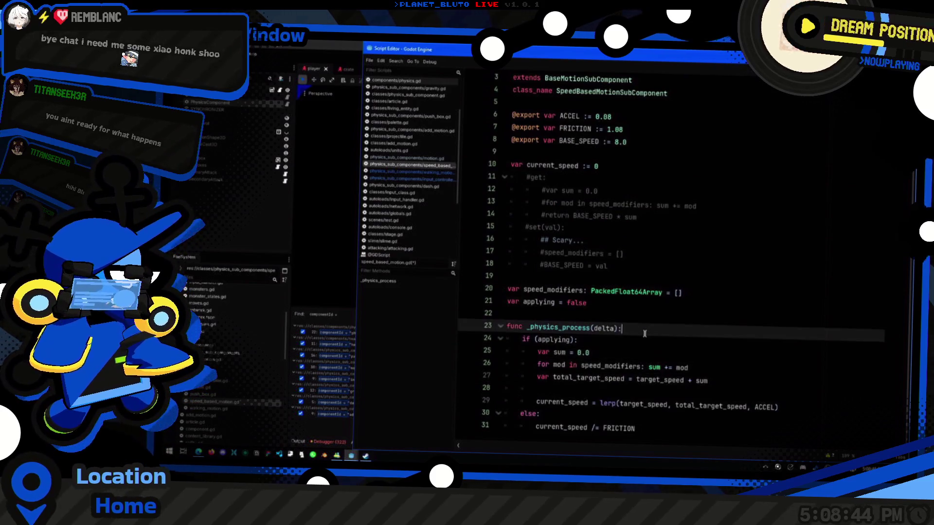
pyautogui.doubleClick(555, 338)
pyautogui.press('Up')
pyautogui.press('Up')
pyautogui.press('Up')
pyautogui.hotkey('ctrl', 'k')
pyautogui.press('Down')
pyautogui.press('Down')
pyautogui.press('Down')
pyautogui.write('target_direction.')
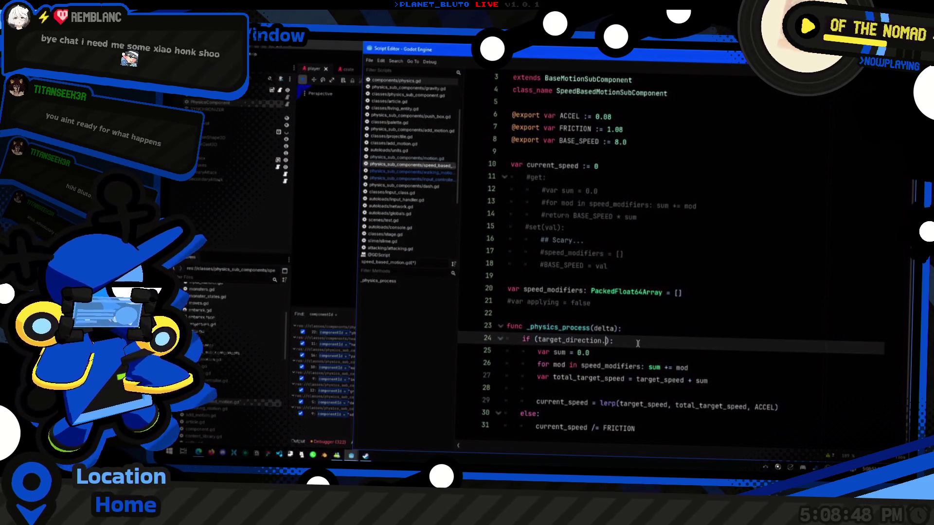
pyautogui.write('siz')
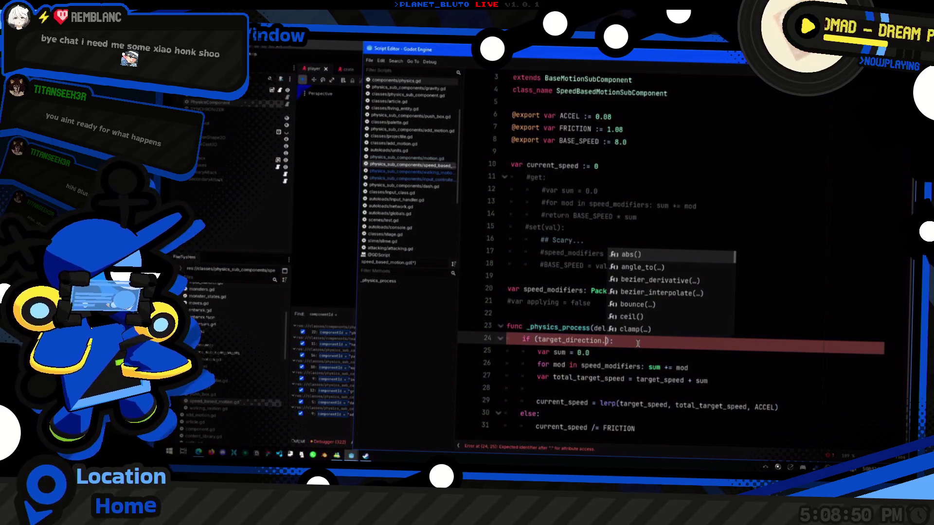
pyautogui.press('BackSpace')
pyautogui.press('BackSpace')
pyautogui.press('BackSpace')
pyautogui.write('len')
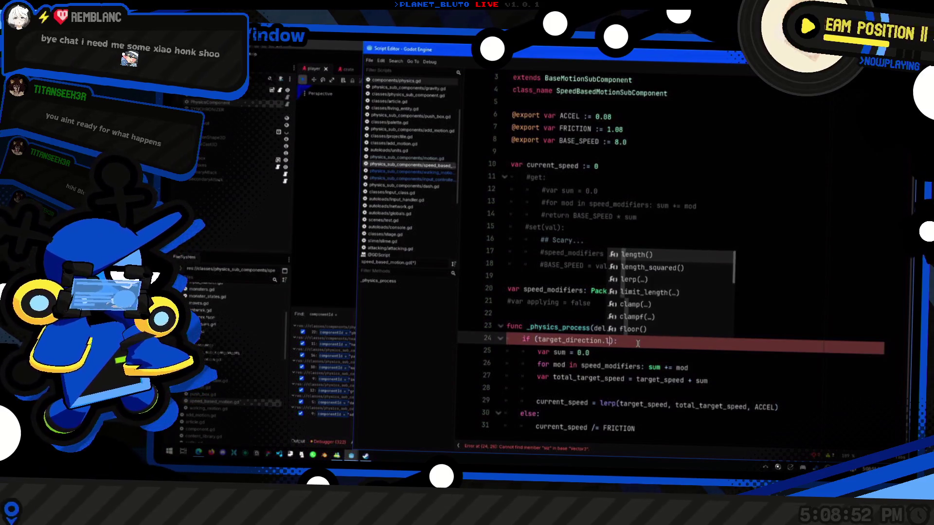
pyautogui.press('Return')
pyautogui.write('> 0.')
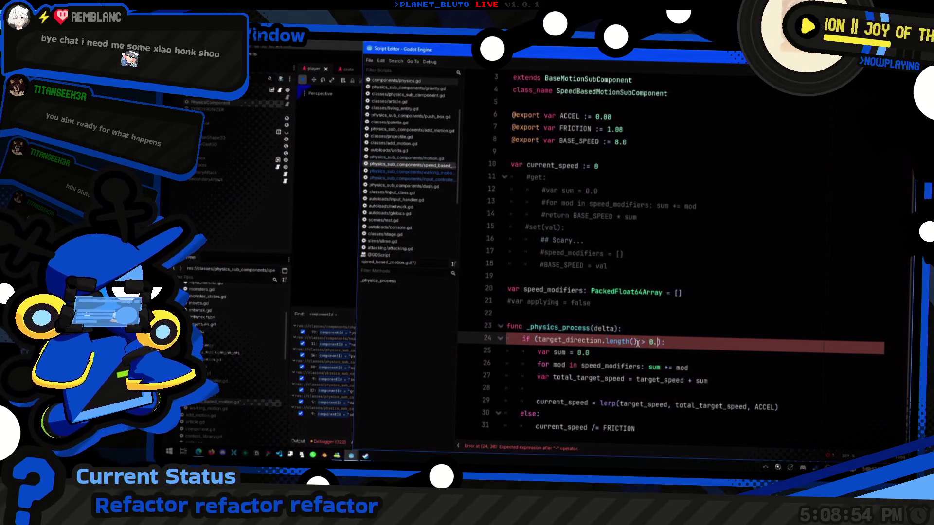
pyautogui.hotkey('ctrl', 'Left')
pyautogui.hotkey('ctrl', 'Left')
pyautogui.hotkey('ctrl', 'Left')
# Step: Guard current_speed /= FRICTION with if (current_speed > Units.BASICALLY_ZERO)
pyautogui.press('Down')
pyautogui.press('Down')
pyautogui.press('Down')
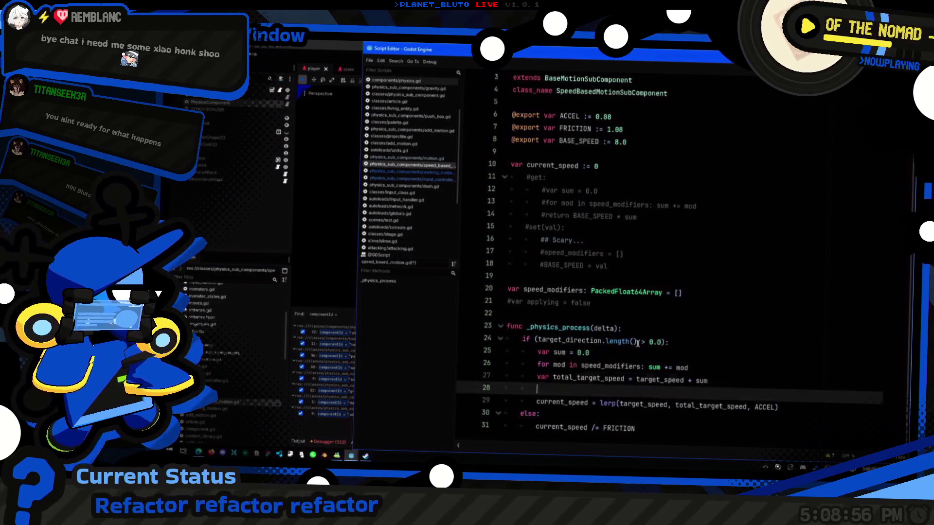
pyautogui.press('End')
pyautogui.hotkey('ctrl', 'shift', 'Right')
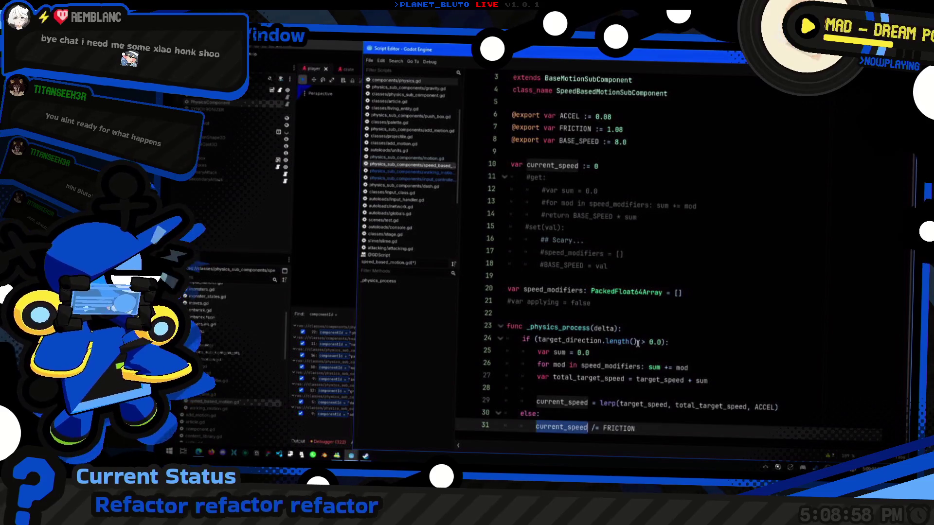
pyautogui.press('End')
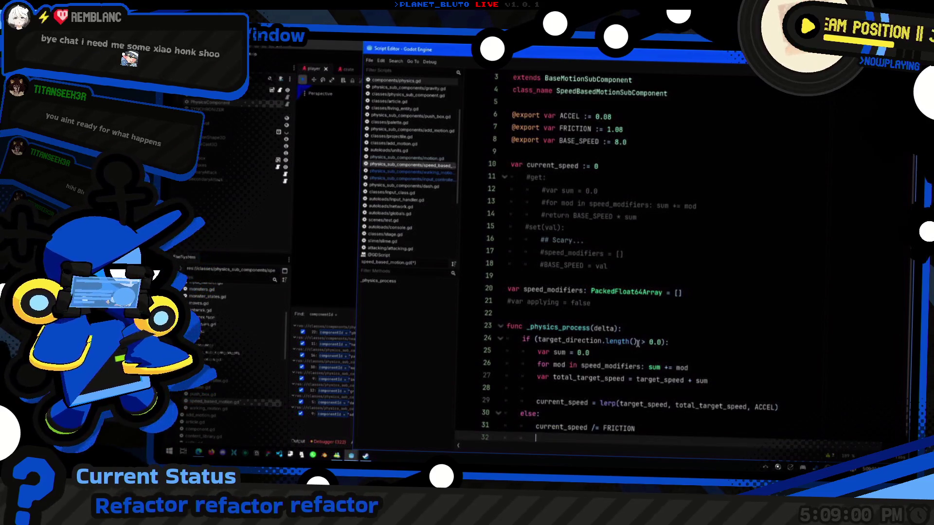
pyautogui.hotkey('ctrl', 'shift', 'Return')
pyautogui.write('if (current_speed > ')
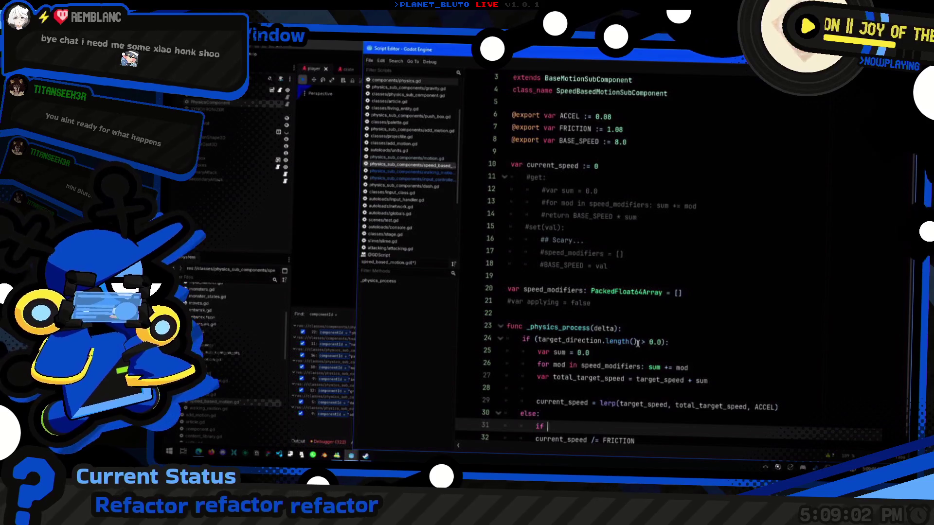
pyautogui.write('Units.BASI')
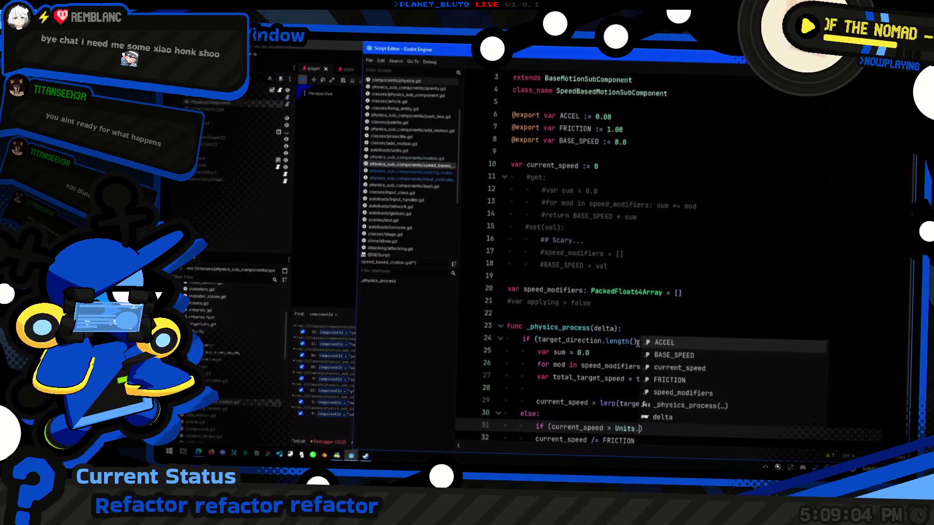
pyautogui.press('Return')
pyautogui.press('Down')
pyautogui.press('Home')
pyautogui.press('Tab')
pyautogui.press('End')
pyautogui.press('Return')
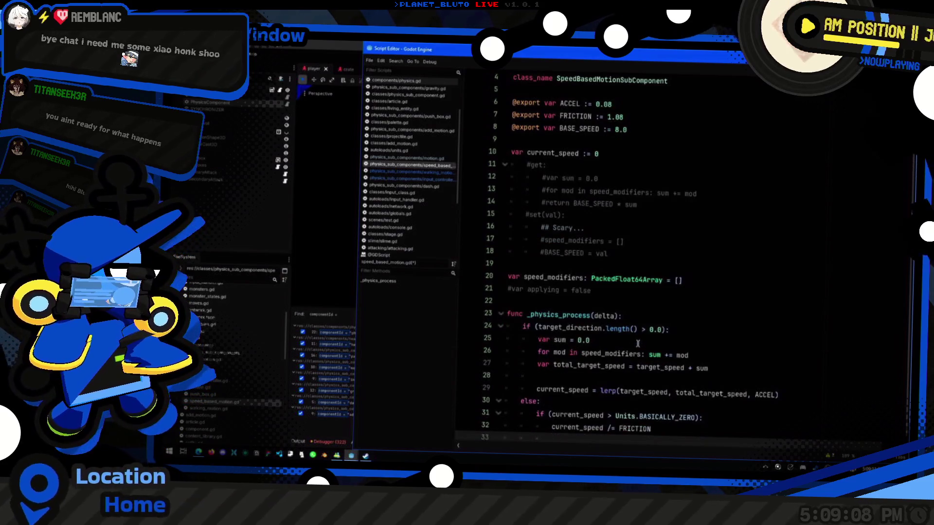
# Step: Add an else branch that sets current_speed to 0.0
pyautogui.write('se')
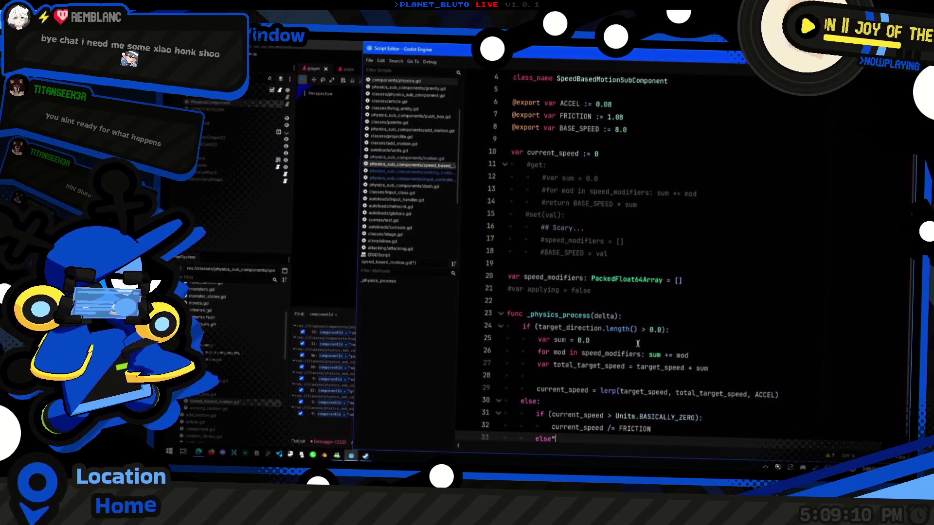
pyautogui.write(':')
pyautogui.press('Return')
pyautogui.write('current_speed = ')
pyautogui.write('-')
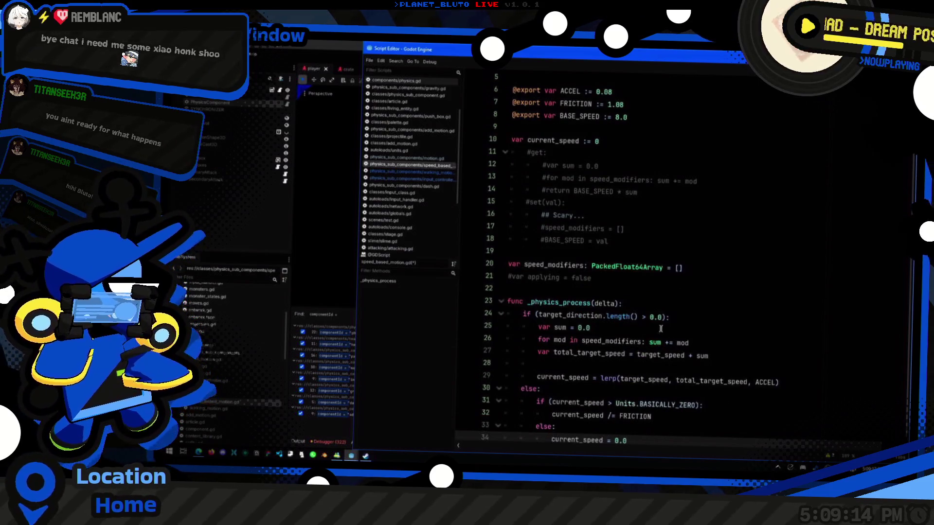
# Step: Swap current_speed into the lerp call in place of target_speed
pyautogui.scroll(-1, 705, 360)
pyautogui.click(818, 373)
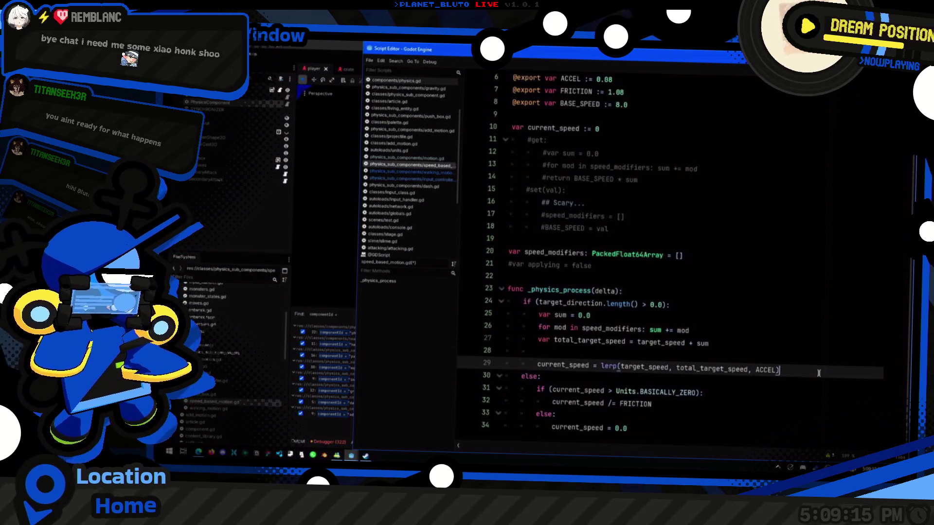
pyautogui.doubleClick(555, 366)
pyautogui.hotkey('ctrl', 'c')
pyautogui.click(652, 367)
pyautogui.doubleClick(651, 369)
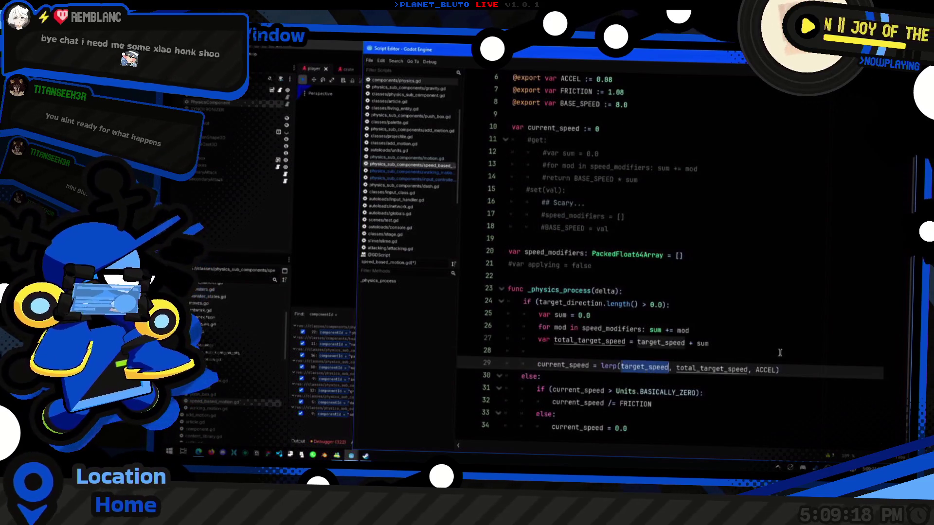
pyautogui.hotkey('ctrl', 'v')
pyautogui.press('Up')
pyautogui.press('Up')
# Step: Make total_target_speed start from BASE_SPEED plus the summed modifiers
pyautogui.press('End')
pyautogui.hotkey('ctrl', 'shift', 'Left')
pyautogui.hotkey('ctrl', 'shift', 'Left')
pyautogui.hotkey('ctrl', 'shift', 'Left')
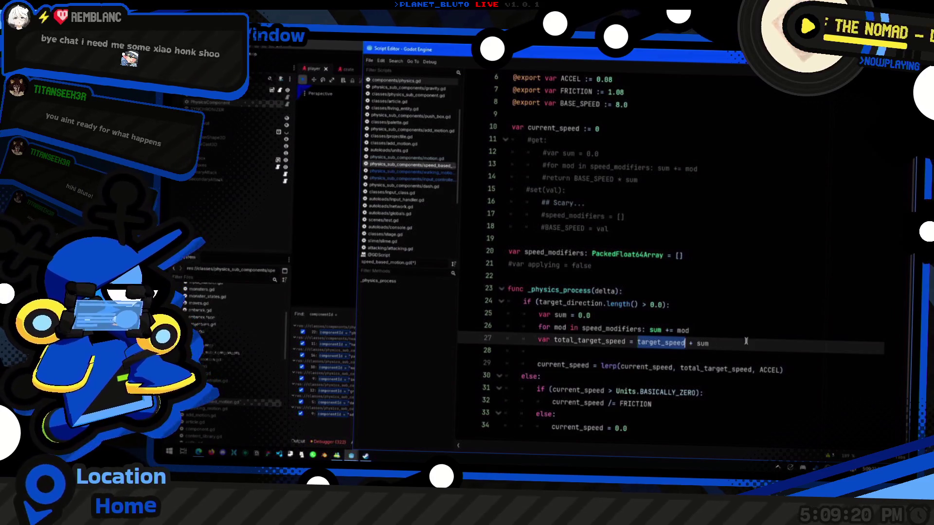
pyautogui.doubleClick(676, 342)
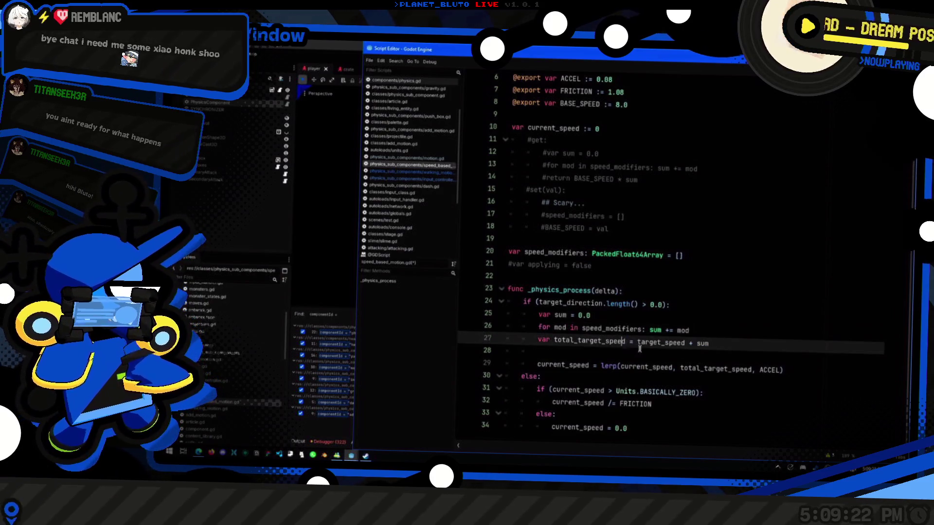
pyautogui.write('BASE')
pyautogui.press('Return')
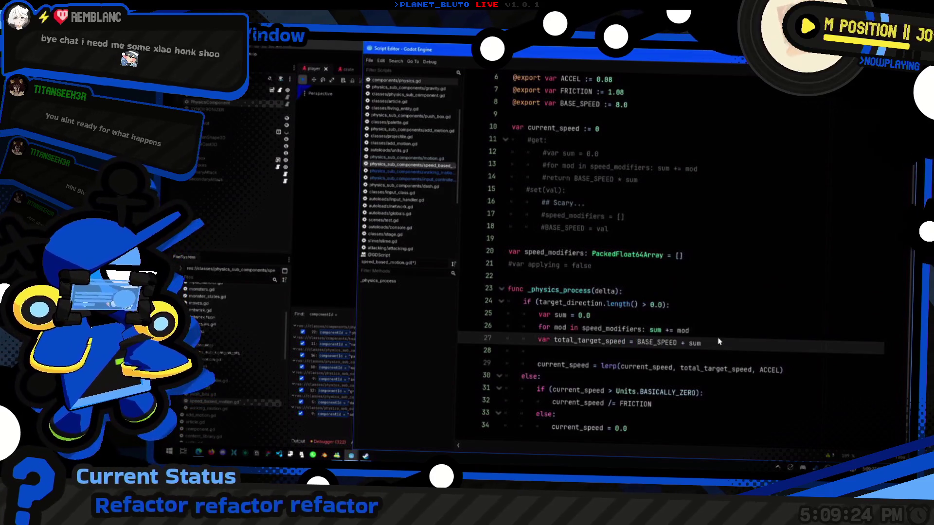
pyautogui.click(725, 343)
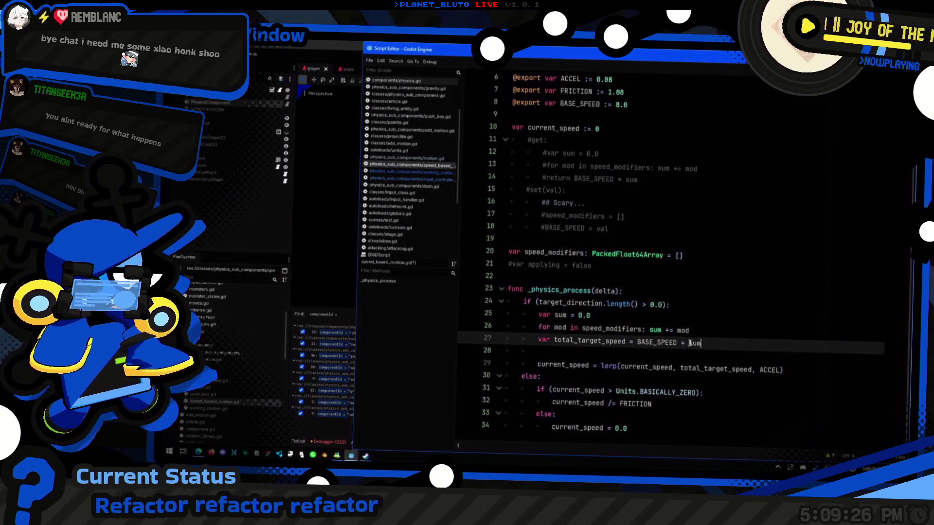
pyautogui.click(707, 332)
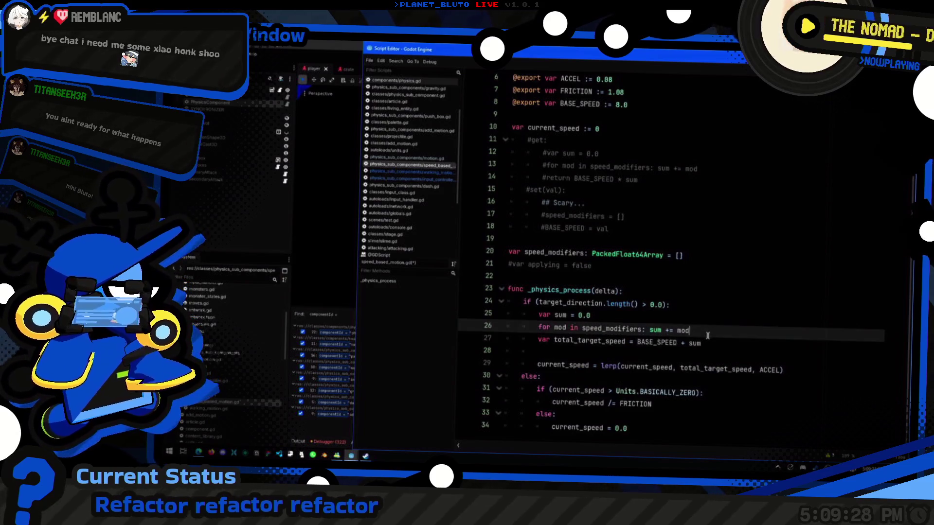
pyautogui.click(704, 342)
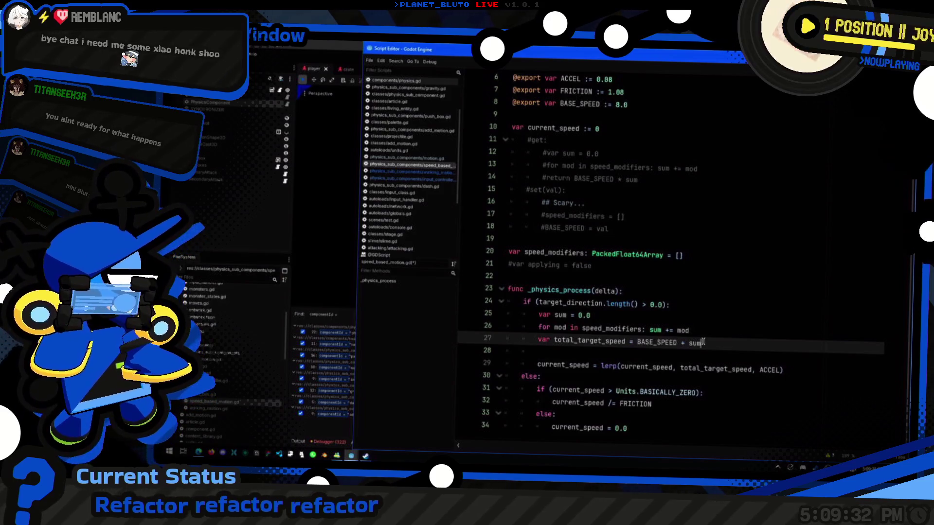
# Step: Change the lerp line to target_speed = lerp(target_speed, …)
pyautogui.doubleClick(651, 367)
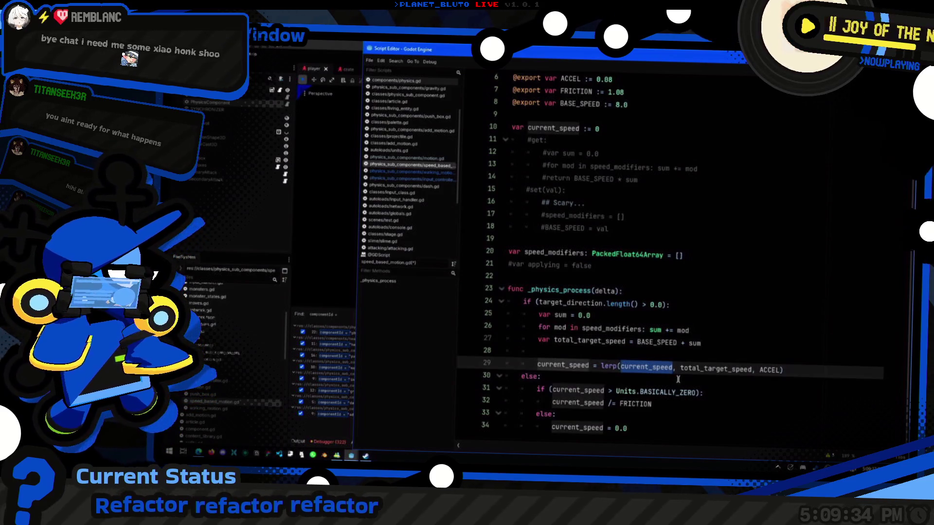
pyautogui.write('tar')
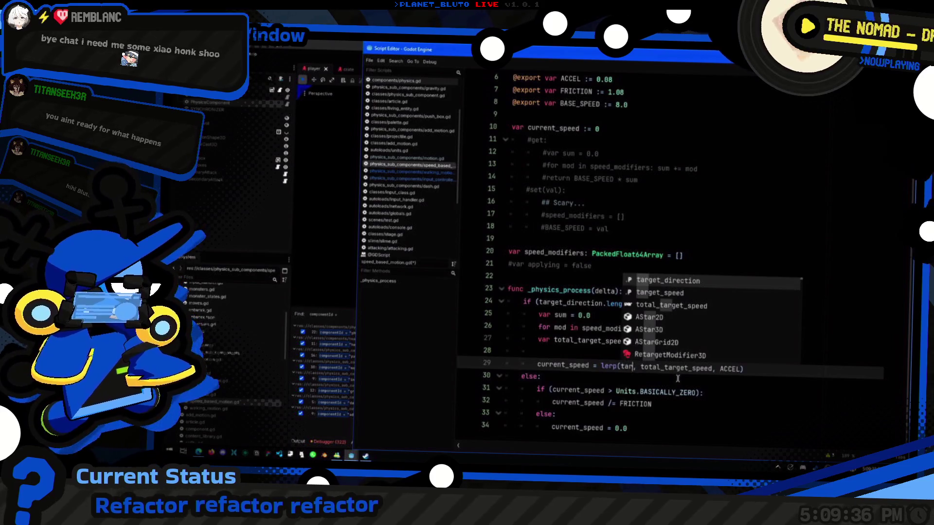
pyautogui.press('Down')
pyautogui.press('Return')
pyautogui.hotkey('ctrl', 'shift', 'Right')
pyautogui.write('target_speed')
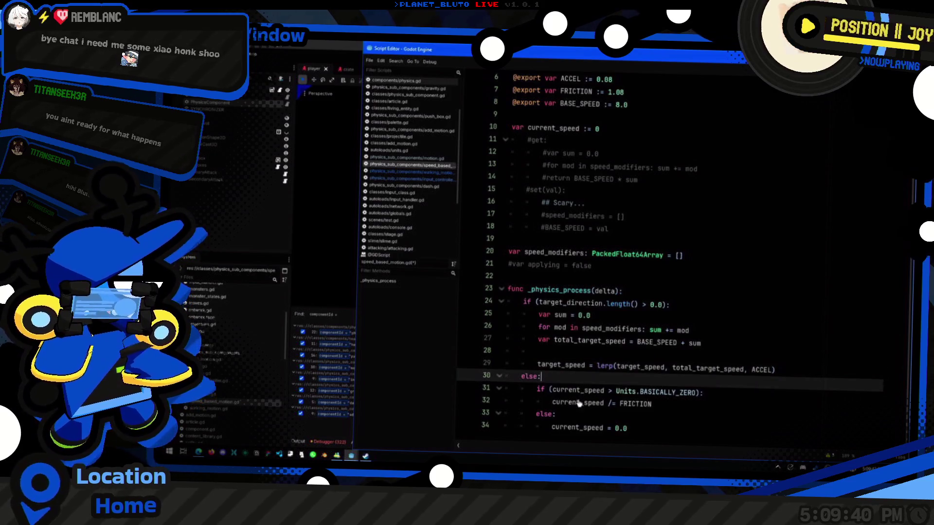
# Step: Replace current_speed with target_speed in the friction and zeroing lines
pyautogui.doubleClick(584, 392)
pyautogui.write('target_speed')
pyautogui.doubleClick(577, 403)
pyautogui.write('target_speed')
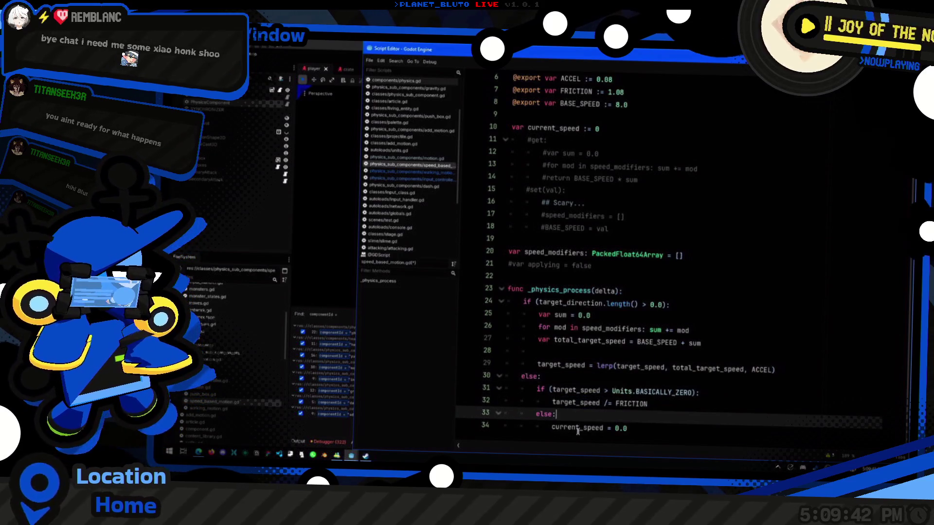
pyautogui.doubleClick(579, 428)
pyautogui.write('target_speed')
pyautogui.click(735, 404)
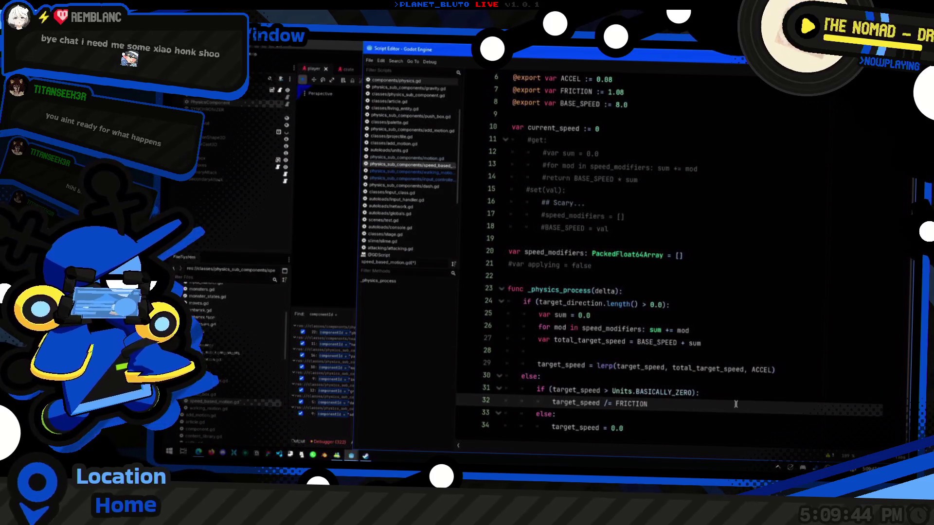
# Step: Comment out the current_speed declaration and check BaseMotionSubComponent in motion.gd
pyautogui.scroll(2, 736, 404)
pyautogui.click(640, 194)
pyautogui.hotkey('ctrl', 'k')
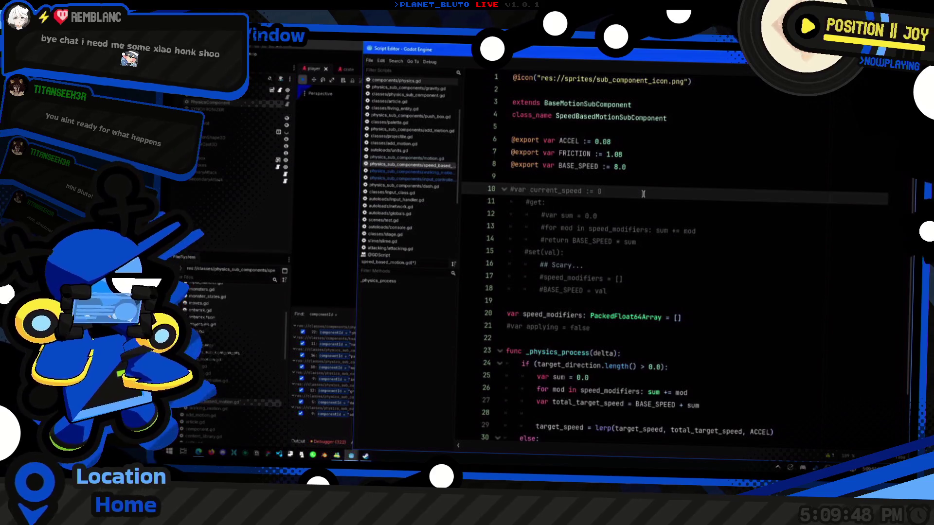
pyautogui.keyDown('ctrl'); pyautogui.click(586, 105); pyautogui.keyUp('ctrl')
pyautogui.click(632, 160)
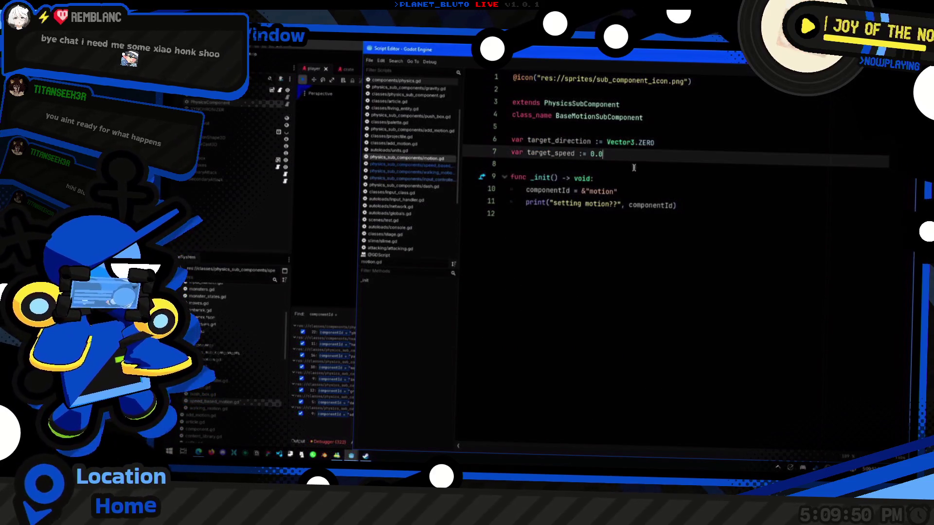
pyautogui.hotkey('alt', 'Left')
pyautogui.scroll(-2, 681, 245)
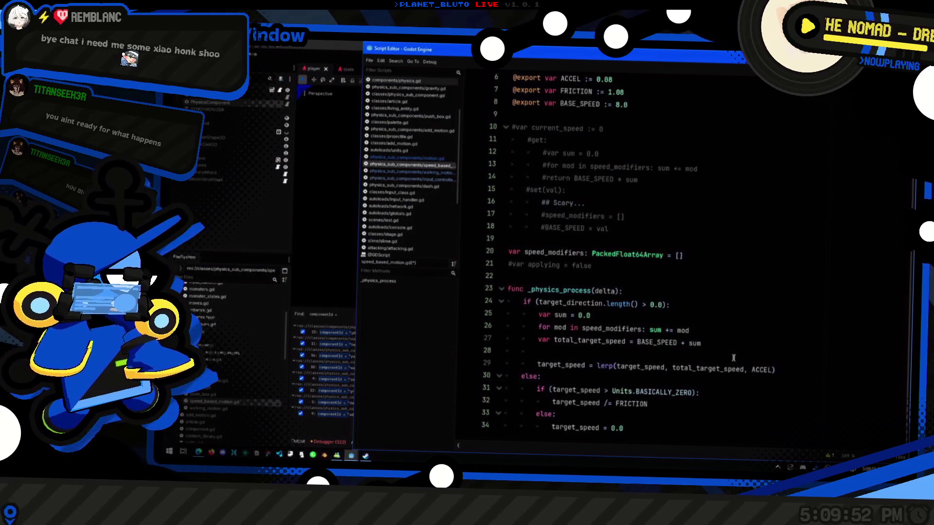
pyautogui.click(807, 294)
pyautogui.click(744, 330)
pyautogui.click(757, 342)
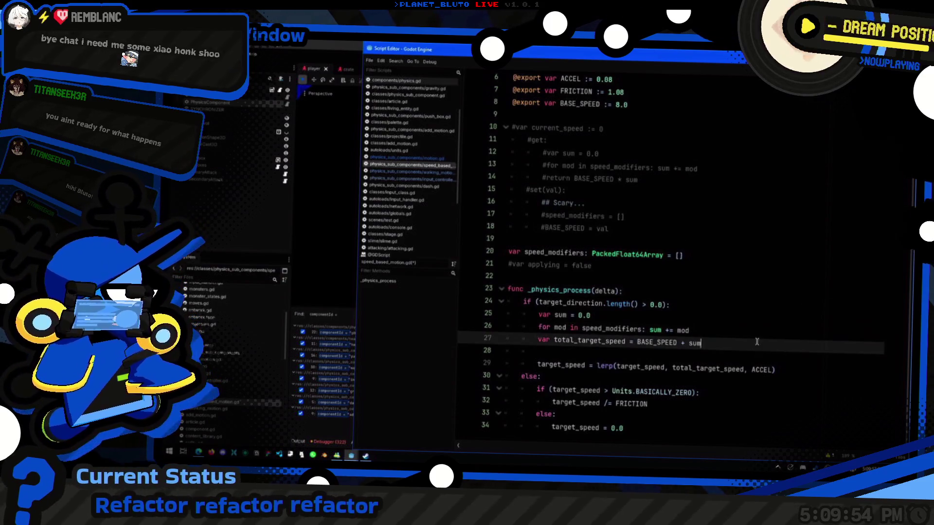
pyautogui.click(442, 174)
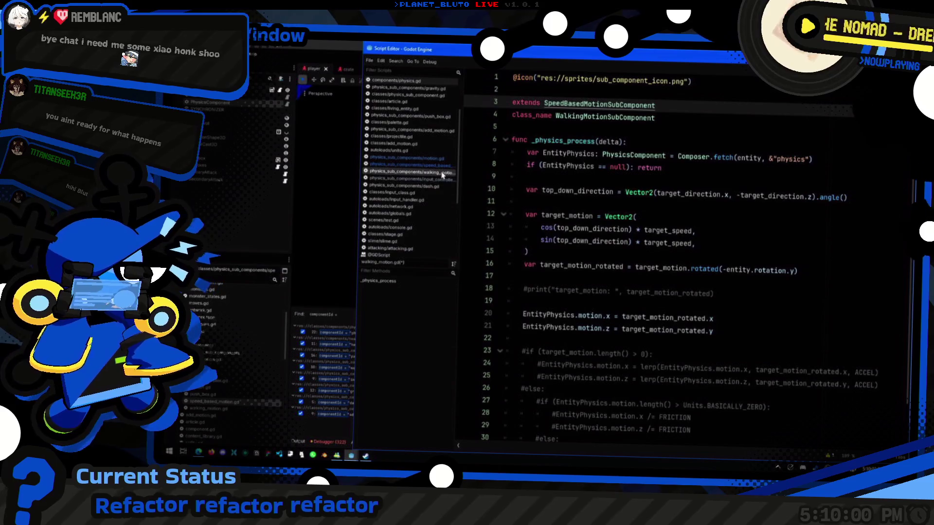
pyautogui.click(443, 179)
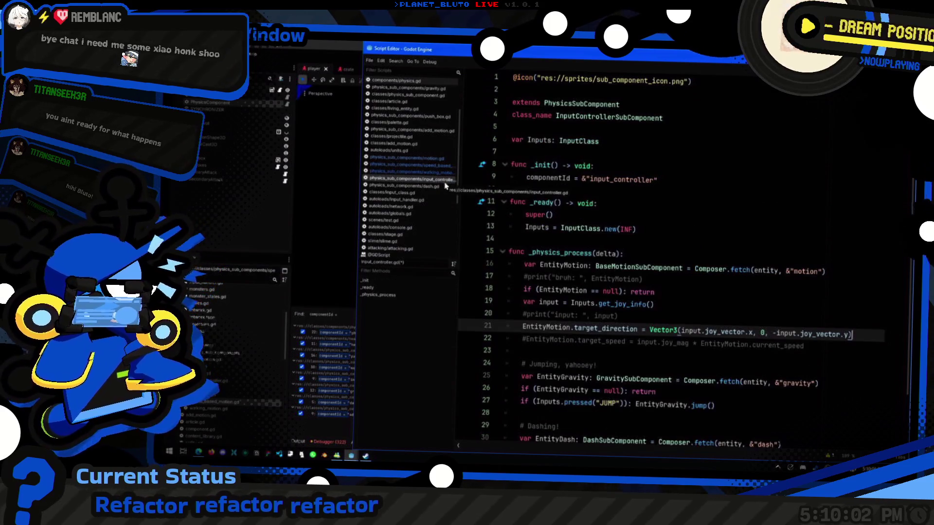
pyautogui.scroll(-2, 773, 334)
pyautogui.click(843, 286)
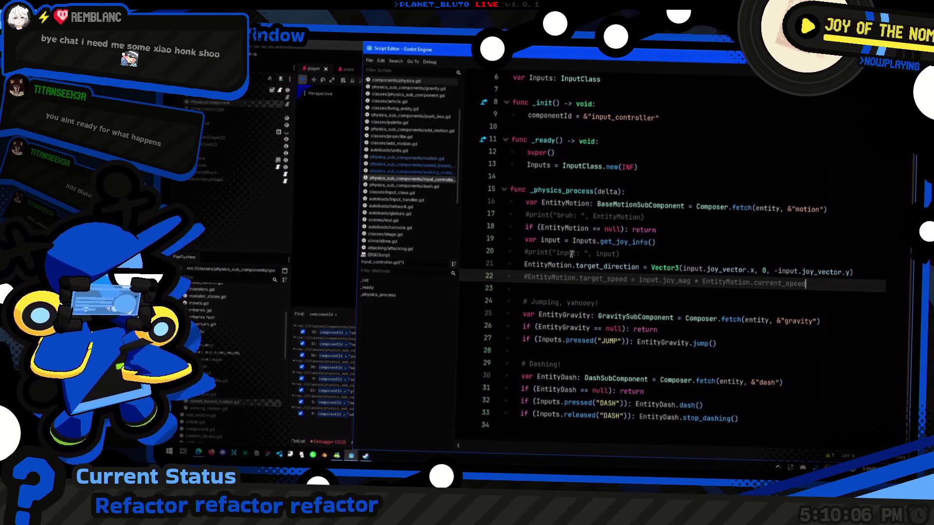
pyautogui.click(710, 399)
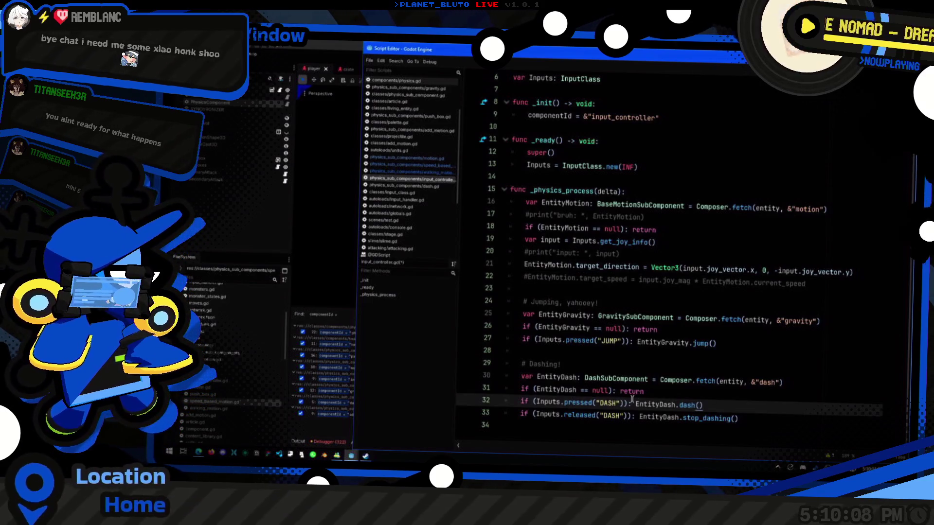
pyautogui.press('Return')
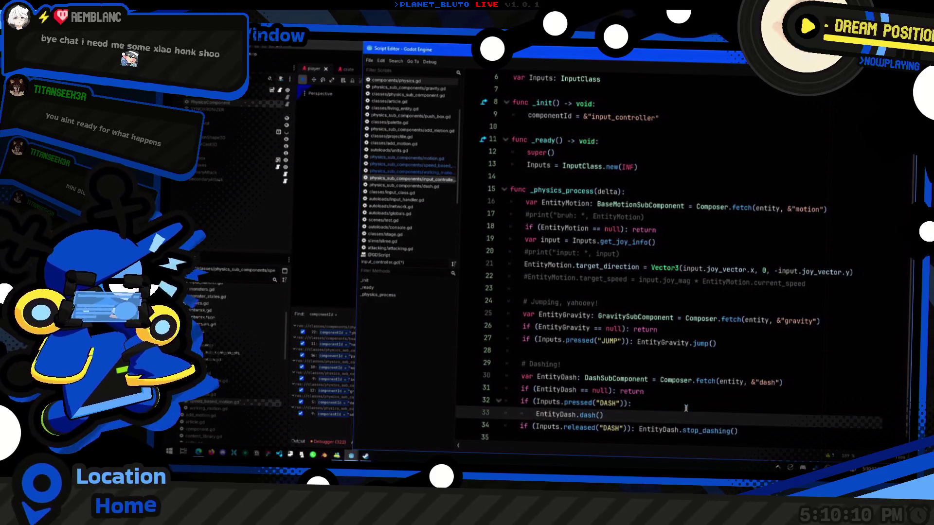
pyautogui.hotkey('ctrl', 'z')
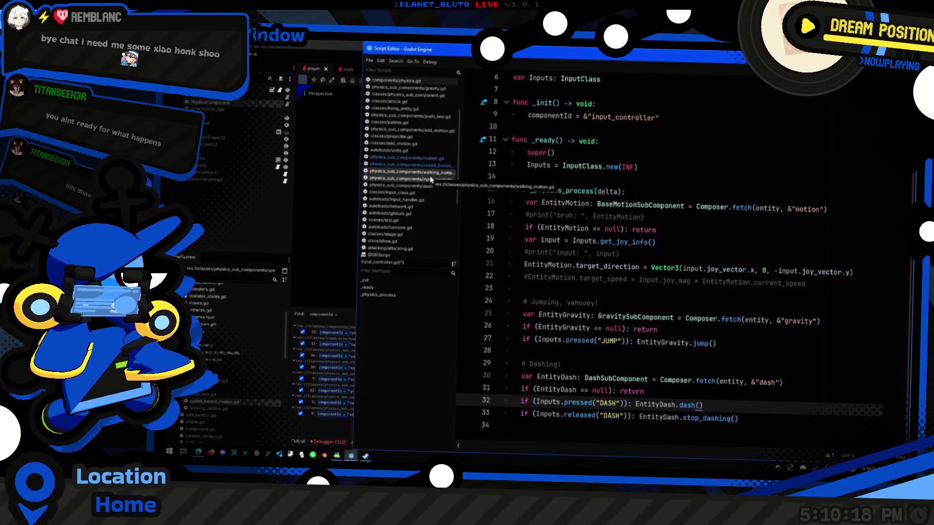
pyautogui.click(693, 169)
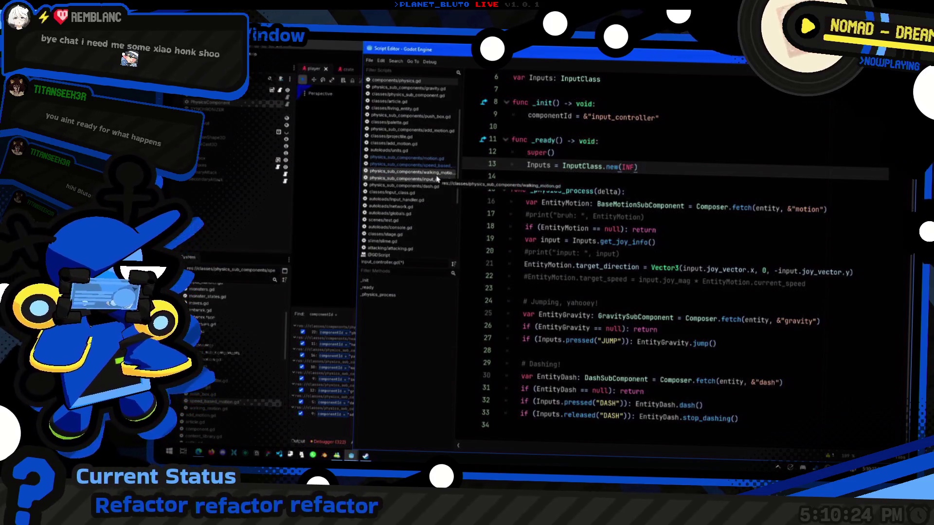
pyautogui.click(655, 404)
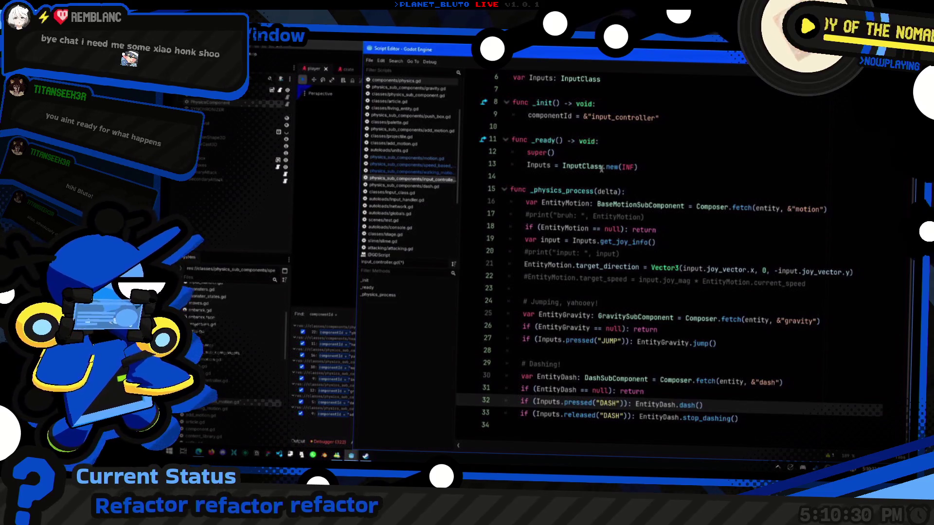
pyautogui.scroll(2, 632, 316)
pyautogui.scroll(1, 426, 175)
pyautogui.click(428, 188)
pyautogui.click(626, 155)
pyautogui.click(632, 191)
pyautogui.doubleClick(564, 317)
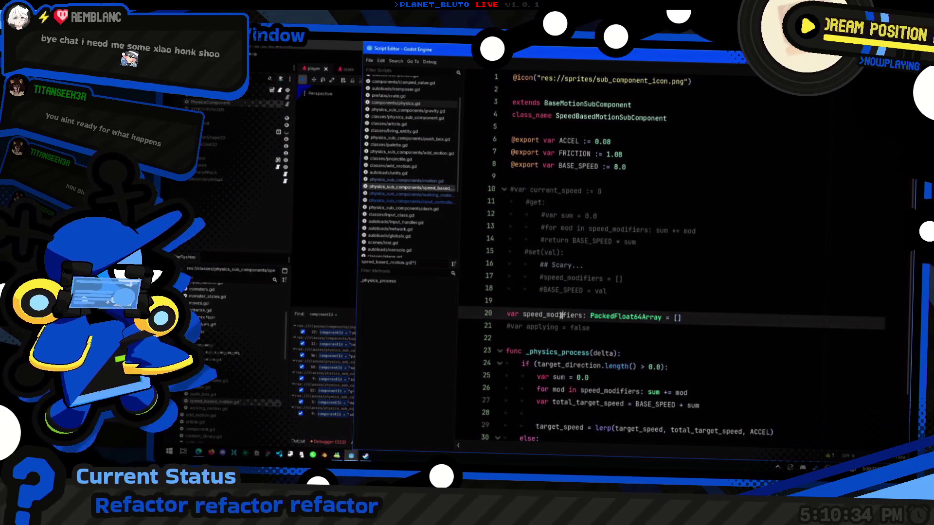
# Step: Duplicate the speed_modifiers declaration as _mods and sum _mods in the physics loop
pyautogui.click(705, 316)
pyautogui.scroll(-2, 714, 320)
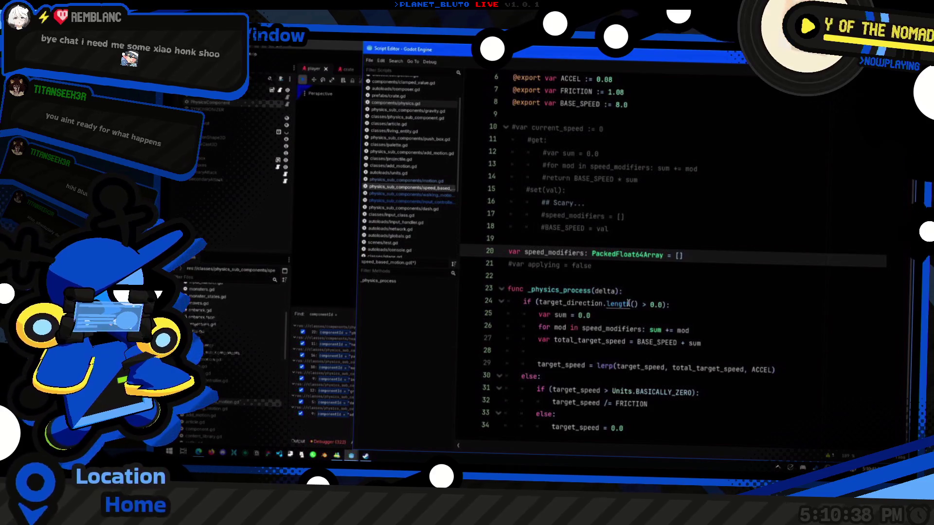
pyautogui.hotkey('ctrl', 'd')
pyautogui.write('_mods')
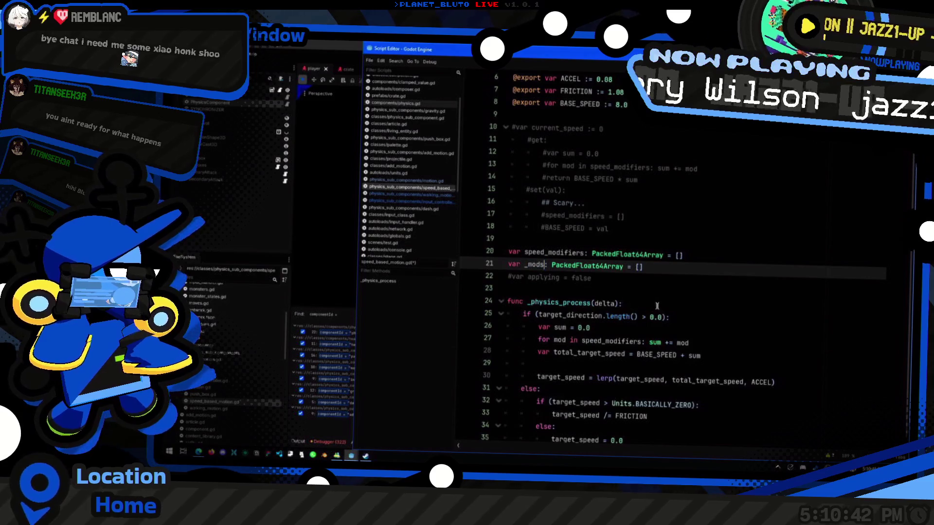
pyautogui.doubleClick(619, 342)
pyautogui.write('_mods')
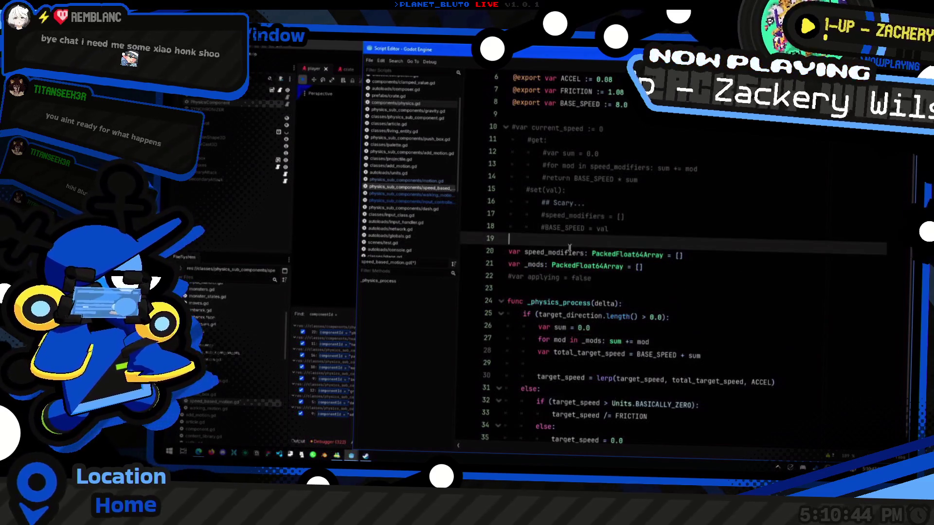
# Step: Retype speed_modifiers as Dictionary[StringName, float] initialised to {}
pyautogui.click(664, 254)
pyautogui.hotkey('ctrl', 'BackSpace')
pyautogui.write('Dic')
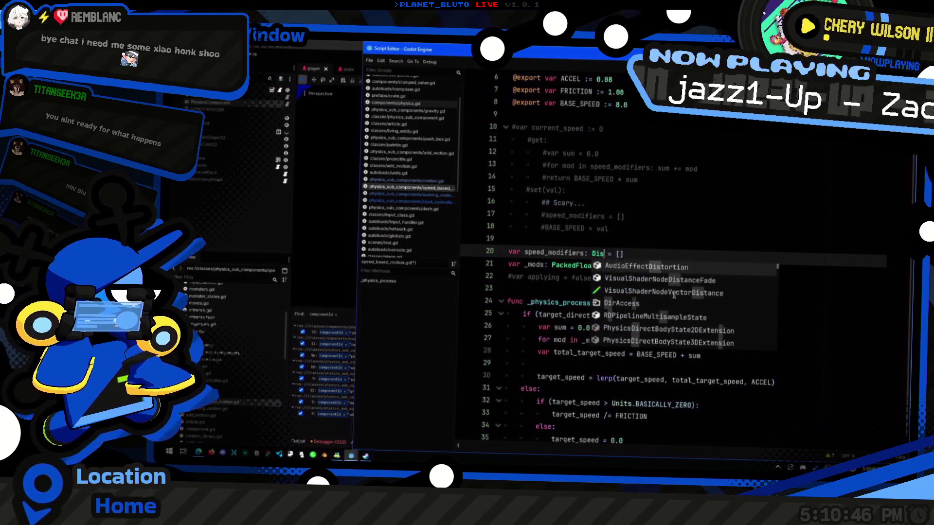
pyautogui.press('Return')
pyautogui.press('End')
pyautogui.press('Left')
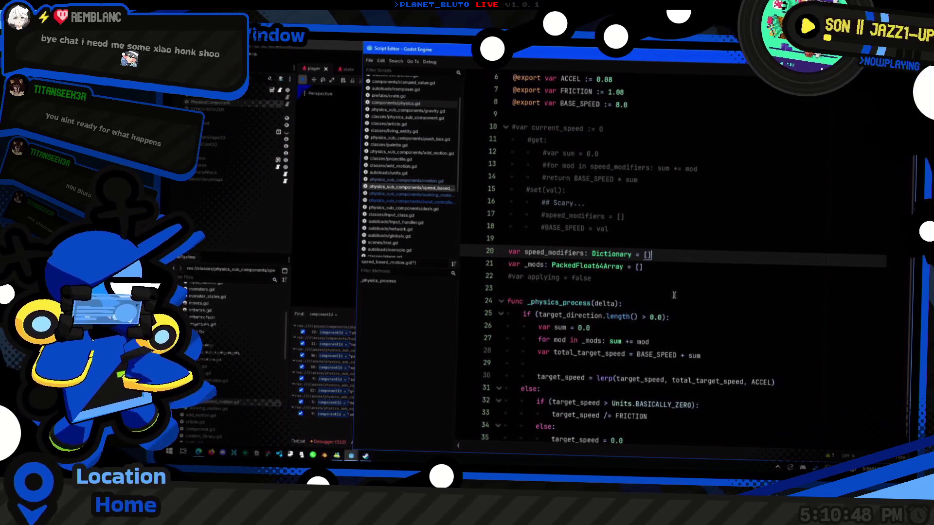
pyautogui.hotkey('ctrl', 'Right')
pyautogui.hotkey('ctrl', 'Right')
pyautogui.hotkey('ctrl', 'Right')
pyautogui.hotkey('ctrl', 'shift', 'Left')
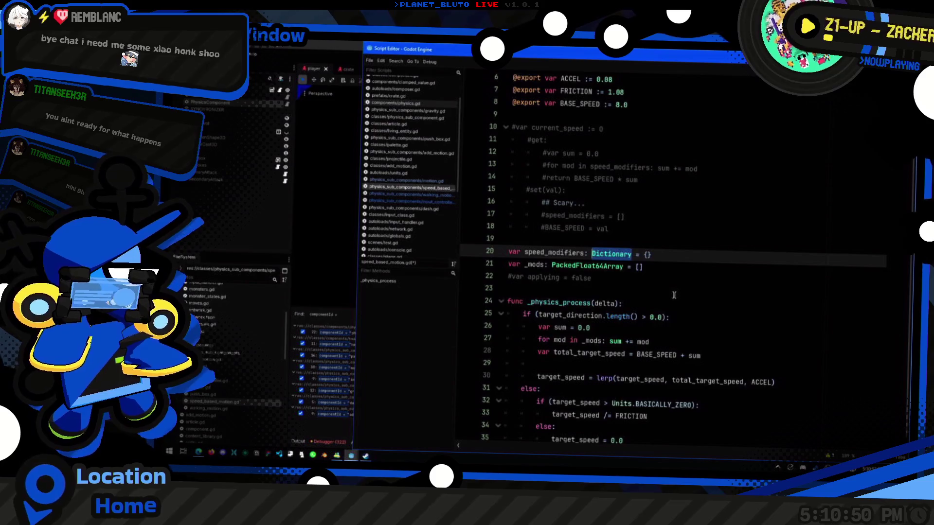
pyautogui.press('Right')
pyautogui.write('[')
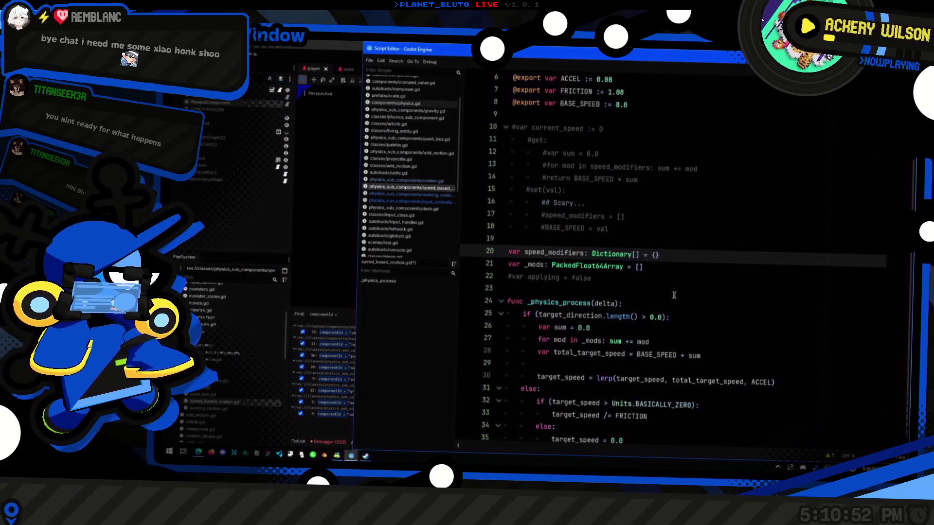
pyautogui.write('StringName, Float')
pyautogui.press('Return')
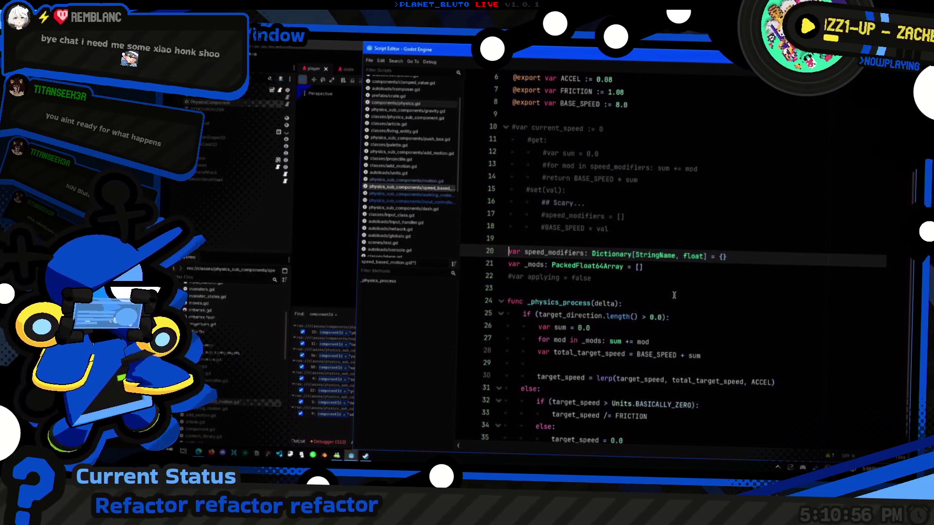
pyautogui.press('Down')
pyautogui.scroll(-1, 601, 342)
pyautogui.click(647, 426)
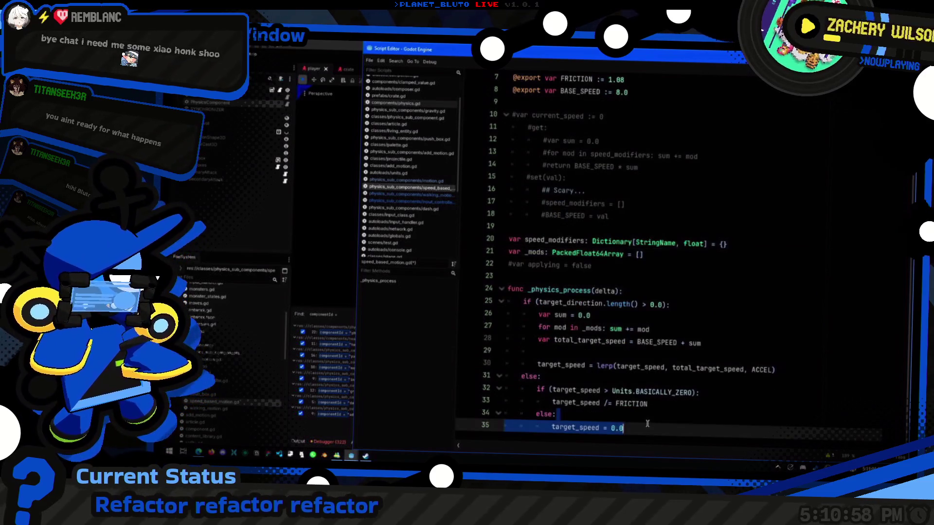
# Step: Write apply_speed_modifier(id: StringName, modifier: float) that sets speed_modifiers[id] = modifier
pyautogui.press('Return')
pyautogui.press('Return')
pyautogui.write('func ')
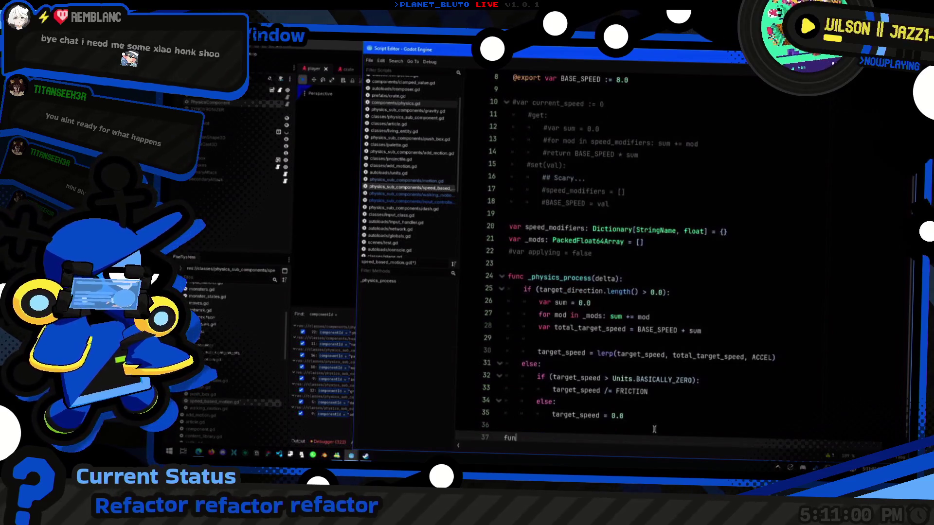
pyautogui.write('pply_spee')
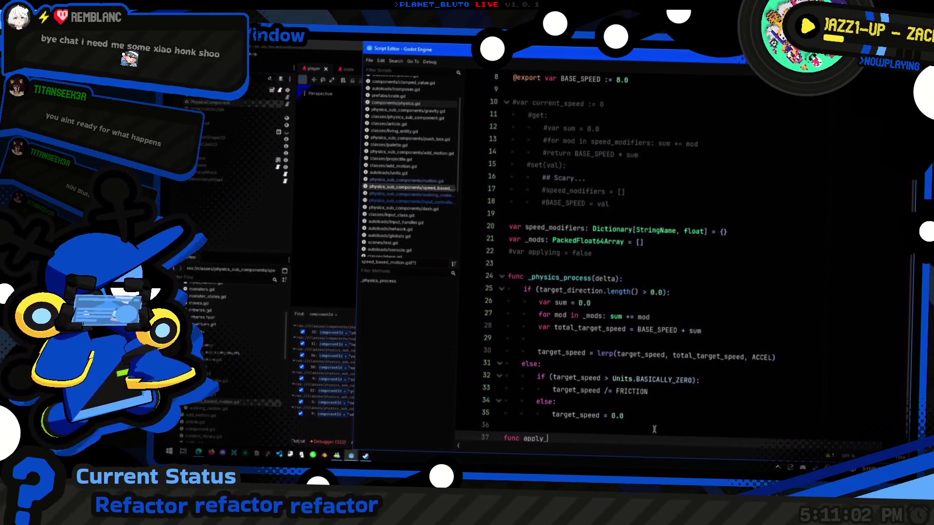
pyautogui.write('odiifier(')
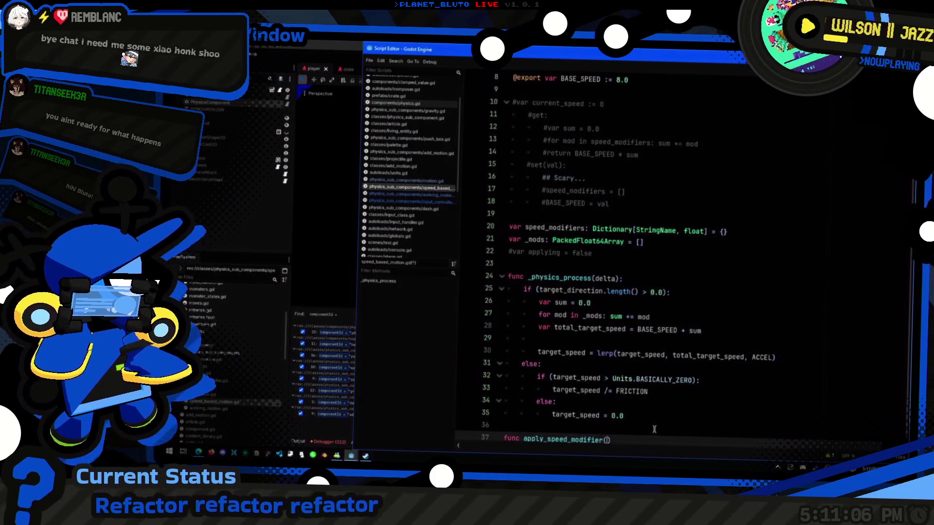
pyautogui.write('ringName, ')
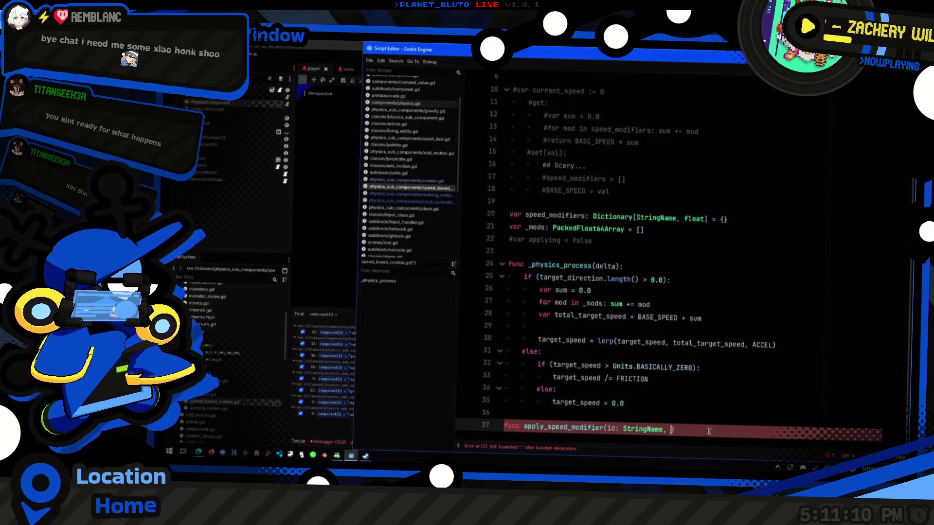
pyautogui.write('modifier: float')
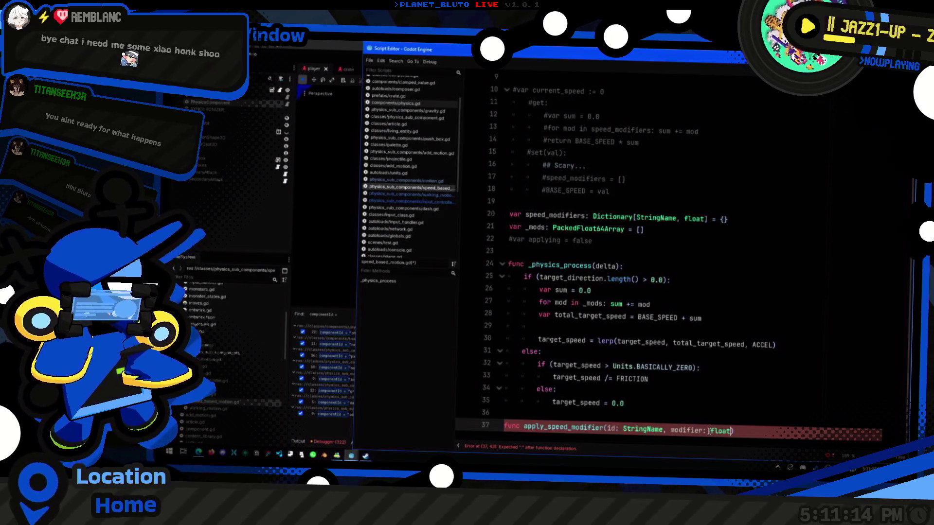
pyautogui.press('Return')
pyautogui.write('speed_modifiers[id')
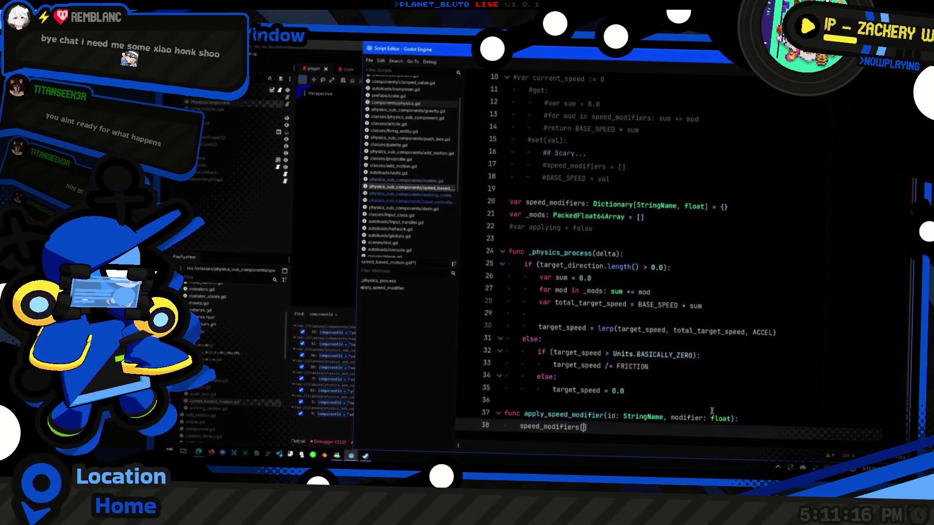
pyautogui.write('] = modif')
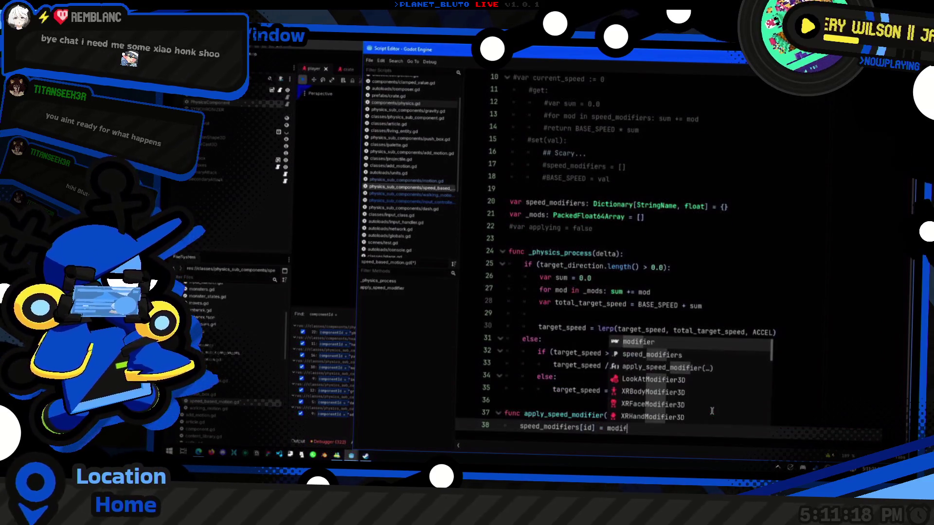
pyautogui.press('Return')
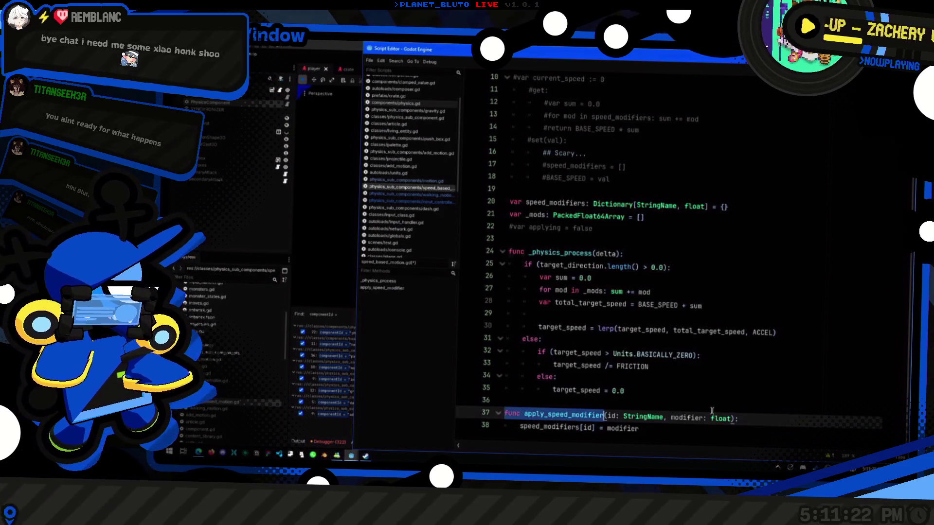
pyautogui.press('Return')
pyautogui.press('Return')
pyautogui.press('BackSpace')
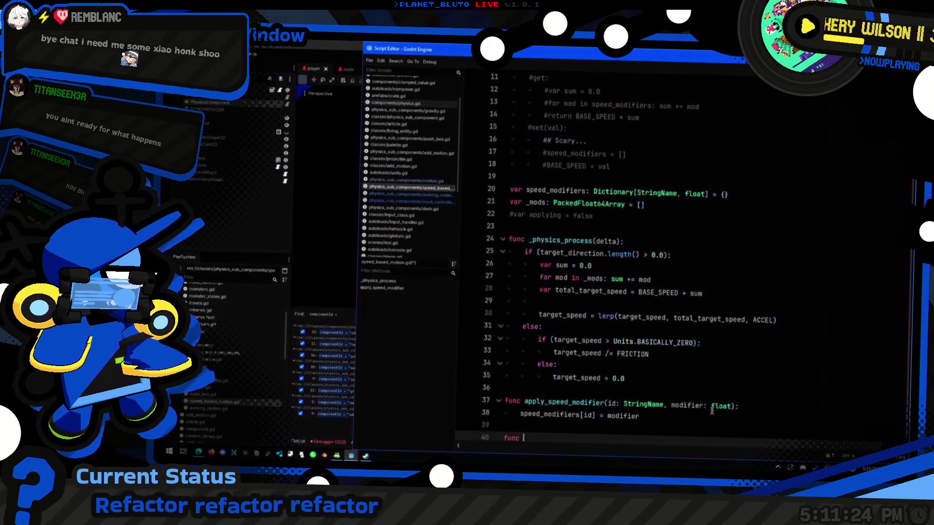
# Step: Declare remove_speed_modifier(id: StringName) that erases id from speed_modifiers
pyautogui.press('BackSpace')
pyautogui.write('remove_speed_modifier(id')
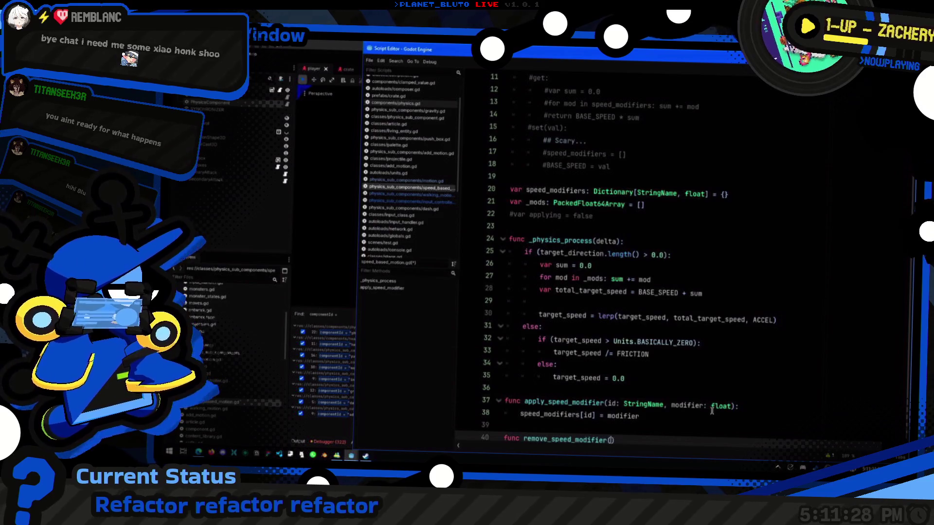
pyautogui.write(': StringName)')
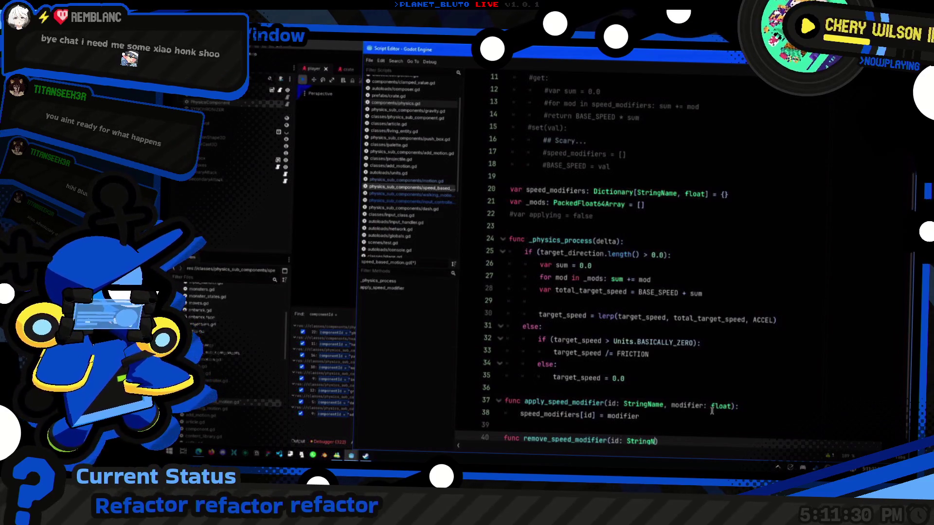
pyautogui.write(':')
pyautogui.press('Return')
pyautogui.write('speed_modifiers.')
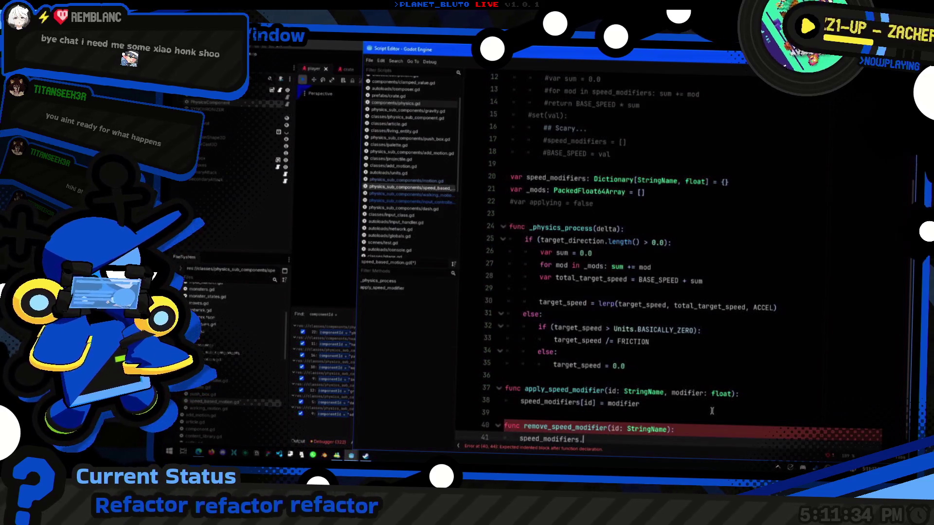
pyautogui.write('er')
pyautogui.press('Return')
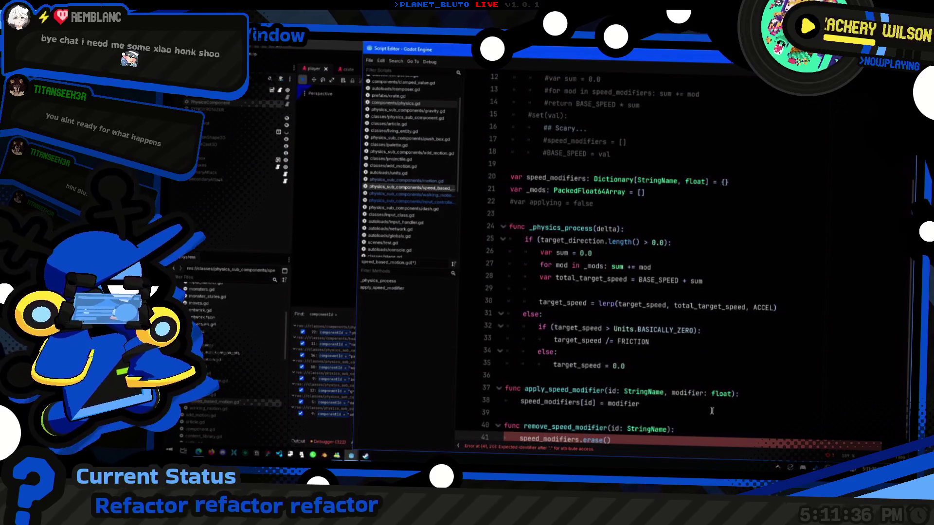
pyautogui.write('id')
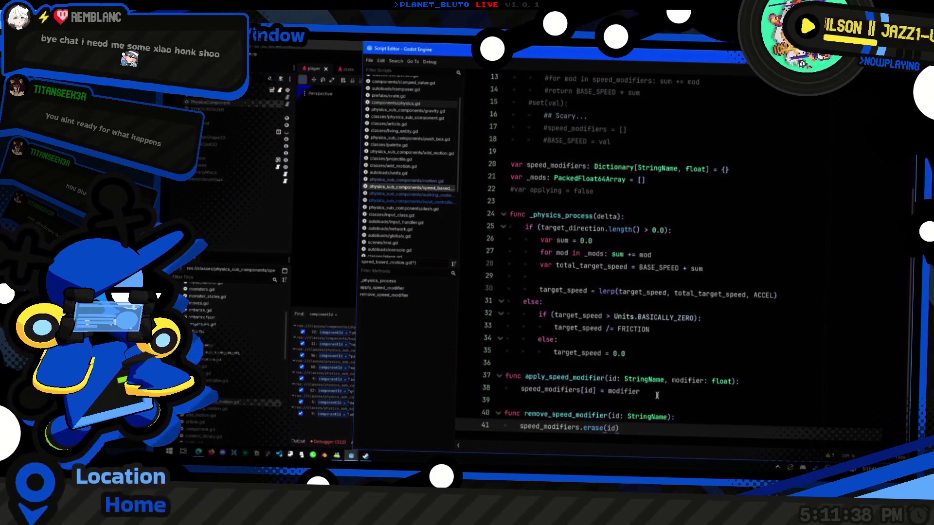
# Step: Above the erase call, store the modifier in a local var _mod = speed_modifiers[id]
pyautogui.press('Return')
pyautogui.press('Up')
pyautogui.write('speed_modifiers.')
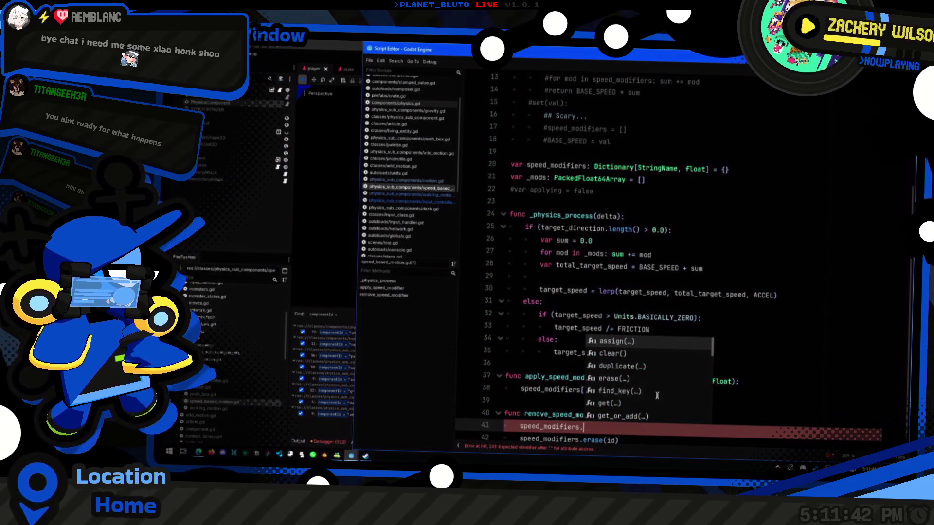
pyautogui.press('BackSpace')
pyautogui.write('[id]')
pyautogui.press('Home')
pyautogui.write('var mod =')
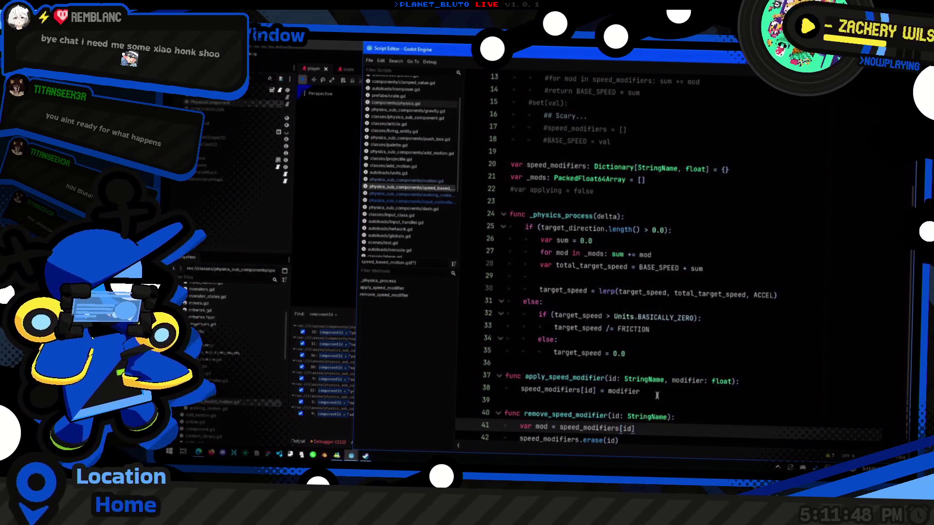
pyautogui.press('Home')
pyautogui.hotkey('ctrl', 'Right')
pyautogui.press('Right')
pyautogui.write('_')
pyautogui.press('End')
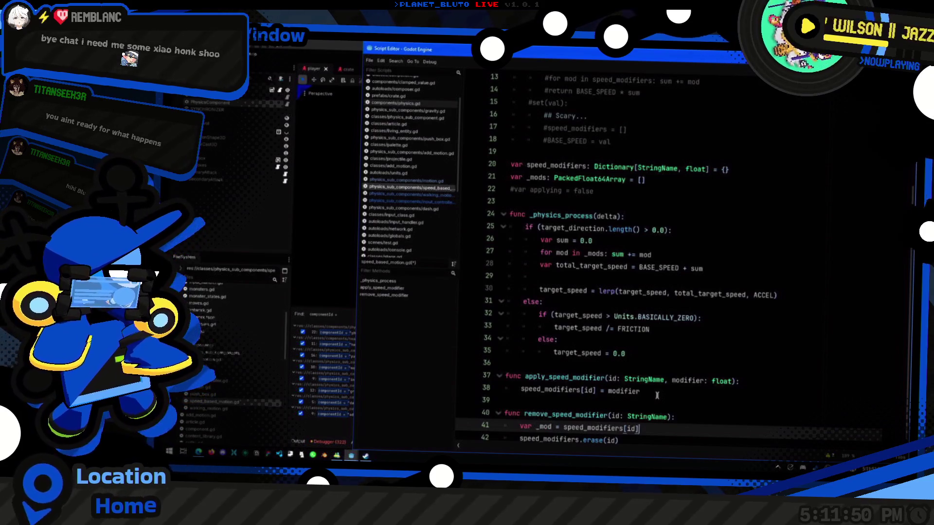
pyautogui.press('Down')
# Step: After the erase, find _mod's index in _mods and remove_at that index if not -1
pyautogui.press('Return')
pyautogui.write('_mods.')
pyautogui.write('d')
pyautogui.press('Down')
pyautogui.press('Return')
pyautogui.write('_mod')
pyautogui.press('Home')
pyautogui.write('idx =')
pyautogui.press('Home')
pyautogui.write('var')
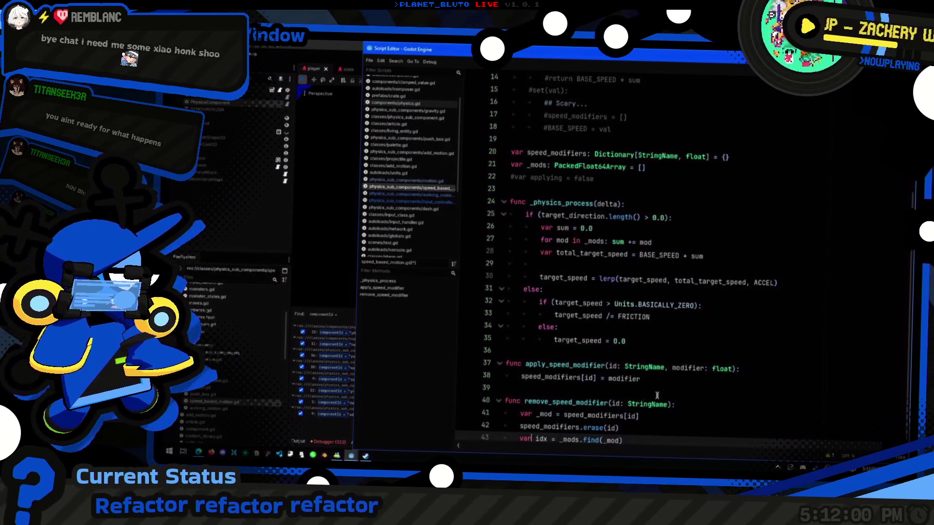
pyautogui.press('End')
pyautogui.press('Return')
pyautogui.write('if (idx != -1): _mods.remove_at(idx)')
# Step: Add _mods.insert(0, modifier) to apply_speed_modifier on line 39
pyautogui.scroll(-1, 675, 336)
pyautogui.click(675, 336)
pyautogui.press('Return')
pyautogui.write('_mods.push')
pyautogui.press('BackSpace')
pyautogui.press('BackSpace')
pyautogui.press('BackSpace')
pyautogui.write('ins')
pyautogui.press('Return')
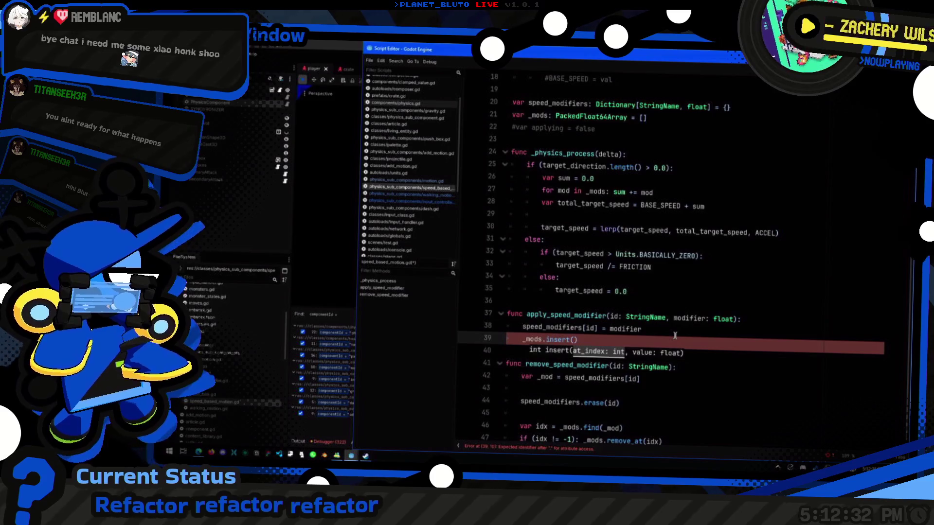
pyautogui.write('0, modifier')
pyautogui.scroll(-1, 674, 338)
pyautogui.press('Home')
pyautogui.hotkey('ctrl', 'shift', 'Right')
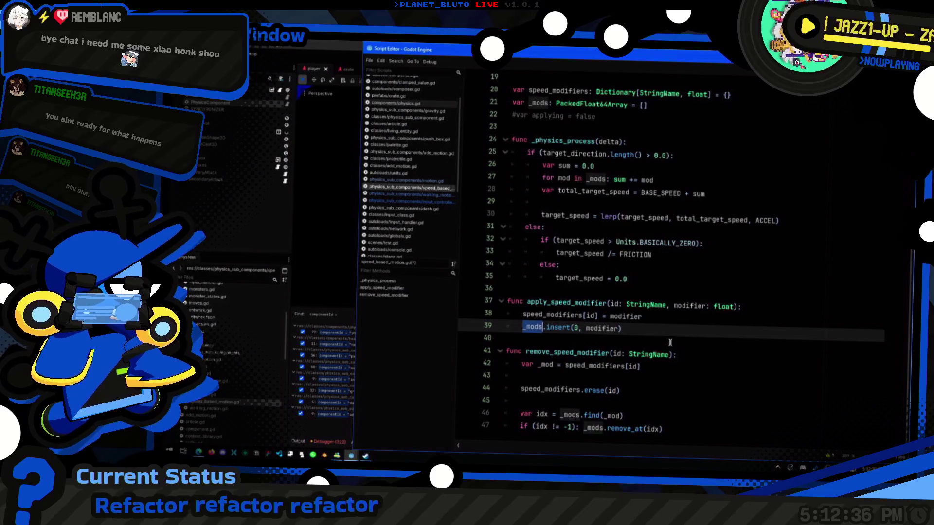
pyautogui.hotkey('ctrl', 'End')
pyautogui.click(754, 246)
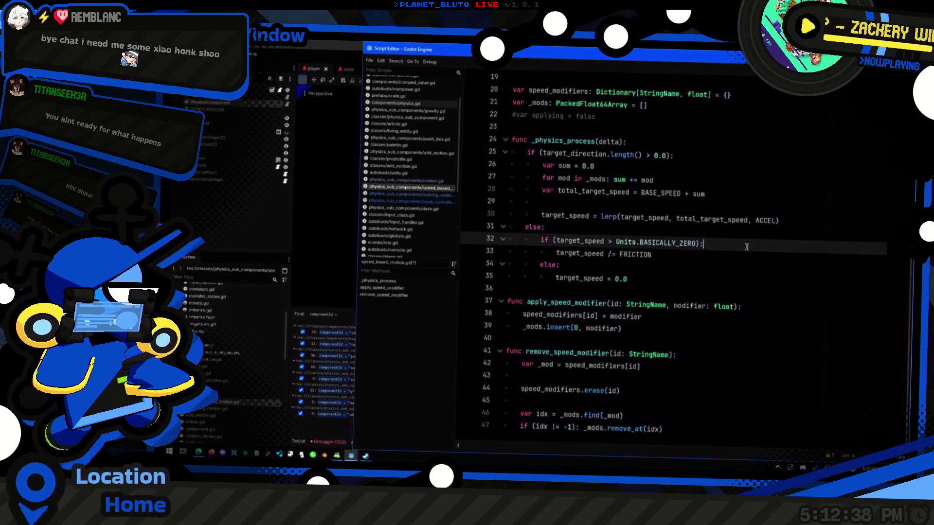
# Step: Look over motion.gd and input_controller.gd, then return to speed_based_motion.gd
pyautogui.scroll(3, 641, 313)
pyautogui.press('Up')
pyautogui.press('Up')
pyautogui.press('Up')
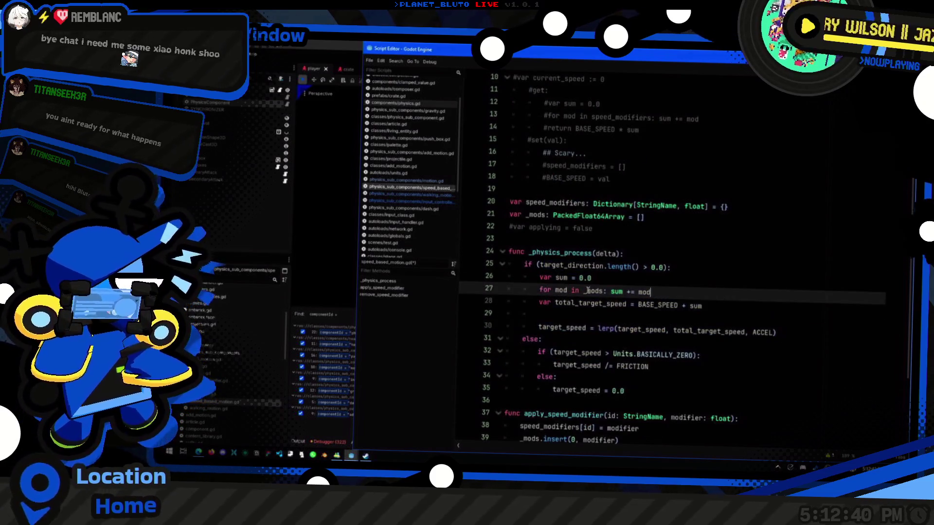
pyautogui.scroll(-1, 706, 279)
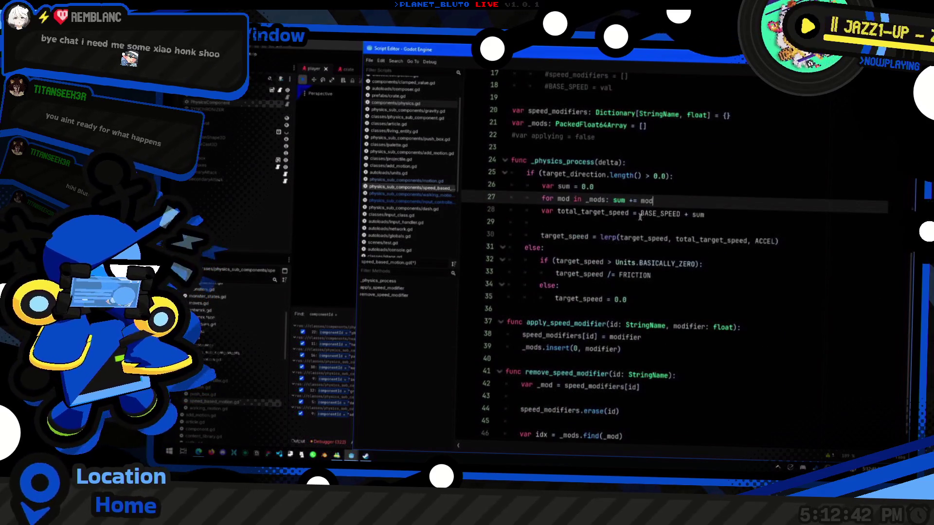
pyautogui.scroll(-3, 667, 229)
pyautogui.scroll(1, 667, 228)
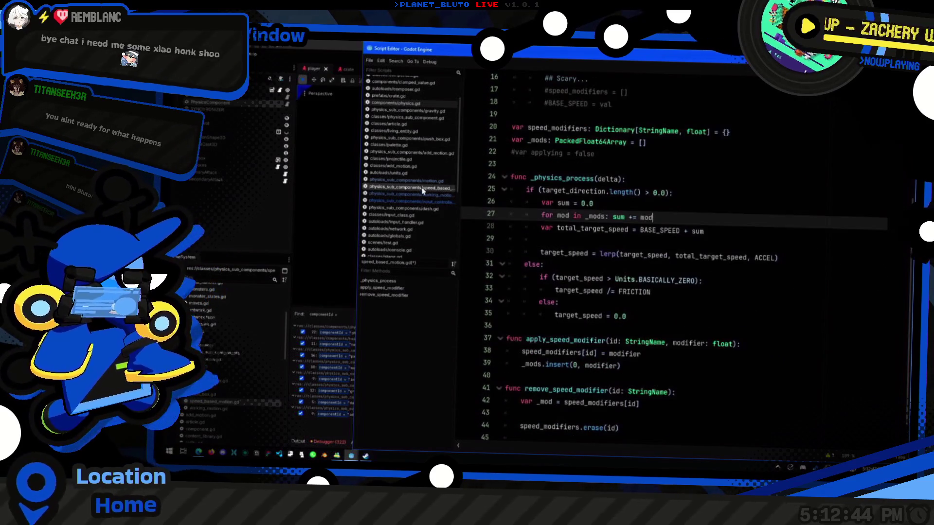
pyautogui.click(406, 181)
pyautogui.click(649, 205)
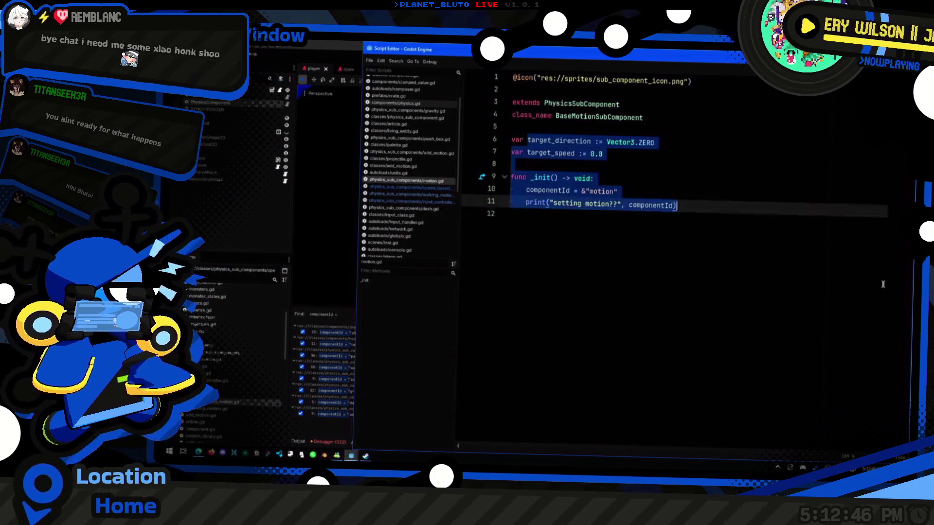
pyautogui.click(411, 202)
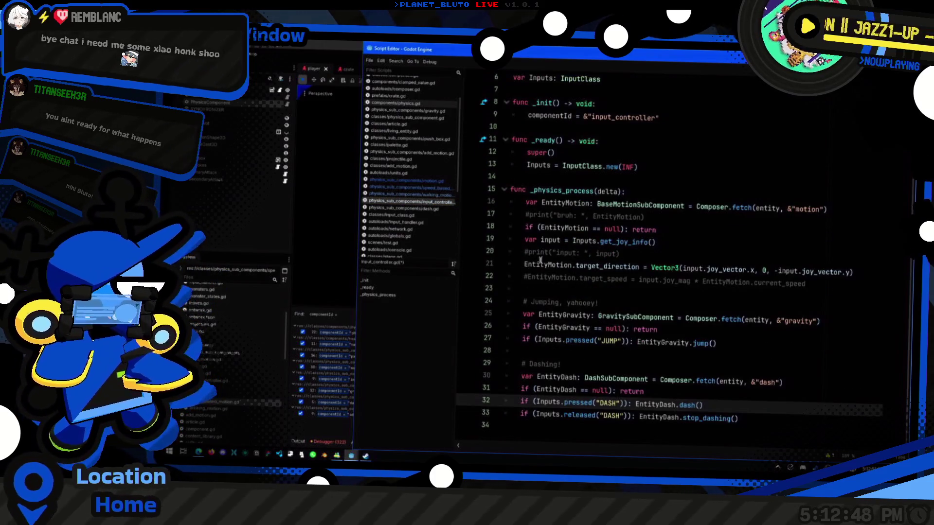
pyautogui.scroll(2, 632, 188)
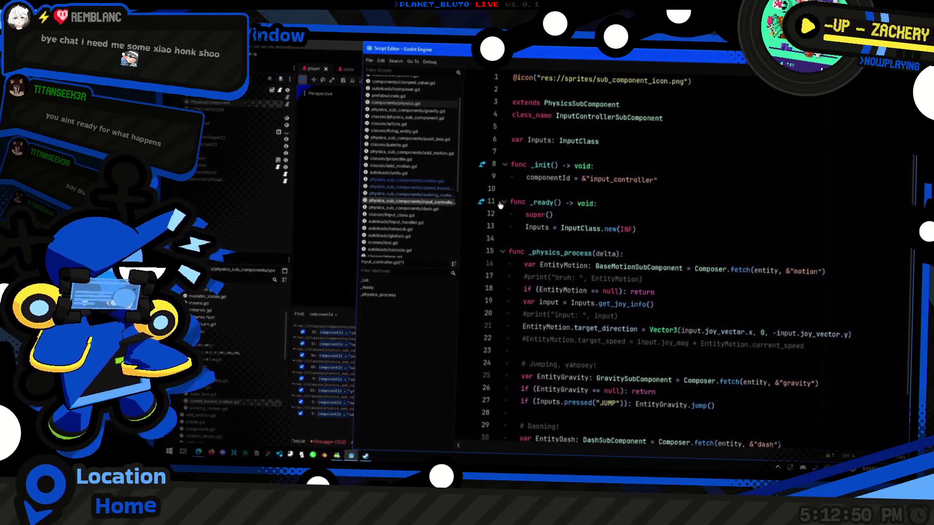
pyautogui.click(438, 188)
# Step: Change the _mods type on line 21 from PackedFloat64Array to PackedFloat32Array, checking its docs
pyautogui.scroll(5, 599, 253)
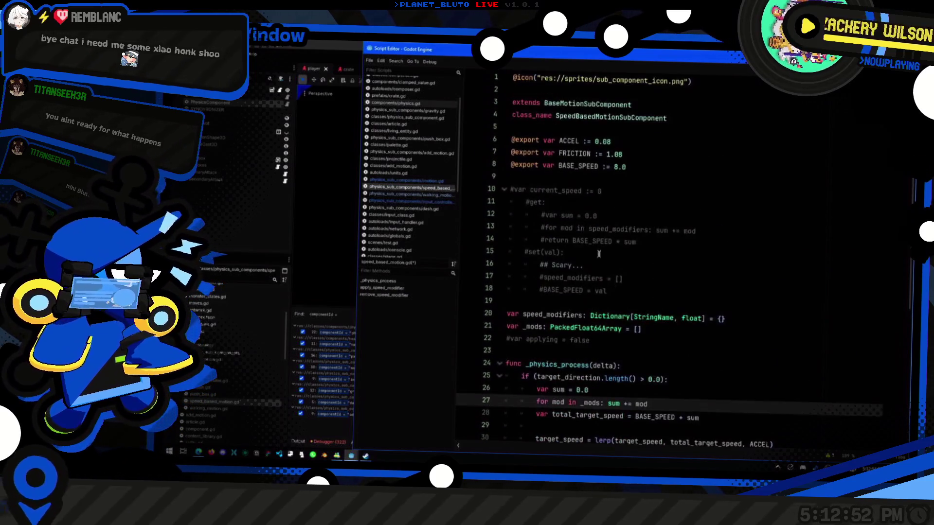
pyautogui.doubleClick(596, 328)
pyautogui.write('PackedF')
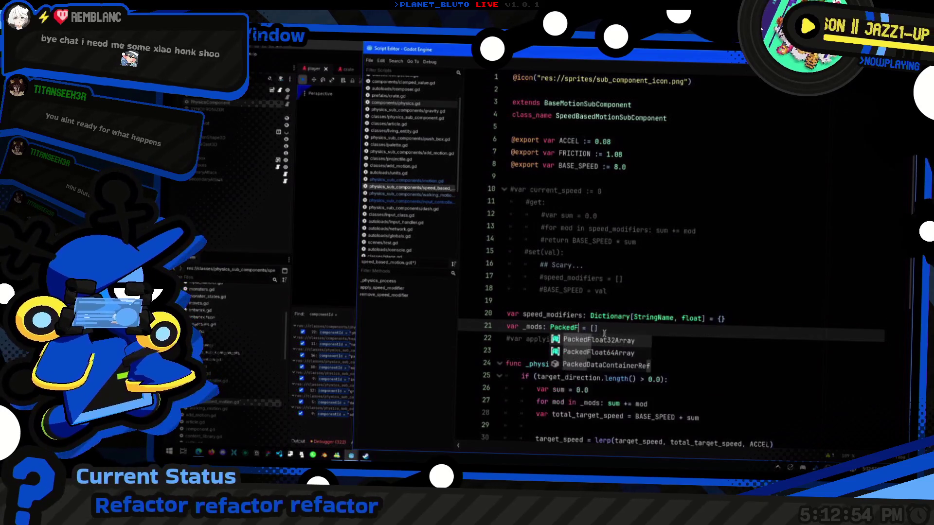
pyautogui.press('Return')
pyautogui.keyDown('ctrl'); pyautogui.click(591, 329); pyautogui.keyUp('ctrl')
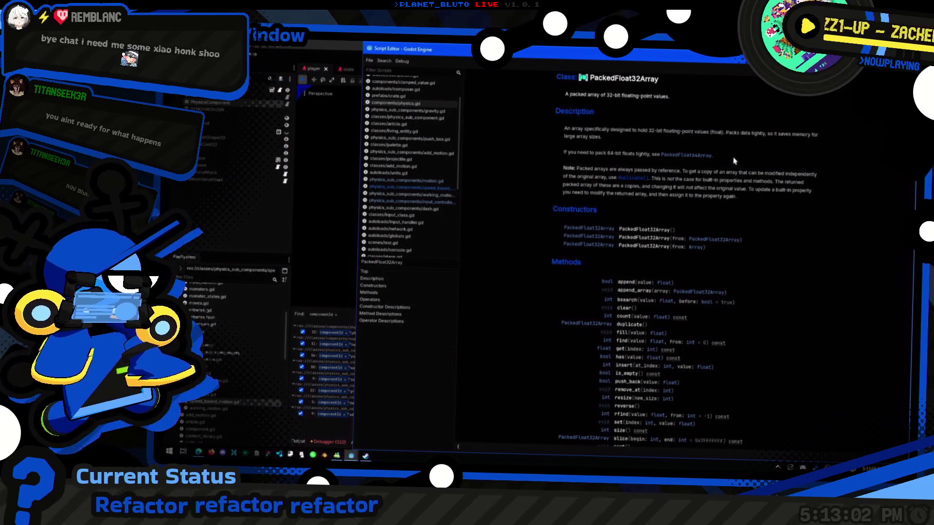
pyautogui.hotkey('alt', 'Left')
# Step: Review _physics_process, then open dash.gd at its stop_dashing and dash functions
pyautogui.scroll(-6, 736, 304)
pyautogui.moveTo(735, 304); pyautogui.dragTo(530, 141)
pyautogui.click(765, 384)
pyautogui.click(428, 200)
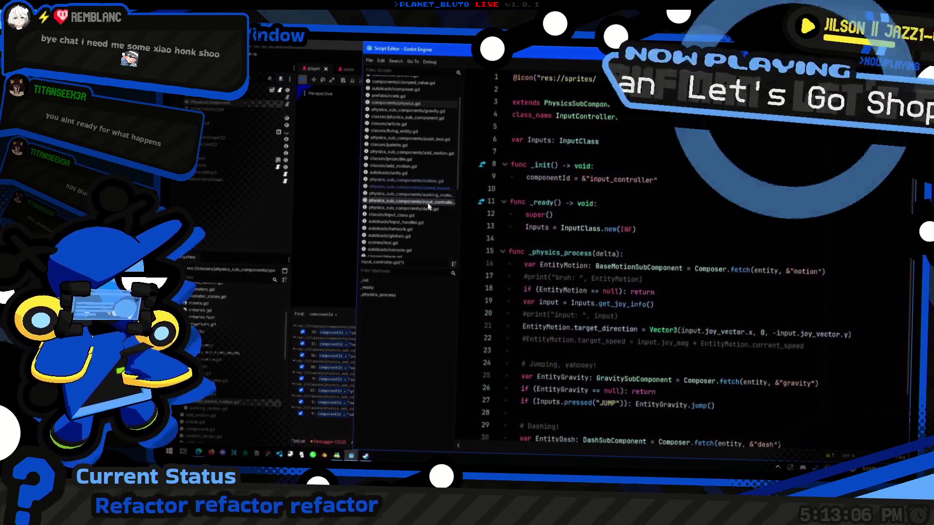
pyautogui.click(438, 194)
pyautogui.click(438, 201)
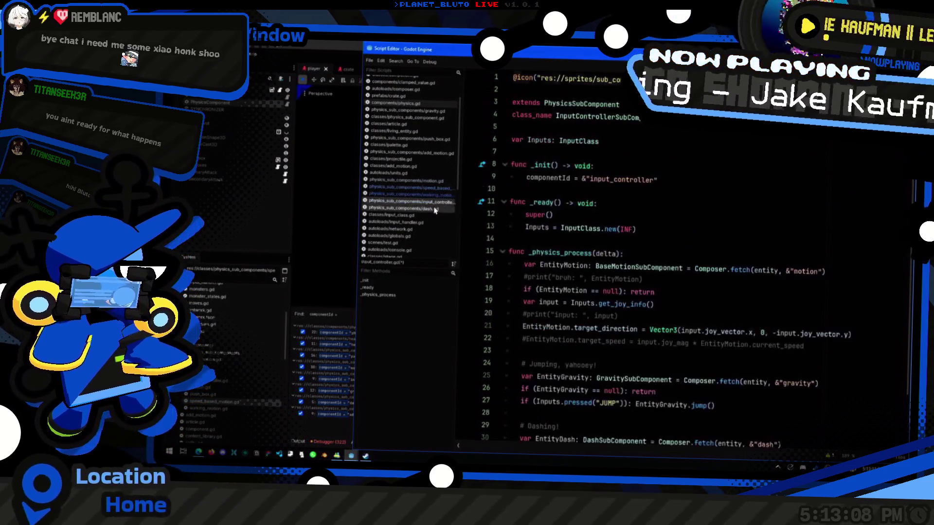
pyautogui.click(434, 208)
pyautogui.click(642, 321)
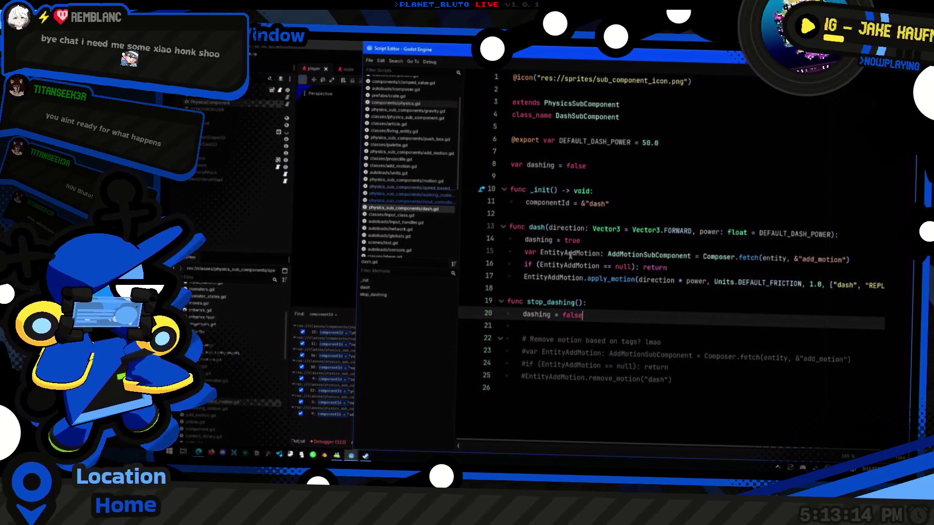
pyautogui.click(587, 239)
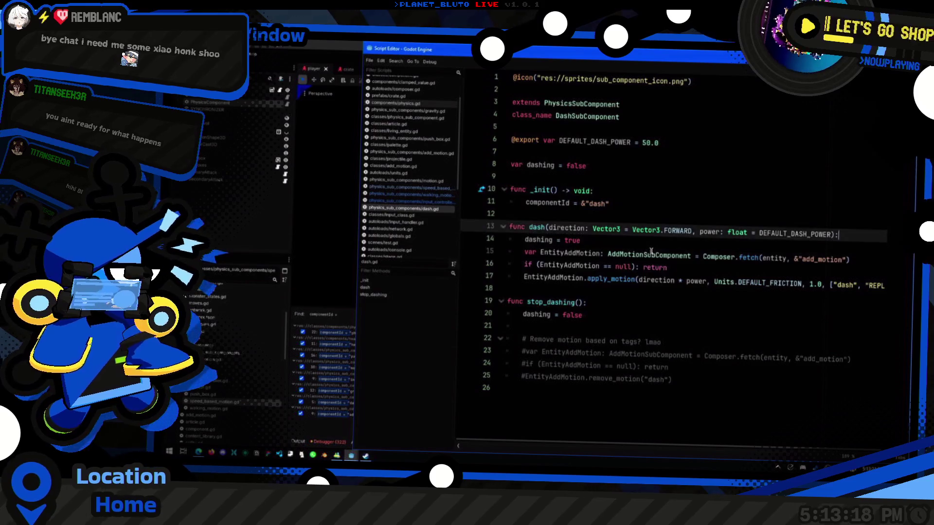
# Step: Copy the component fetch line below apply_motion and retype it as SpeedBasedMotionSubComponent
pyautogui.press('Down')
pyautogui.press('Down')
pyautogui.press('Down')
pyautogui.press('Down')
pyautogui.press('End')
pyautogui.press('Return')
pyautogui.press('Return')
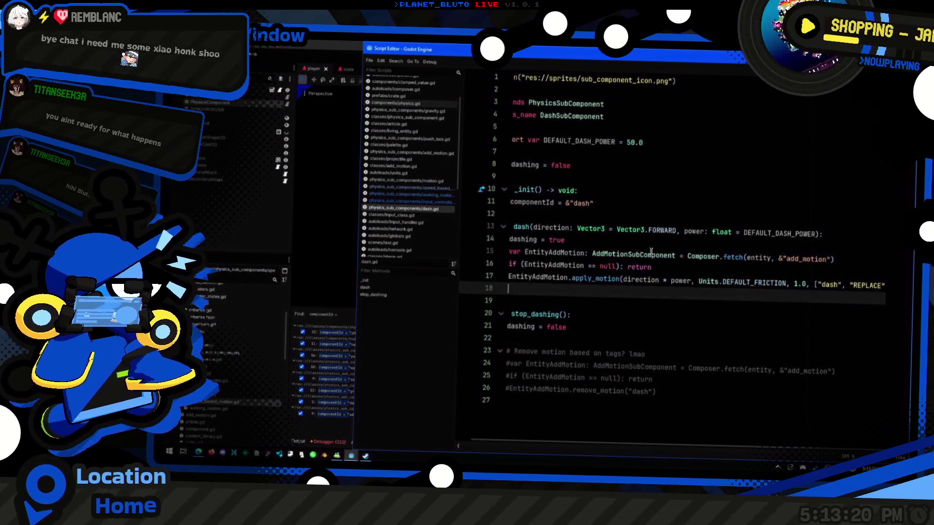
pyautogui.press('Up')
pyautogui.press('Up')
pyautogui.press('Up')
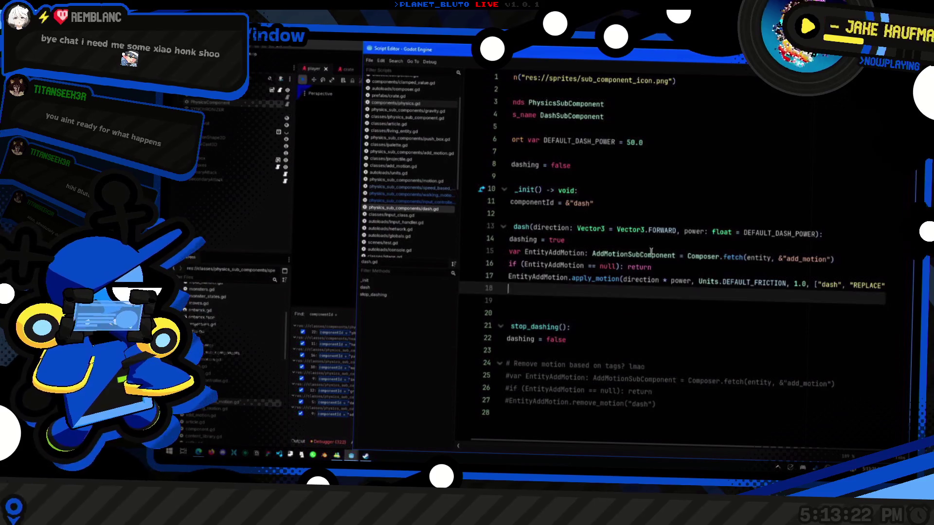
pyautogui.press('Down')
pyautogui.press('Down')
pyautogui.press('Down')
pyautogui.press('Down')
pyautogui.press('Down')
pyautogui.write('var EntityAddMotion: AddMotionSubComponent = Composer.fetch(entity, &"add_motion")')
pyautogui.press('Delete')
pyautogui.press('Delete')
pyautogui.press('Delete')
pyautogui.hotkey('ctrl', 'Left')
pyautogui.hotkey('ctrl', 'Left')
pyautogui.hotkey('ctrl', 'Left')
pyautogui.hotkey('ctrl', 'Right')
pyautogui.hotkey('ctrl', 'Left')
pyautogui.write('Speed')
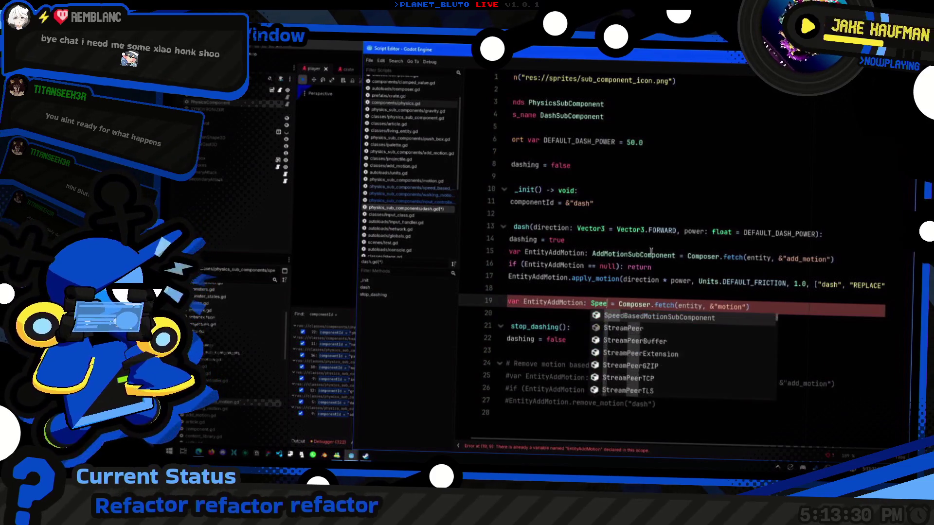
pyautogui.press('Return')
# Step: Name the new speed-based motion variable EntityMotion
pyautogui.press('Home')
pyautogui.hotkey('ctrl', 'Right')
pyautogui.hotkey('ctrl', 'Right')
pyautogui.hotkey('ctrl', 'shift', 'Left')
pyautogui.write('Entit')
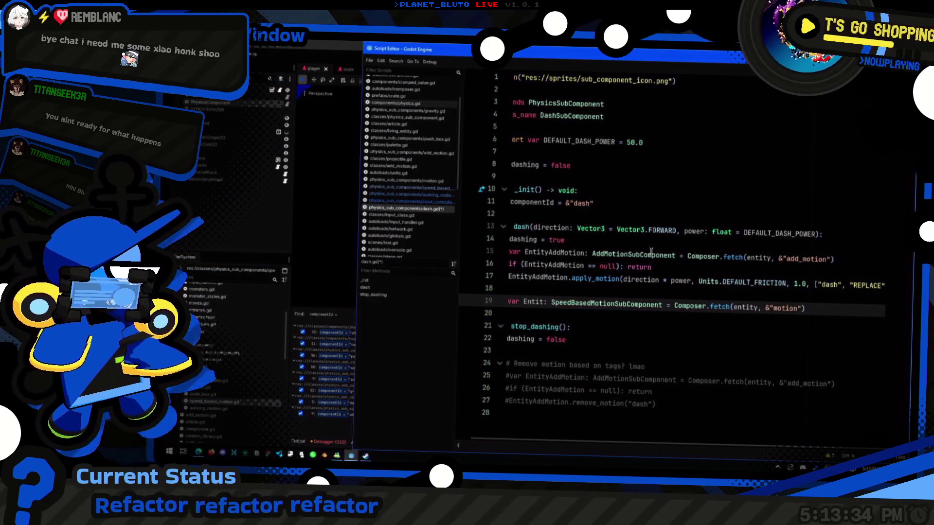
pyautogui.hotkey('ctrl', 'shift', 'Right')
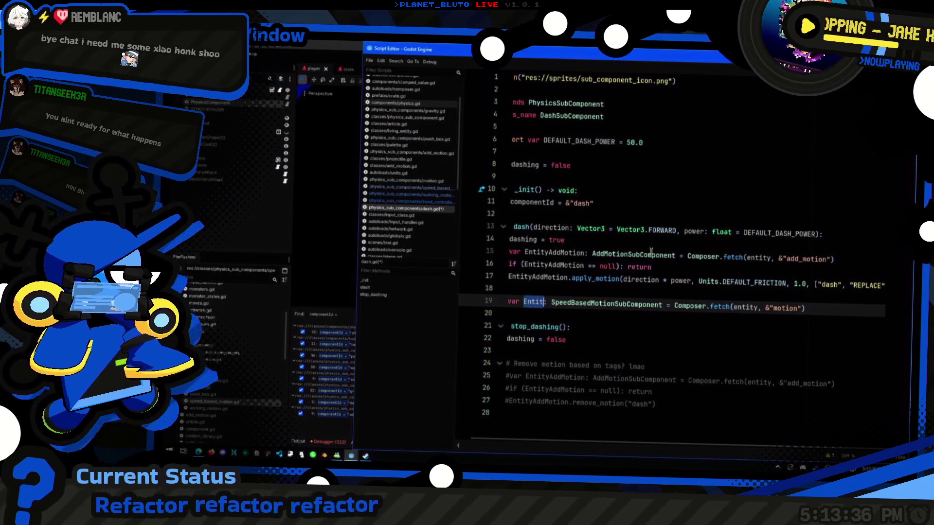
pyautogui.write('yS')
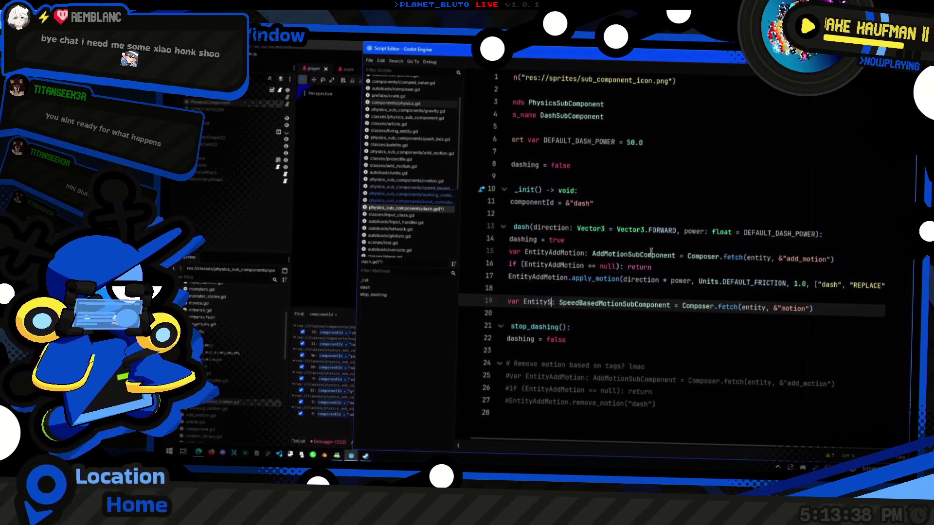
pyautogui.press('BackSpace')
pyautogui.write('Moti')
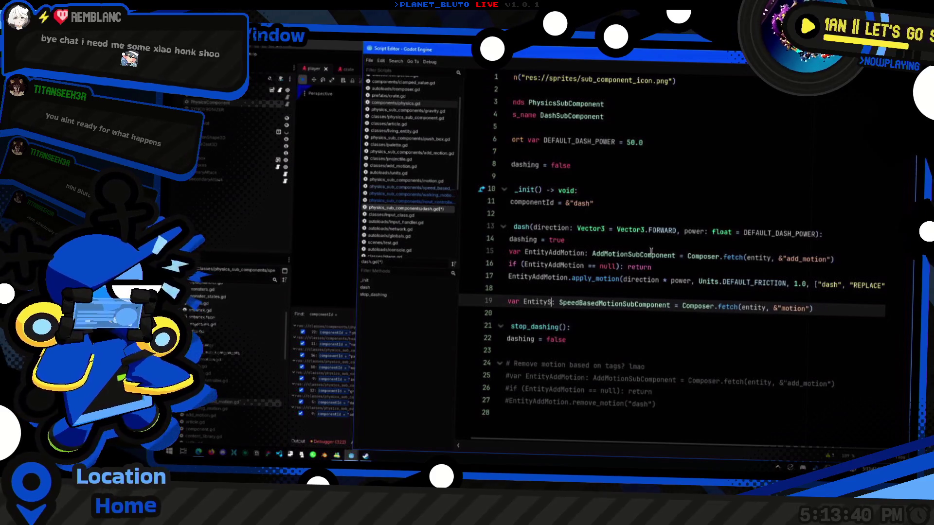
pyautogui.write('on')
pyautogui.press('End')
pyautogui.press('Return')
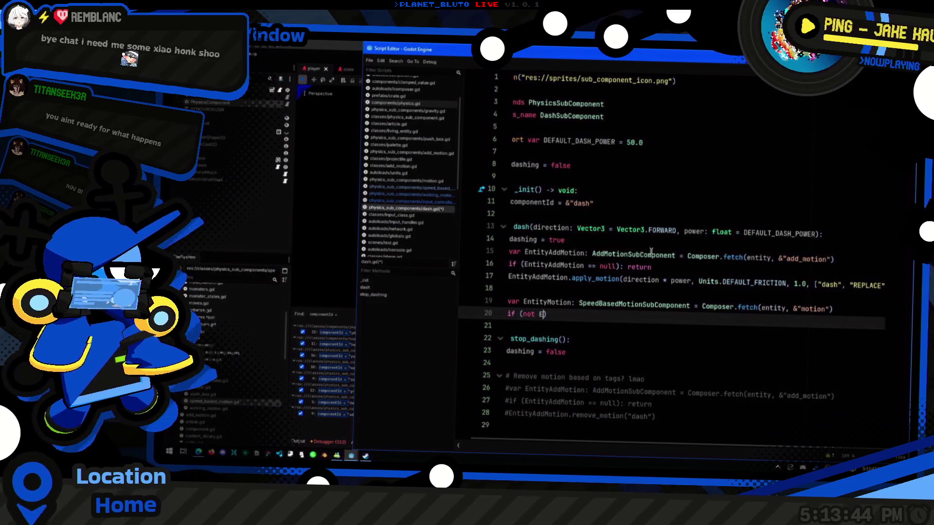
# Step: Add a SpeedBasedMotionSubComponent return guard and EntityMotion.apply_speed_modifier(&"dash", 8.0)
pyautogui.write('ntityMotion is Sp')
pyautogui.press('Return')
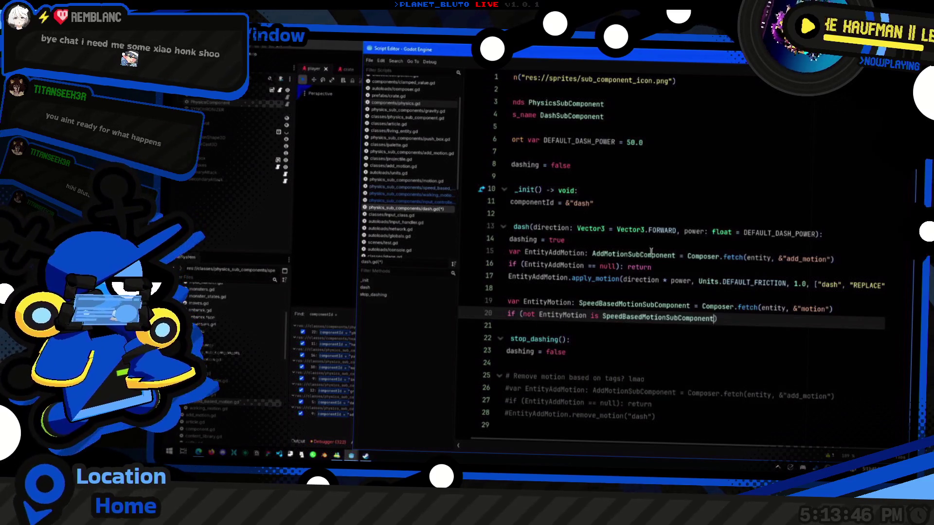
pyautogui.write('urn')
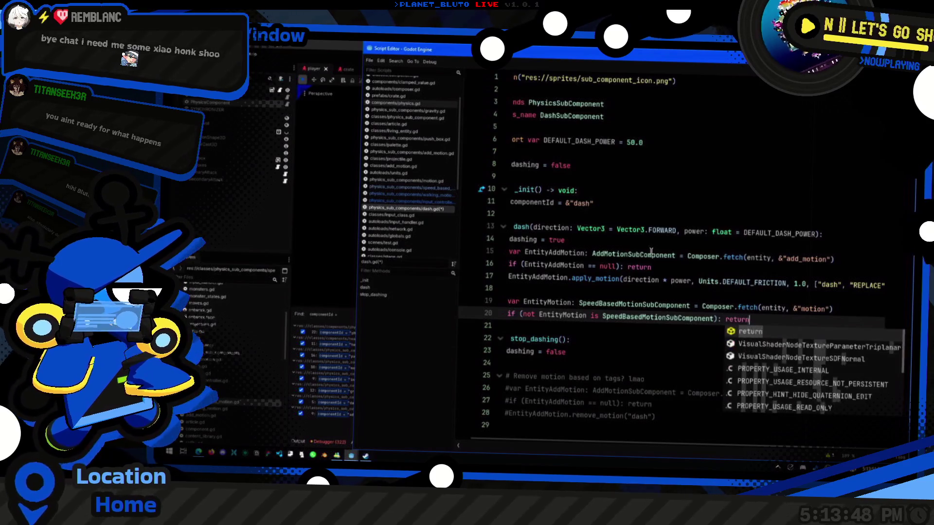
pyautogui.press('Return')
pyautogui.write('EntityMotion.')
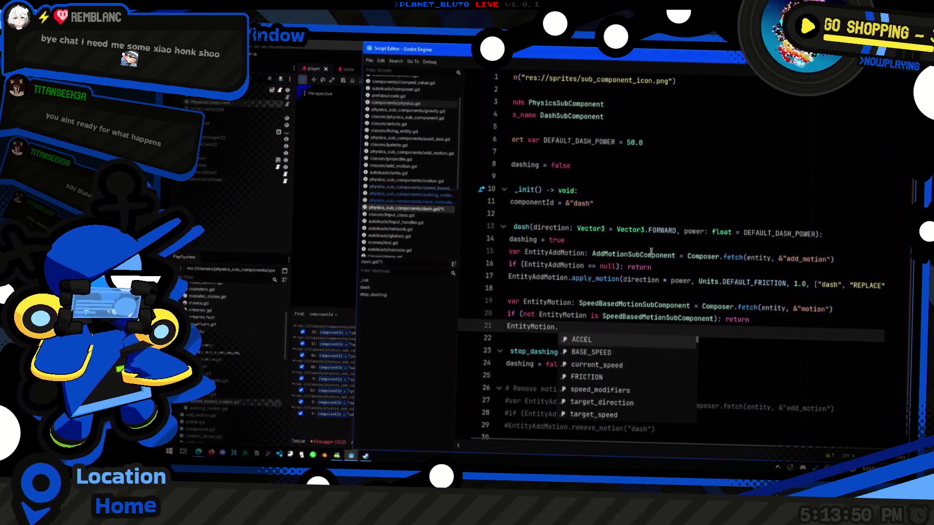
pyautogui.write('s')
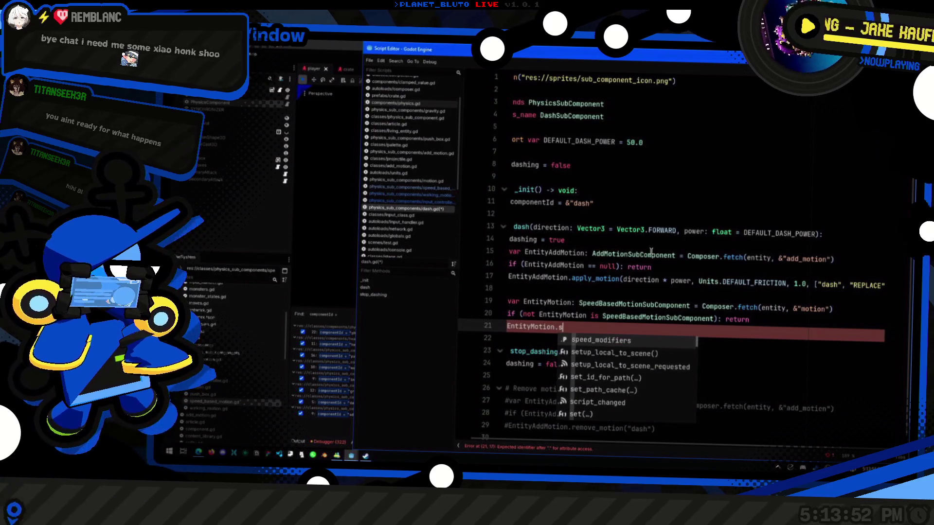
pyautogui.press('BackSpace')
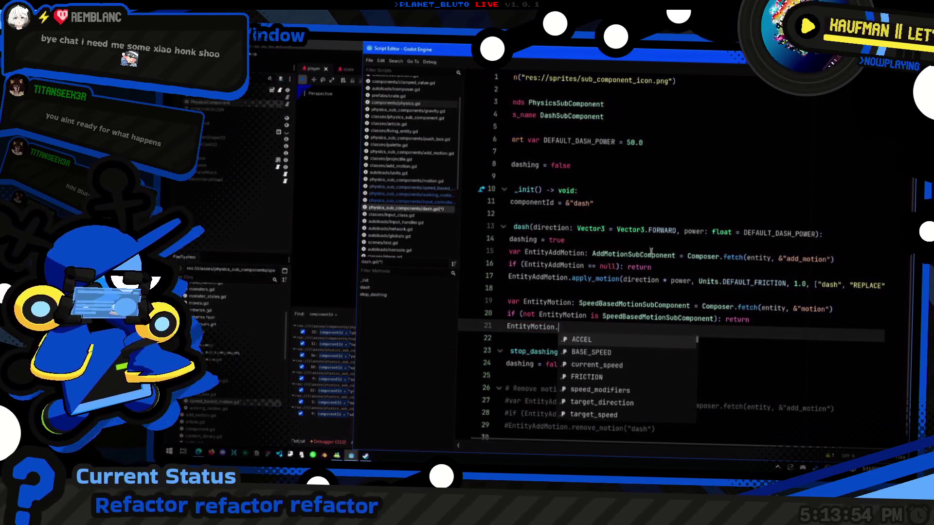
pyautogui.write('apply_speed_mo')
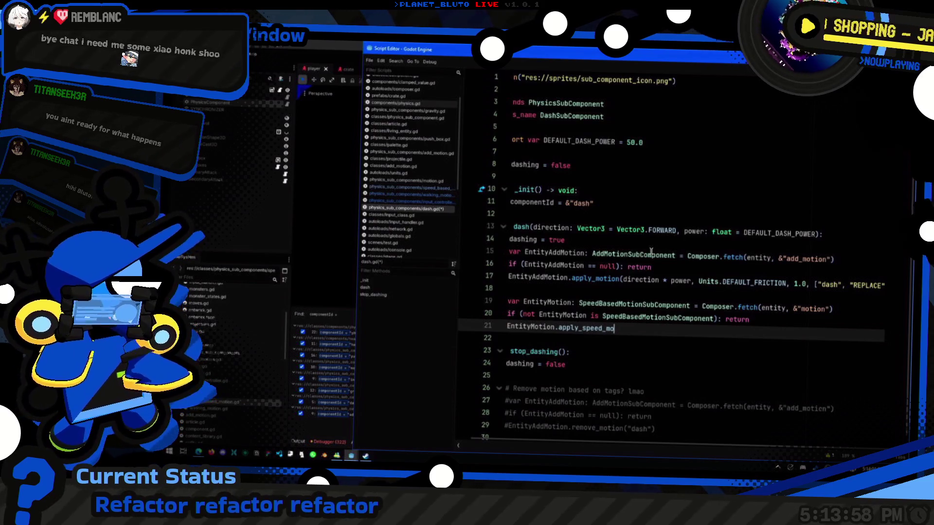
pyautogui.write('&"dash"')
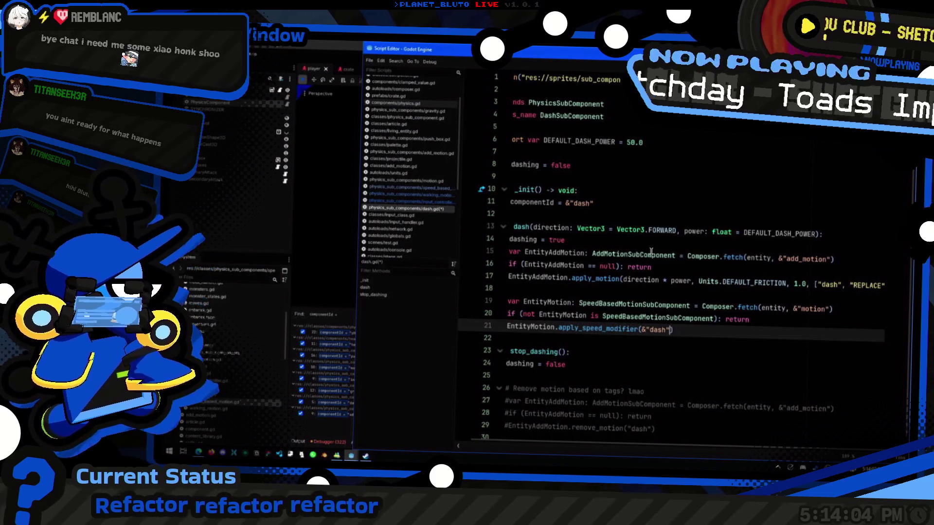
pyautogui.write(', ')
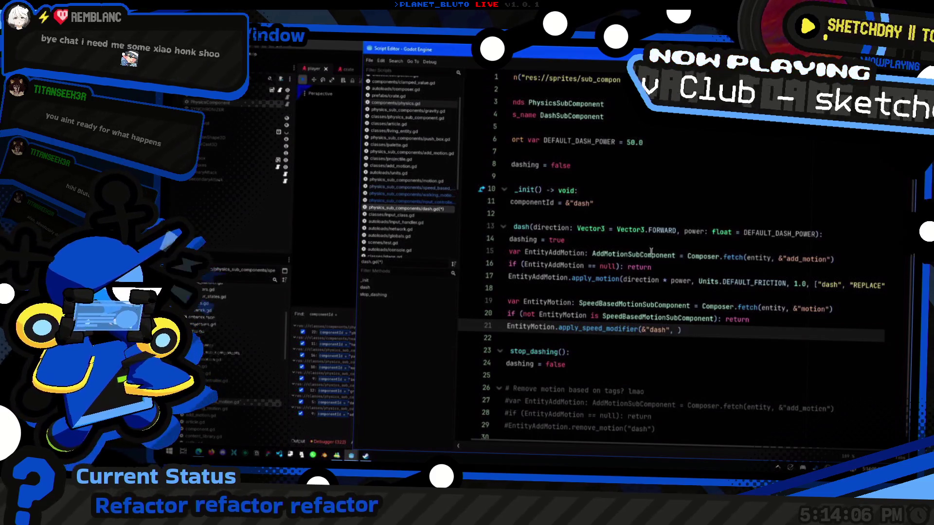
pyautogui.write('8.0')
# Step: Duplicate the DEFAULT_DASH_POWER export line
pyautogui.press('Home')
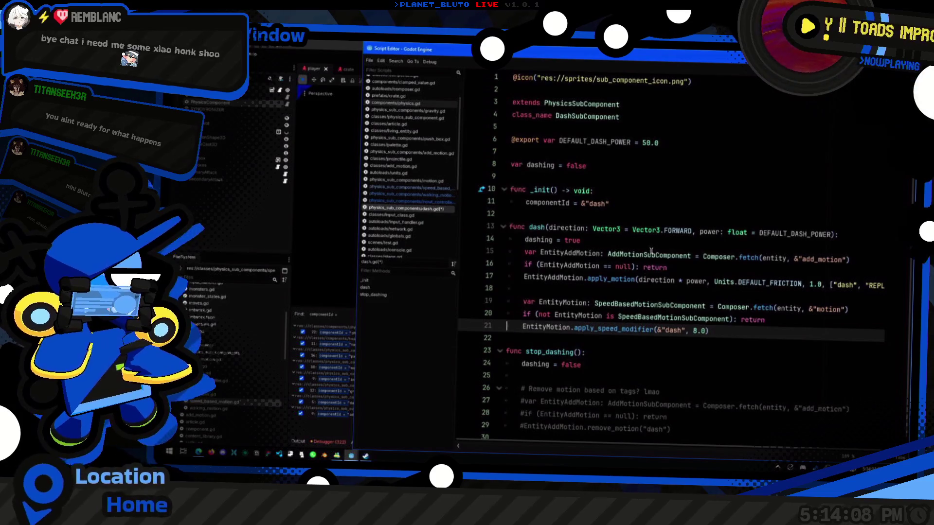
pyautogui.click(649, 142)
pyautogui.hotkey('ctrl', 'shift', 'd')
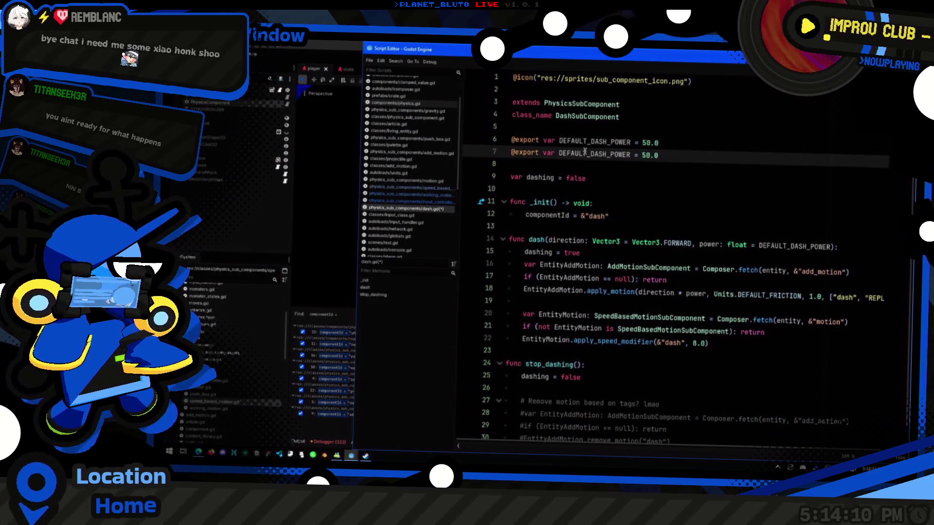
# Step: Rename the duplicate export to DEFAULT_DASH_MODIFIER = 8.0 and use it instead of 8.0 in dash()
pyautogui.moveTo(607, 154); pyautogui.dragTo(631, 155)
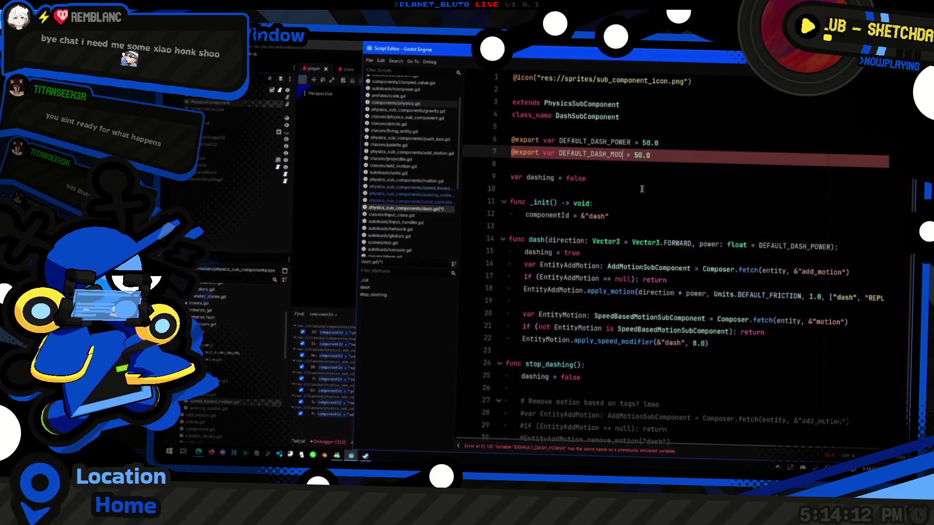
pyautogui.press('End')
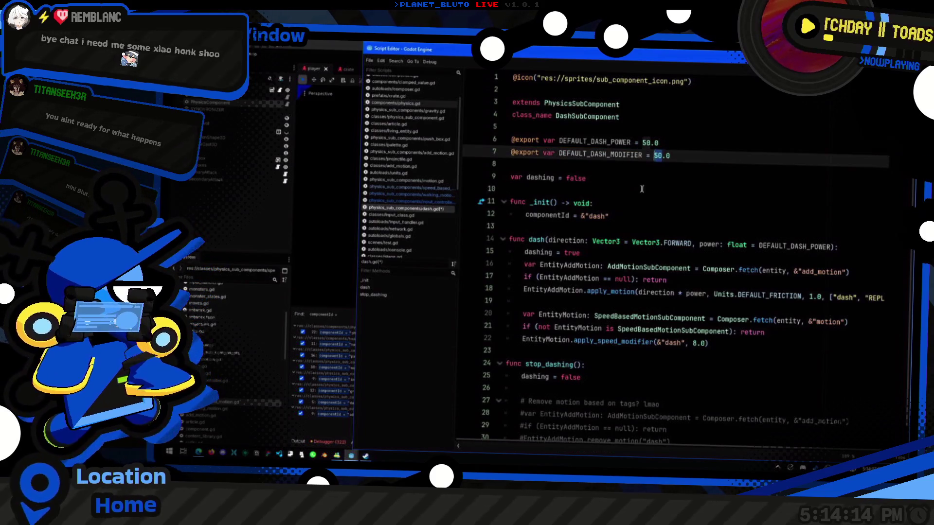
pyautogui.hotkey('ctrl', 'shift', 'Right')
pyautogui.hotkey('ctrl', 'c')
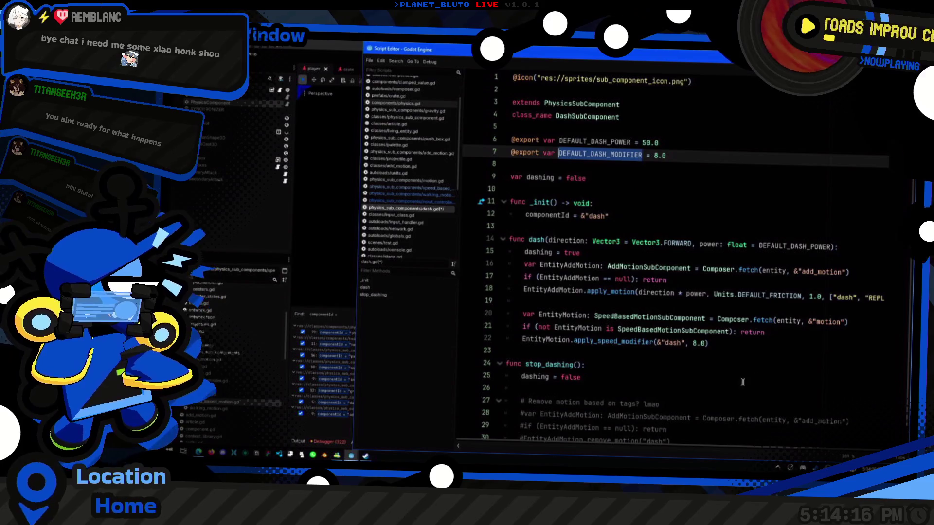
pyautogui.doubleClick(695, 343)
pyautogui.hotkey('ctrl', 'v')
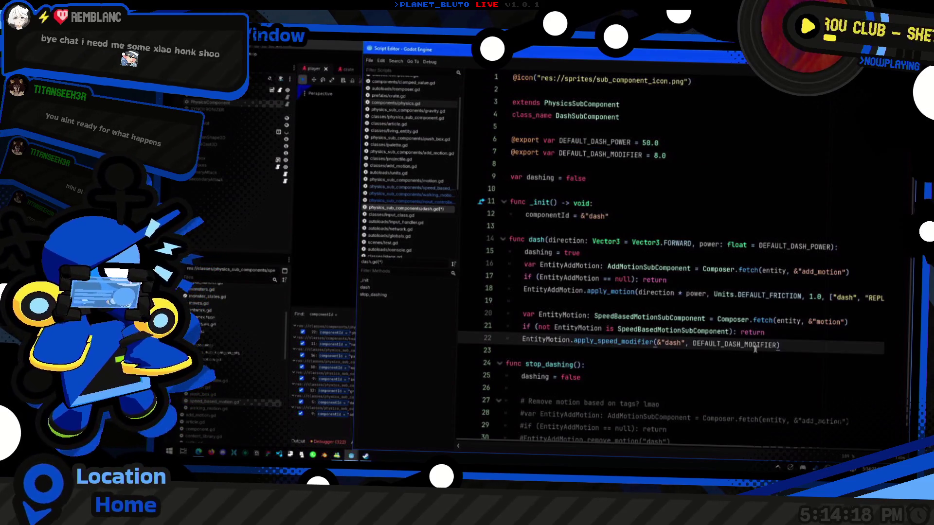
# Step: Copy the three speed-modifier lines into stop_dashing, changing the call to remove_speed_modifier(&"dash")
pyautogui.press('Down')
pyautogui.press('Down')
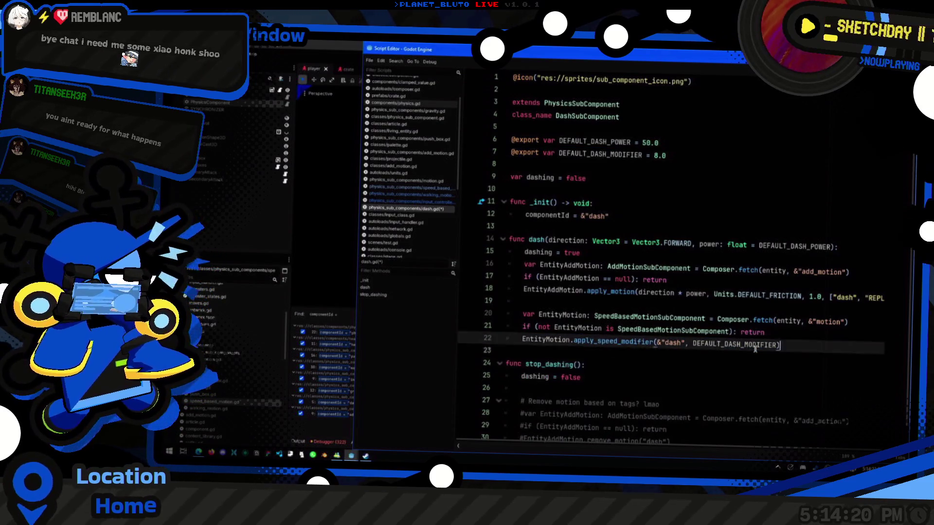
pyautogui.press('Up')
pyautogui.hotkey('shift', 'Up')
pyautogui.hotkey('shift', 'Up')
pyautogui.hotkey('shift', 'Up')
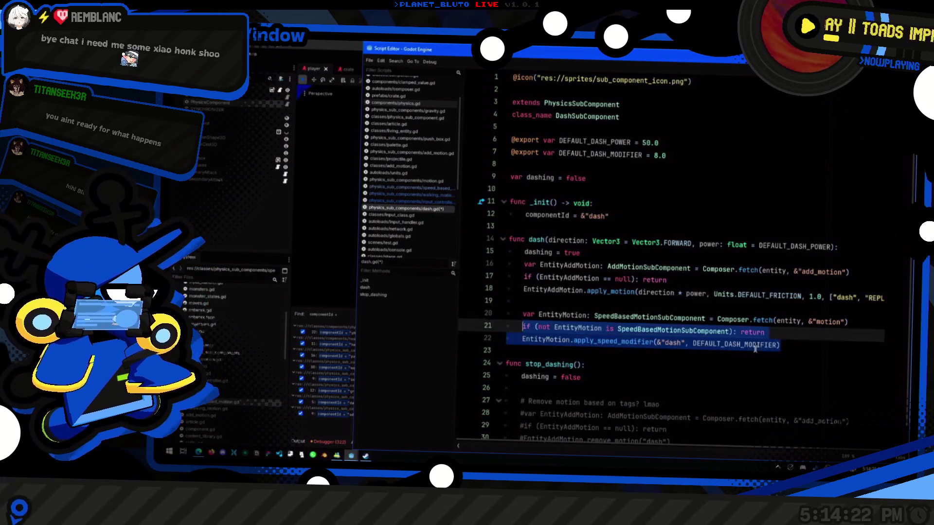
pyautogui.hotkey('ctrl', 'c')
pyautogui.press('Down')
pyautogui.press('Down')
pyautogui.press('Down')
pyautogui.press('Return')
pyautogui.press('Return')
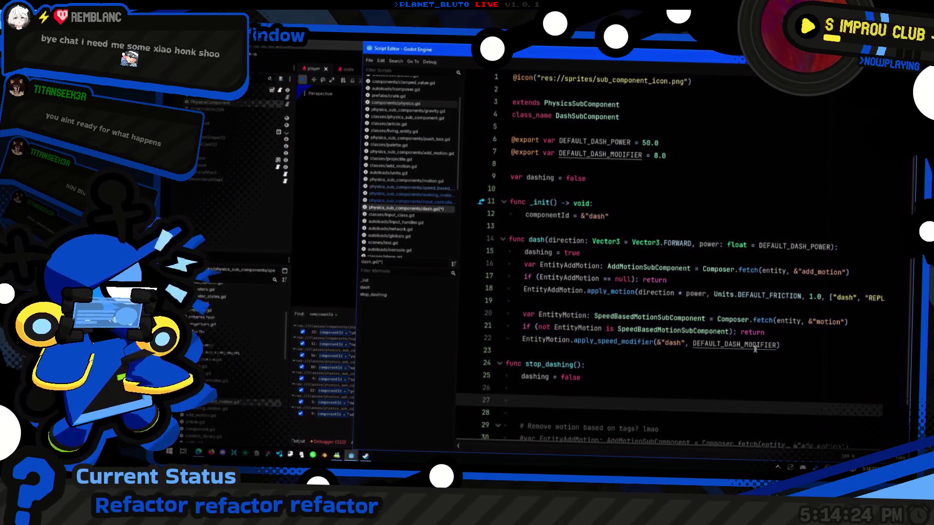
pyautogui.press('Up')
pyautogui.hotkey('ctrl', 'v')
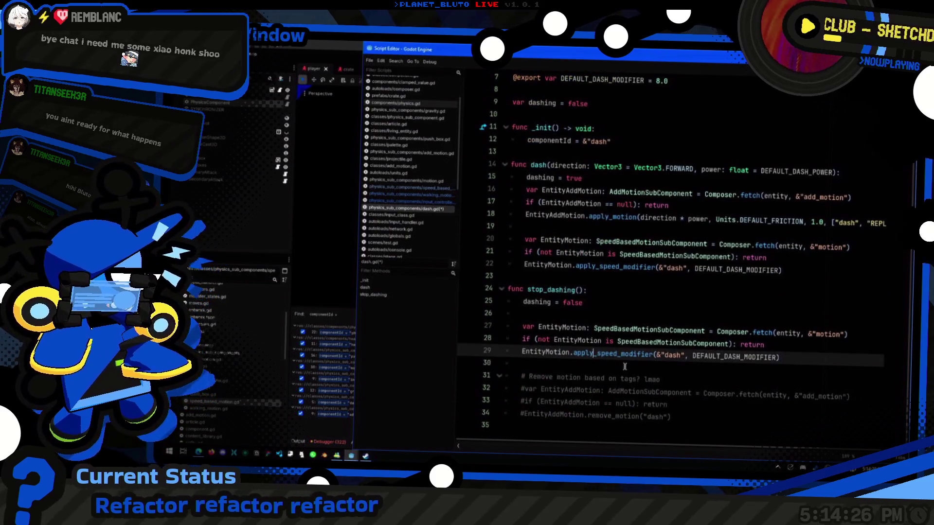
pyautogui.hotkey('ctrl', 'BackSpace')
pyautogui.write('remove')
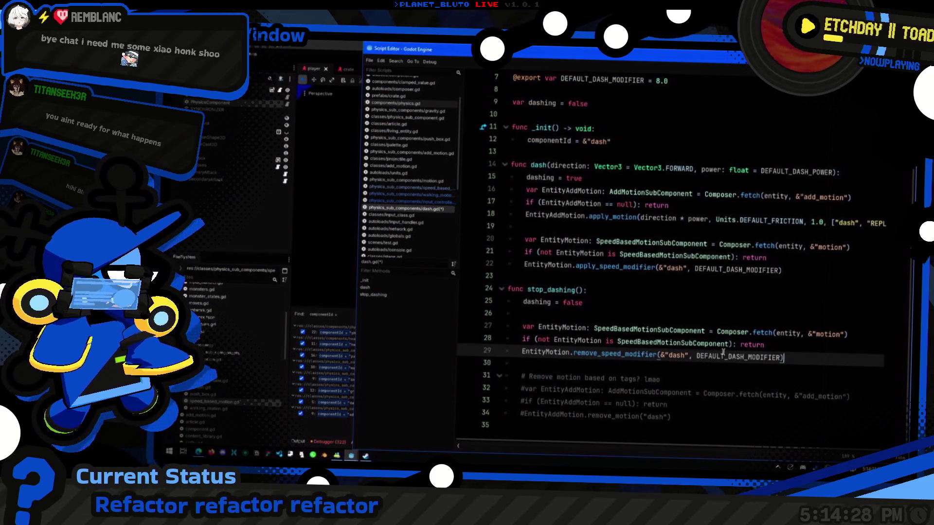
pyautogui.press('Left')
pyautogui.hotkey('ctrl', 'shift', 'Right')
pyautogui.press('Delete')
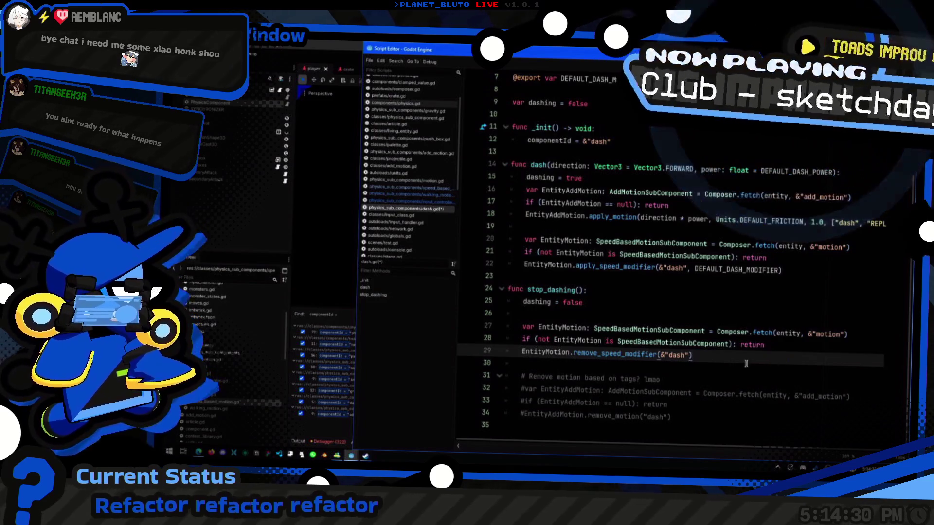
# Step: Cross-check remove_speed_modifier in speed_based_motion.gd and review the modifier lines in dash()
pyautogui.keyDown('ctrl'); pyautogui.click(630, 344); pyautogui.keyUp('ctrl')
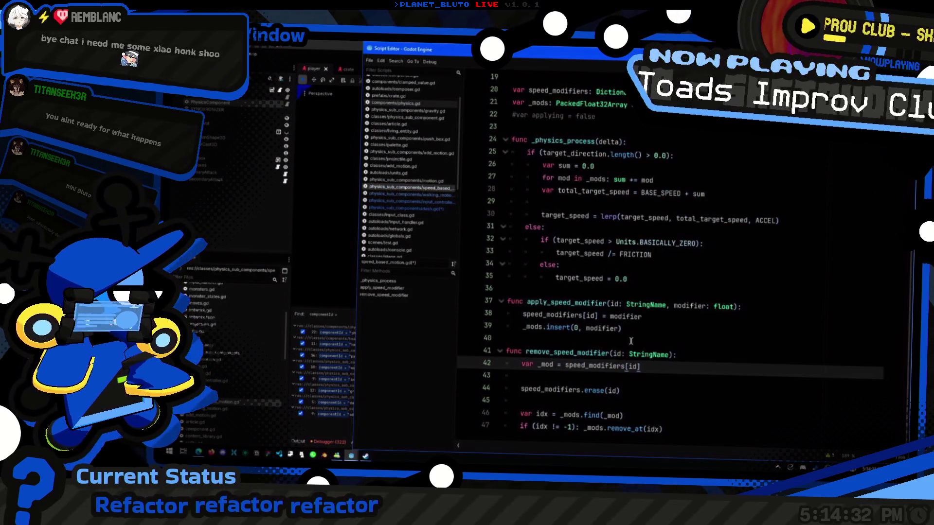
pyautogui.click(714, 251)
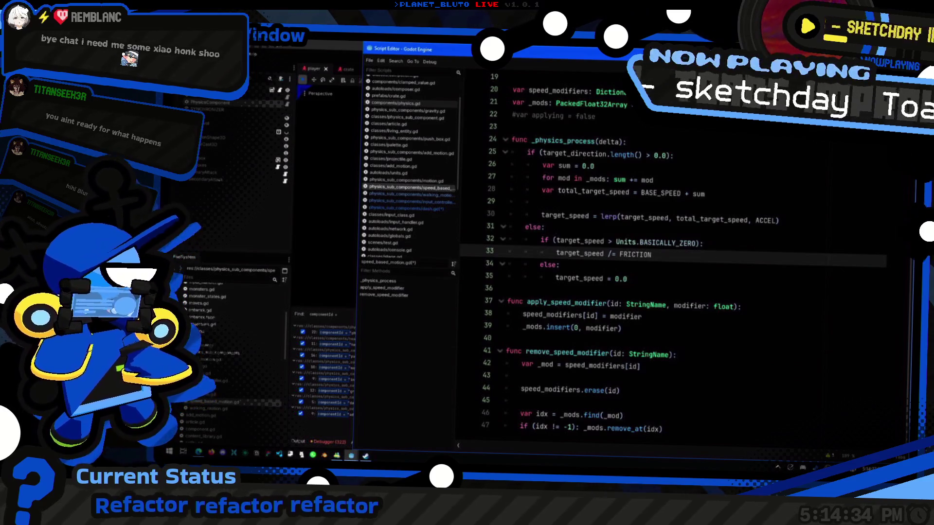
pyautogui.press('Down')
pyautogui.click(708, 375)
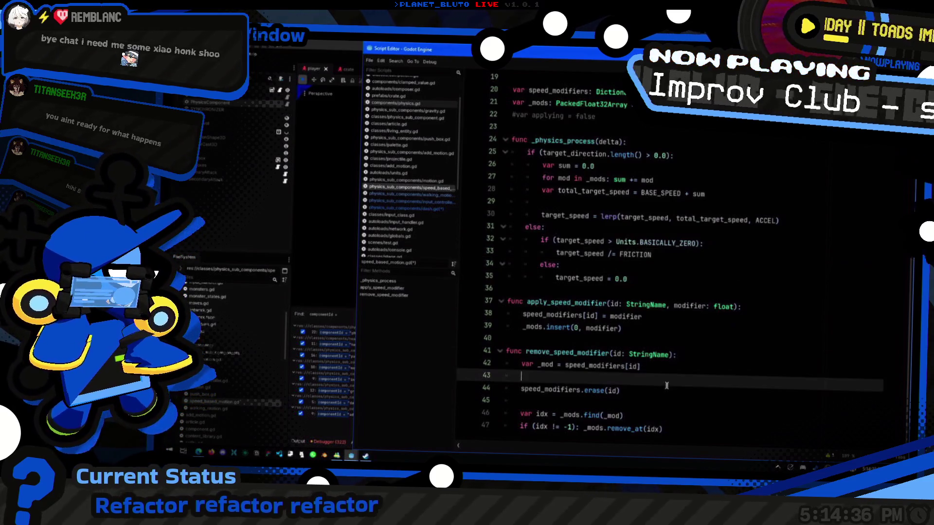
pyautogui.hotkey('alt', 'Left')
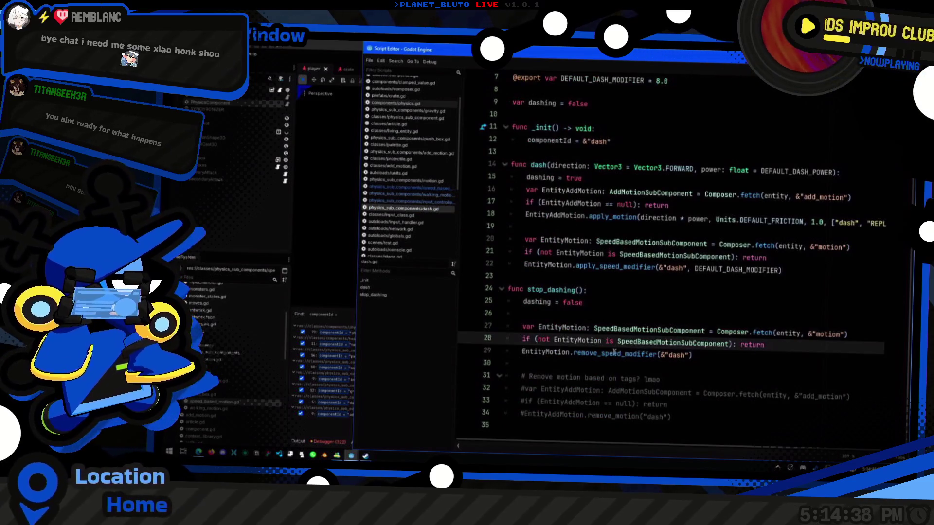
pyautogui.keyDown('ctrl'); pyautogui.click(621, 353); pyautogui.keyUp('ctrl')
pyautogui.hotkey('alt', 'Left')
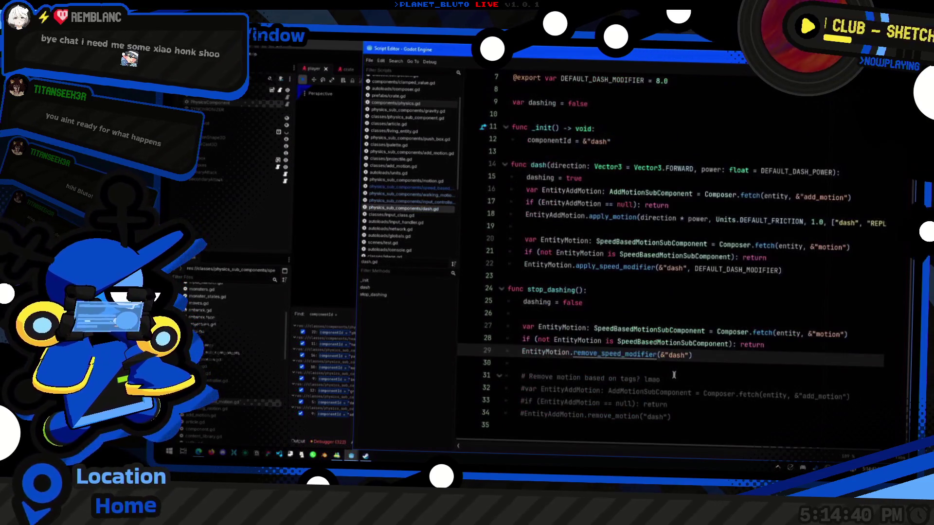
pyautogui.click(701, 267)
pyautogui.click(795, 260)
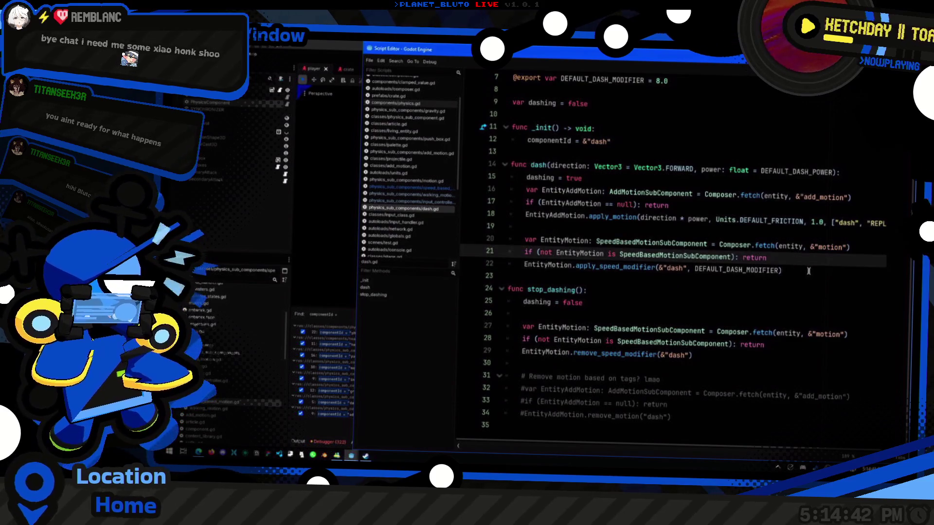
pyautogui.click(808, 271)
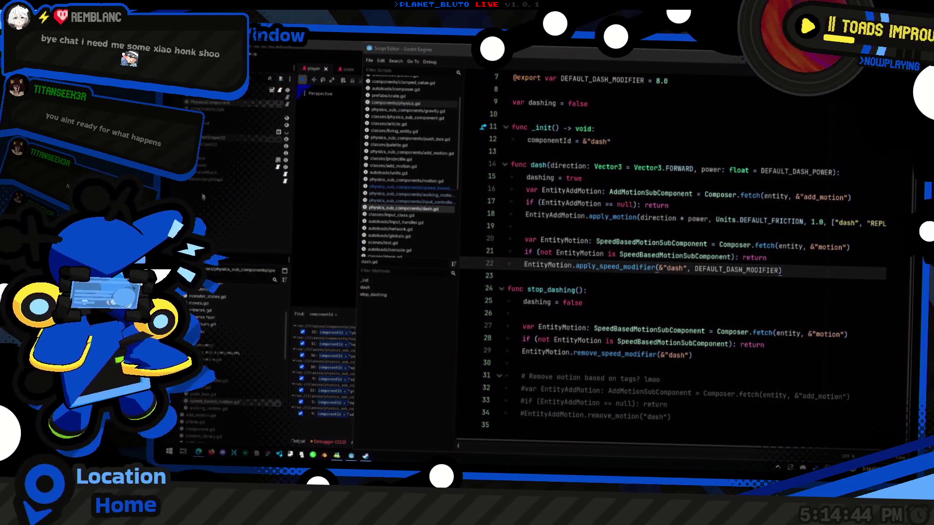
pyautogui.click(577, 129)
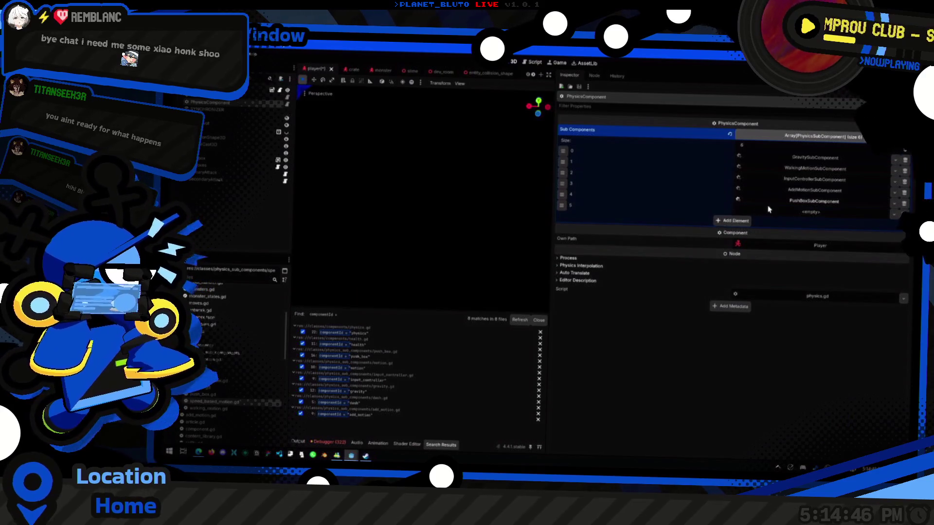
# Step: Fill the empty Sub Components slot with a new DashSubComponent above PushBoxSubComponent, and save
pyautogui.click(811, 212)
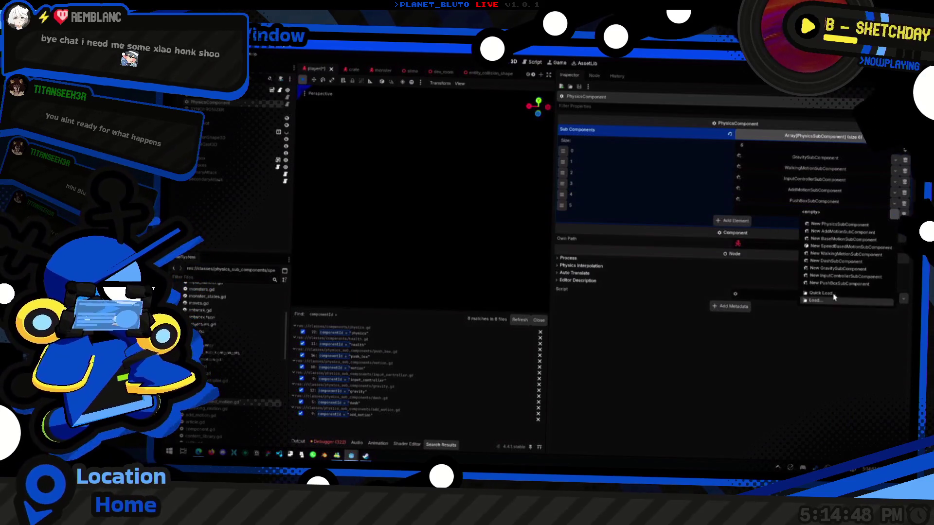
pyautogui.click(847, 262)
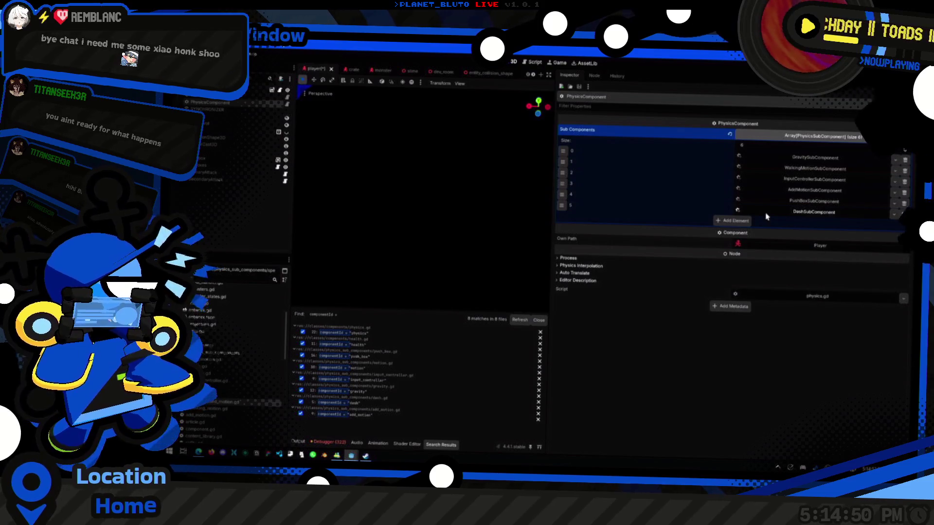
pyautogui.moveTo(772, 217); pyautogui.dragTo(784, 201)
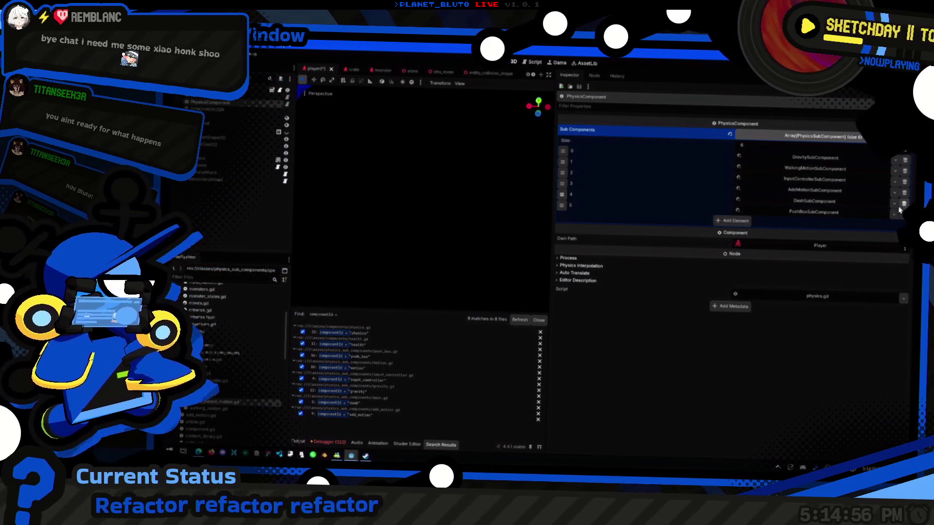
pyautogui.hotkey('ctrl', 's')
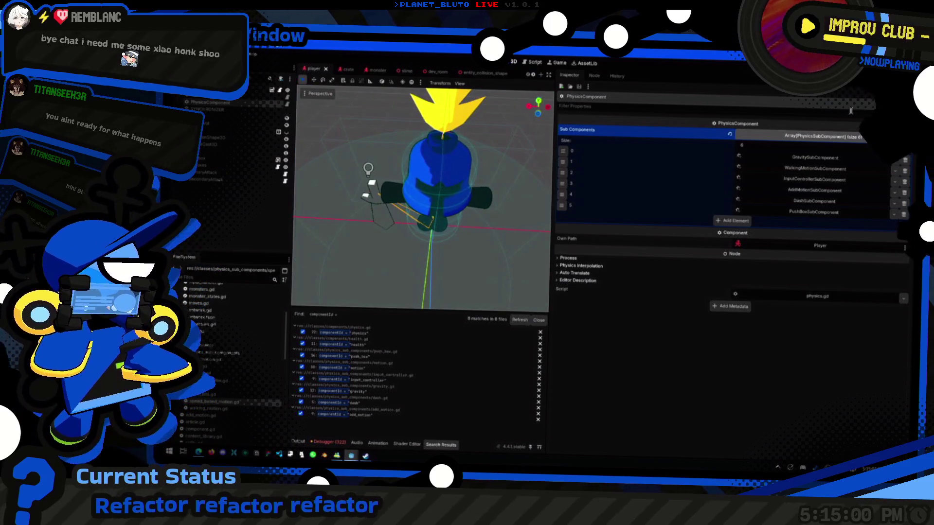
# Step: Launch the game, pick the Knight class, and host a match to test dashing
pyautogui.hotkey('ctrl', 's')
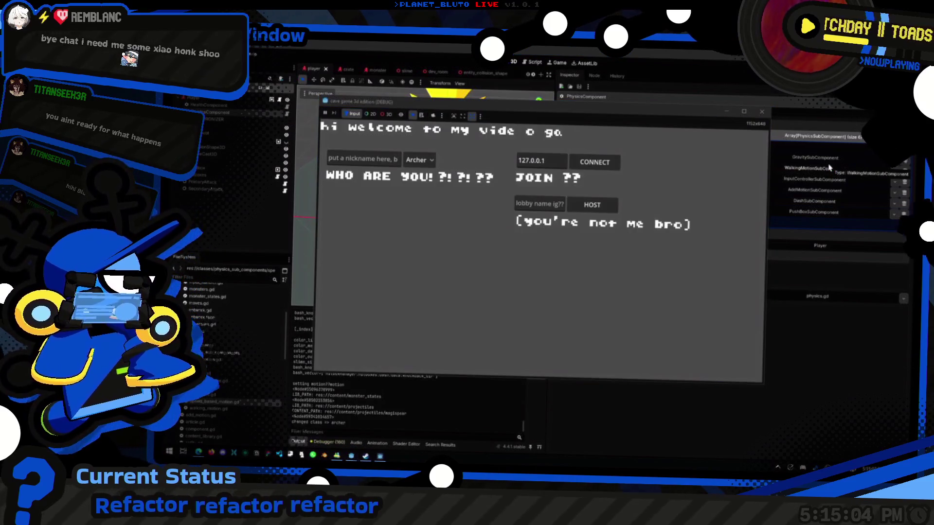
pyautogui.click(419, 160)
pyautogui.click(411, 186)
pyautogui.click(607, 205)
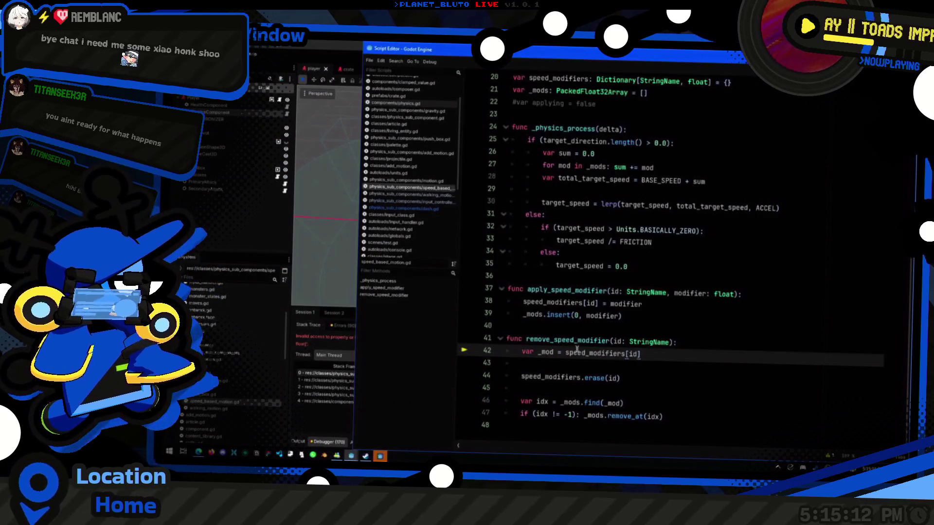
# Step: Add an 'if (not speed_modifiers.has(id)): return' guard to remove_speed_modifier, then save and run
pyautogui.doubleClick(577, 351)
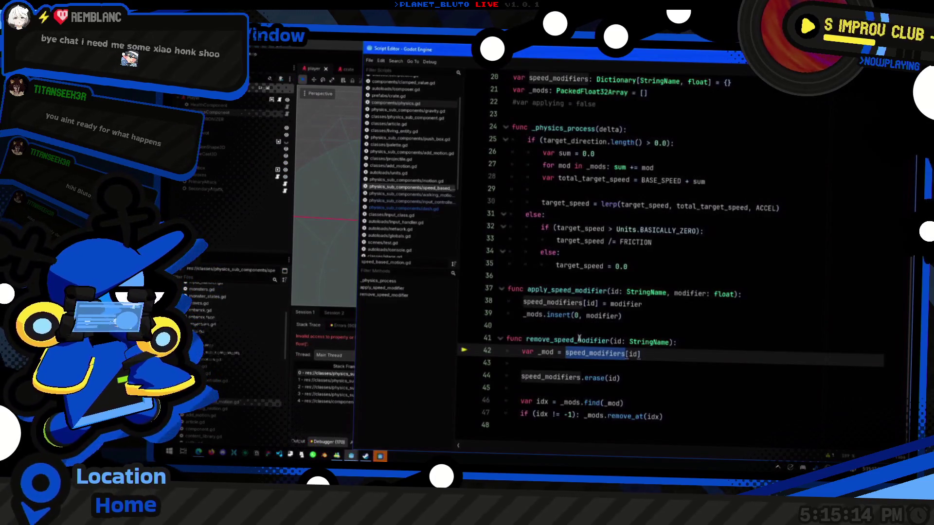
pyautogui.doubleClick(579, 340)
pyautogui.click(585, 354)
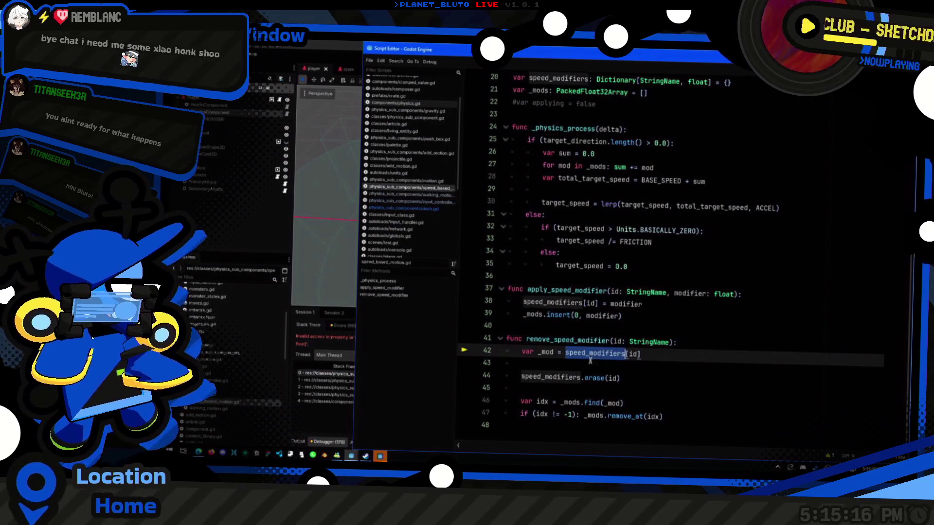
pyautogui.press('Up')
pyautogui.press('End')
pyautogui.press('Return')
pyautogui.write('if (not speed_modifiers')
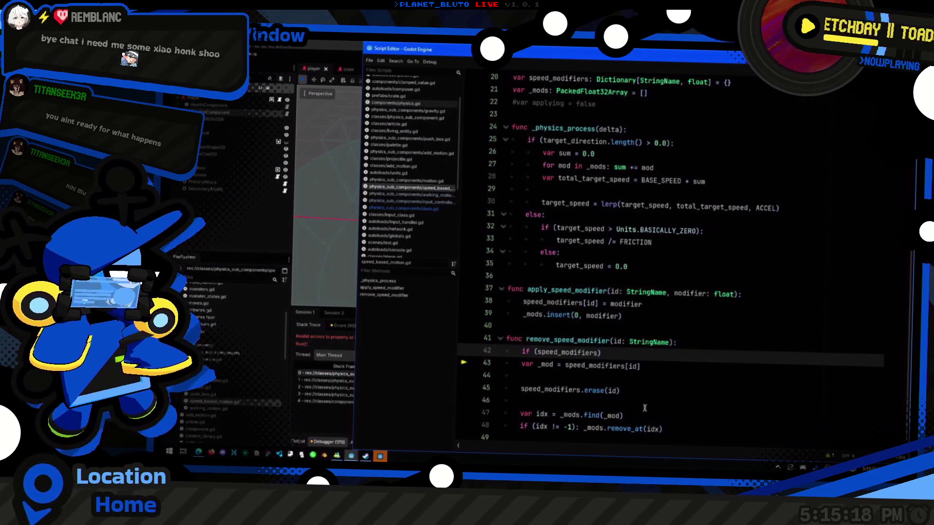
pyautogui.write('.has(id)')
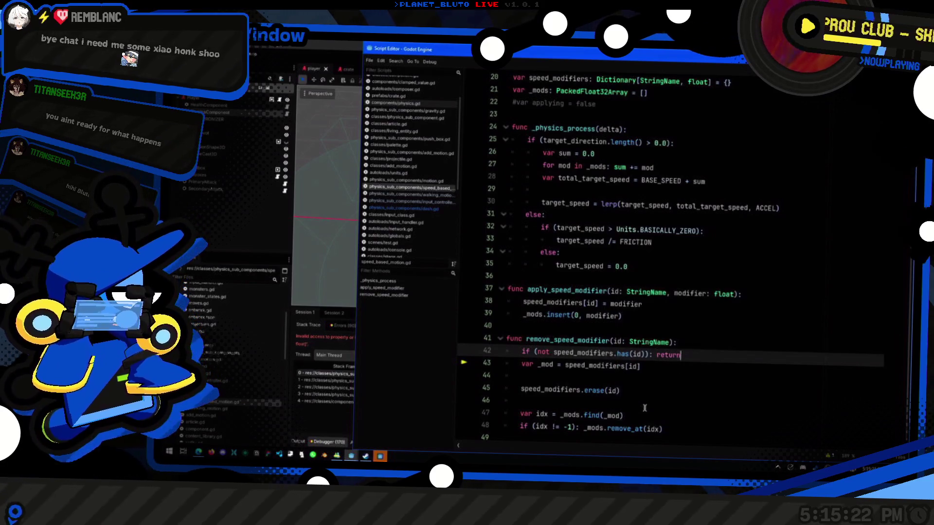
pyautogui.hotkey('alt', 'Tab')
pyautogui.press('F5')
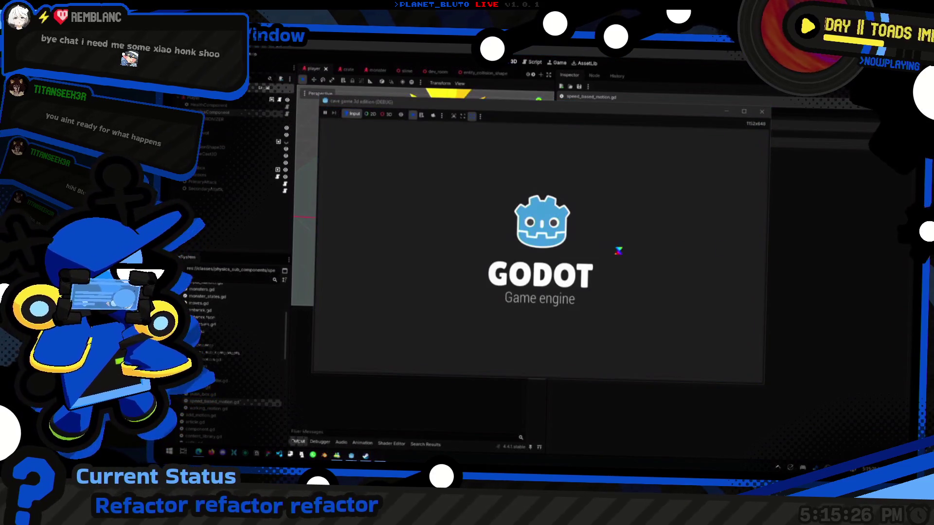
# Step: Choose Knight as the class, host a game, attack once, and stop the playtest with F8
pyautogui.click(419, 159)
pyautogui.click(421, 185)
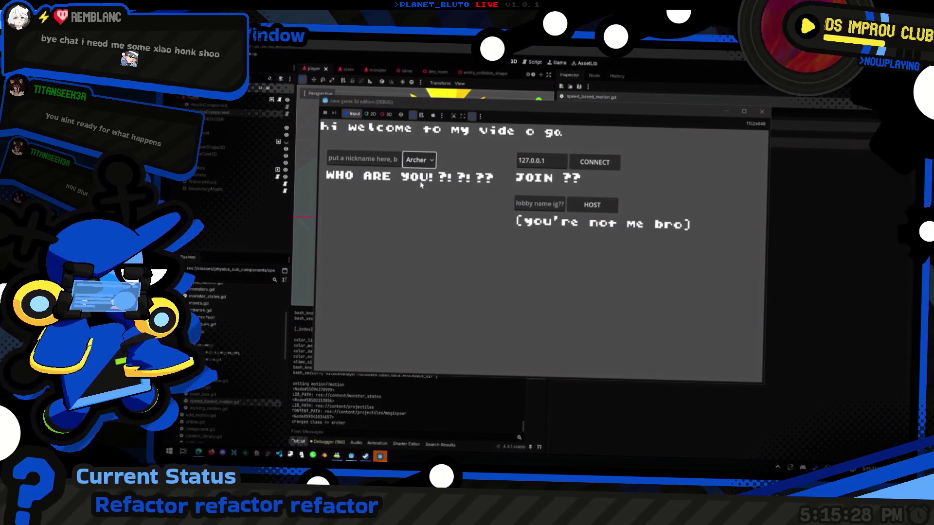
pyautogui.click(419, 160)
pyautogui.click(418, 190)
pyautogui.click(592, 205)
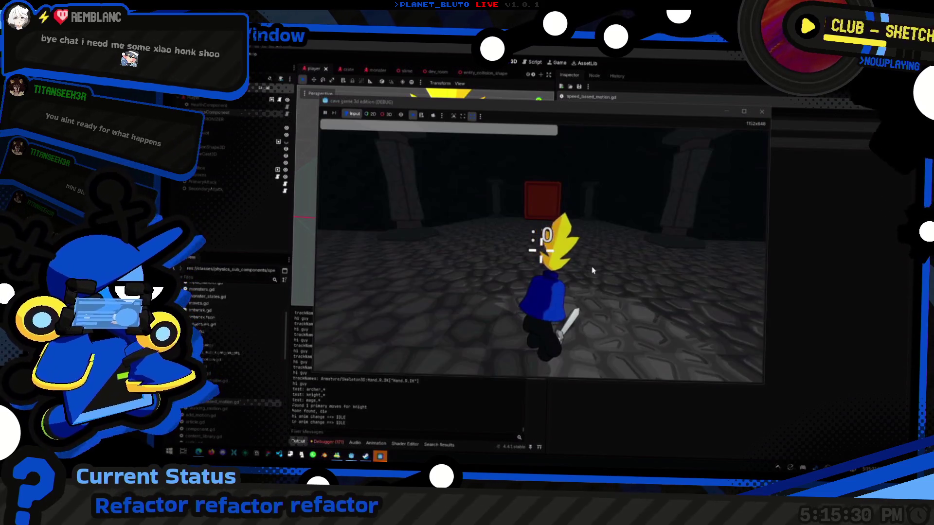
pyautogui.click(592, 270)
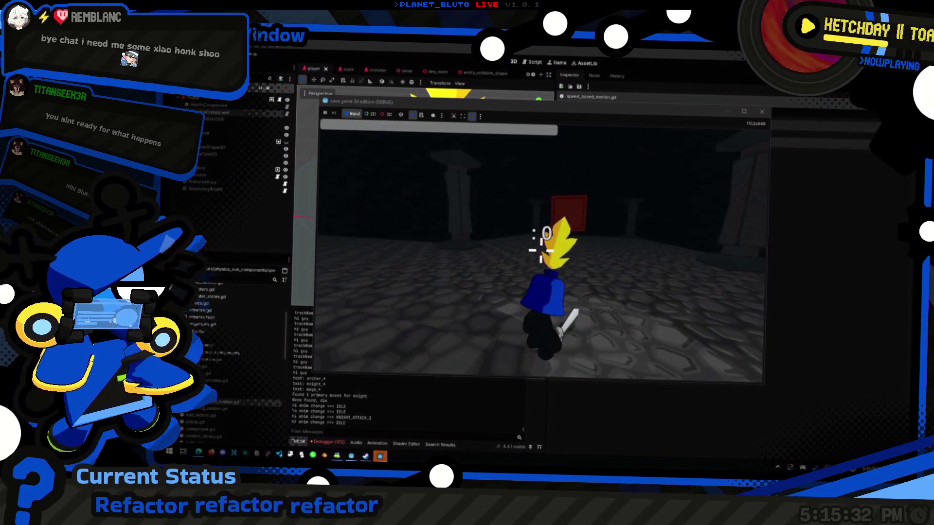
pyautogui.press('F8')
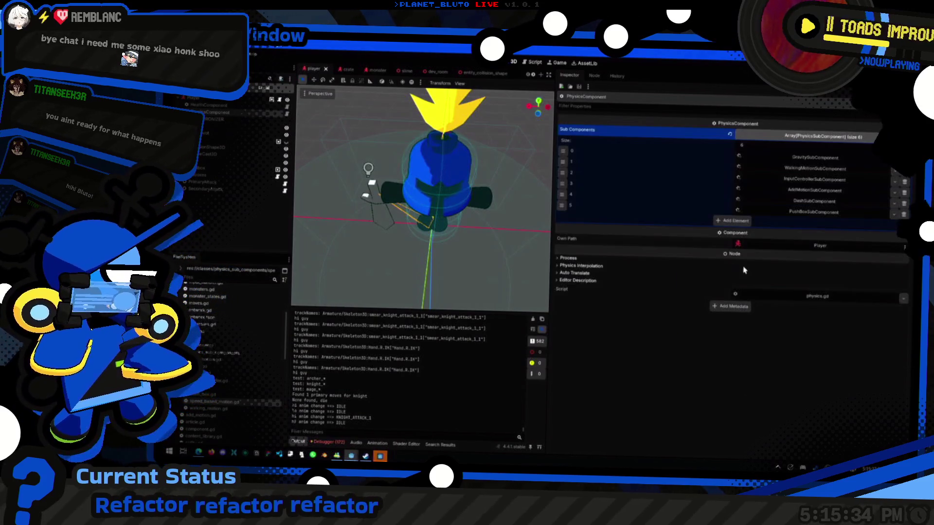
pyautogui.hotkey('alt', 'Tab')
pyautogui.hotkey('alt', 'Tab')
pyautogui.hotkey('alt', 'Tab')
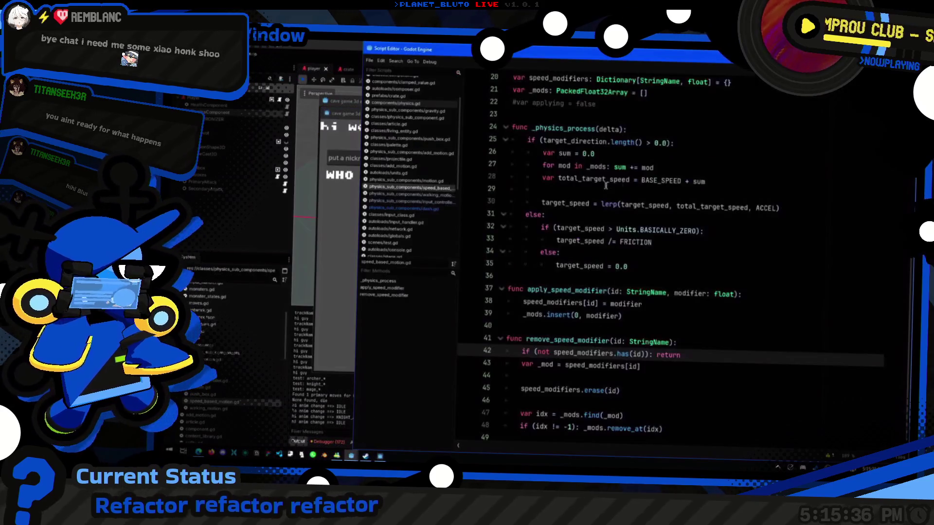
# Step: Check target_direction on line 21 of input_controller.gd, then inspect the remote Composer node
pyautogui.scroll(3, 428, 215)
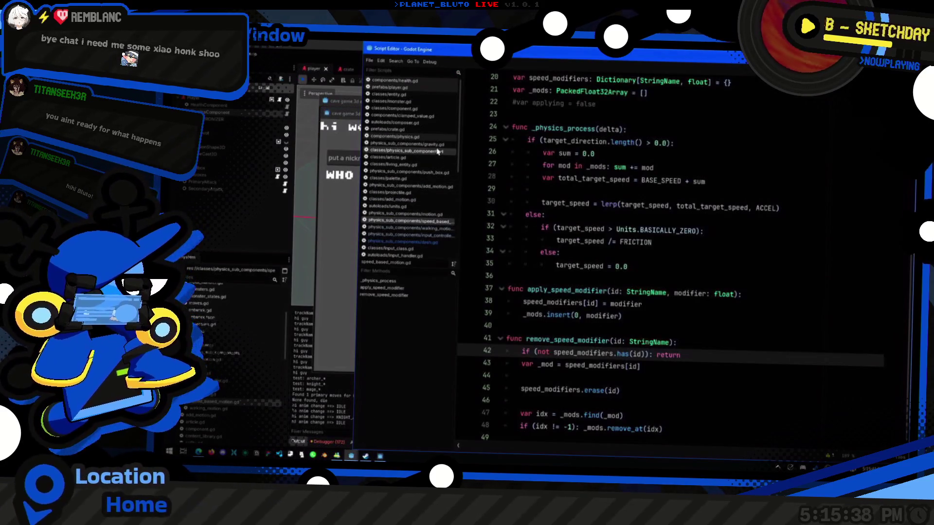
pyautogui.click(428, 235)
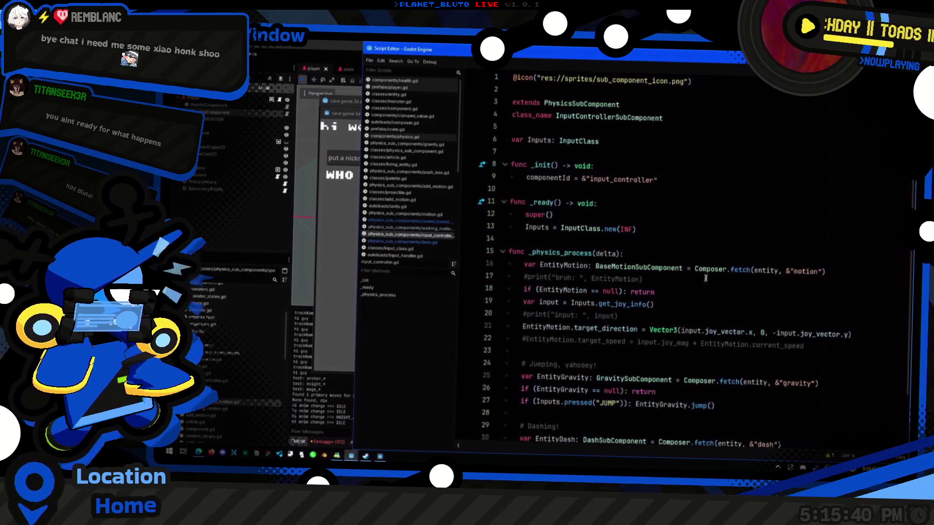
pyautogui.scroll(-3, 709, 277)
pyautogui.doubleClick(605, 265)
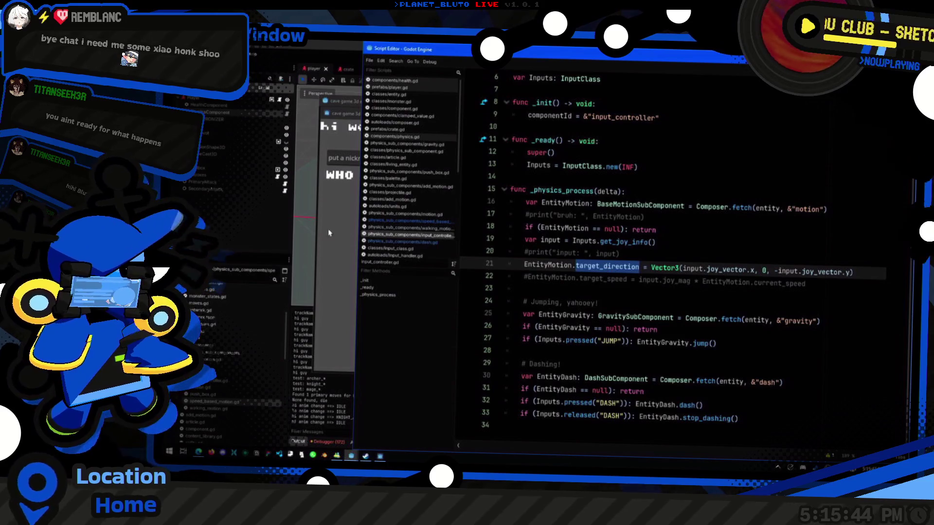
pyautogui.click(212, 159)
pyautogui.click(197, 184)
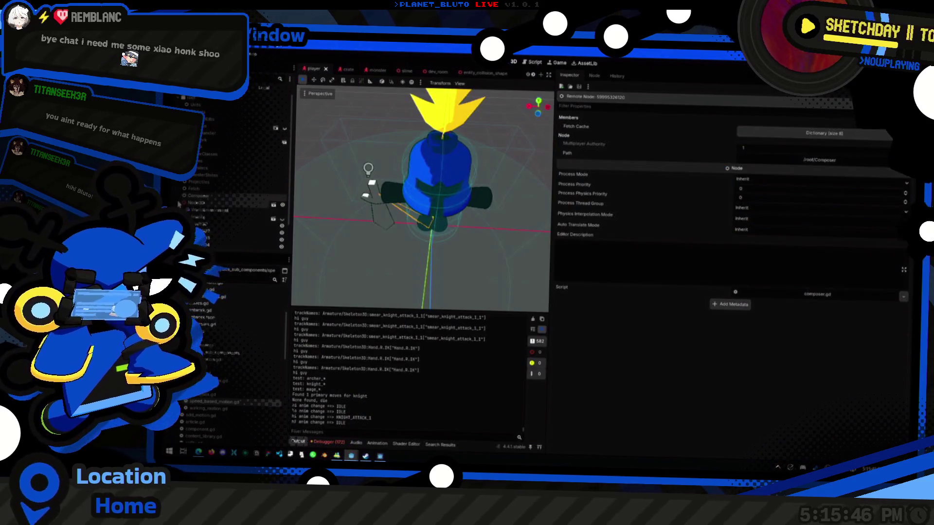
# Step: Inspect PLAYER_1's physics Sub Components in the Remote tree: the dash and input controller objects
pyautogui.scroll(-3, 234, 194)
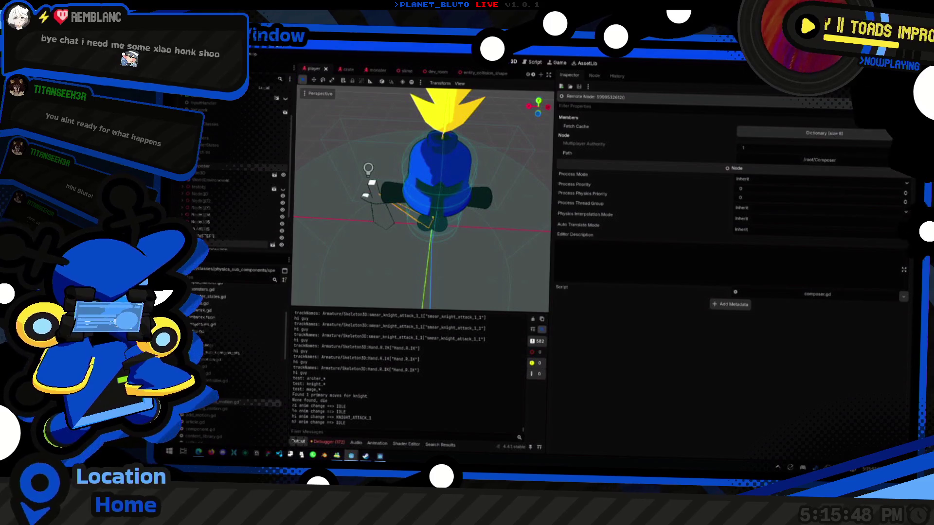
pyautogui.click(192, 180)
pyautogui.click(207, 194)
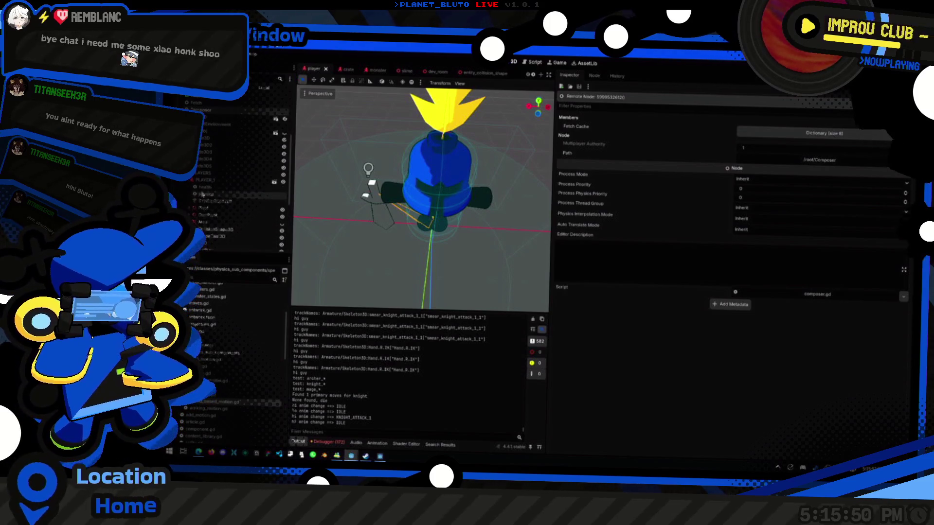
pyautogui.click(821, 133)
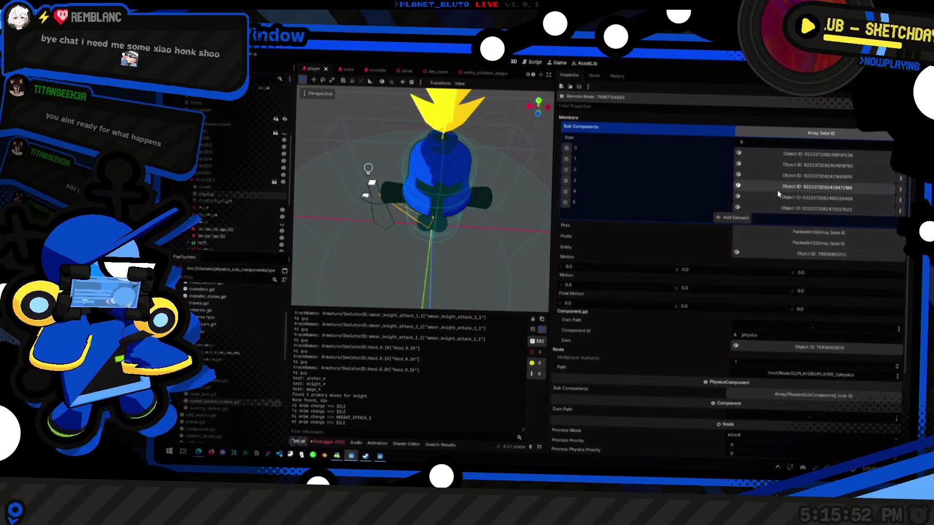
pyautogui.click(777, 197)
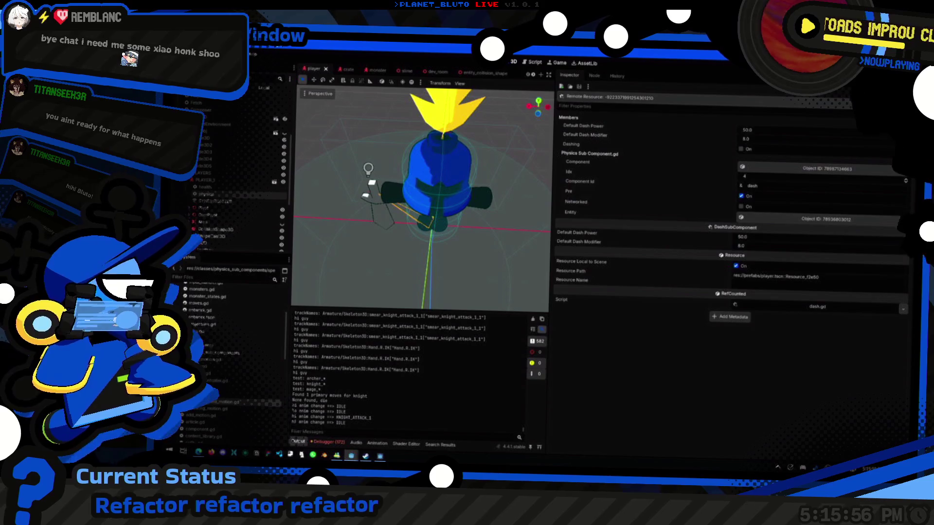
pyautogui.click(825, 168)
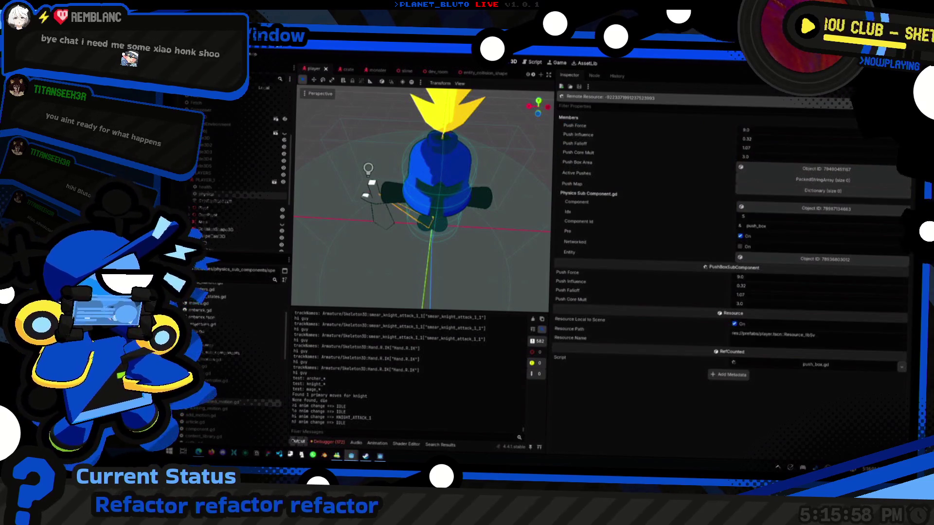
pyautogui.click(794, 178)
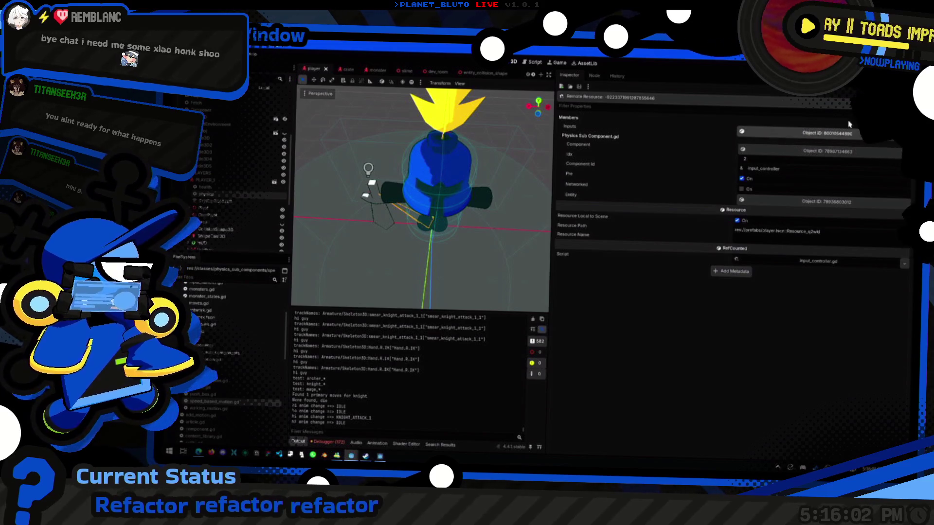
pyautogui.click(810, 151)
pyautogui.click(810, 166)
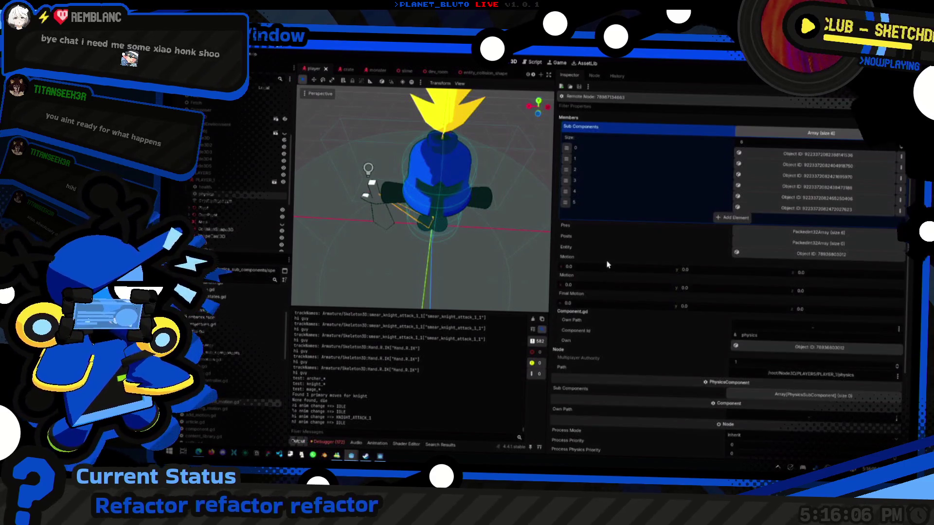
pyautogui.hotkey('alt', 'Tab')
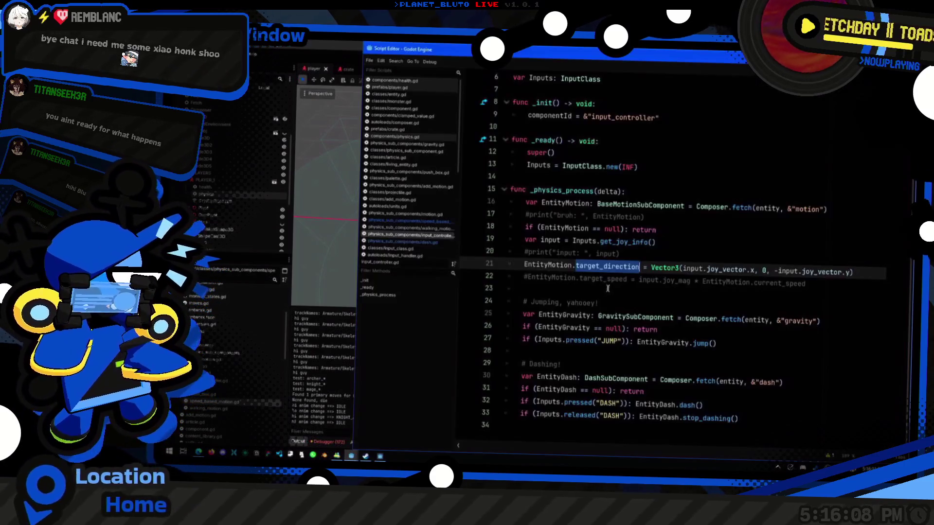
# Step: Inspect the live add motion, MonsterStates, health, physics and walking motion components
pyautogui.hotkey('alt', 'Tab')
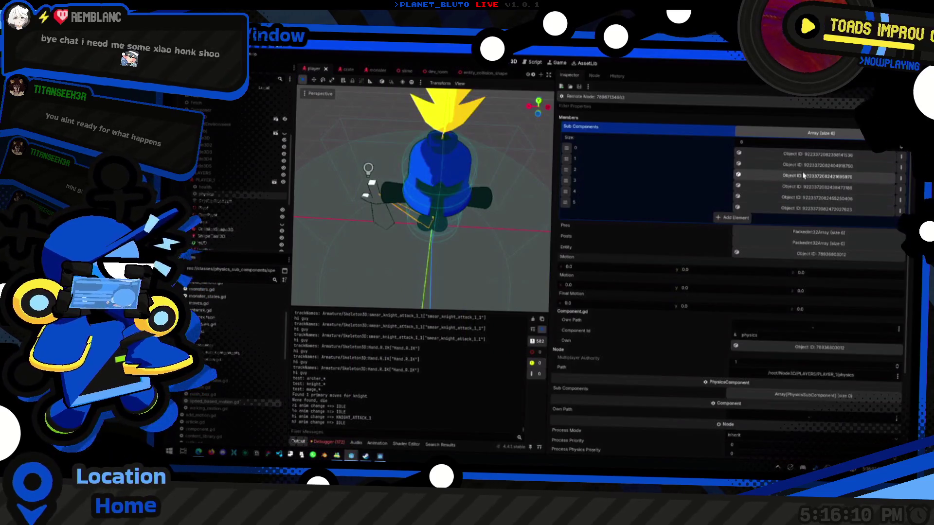
pyautogui.click(804, 177)
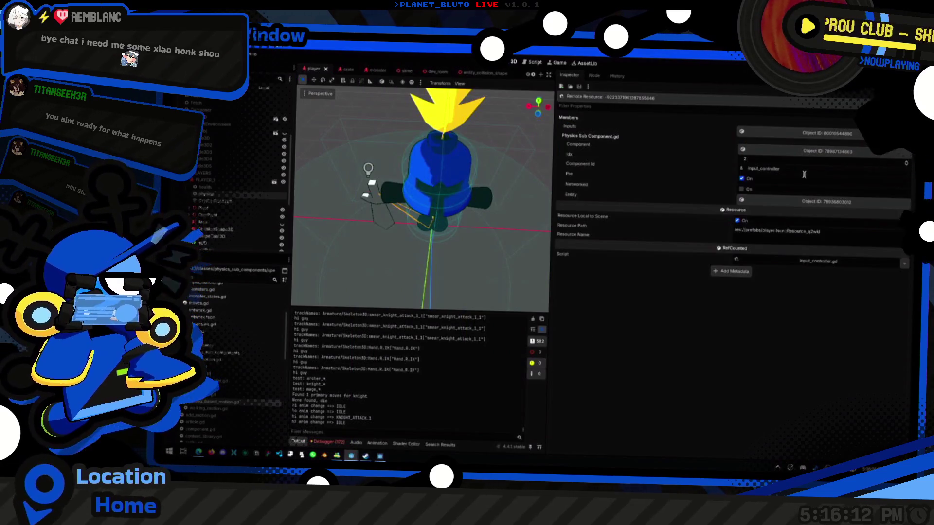
pyautogui.click(807, 151)
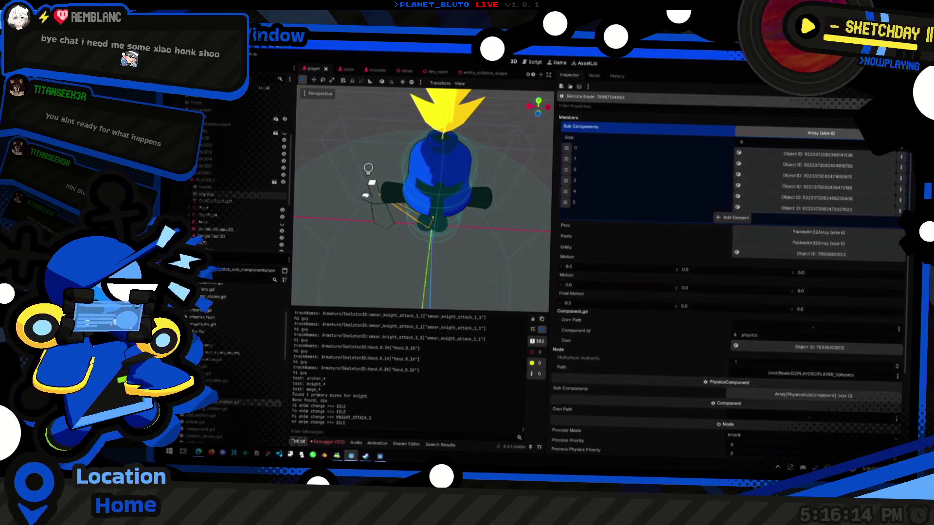
pyautogui.click(801, 196)
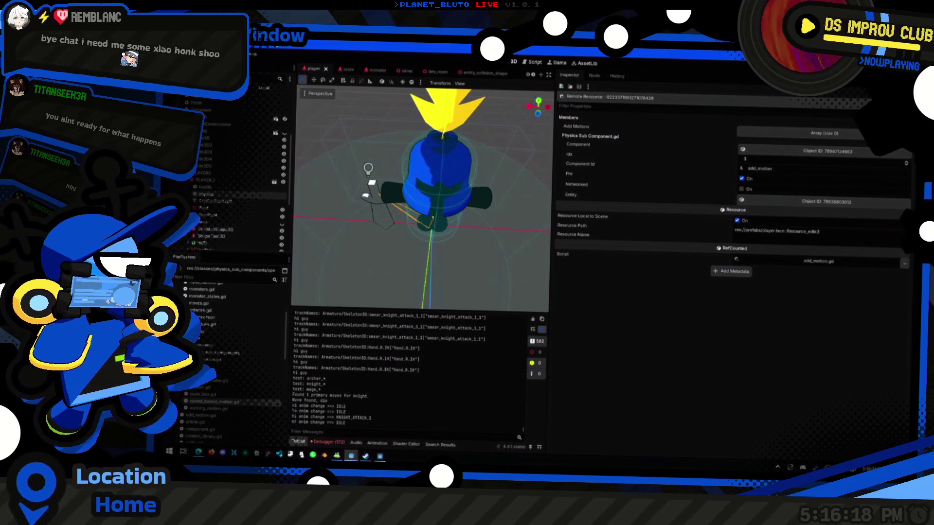
pyautogui.click(261, 128)
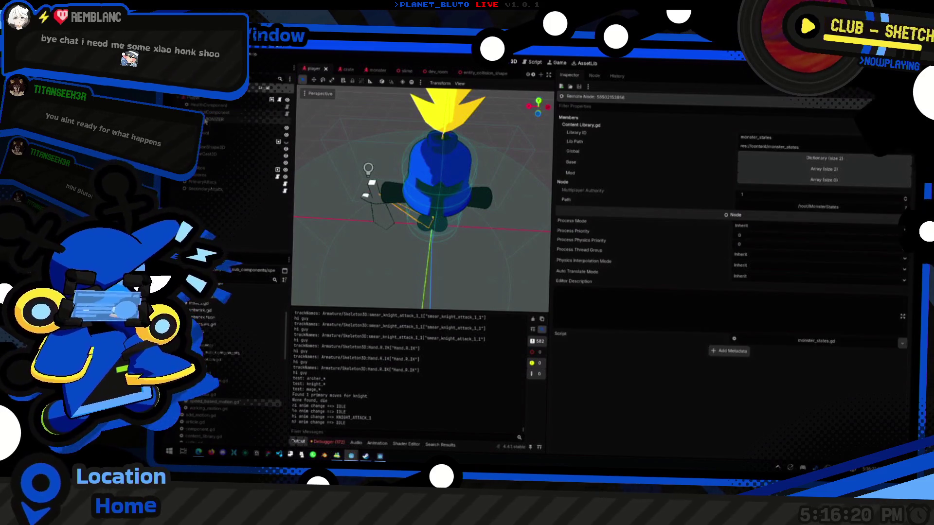
pyautogui.click(214, 112)
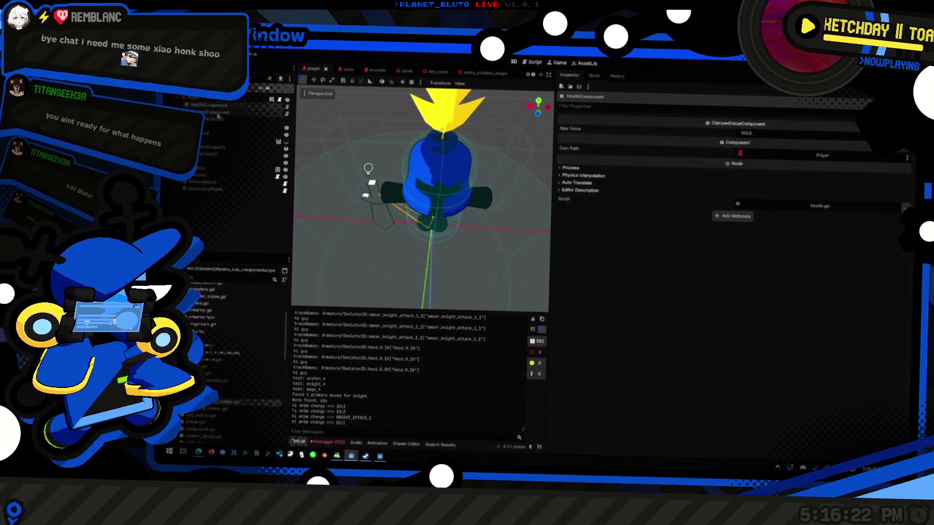
pyautogui.click(820, 137)
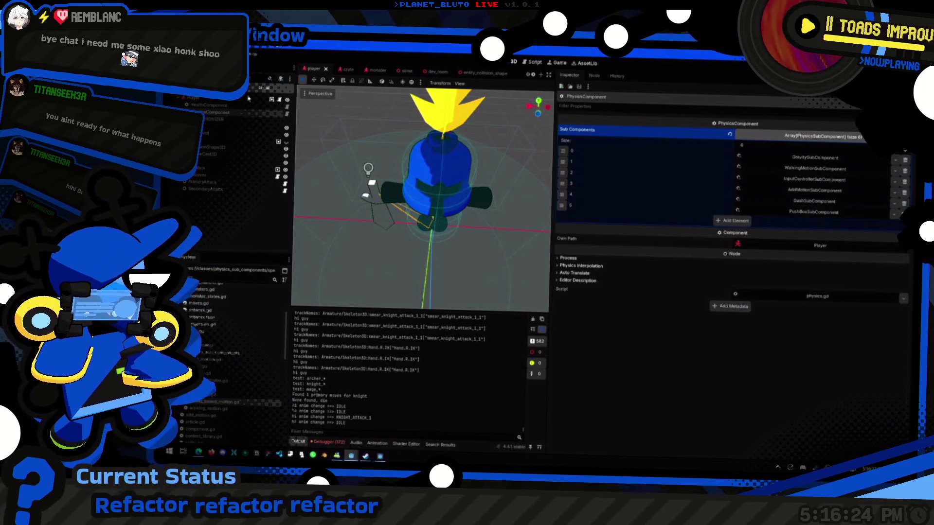
pyautogui.scroll(4, 226, 213)
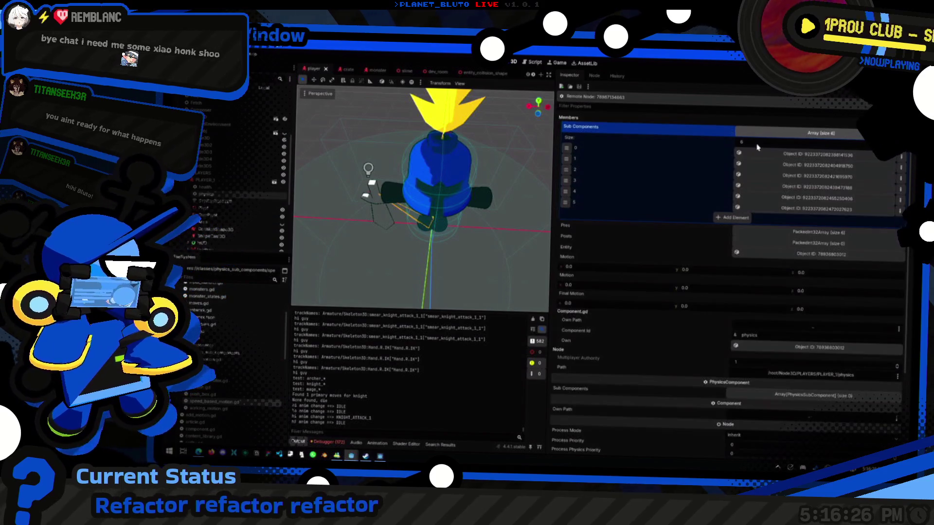
pyautogui.click(747, 171)
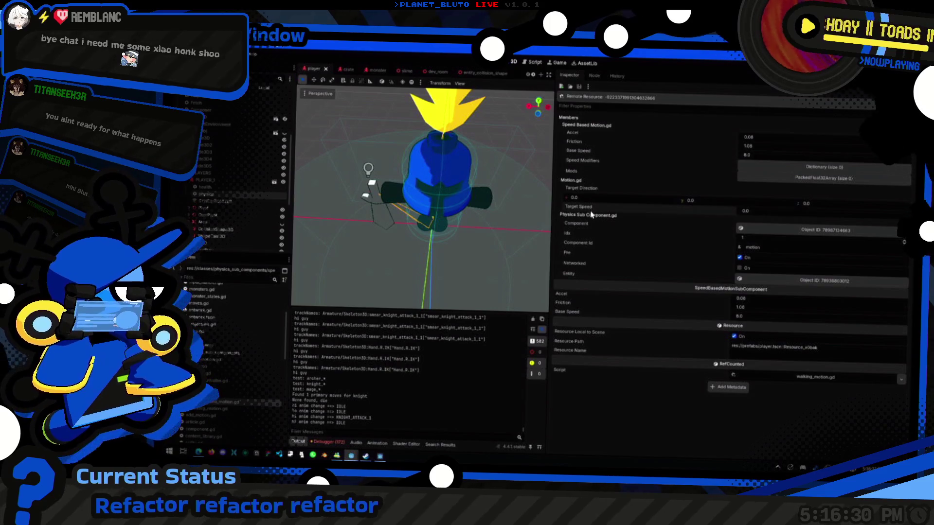
# Step: Move the game window, narrow it to 736 wide, and steer with d, s, a to watch Target Direction
pyautogui.hotkey('alt', 'Tab')
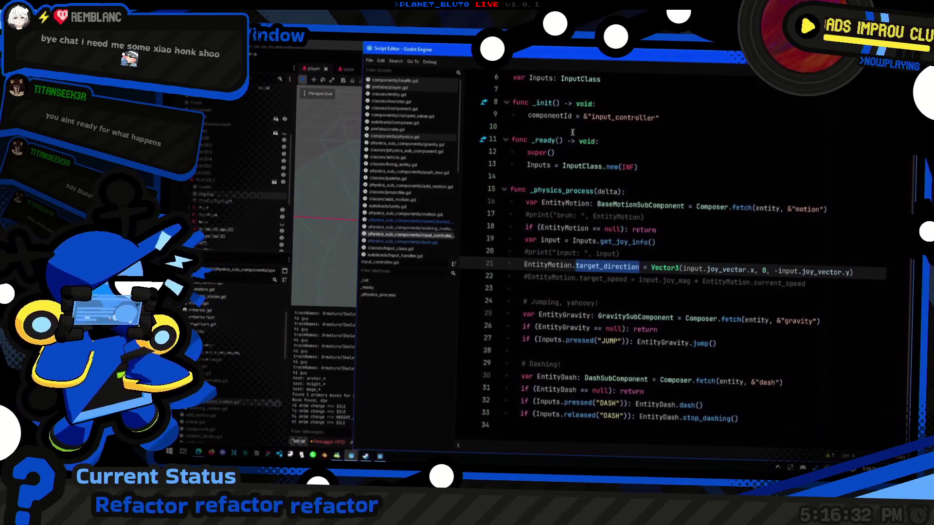
pyautogui.hotkey('alt', 'Tab')
pyautogui.moveTo(573, 115)
pyautogui.mouseDown()
pyautogui.moveTo(452, 195)
pyautogui.moveTo(471, 143)
pyautogui.mouseUp()
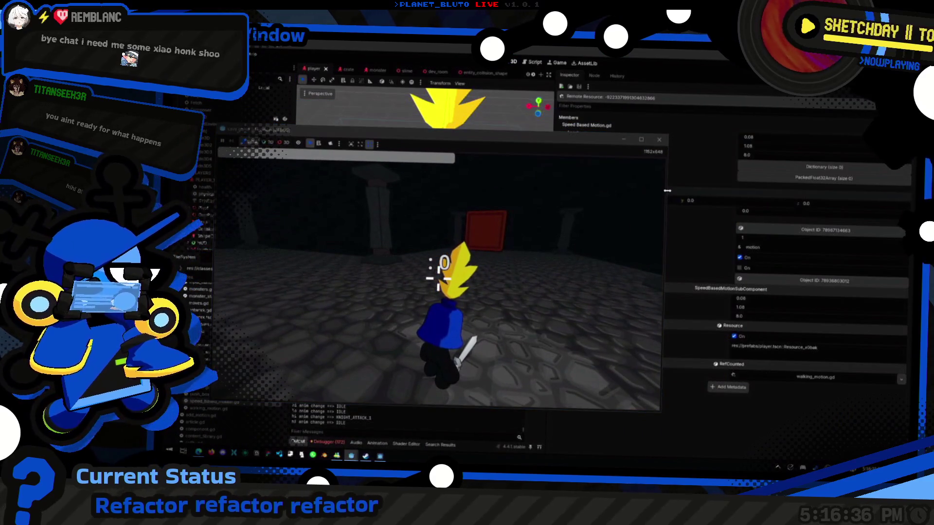
pyautogui.moveTo(667, 191); pyautogui.dragTo(506, 190)
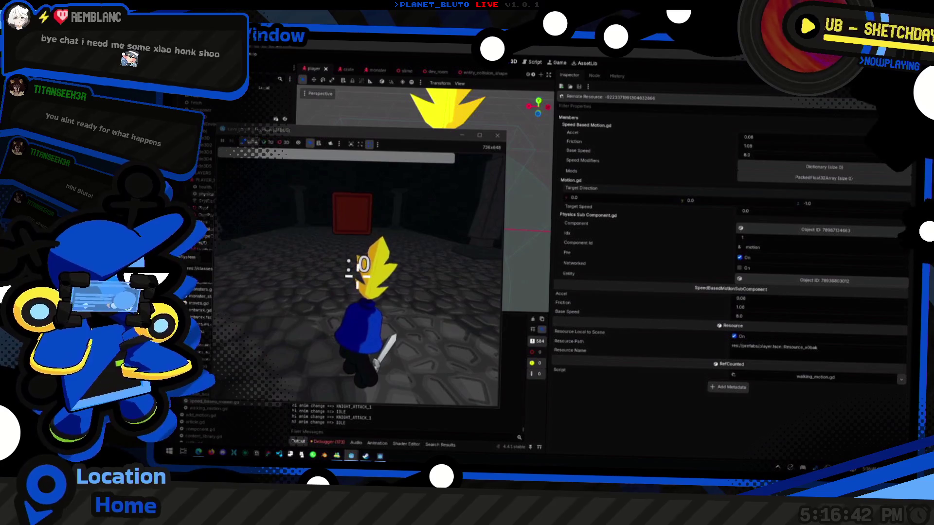
pyautogui.press('d')
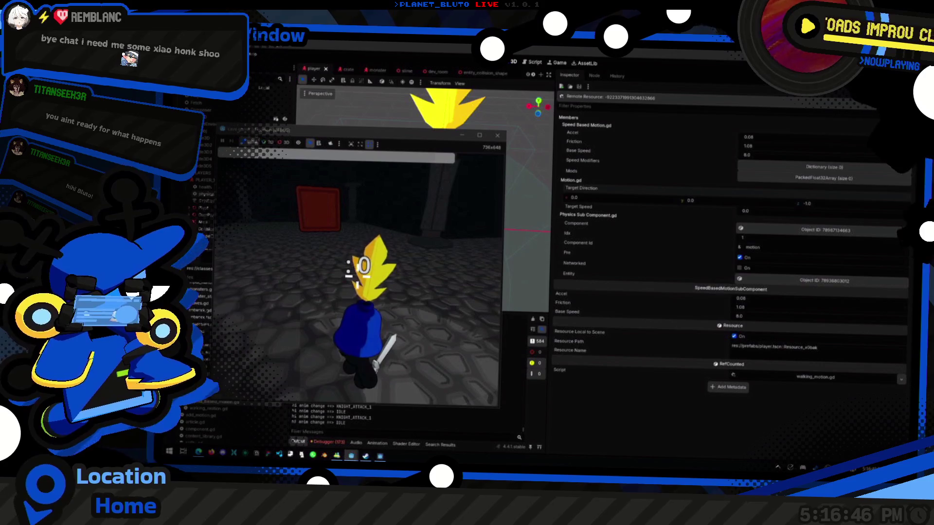
pyautogui.press('s')
pyautogui.press('a')
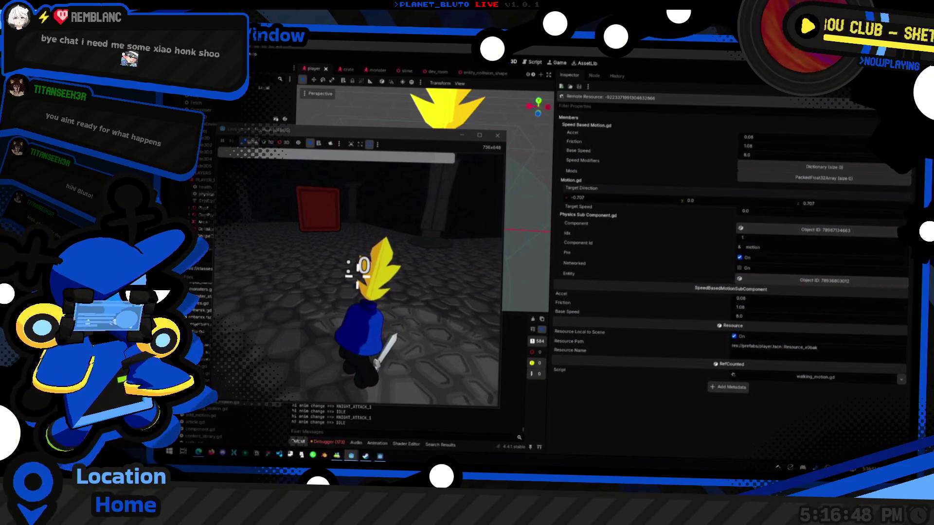
pyautogui.hotkey('alt', 'Tab')
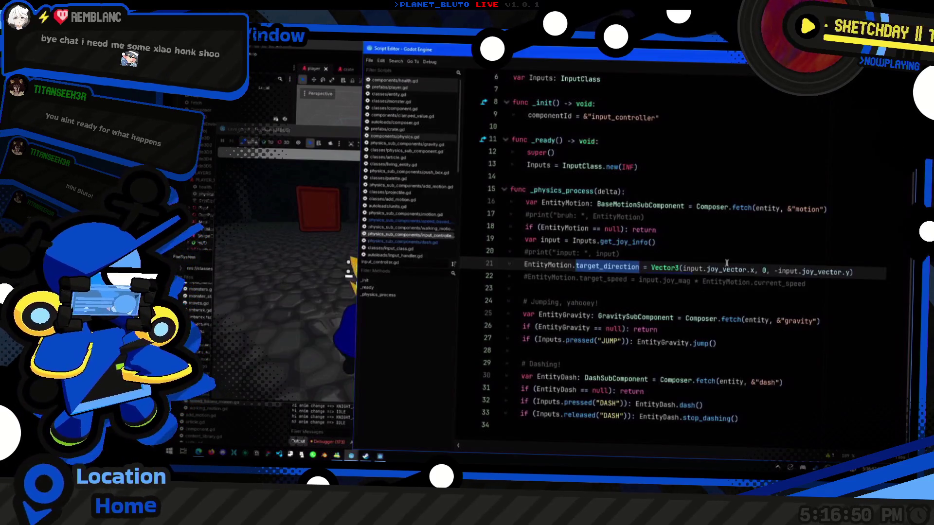
# Step: Open walking_motion.gd and review its target_direction, target_motion_rotated and target_speed uses
pyautogui.click(691, 252)
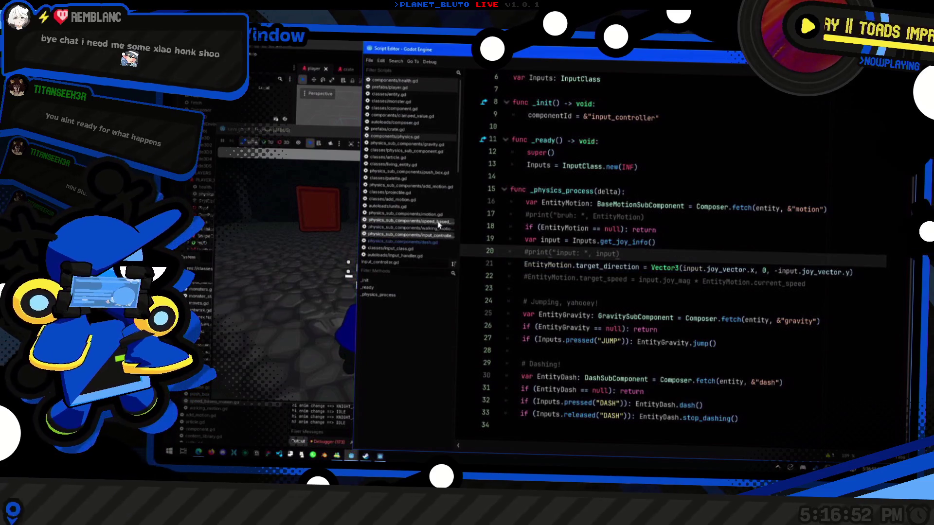
pyautogui.click(438, 228)
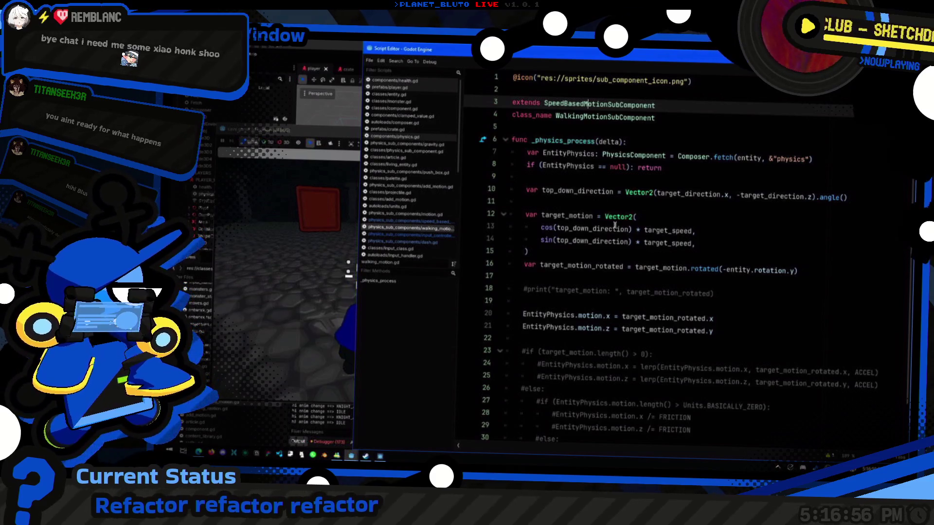
pyautogui.doubleClick(697, 193)
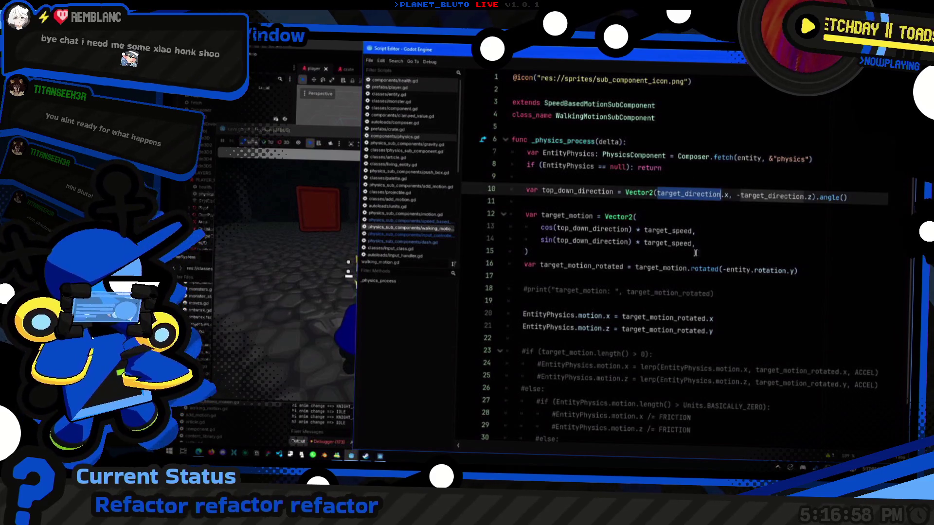
pyautogui.doubleClick(683, 319)
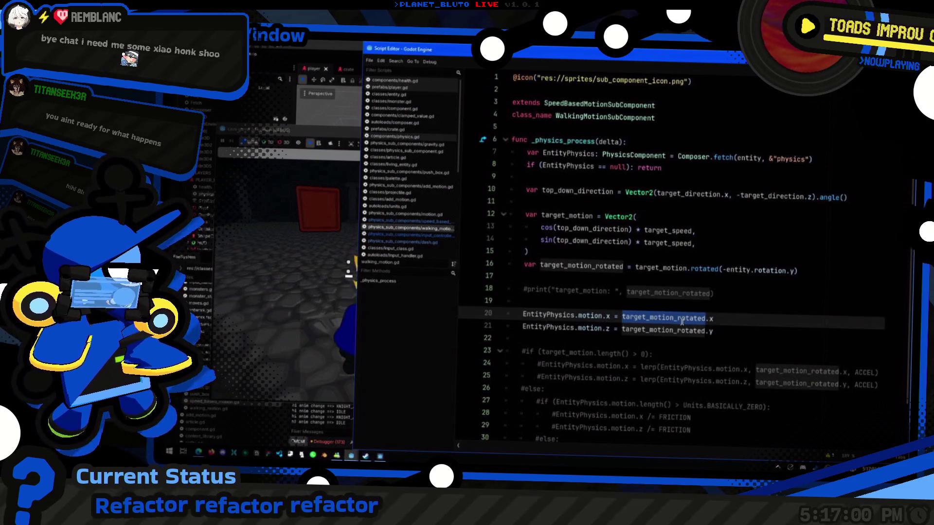
pyautogui.doubleClick(660, 230)
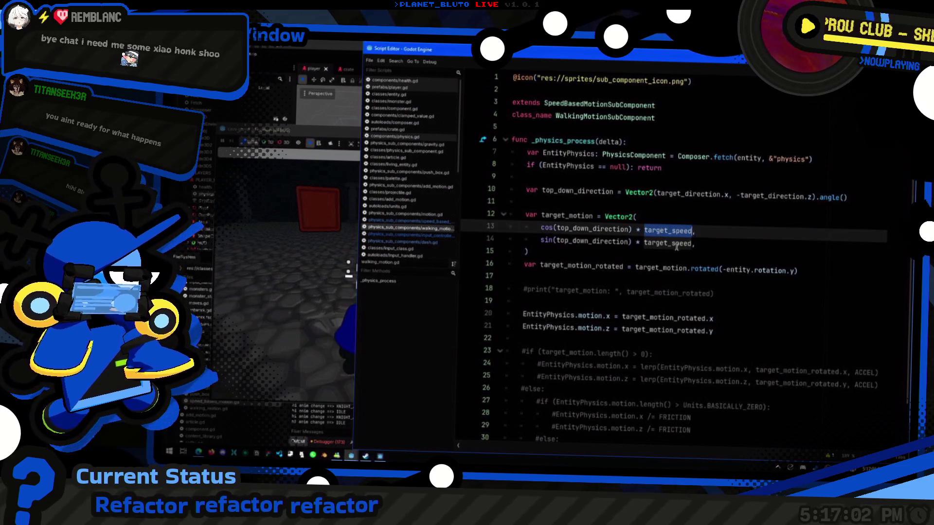
# Step: Add super(delta) as the first line of _physics_process and test it in the running game
pyautogui.click(689, 144)
pyautogui.press('Return')
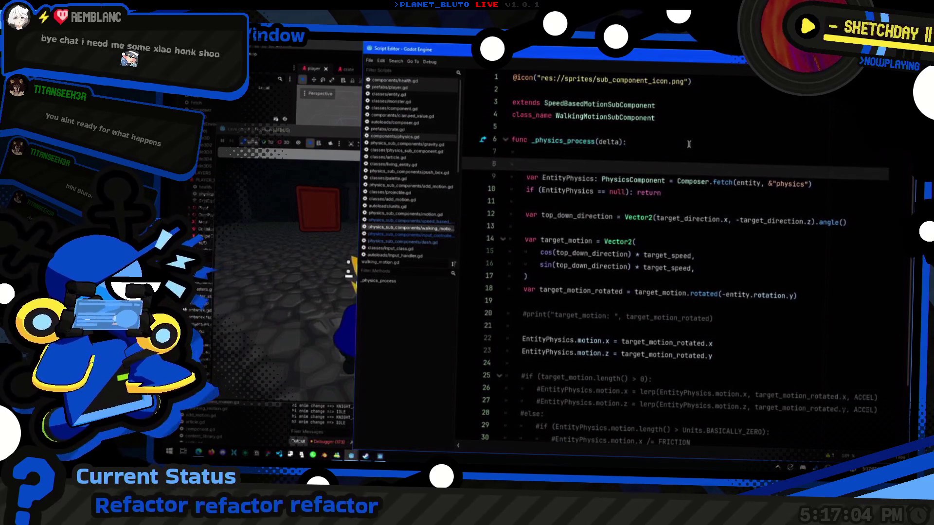
pyautogui.write('super(delta)')
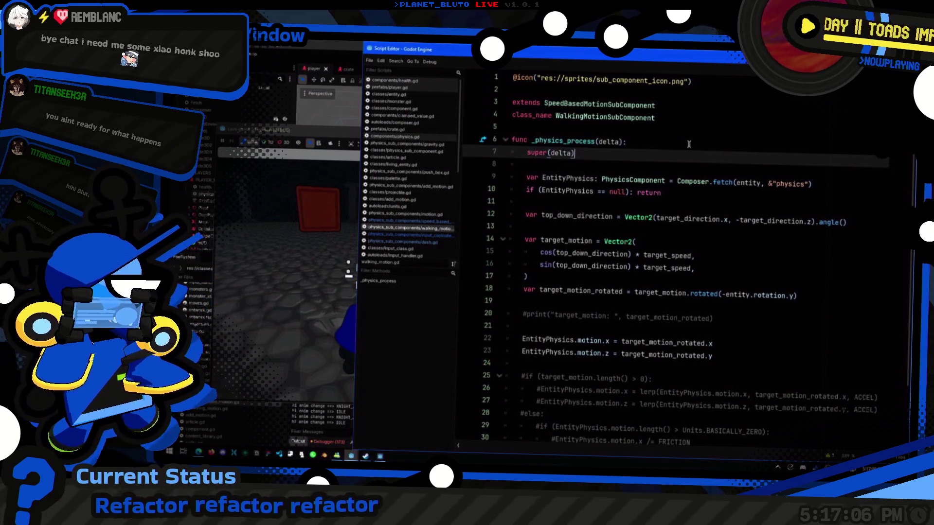
pyautogui.click(314, 343)
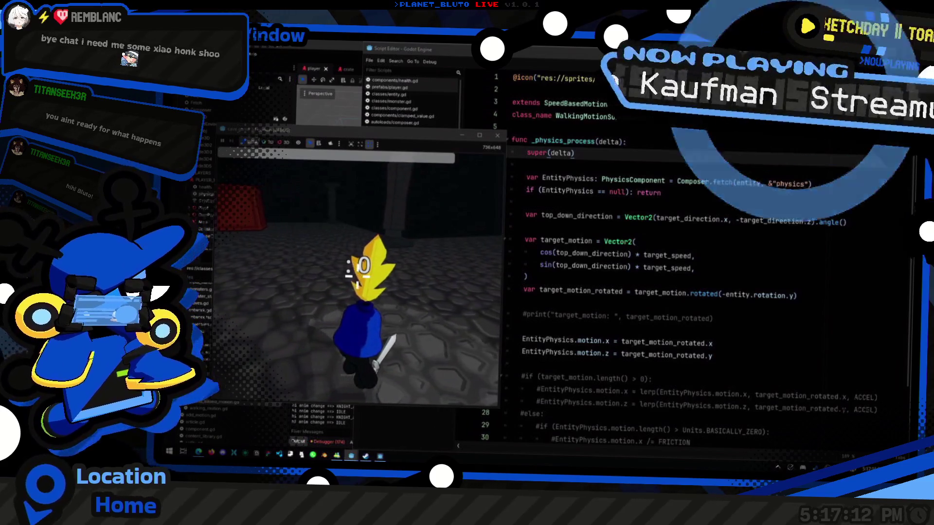
pyautogui.click(716, 272)
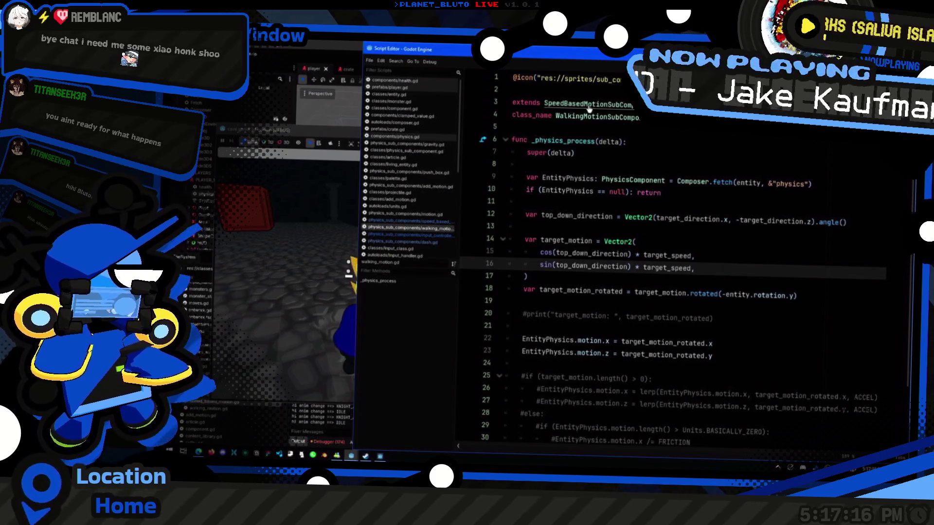
pyautogui.hotkey('ctrl', 'shift', '[')
# Step: Look through input_controller.gd, dash.gd and speed_based_motion.gd, checking target_speed on line 30
pyautogui.scroll(-1, 733, 351)
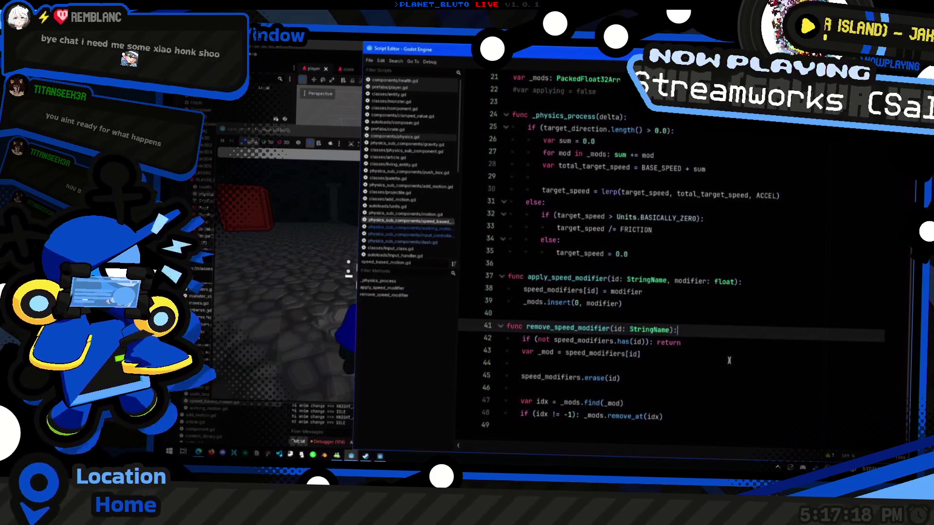
pyautogui.scroll(2, 658, 276)
pyautogui.scroll(5, 658, 276)
pyautogui.scroll(-6, 658, 275)
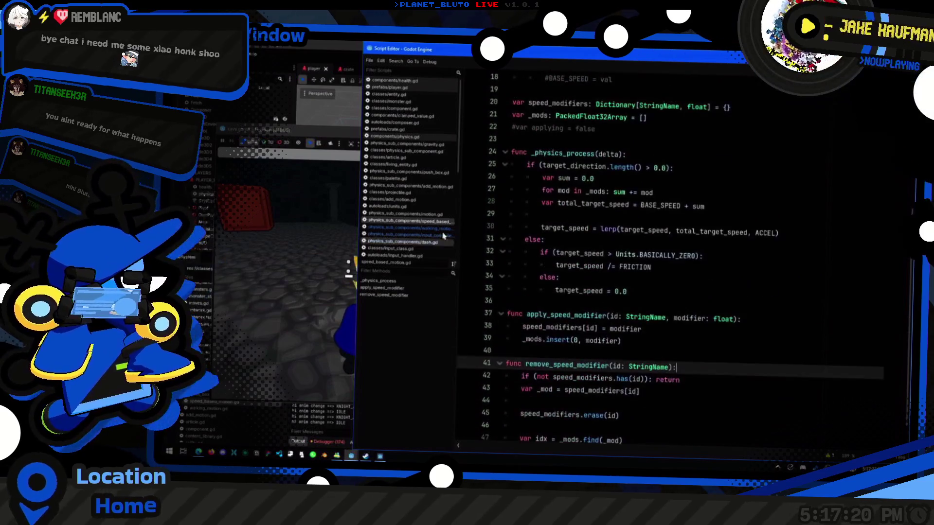
pyautogui.click(428, 235)
pyautogui.click(445, 243)
pyautogui.click(447, 237)
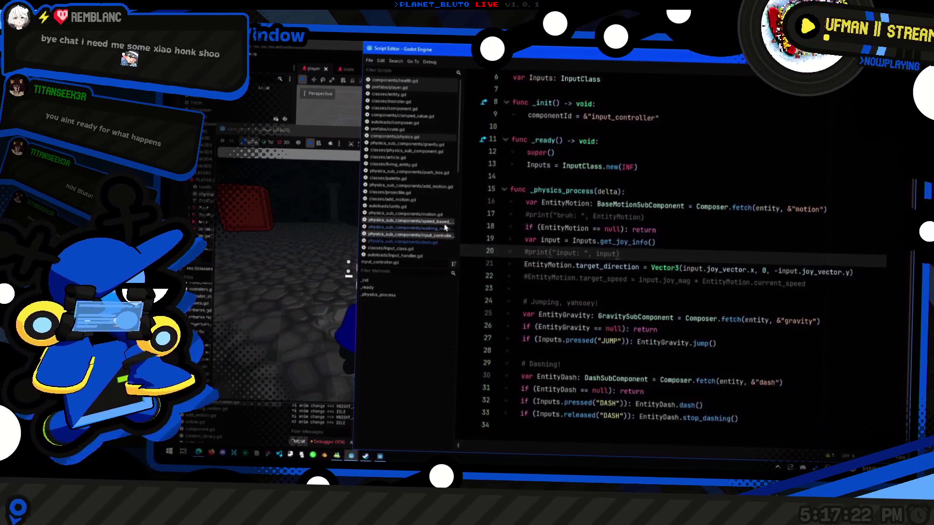
pyautogui.click(445, 221)
pyautogui.scroll(-1, 631, 357)
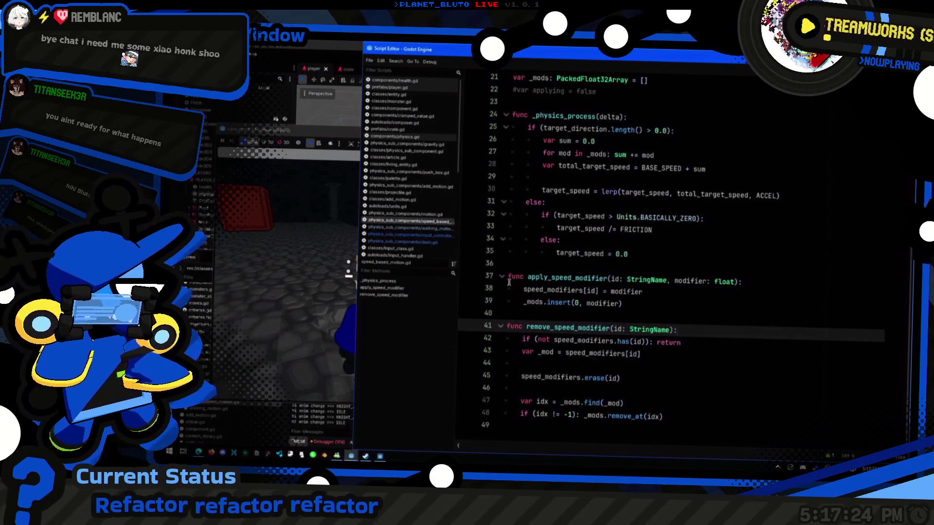
pyautogui.scroll(3, 637, 382)
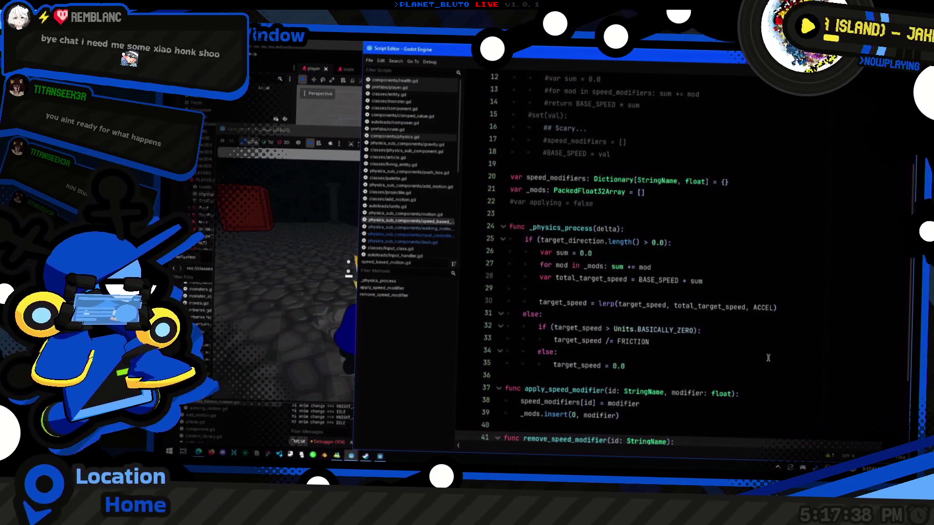
pyautogui.doubleClick(561, 303)
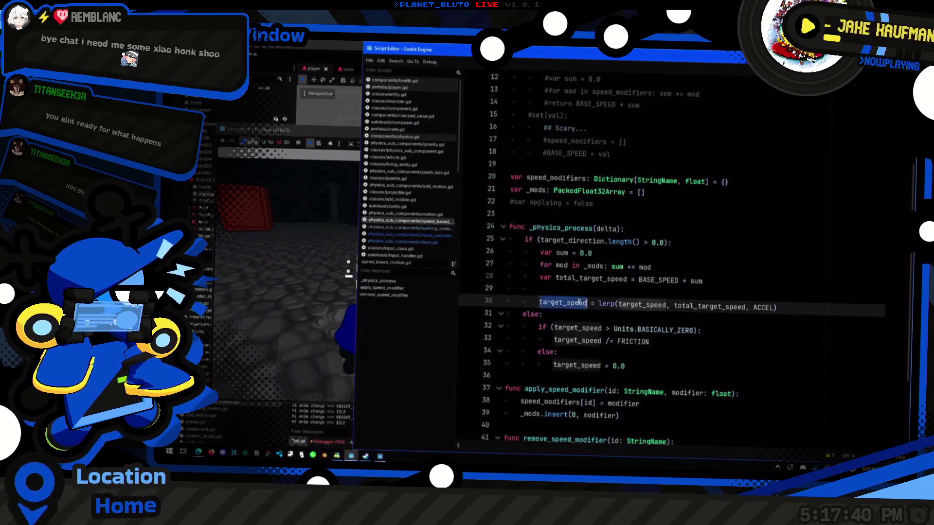
# Step: Undo the recent walking_motion.gd edits to restore the old ACCEL/FRICTION motion block
pyautogui.scroll(2, 655, 203)
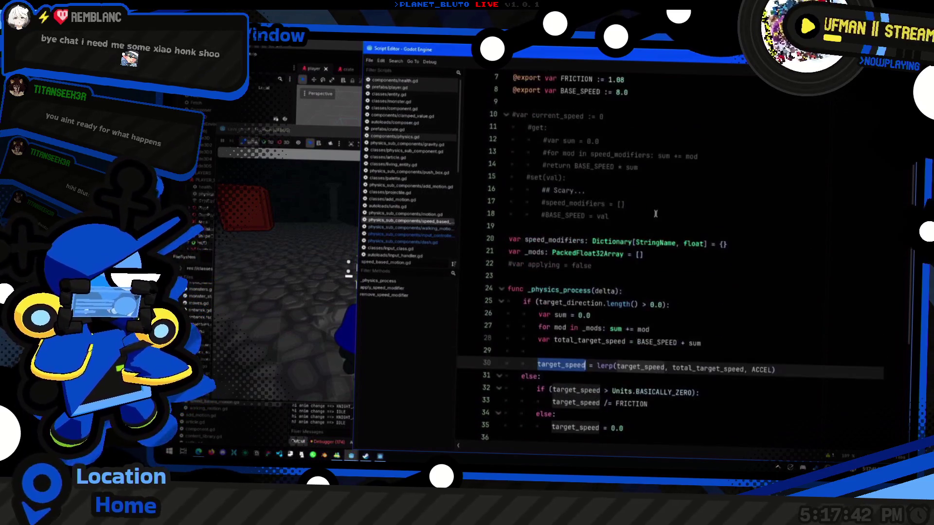
pyautogui.scroll(2, 606, 89)
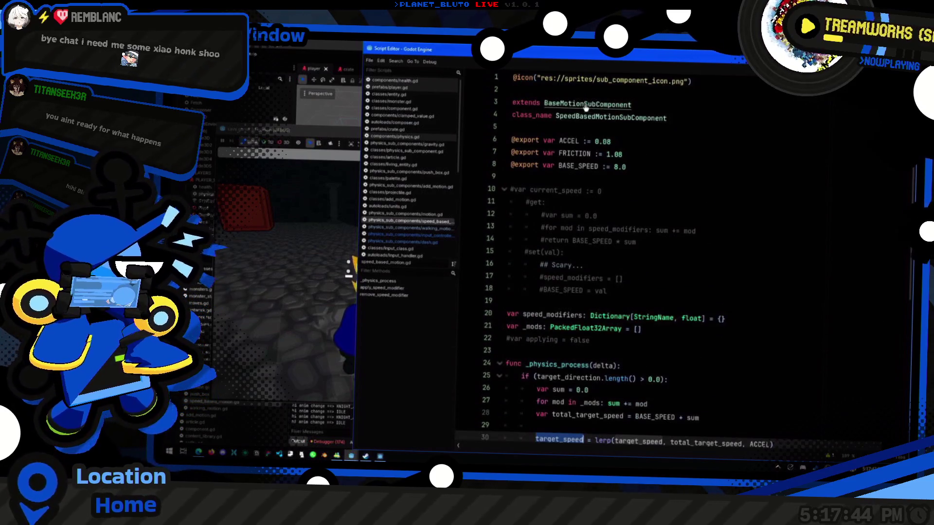
pyautogui.click(441, 229)
pyautogui.scroll(-2, 834, 328)
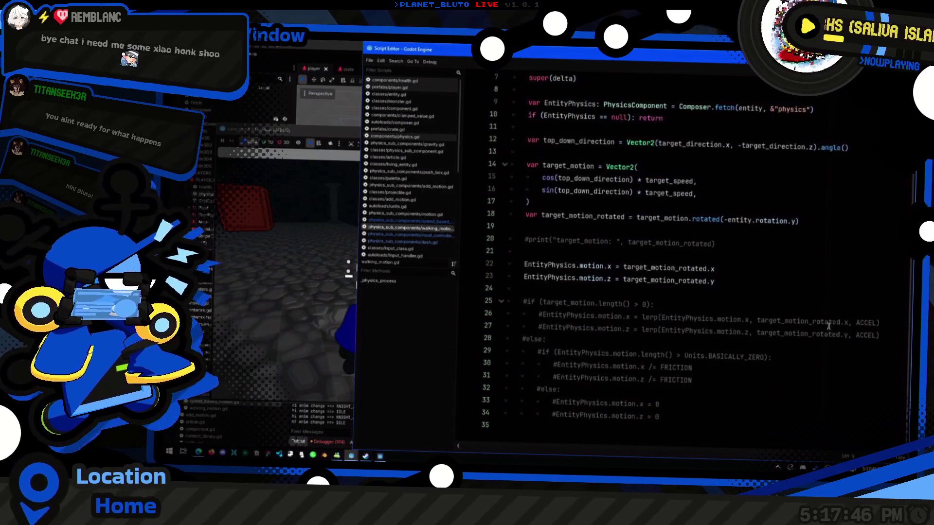
pyautogui.click(751, 353)
pyautogui.hotkey('ctrl', 'z')
pyautogui.hotkey('ctrl', 'z')
pyautogui.hotkey('ctrl', 'z')
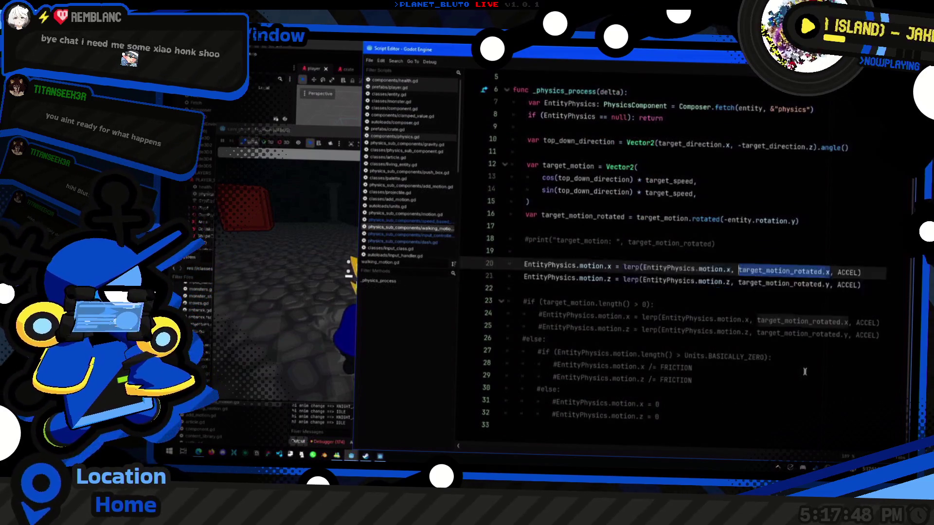
pyautogui.hotkey('ctrl', 'z')
pyautogui.hotkey('ctrl', 'z')
pyautogui.hotkey('ctrl', 'z')
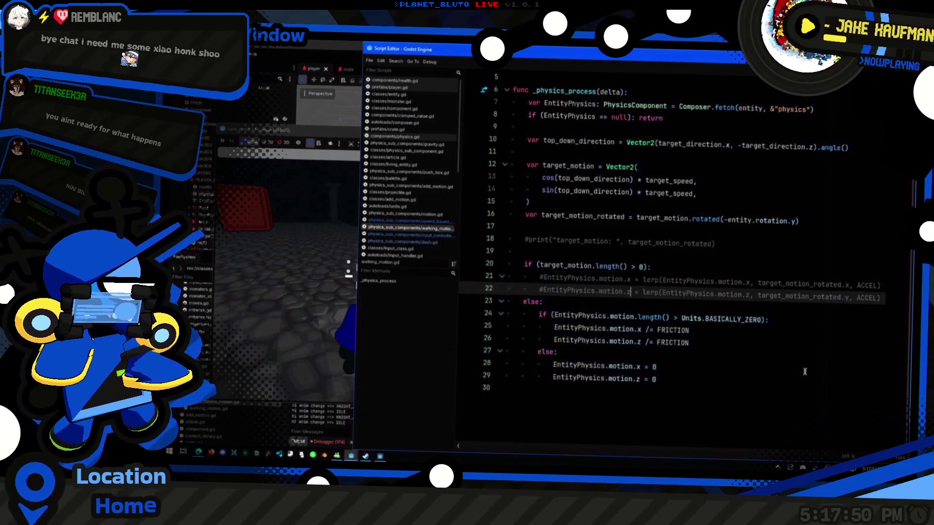
pyautogui.scroll(1, 791, 367)
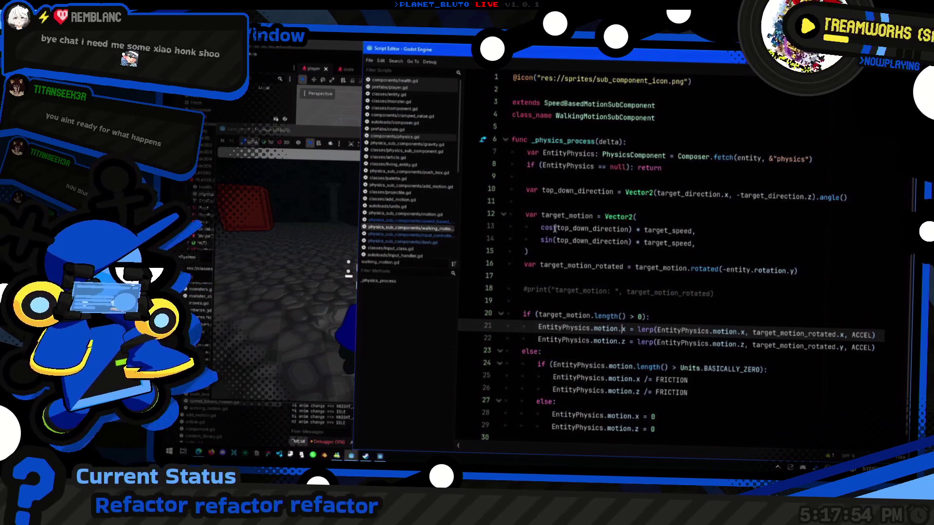
pyautogui.click(642, 142)
pyautogui.press('Return')
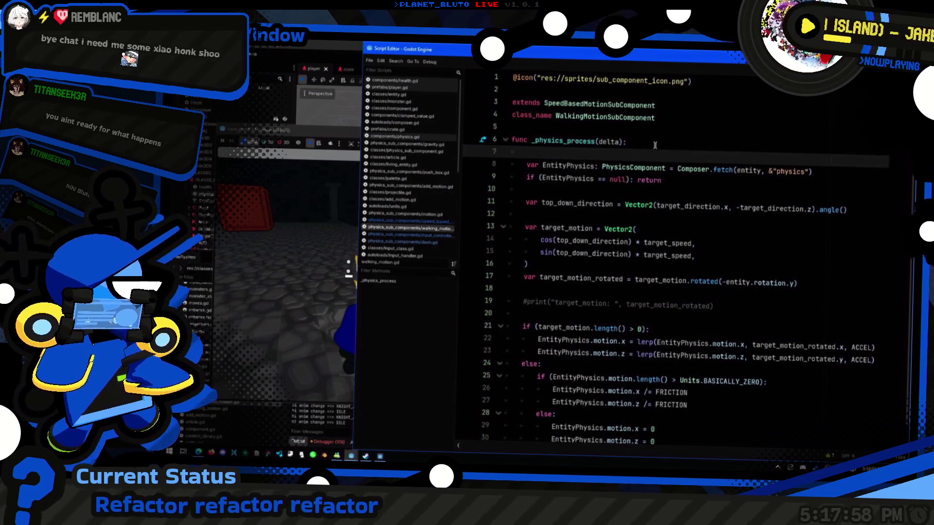
pyautogui.hotkey('ctrl', 'z')
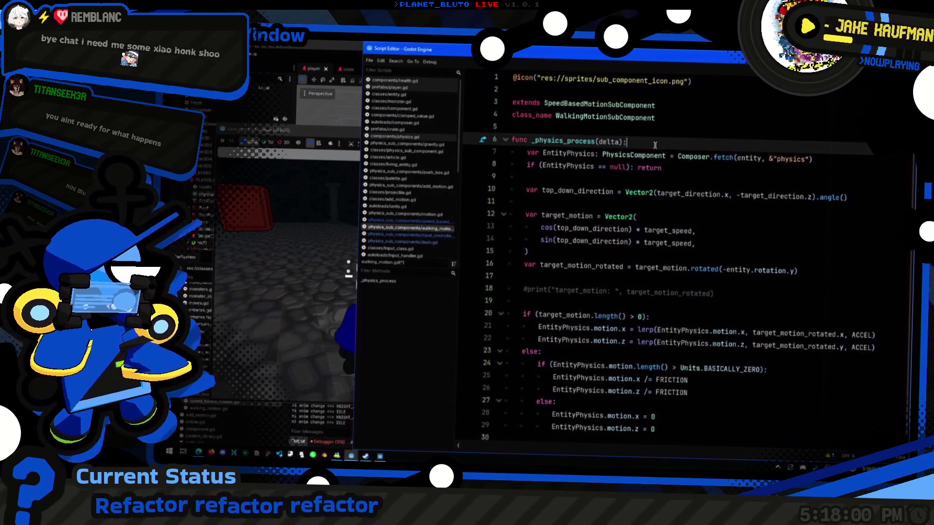
# Step: Open the SpeedBasedMotionSubComponent definition and uncomment the 'var applying = false' declaration
pyautogui.keyDown('ctrl'); pyautogui.click(599, 105); pyautogui.keyUp('ctrl')
pyautogui.scroll(-4, 623, 275)
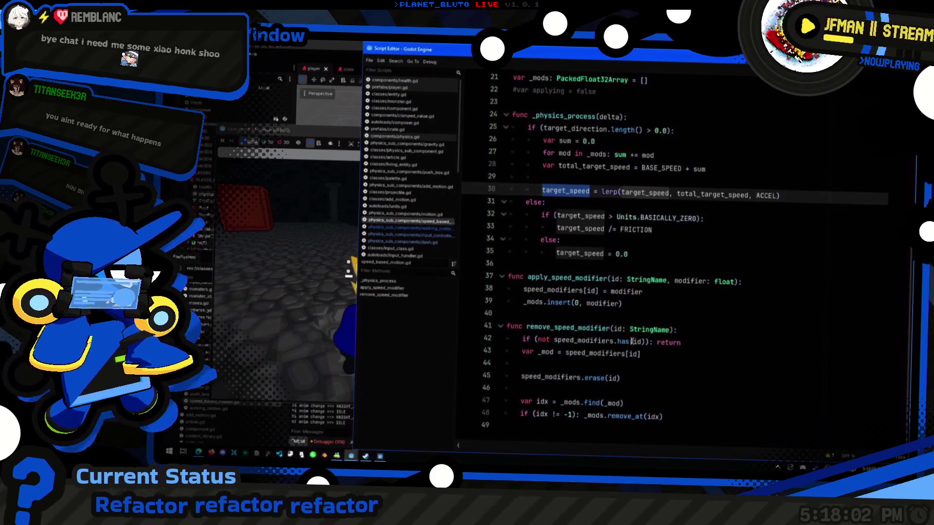
pyautogui.click(637, 252)
pyautogui.doubleClick(583, 228)
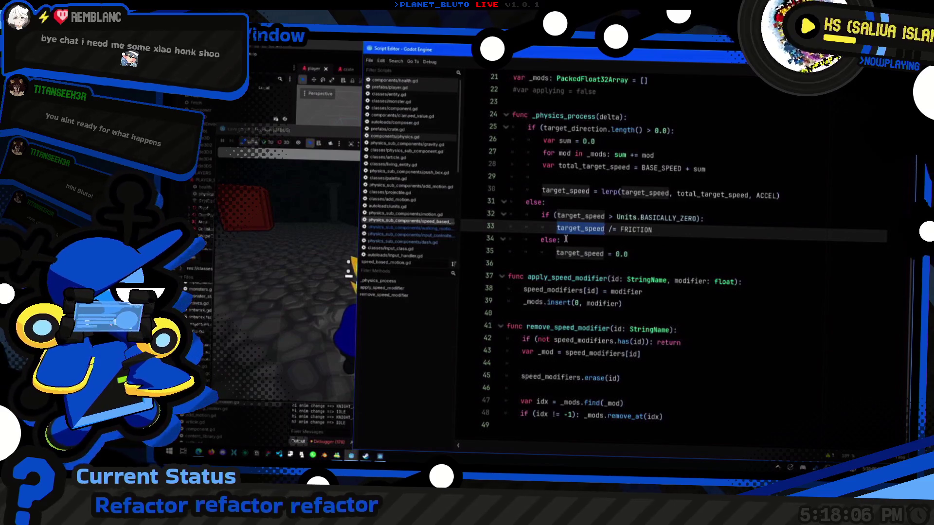
pyautogui.scroll(3, 566, 239)
pyautogui.click(627, 206)
pyautogui.hotkey('ctrl', 'k')
# Step: Comment out the old _physics_process body (lines 25–35) and start an 'if (applying):' block with target_speed
pyautogui.moveTo(633, 366)
pyautogui.mouseDown()
pyautogui.moveTo(535, 352)
pyautogui.moveTo(448, 244)
pyautogui.mouseUp()
pyautogui.hotkey('ctrl', 'k')
pyautogui.press('Return')
pyautogui.write('applying')
pyautogui.press('Home')
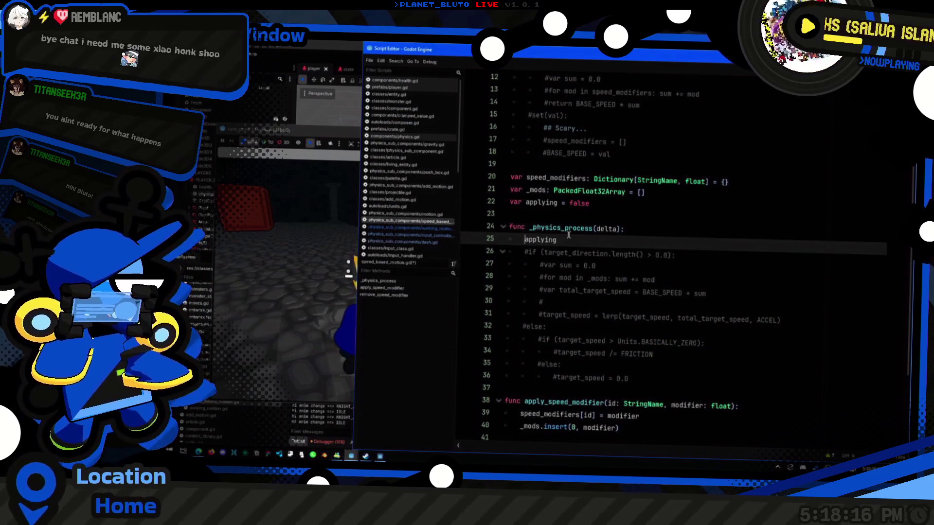
pyautogui.write('if (')
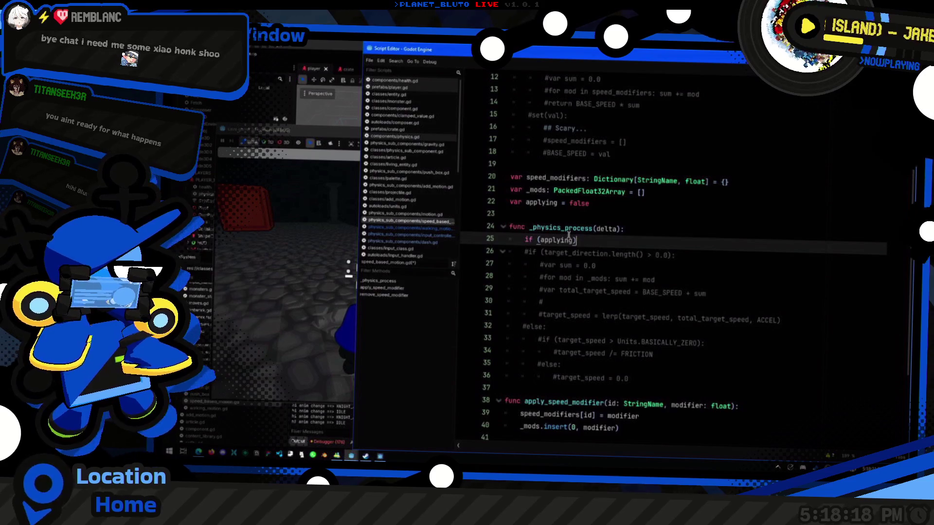
pyautogui.press('Return')
pyautogui.write('et')
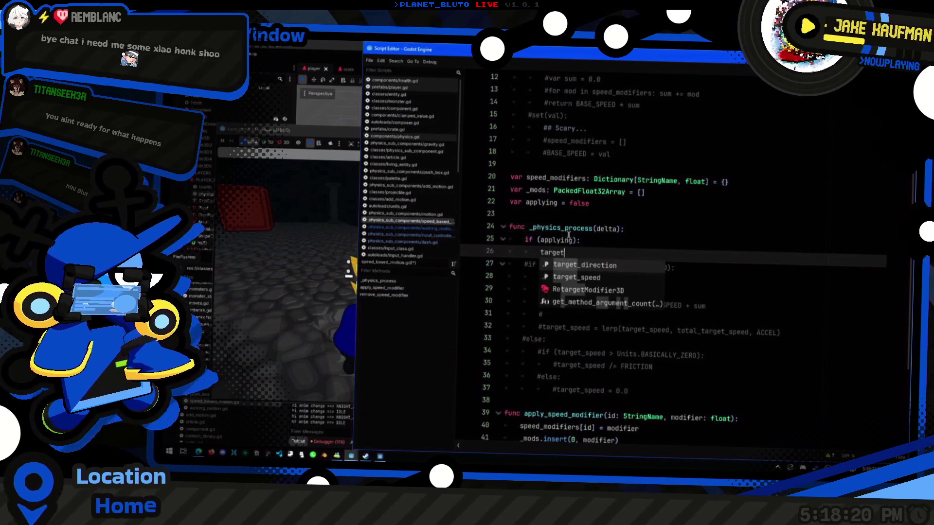
pyautogui.click(598, 331)
pyautogui.press('Up')
pyautogui.press('Up')
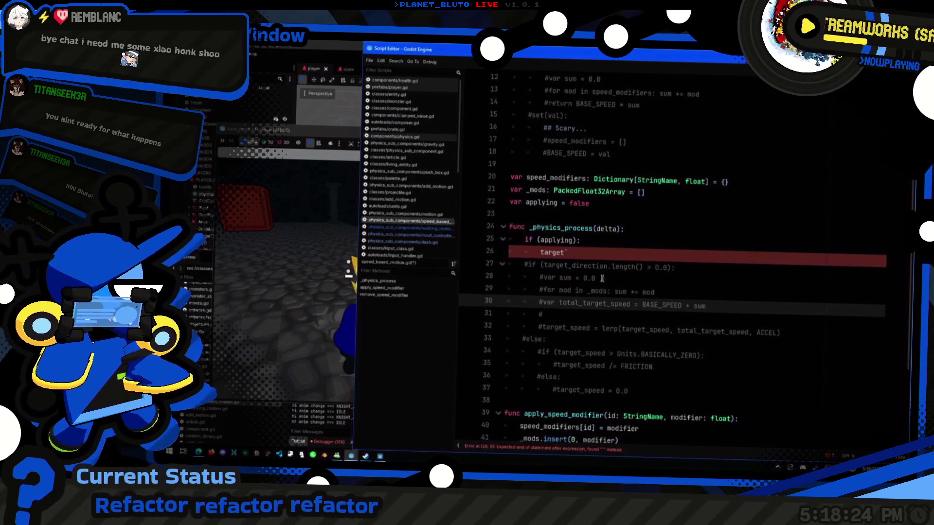
pyautogui.click(608, 253)
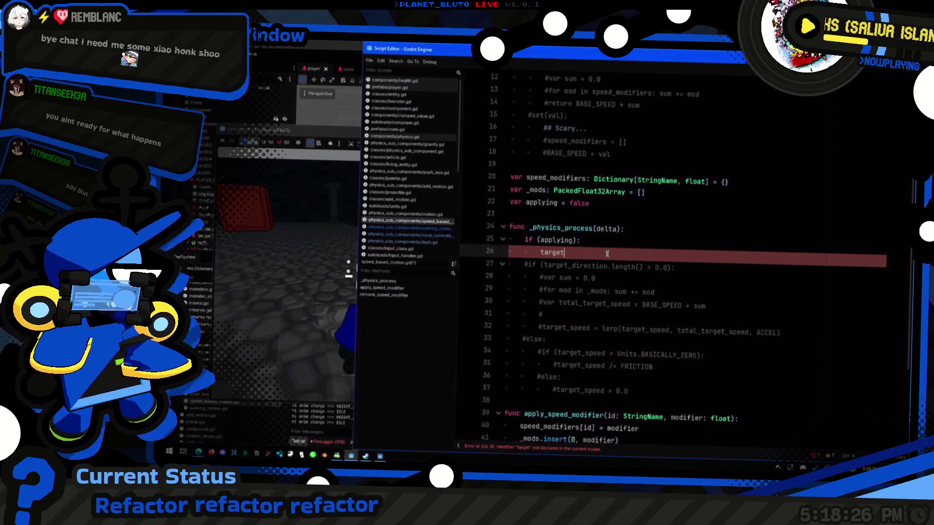
pyautogui.scroll(4, 607, 254)
pyautogui.scroll(-2, 566, 334)
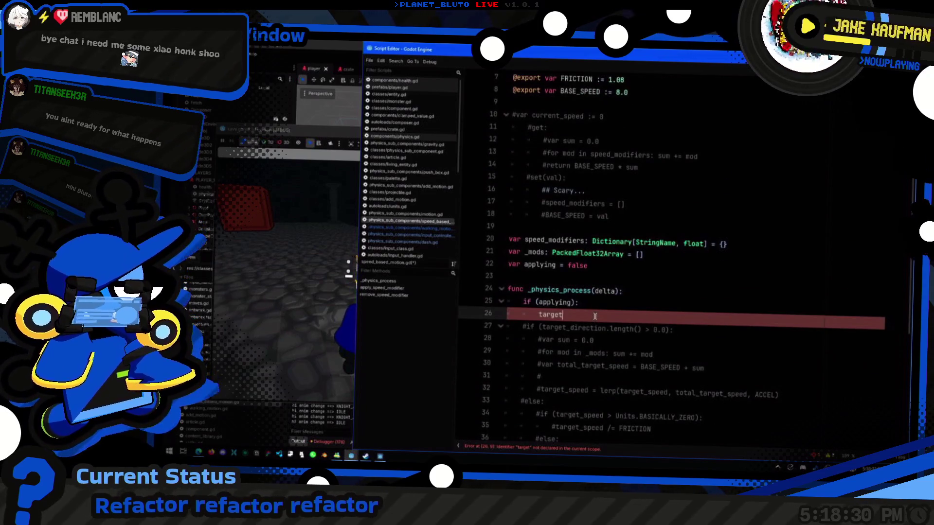
pyautogui.hotkey('ctrl', 'space')
pyautogui.press('Escape')
# Step: Assign target_speed = BASE_SPEED + sum, pasting and uncommenting the _mods summing lines above it
pyautogui.click(606, 355)
pyautogui.press('End')
pyautogui.press('Down')
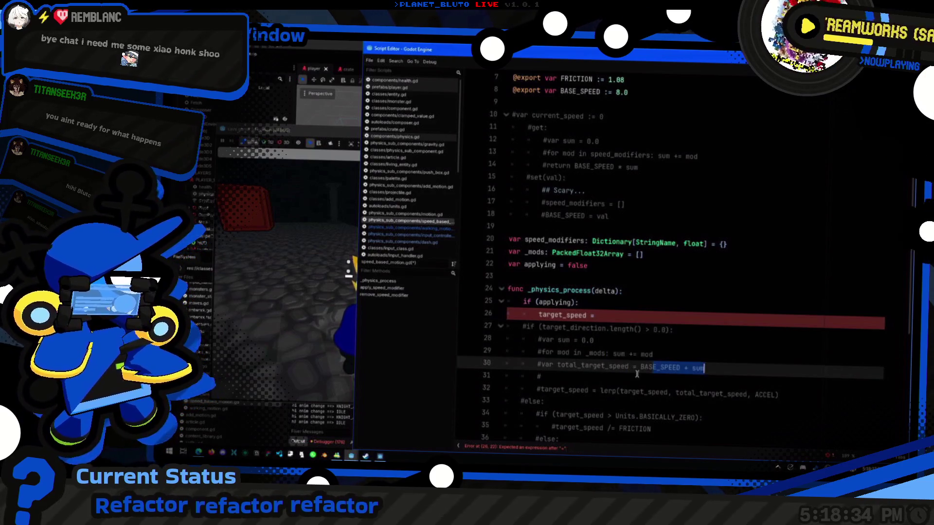
pyautogui.press('Up')
pyautogui.press('Up')
pyautogui.press('Up')
pyautogui.press('Up')
pyautogui.press('End')
pyautogui.write('BASE_SPEED + sum')
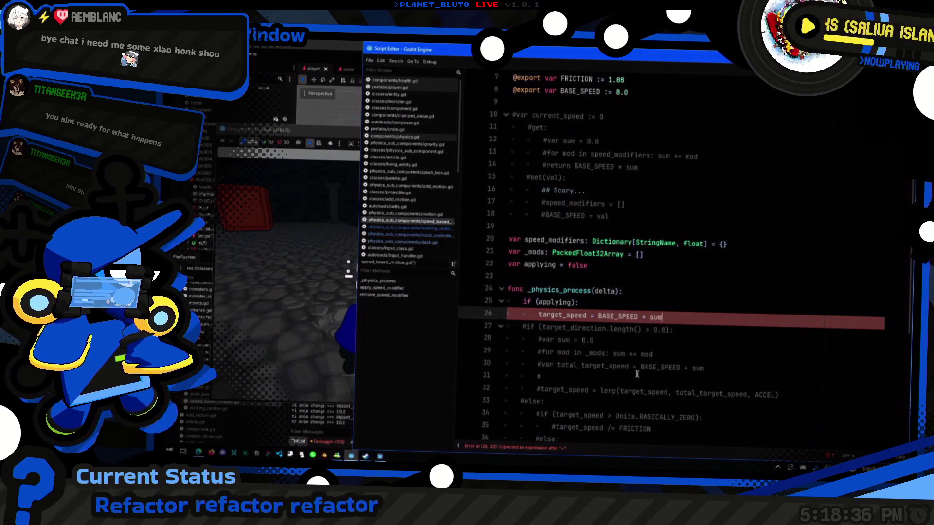
pyautogui.press('Down')
pyautogui.press('Down')
pyautogui.press('Up')
pyautogui.press('Up')
pyautogui.press('Up')
pyautogui.press('Up')
pyautogui.press('End')
pyautogui.press('Return')
pyautogui.write('#var sum = 0.0 #for mod in _mods: sum += mod')
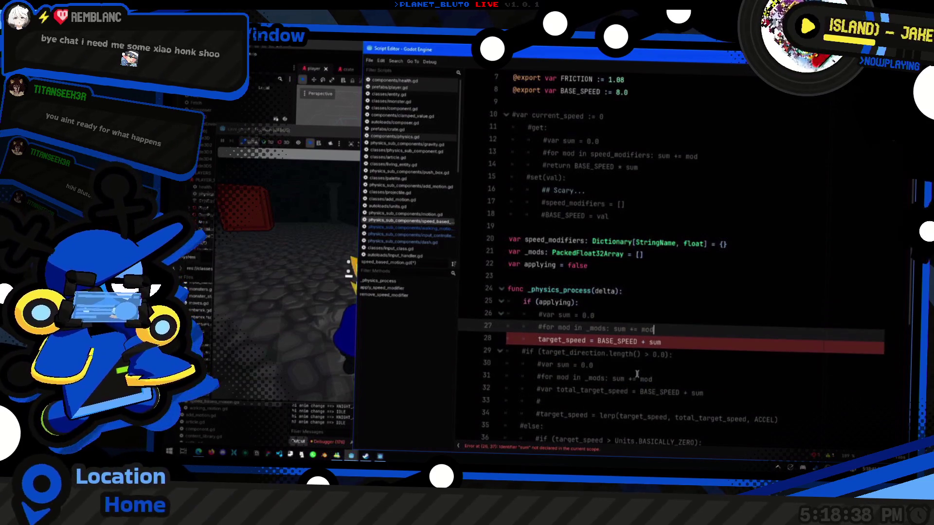
pyautogui.hotkey('shift', 'Up')
pyautogui.hotkey('ctrl', 'k')
pyautogui.press('Down')
pyautogui.press('Down')
pyautogui.hotkey('ctrl', 'shift', 'Right')
pyautogui.click(696, 343)
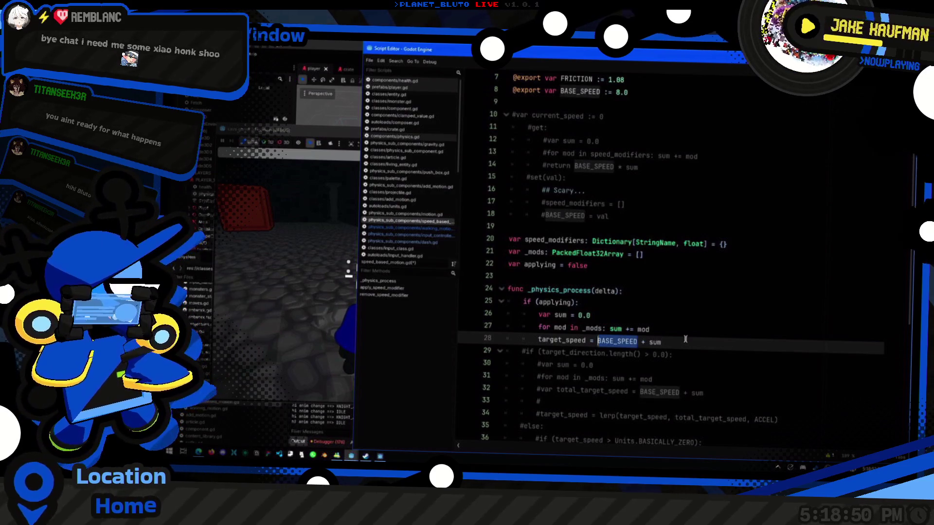
# Step: Add an else branch that sets target_speed, then select the applying variable name
pyautogui.scroll(-3, 660, 367)
pyautogui.click(637, 277)
pyautogui.click(696, 233)
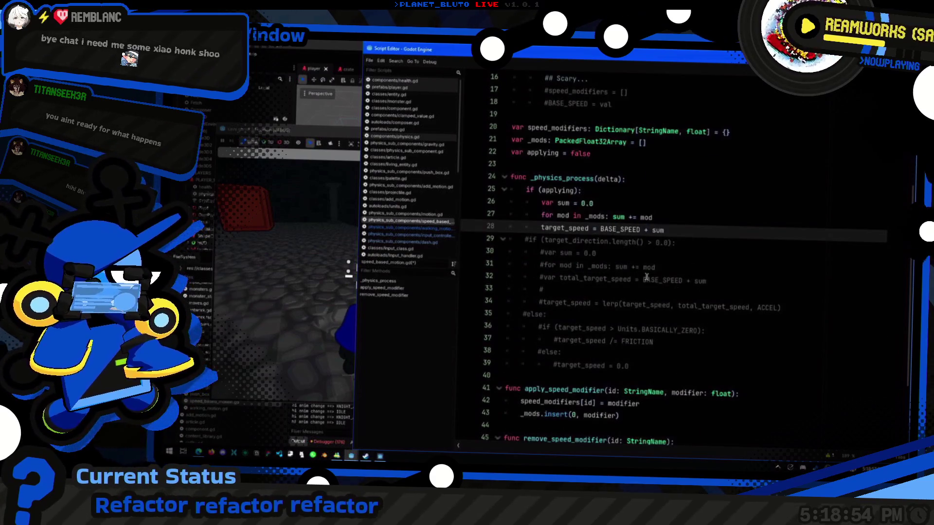
pyautogui.doubleClick(574, 229)
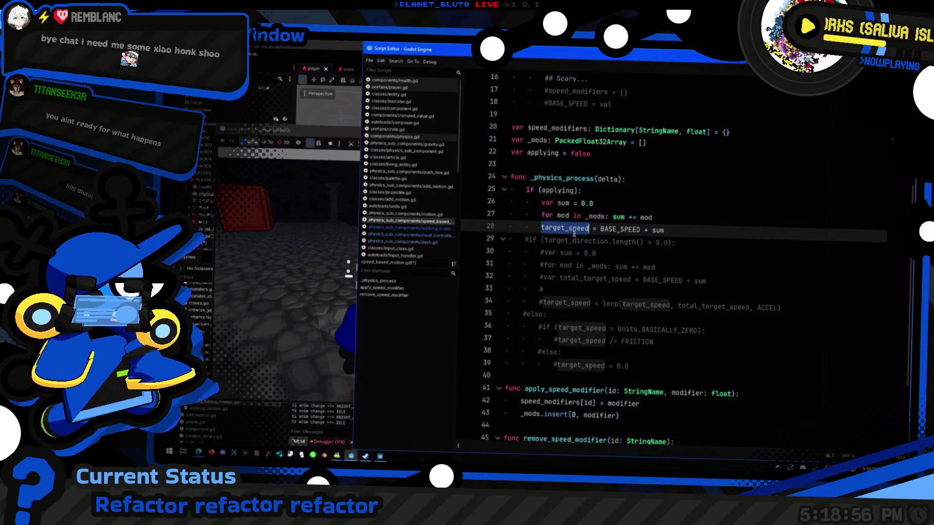
pyautogui.click(715, 227)
pyautogui.press('Return')
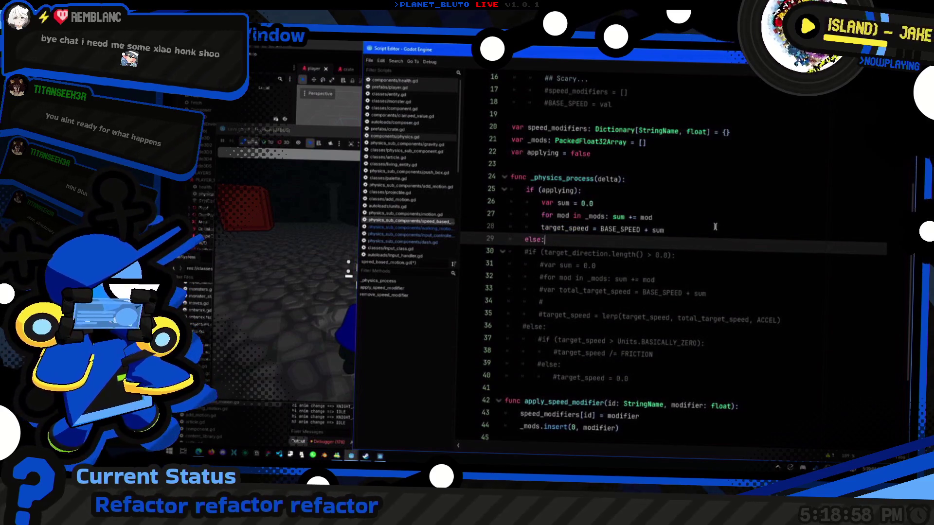
pyautogui.press('Return')
pyautogui.write('target_speed = 0.0')
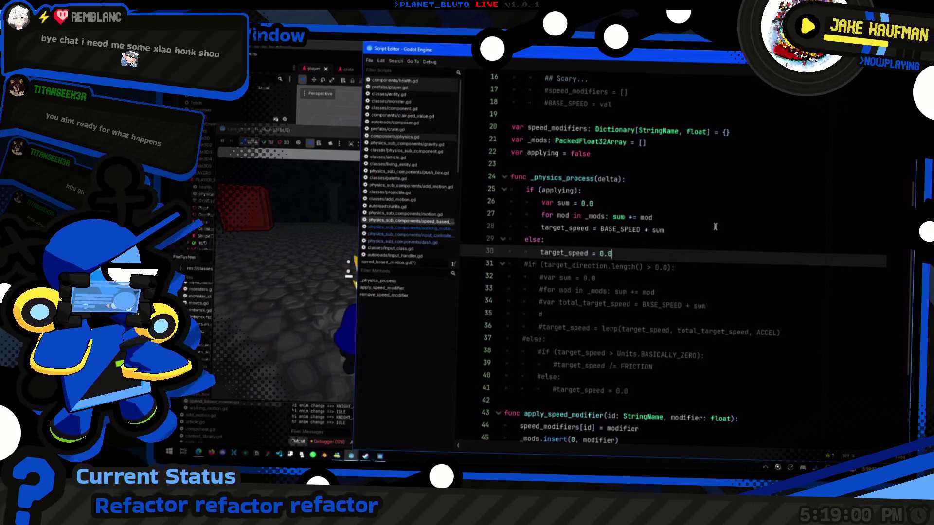
pyautogui.press('Up')
pyautogui.press('Up')
pyautogui.press('Up')
pyautogui.hotkey('ctrl', 'Left')
pyautogui.hotkey('ctrl', 'Left')
pyautogui.hotkey('ctrl', 'Left')
pyautogui.hotkey('ctrl', 'shift', 'Right')
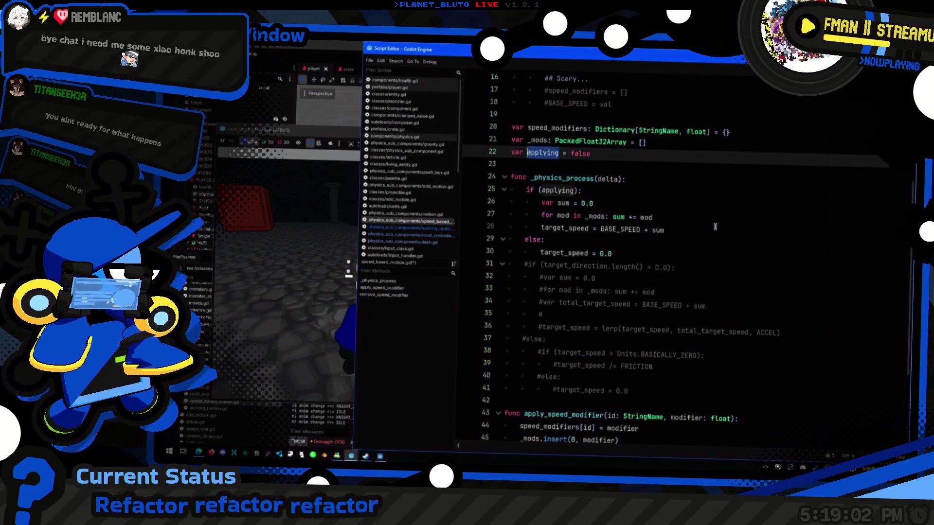
# Step: In input_controller.gd, add a new line 22 below target_direction starting with 'EntityMotion.'
pyautogui.hotkey('alt', 'Left')
pyautogui.click(635, 280)
pyautogui.press('Up')
pyautogui.press('End')
pyautogui.press('Return')
pyautogui.write('applying')
pyautogui.hotkey('ctrl', 'BackSpace')
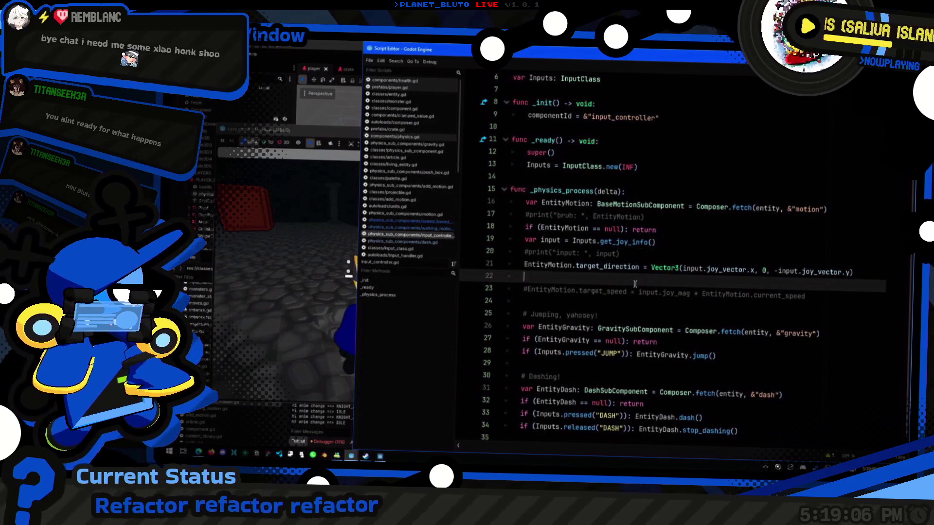
pyautogui.press('Down')
pyautogui.press('Up')
pyautogui.write('EntityMotion.')
# Step: Change the EntityMotion declaration's type from BaseMotionSubComponent to SpeedBasedMotionSubComponent
pyautogui.press('Up')
pyautogui.press('Up')
pyautogui.press('Up')
pyautogui.hotkey('ctrl', 'Right')
pyautogui.hotkey('ctrl', 'Right')
pyautogui.hotkey('ctrl', 'shift', 'Left')
pyautogui.write('Speed')
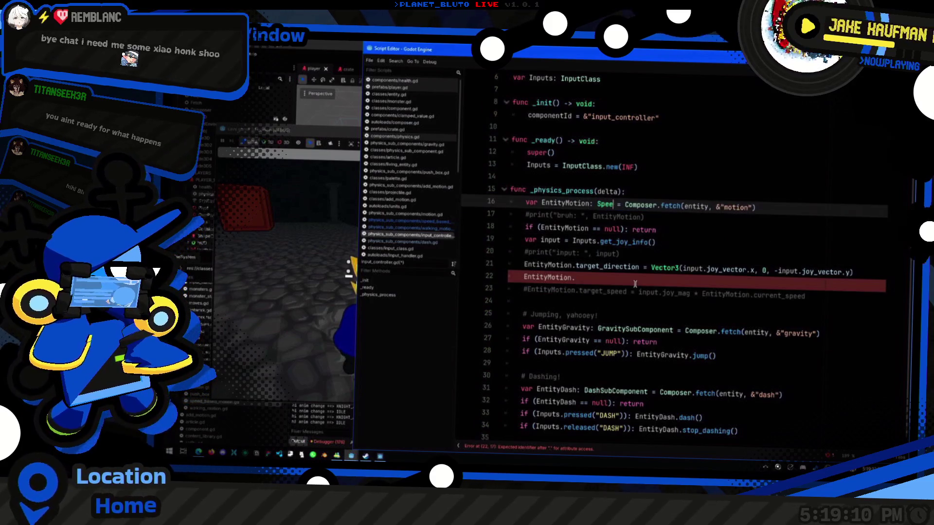
pyautogui.press('Return')
# Step: Complete line 22 as 'EntityMotion.applying = (input.joy_mag > 0.0)'
pyautogui.click(633, 285)
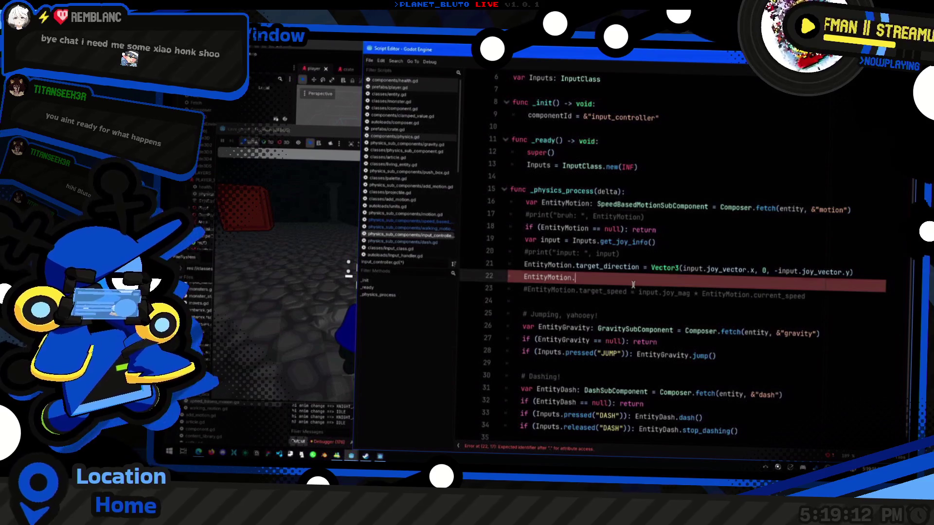
pyautogui.write('applyi')
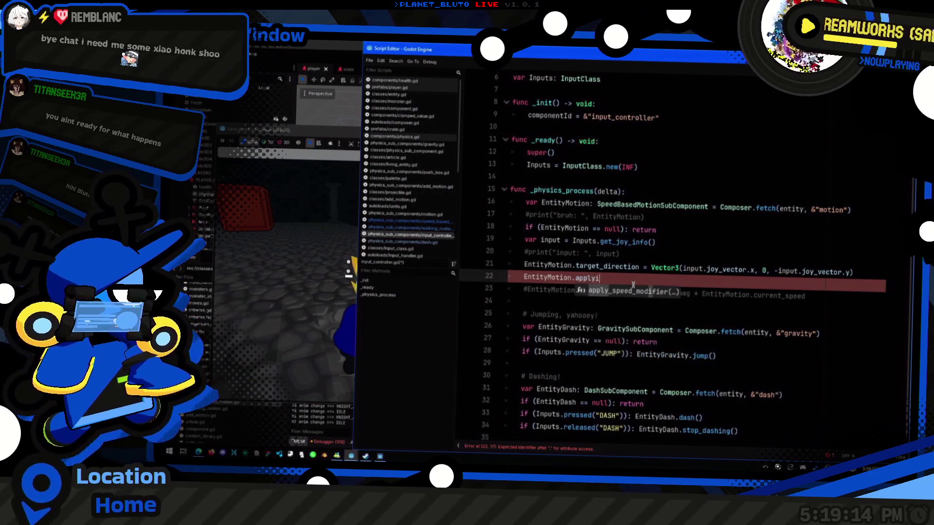
pyautogui.write('ng =')
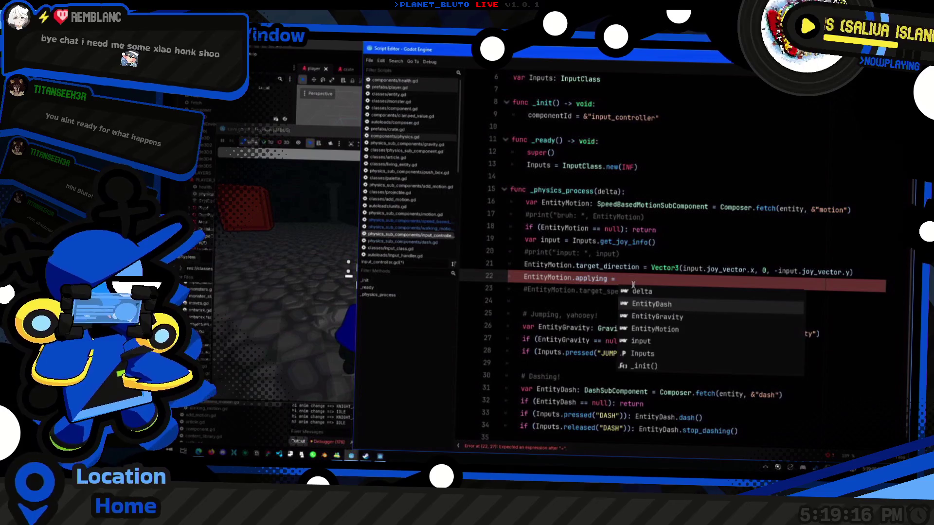
pyautogui.click(633, 284)
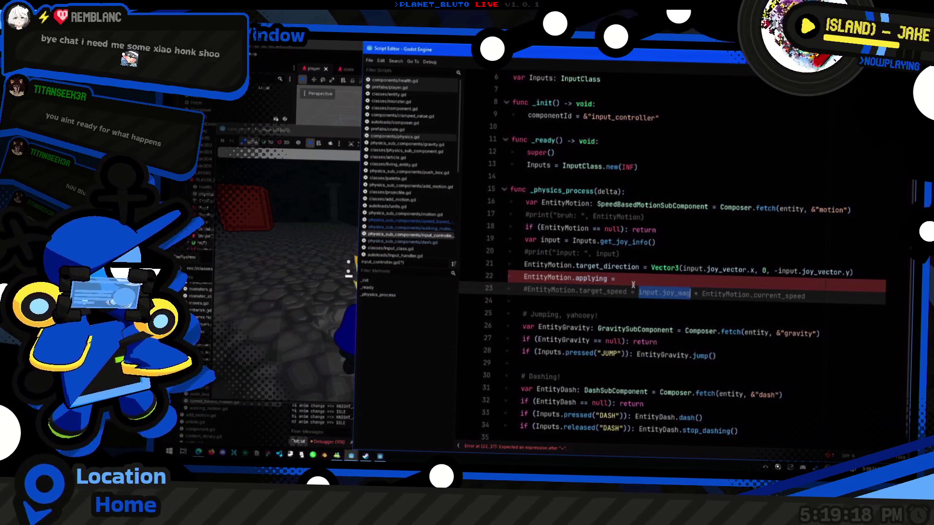
pyautogui.click(633, 284)
pyautogui.write('(')
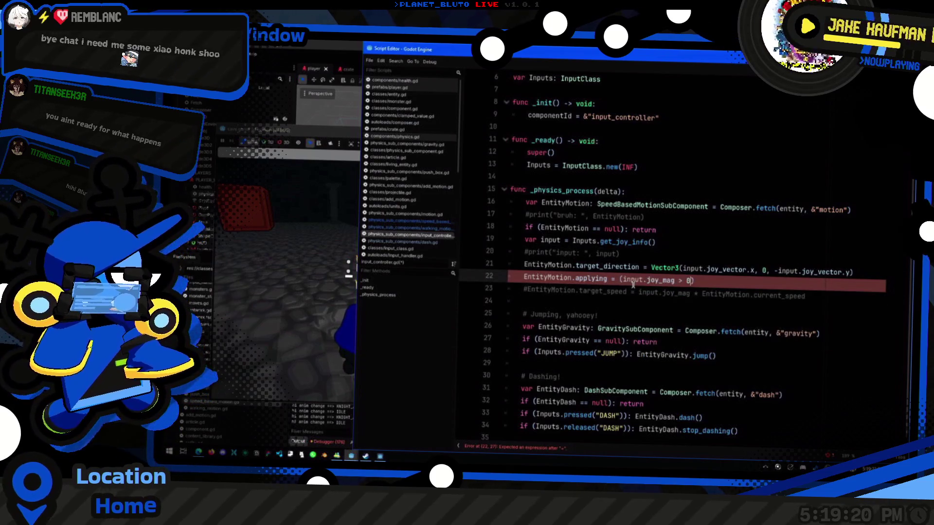
pyautogui.doubleClick(600, 281)
pyautogui.click(573, 278)
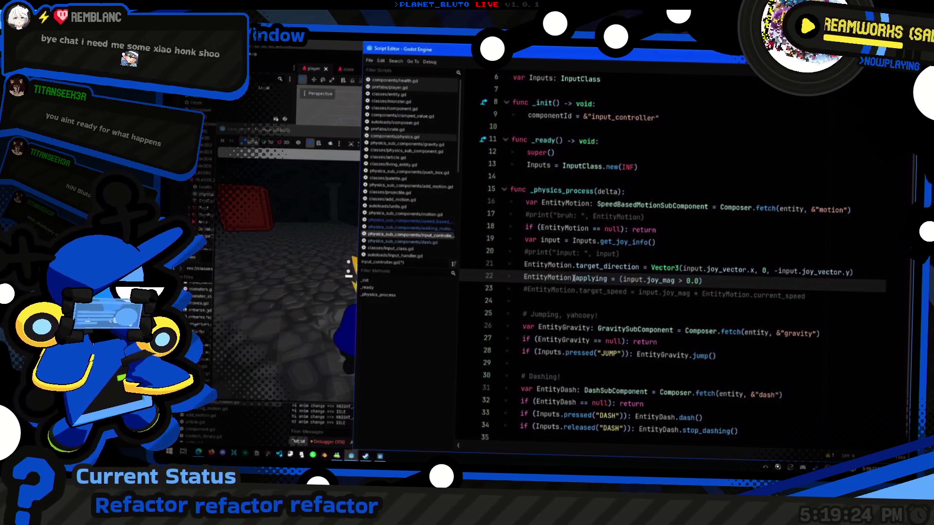
# Step: Return to speed_based_motion.gd with the caret at the end of line 30
pyautogui.keyDown('ctrl'); pyautogui.click(623, 209); pyautogui.keyUp('ctrl')
pyautogui.click(702, 241)
pyautogui.click(702, 256)
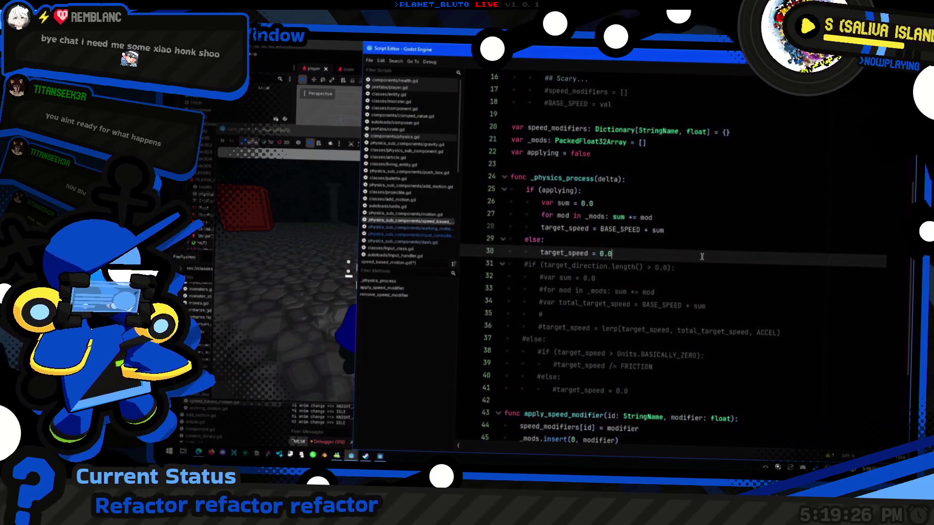
# Step: Insert super(delta) as the first line of _physics_process in walking_motion.gd
pyautogui.click(326, 283)
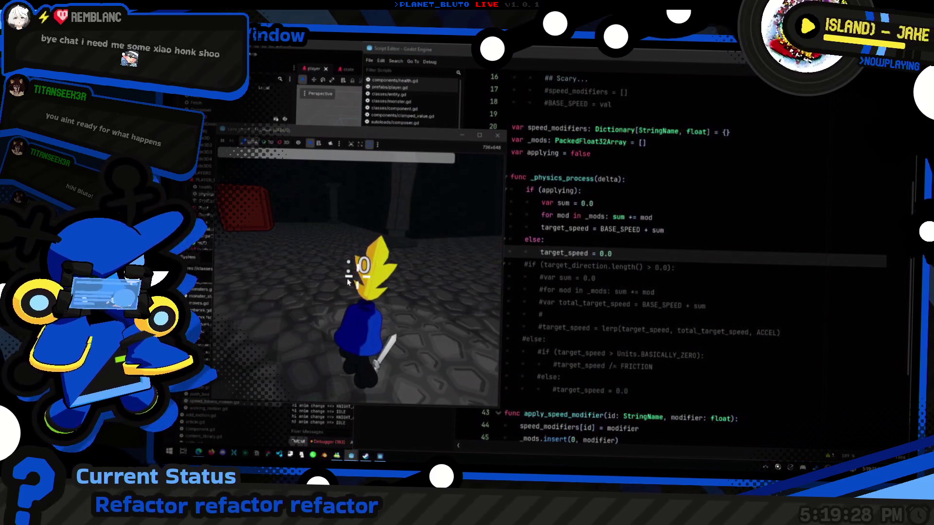
pyautogui.click(590, 201)
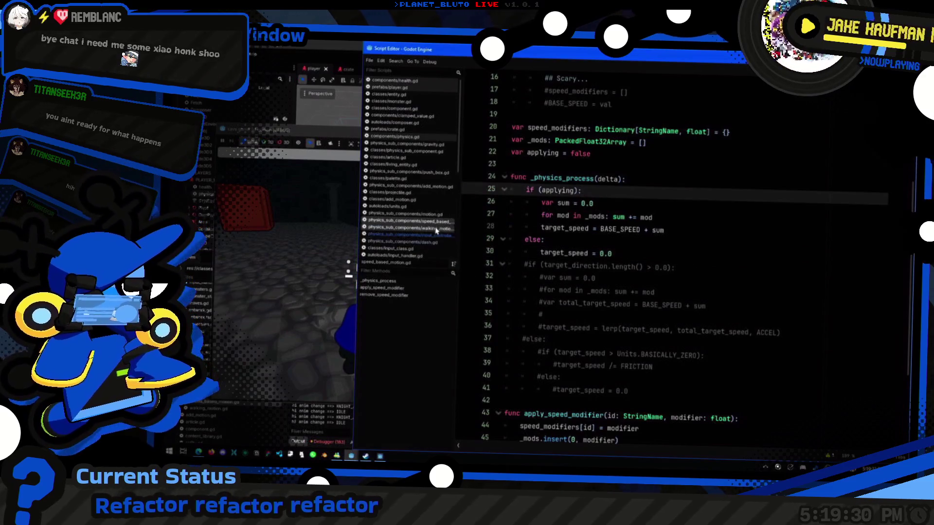
pyautogui.click(410, 229)
pyautogui.click(661, 145)
pyautogui.press('Return')
pyautogui.press('Return')
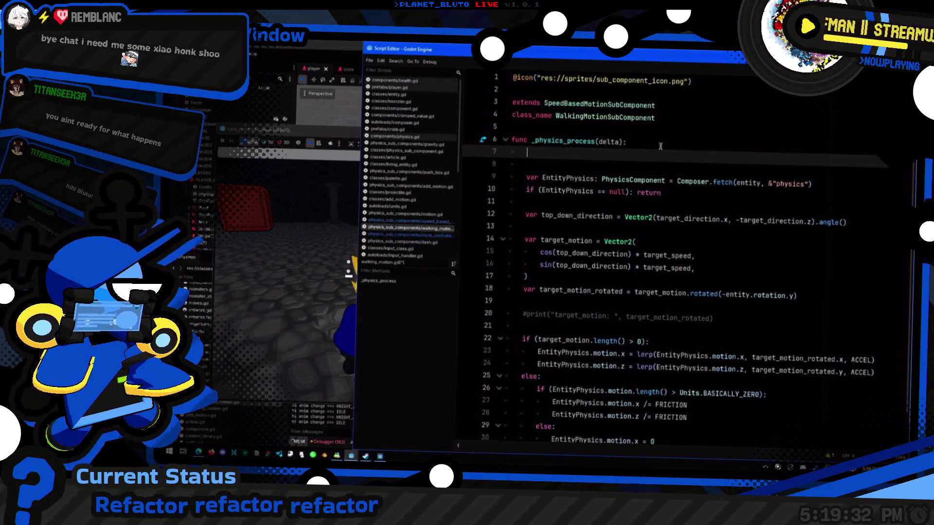
pyautogui.write(')')
# Step: Walk the Knight across the floor to the stone pillar and red block, then open dash.gd
pyautogui.click(317, 250)
pyautogui.press('w')
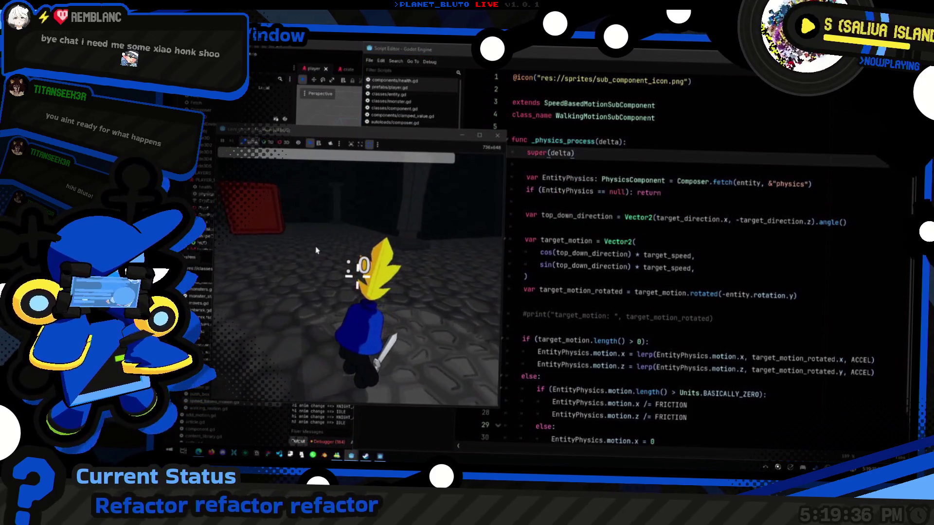
pyautogui.press('w')
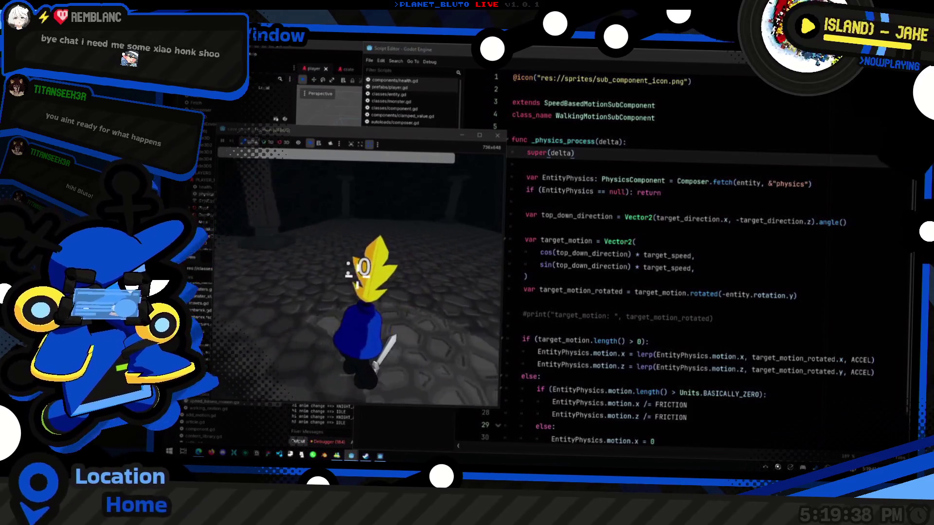
pyautogui.press('w')
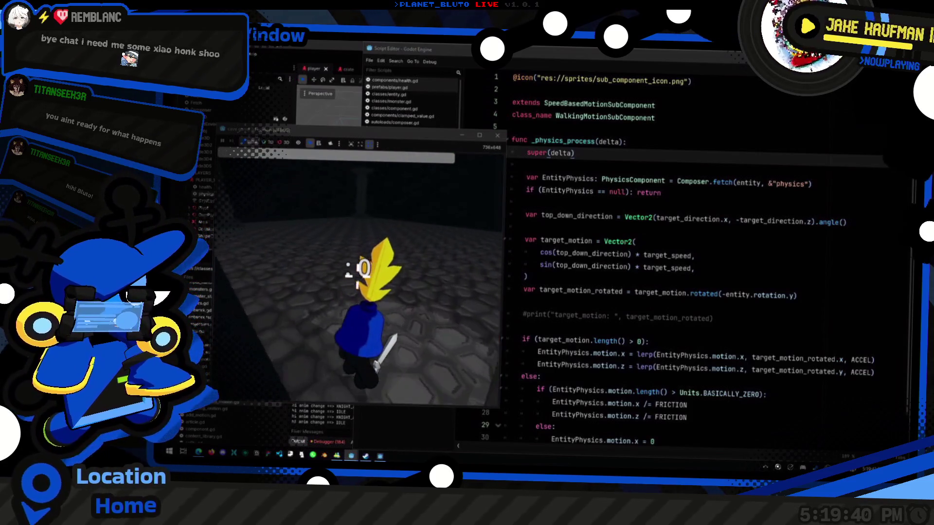
pyautogui.press('w')
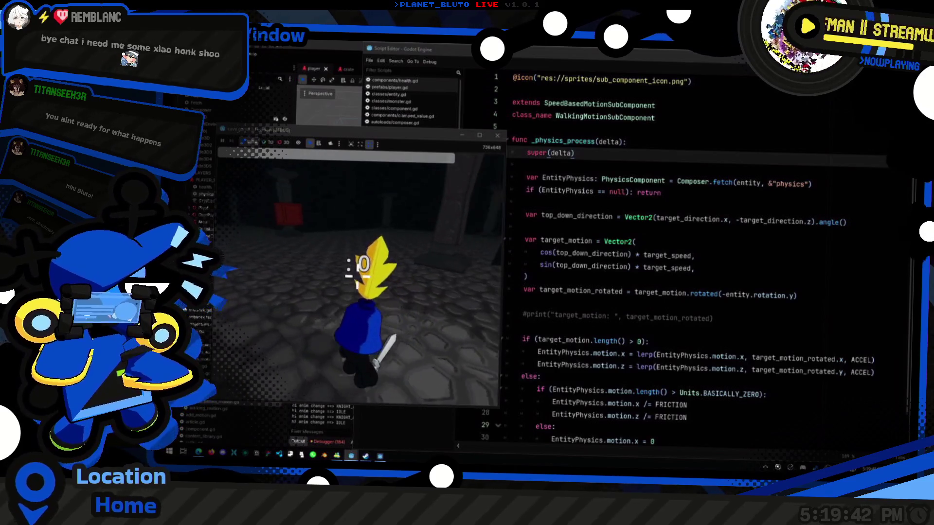
pyautogui.press('w')
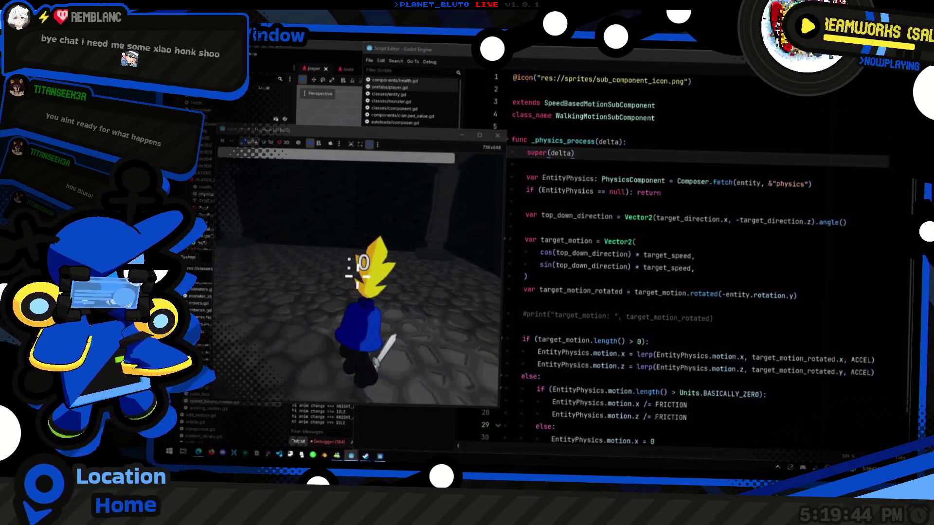
pyautogui.press('w')
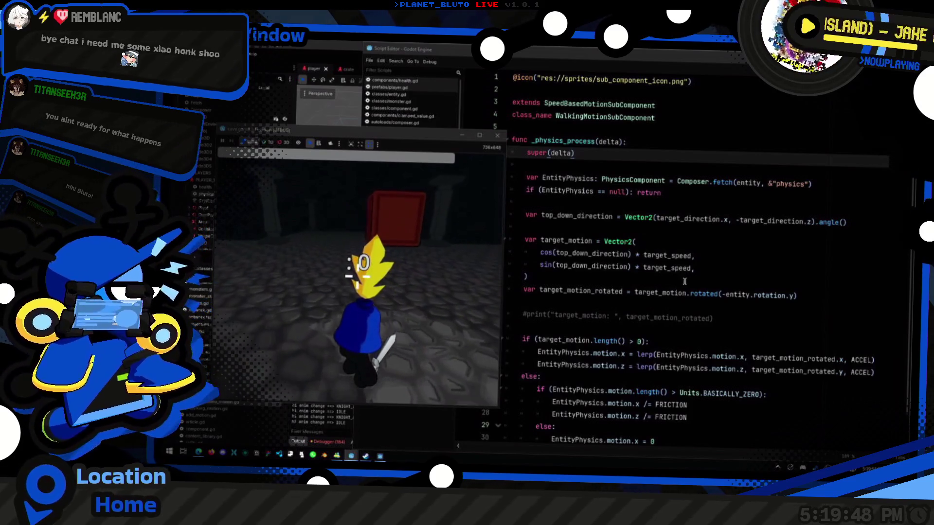
pyautogui.click(696, 196)
pyautogui.click(428, 243)
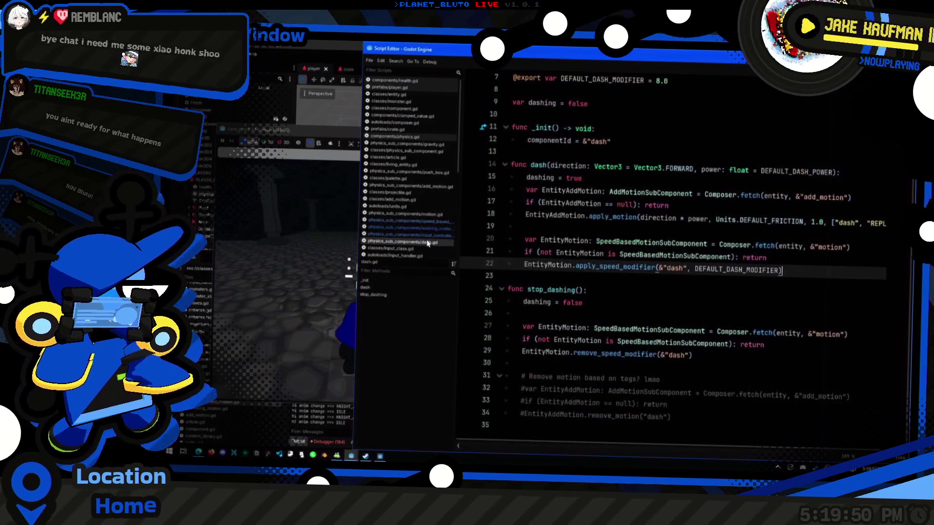
# Step: Review the dash function's parameters, then go to the EntityDash.dash() call on line 33 of input_controller.gd
pyautogui.click(670, 295)
pyautogui.click(722, 269)
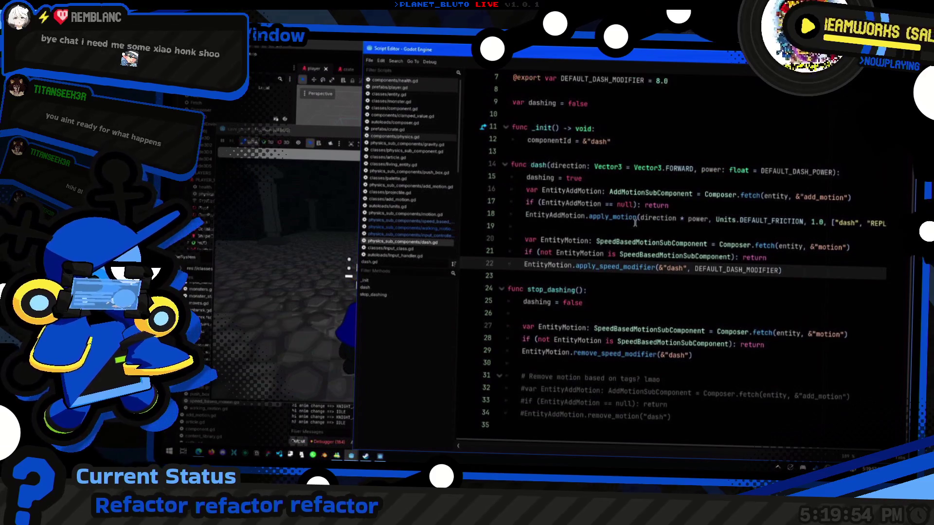
pyautogui.click(603, 167)
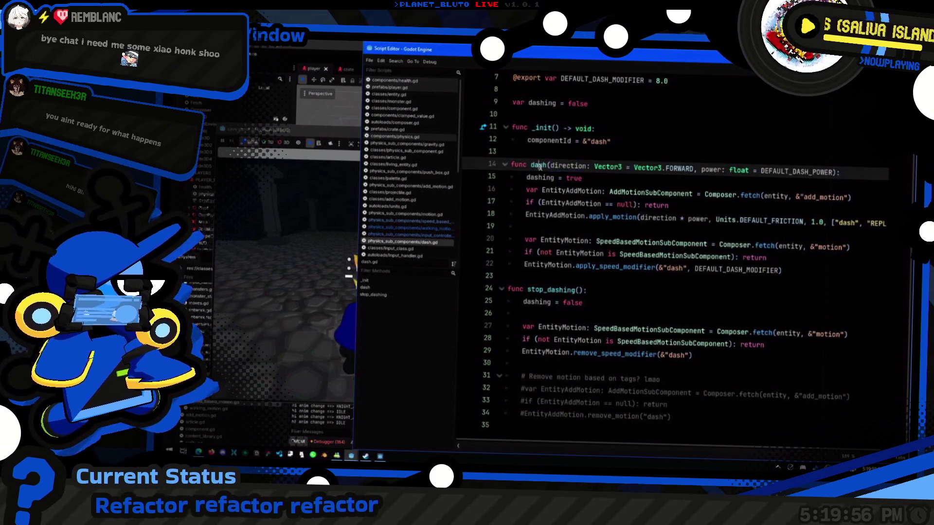
pyautogui.click(425, 236)
pyautogui.scroll(-1, 722, 368)
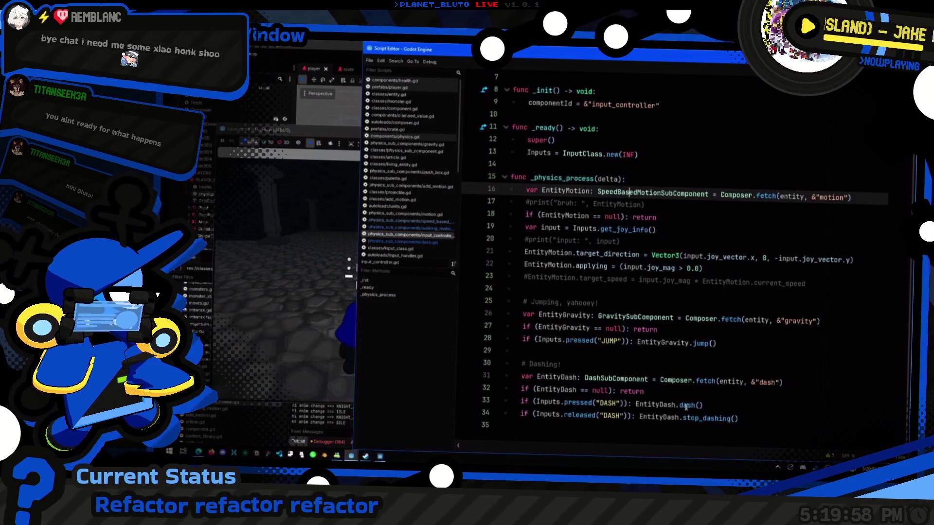
pyautogui.click(720, 409)
# Step: Pass entity.rotation.y to EntityDash.dash() and compare it with the dash definition
pyautogui.write('ity.d')
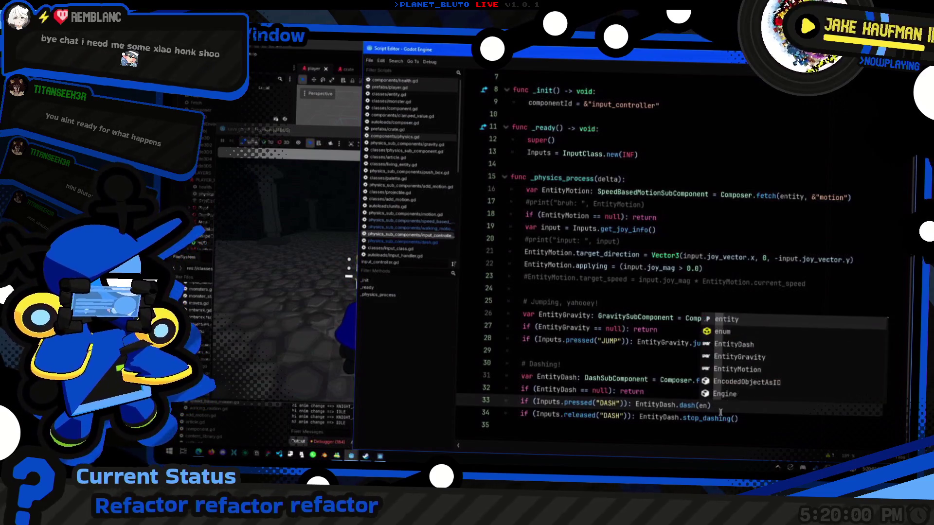
pyautogui.press('BackSpace')
pyautogui.write('rotation.y')
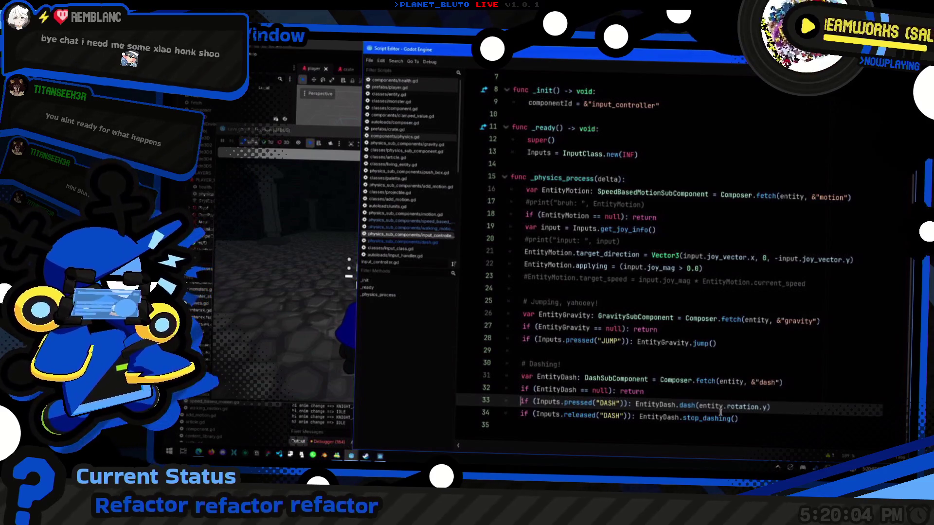
pyautogui.keyDown('ctrl'); pyautogui.click(684, 405); pyautogui.keyUp('ctrl')
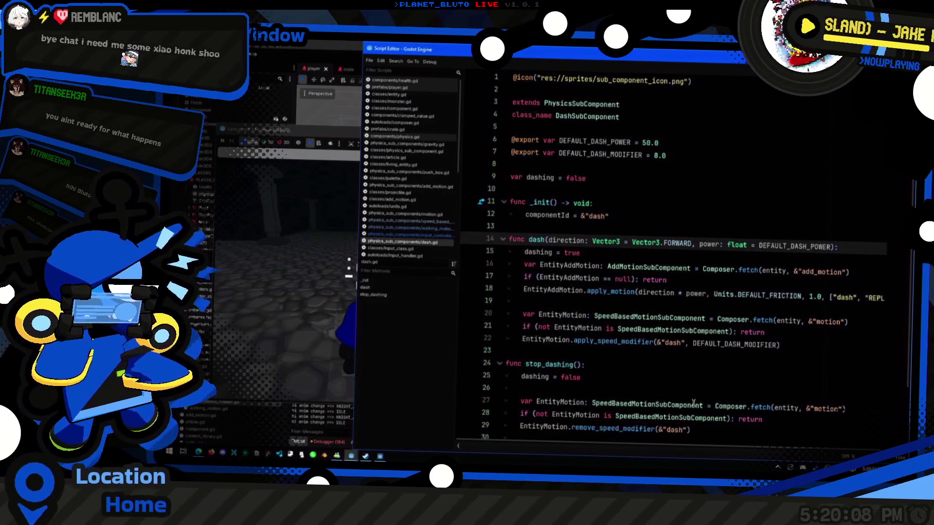
pyautogui.click(423, 236)
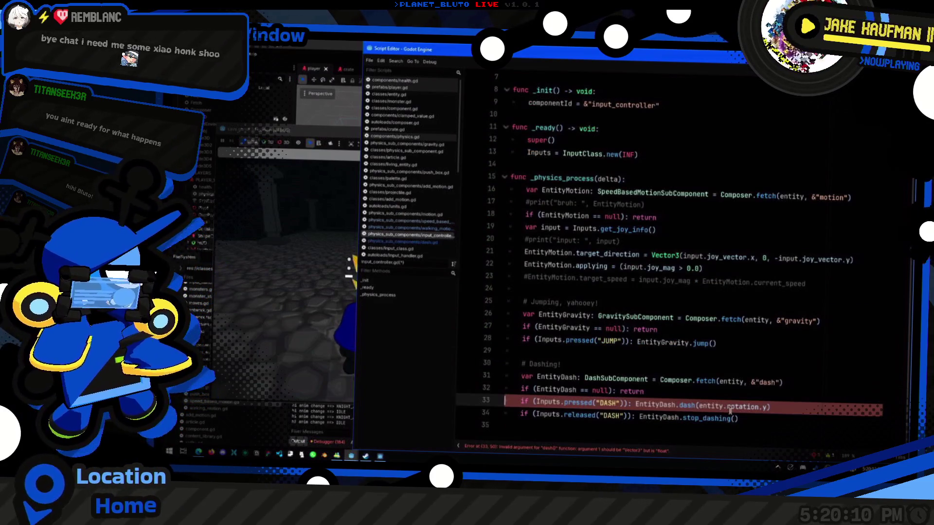
# Step: Replace the argument with Vector3(0.0, entity.rotation.y, 0.0) and try dashing in the running game
pyautogui.hotkey('ctrl', 'Left')
pyautogui.hotkey('shift', 'End')
pyautogui.hotkey('shift', 'Left')
pyautogui.press('Delete')
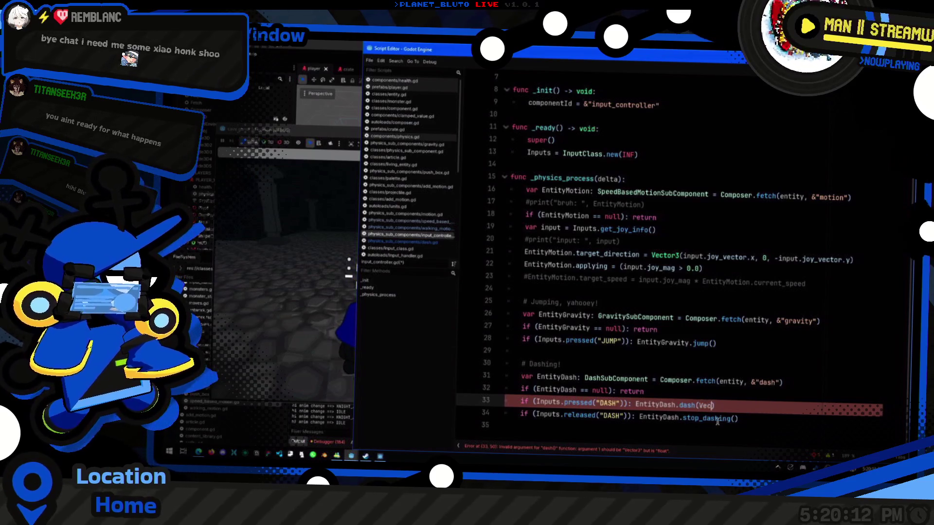
pyautogui.write('(0.0')
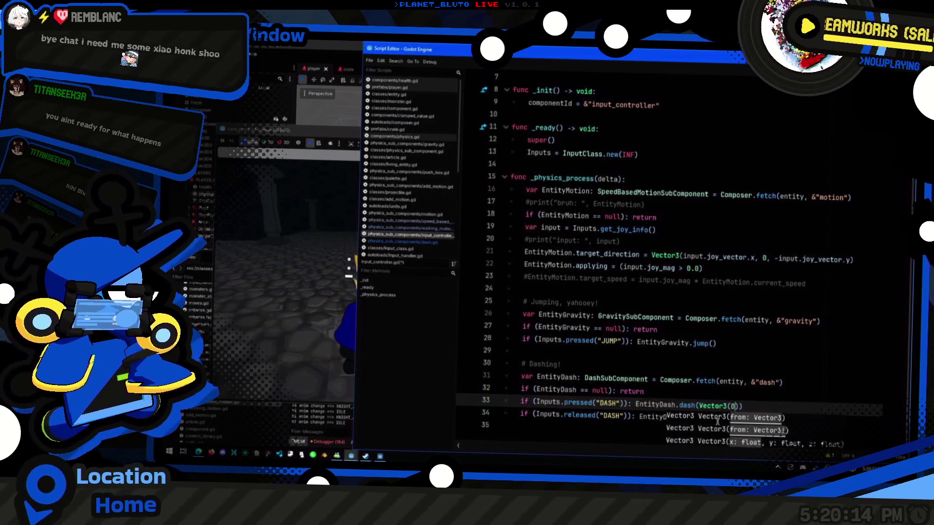
pyautogui.write(', entity.rotation.y, 0.0')
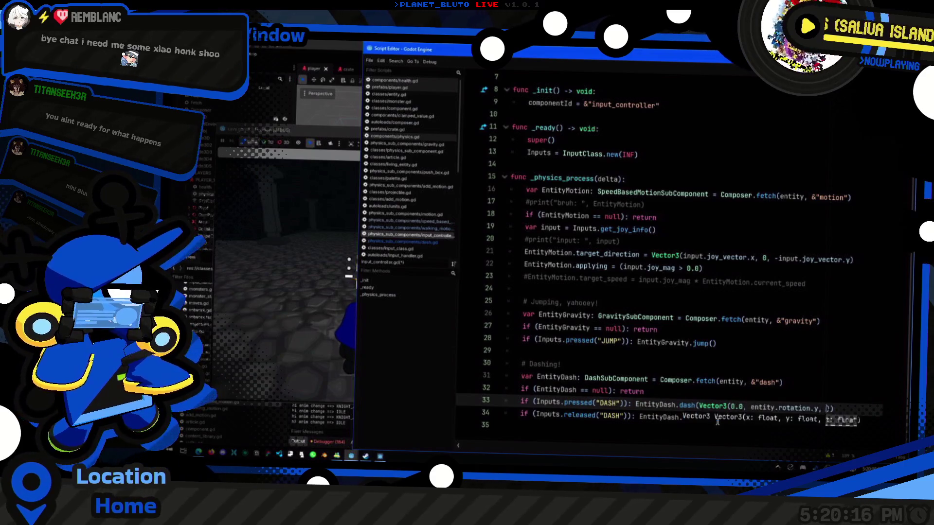
pyautogui.write(')')
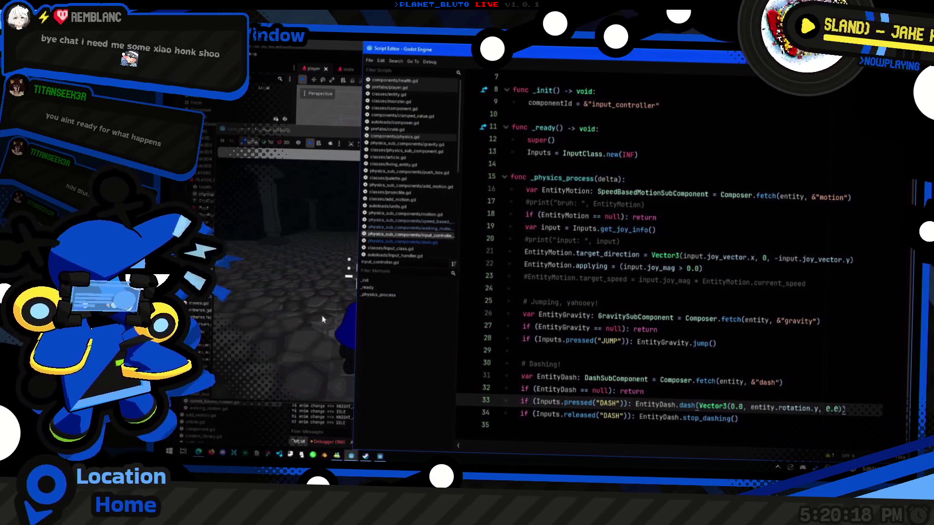
pyautogui.click(322, 319)
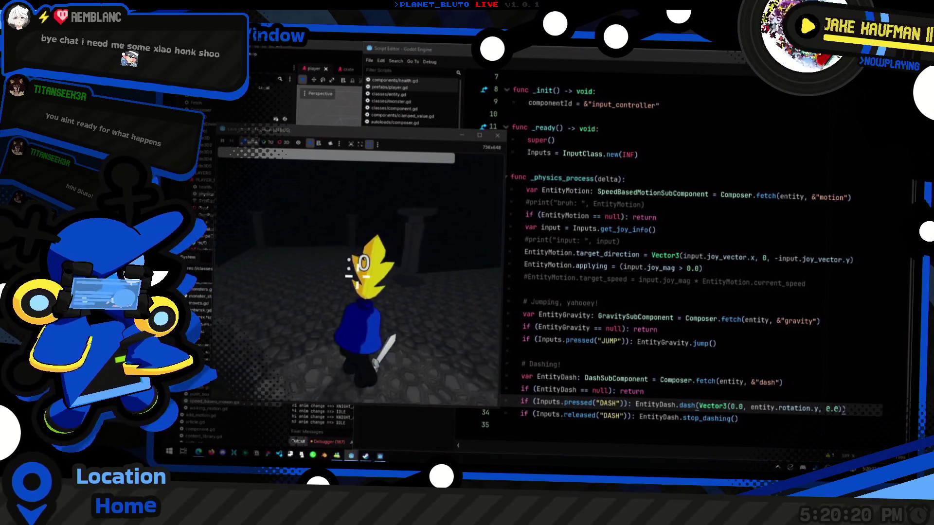
pyautogui.click(759, 395)
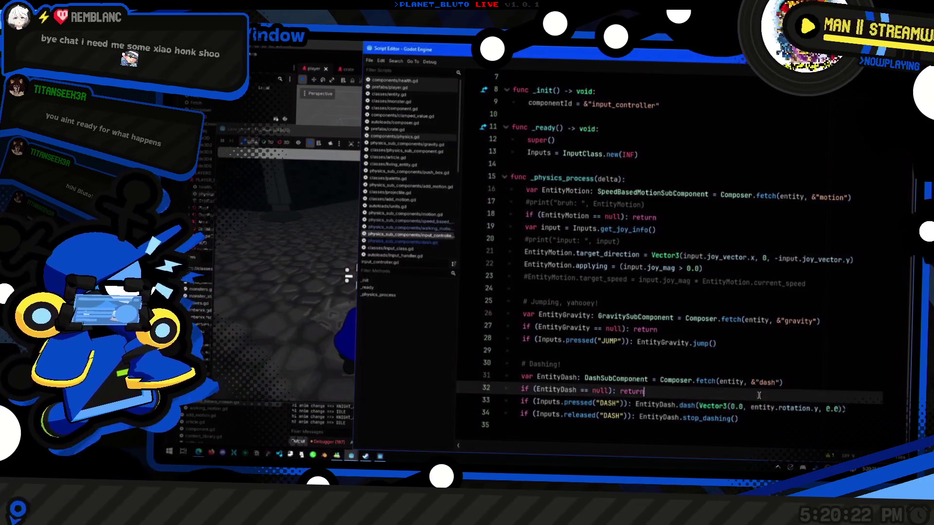
# Step: Change the dash argument to Vector3.FORWARD.rotated(Vector3.UP, entity.rotation.y) and return to the game
pyautogui.click(839, 409)
pyautogui.press('BackSpace')
pyautogui.press('BackSpace')
pyautogui.press('BackSpace')
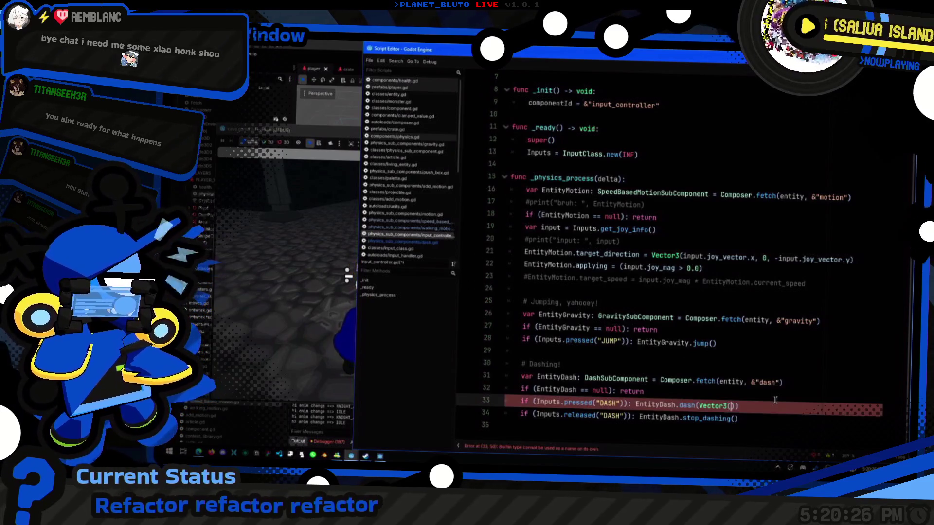
pyautogui.write('(')
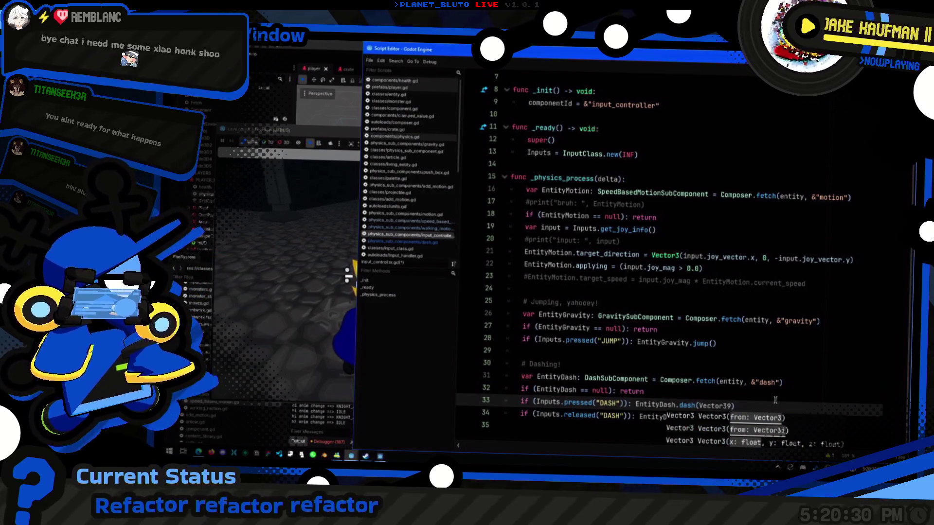
pyautogui.press('BackSpace')
pyautogui.write('.FOR')
pyautogui.press('Return')
pyautogui.press('BackSpace')
pyautogui.press('BackSpace')
pyautogui.write('.rot')
pyautogui.press('Return')
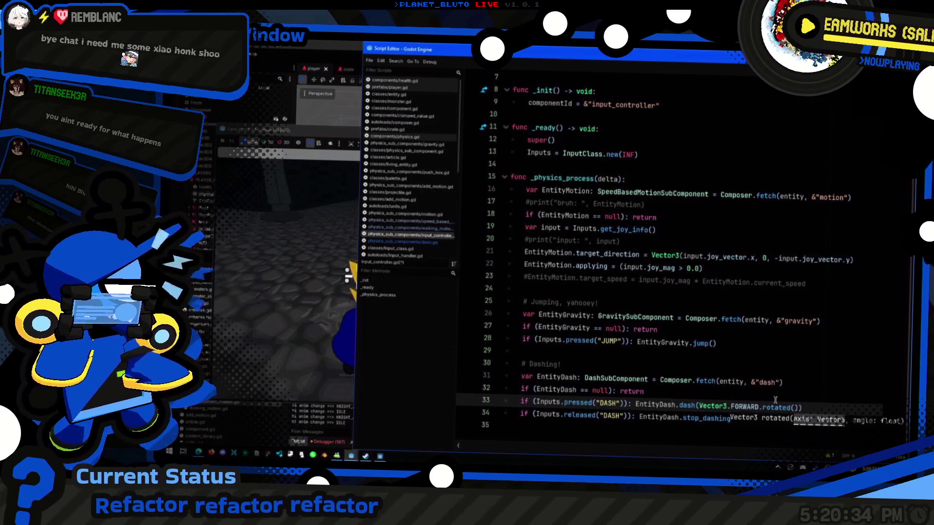
pyautogui.write('ect')
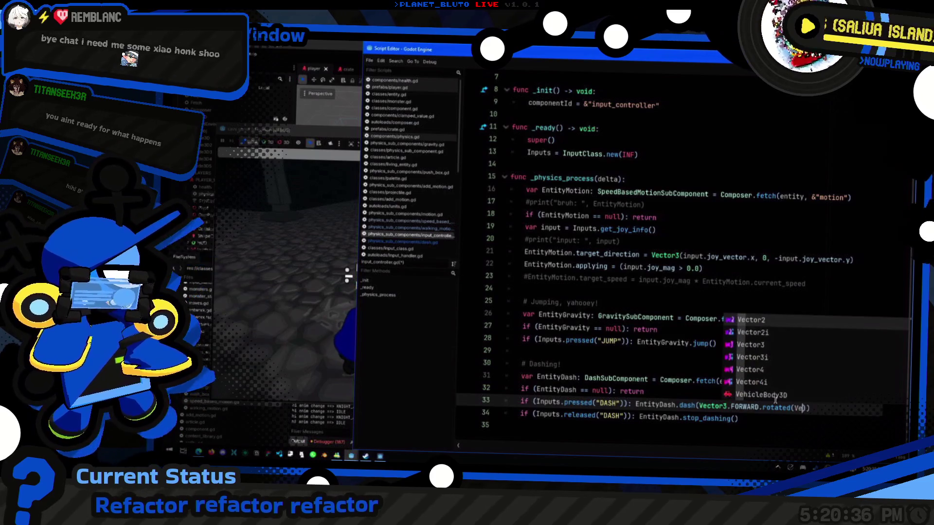
pyautogui.write('or3.UP')
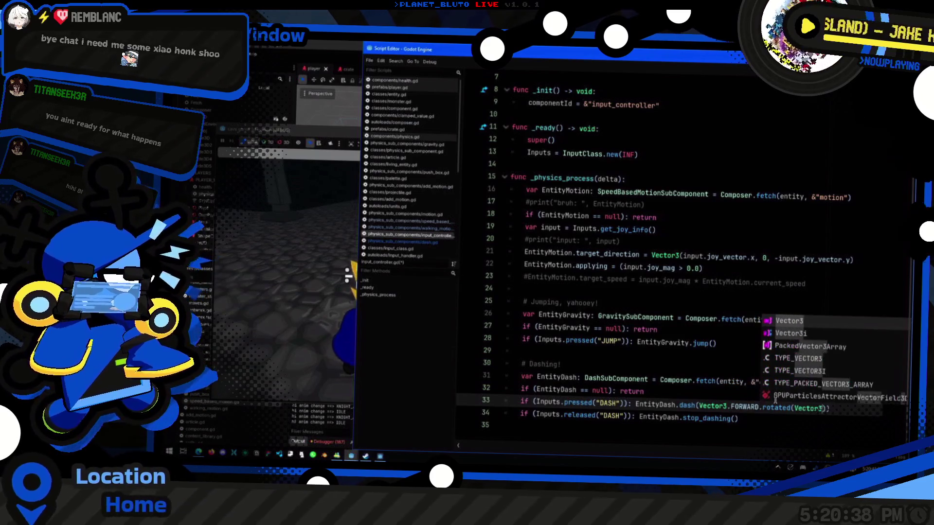
pyautogui.write(', entity.rotation.y')
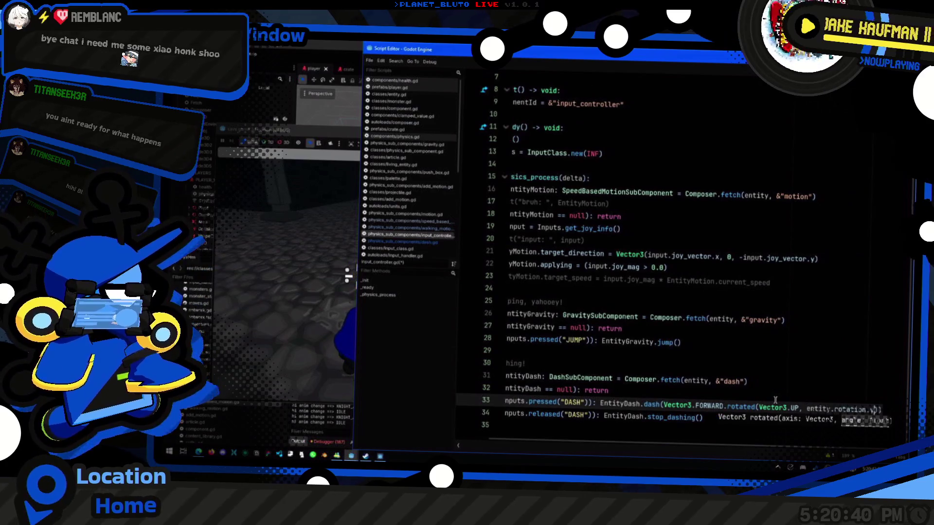
pyautogui.click(251, 304)
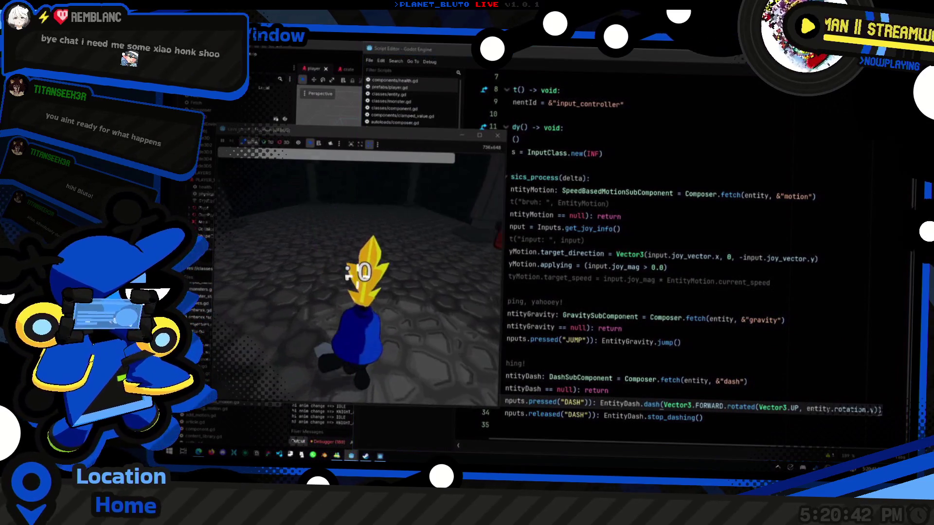
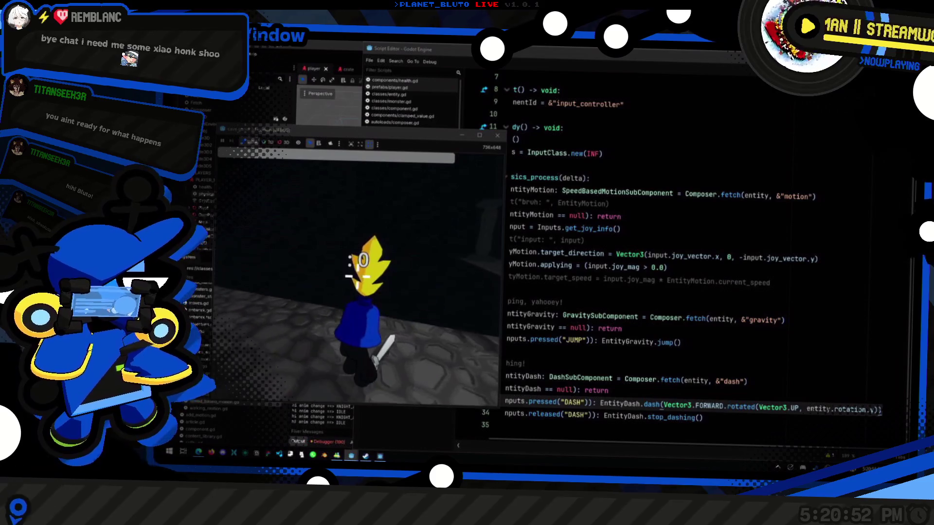
# Step: Begin appending '+ input' after entity.rotation.y on dash line 33 of input_controller.gd
pyautogui.click(838, 409)
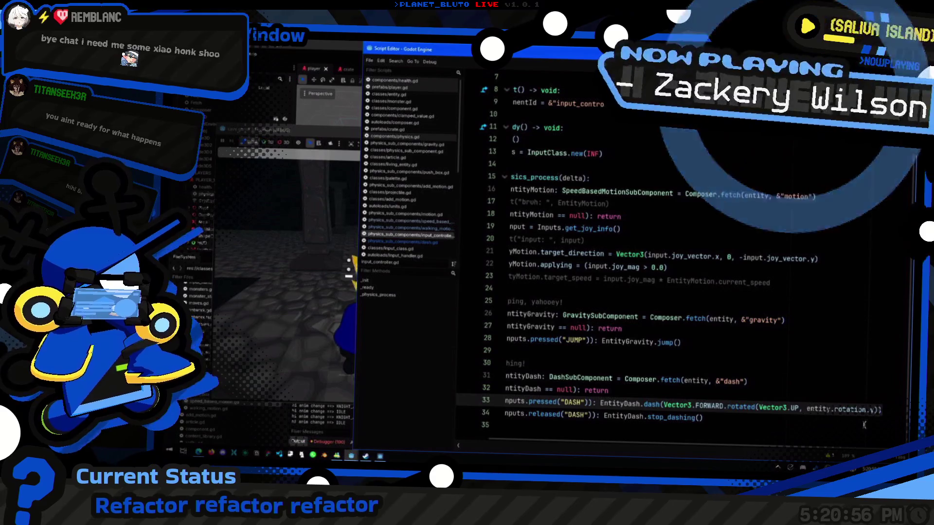
pyautogui.write('+ joy')
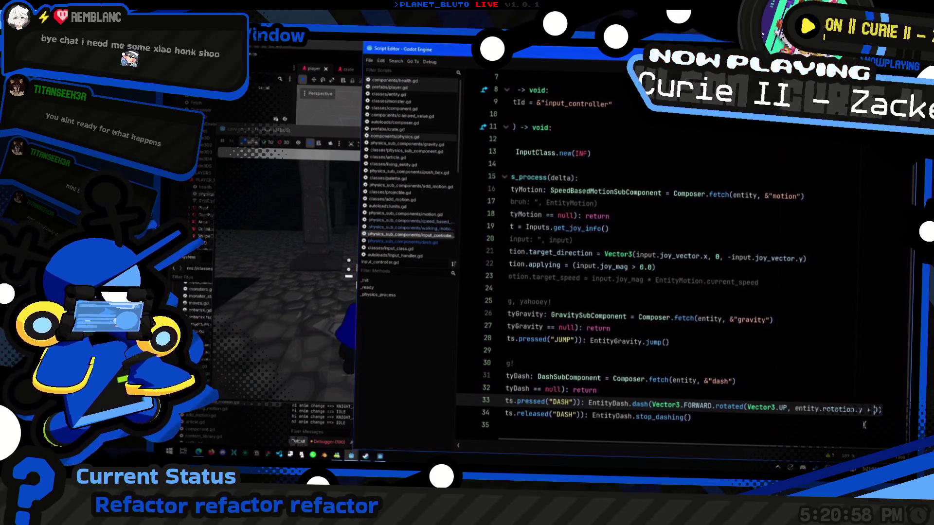
pyautogui.press('BackSpace')
pyautogui.press('BackSpace')
pyautogui.press('BackSpace')
pyautogui.write('input.')
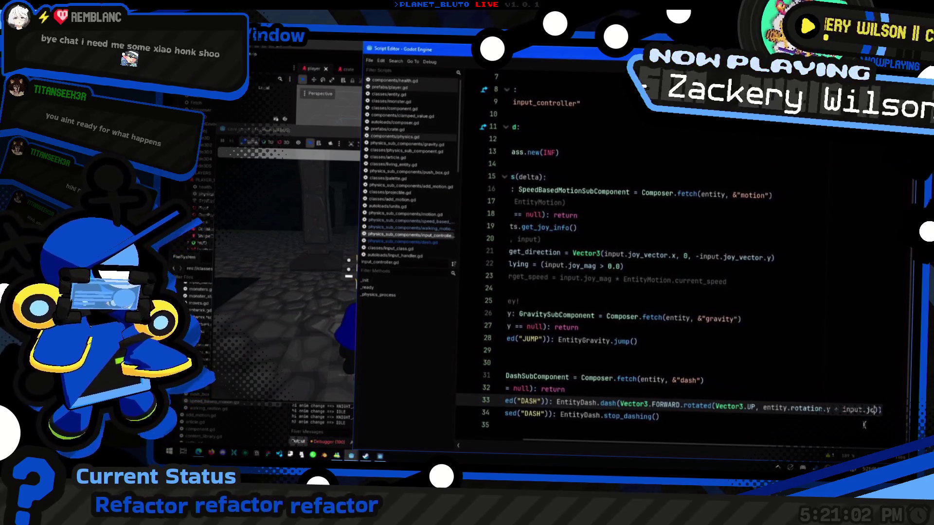
pyautogui.press('BackSpace')
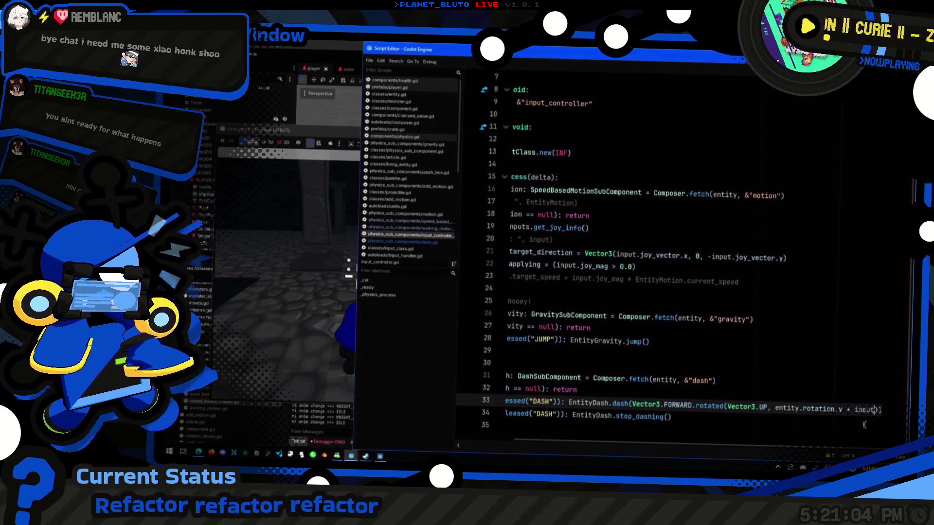
pyautogui.hscroll(-5, 673, 276)
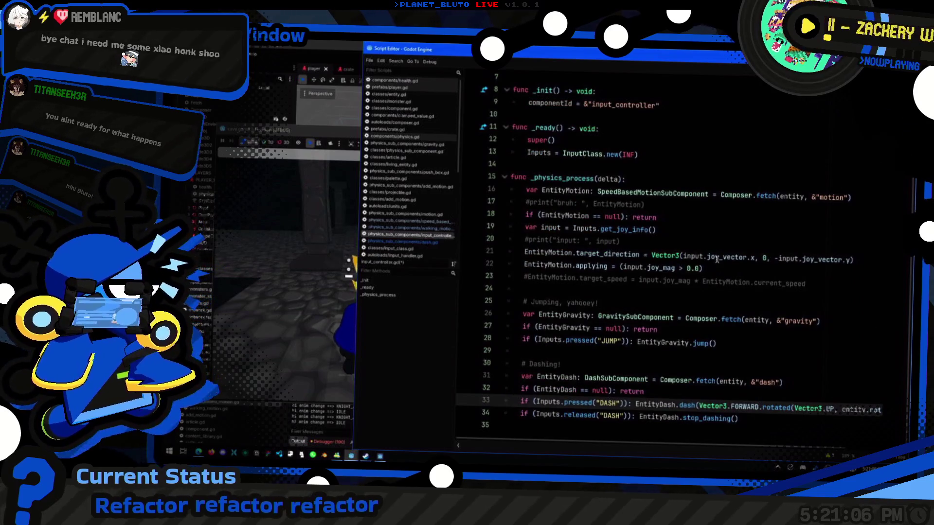
pyautogui.hscroll(3, 767, 399)
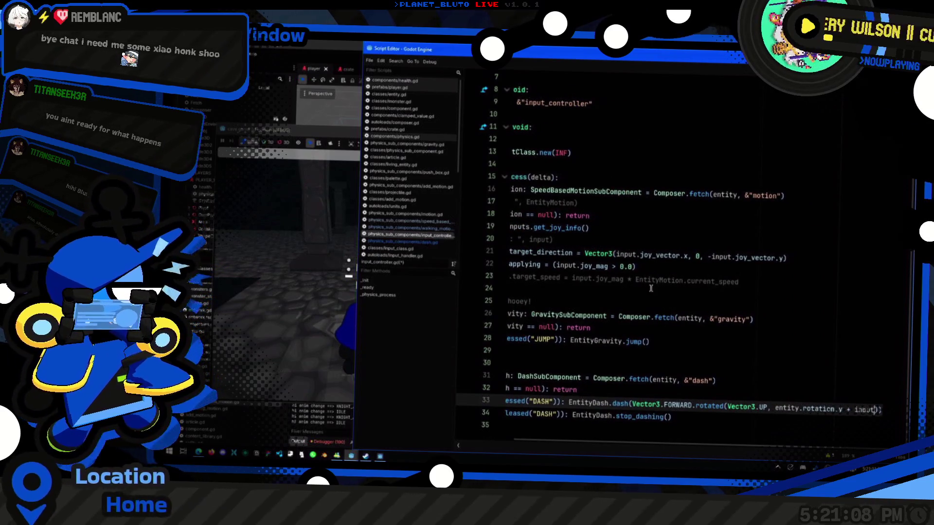
pyautogui.hscroll(-3, 697, 261)
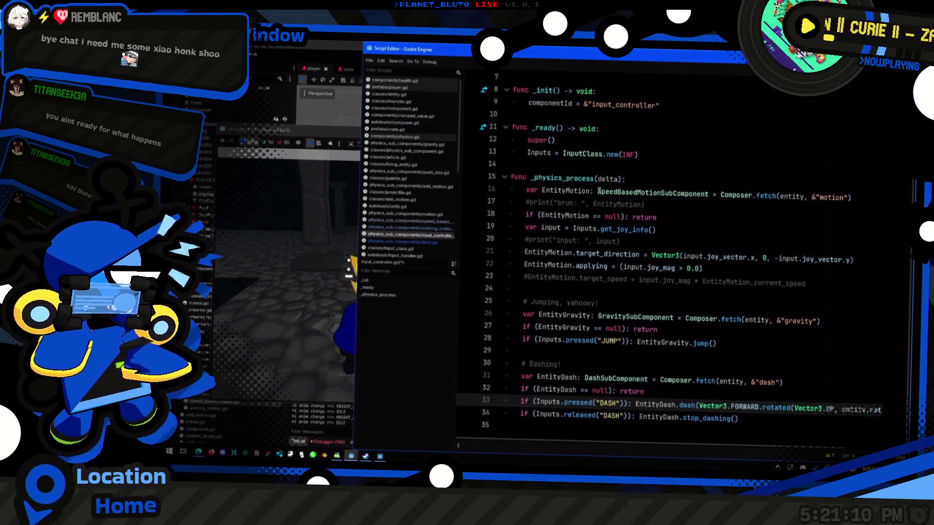
# Step: Confirm the joy_ang key name in get_joy_info and complete the term as input.joy_ang
pyautogui.keyDown('ctrl'); pyautogui.click(617, 230); pyautogui.keyUp('ctrl')
pyautogui.doubleClick(581, 142)
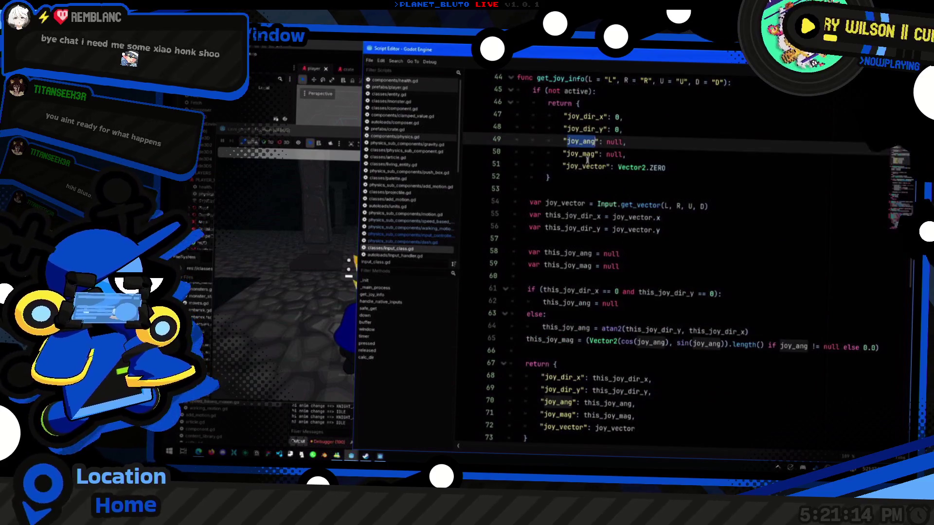
pyautogui.hotkey('ctrl', 'Home')
pyautogui.hotkey('alt', 'Left')
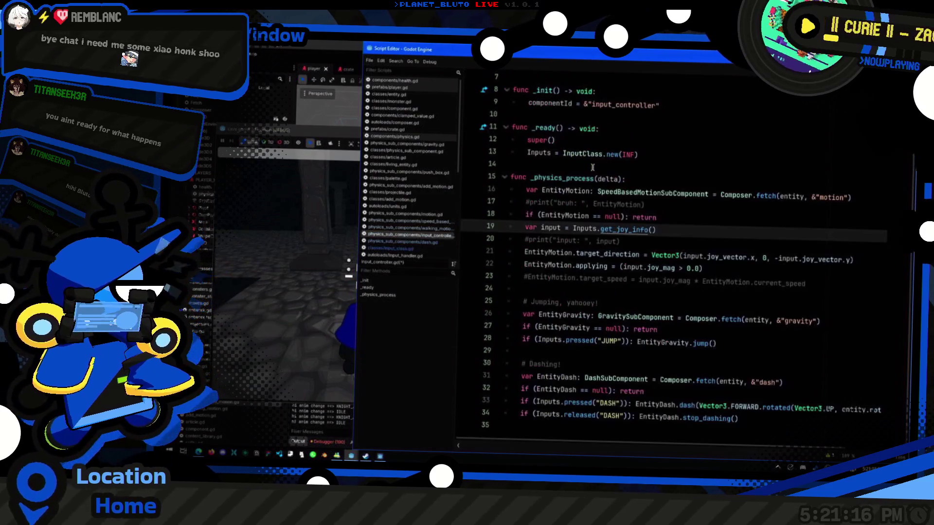
pyautogui.click(872, 408)
pyautogui.write('.joy_ang')
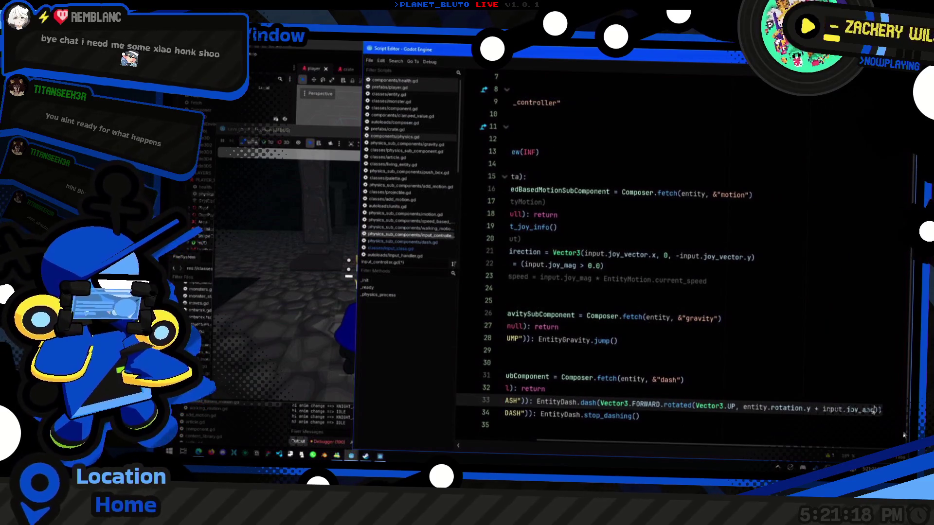
# Step: Run the game with F5 to test the new dash direction
pyautogui.hotkey('ctrl', 'a')
pyautogui.click(785, 404)
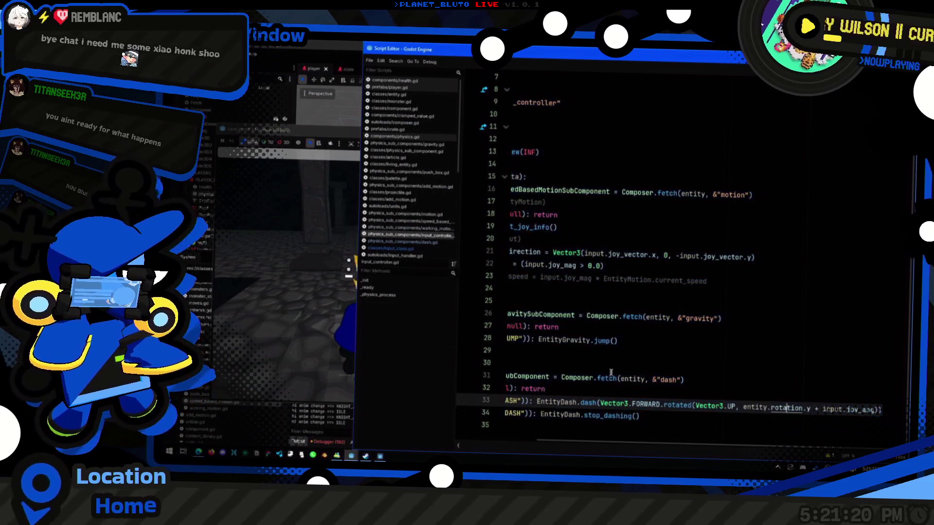
pyautogui.press('F5')
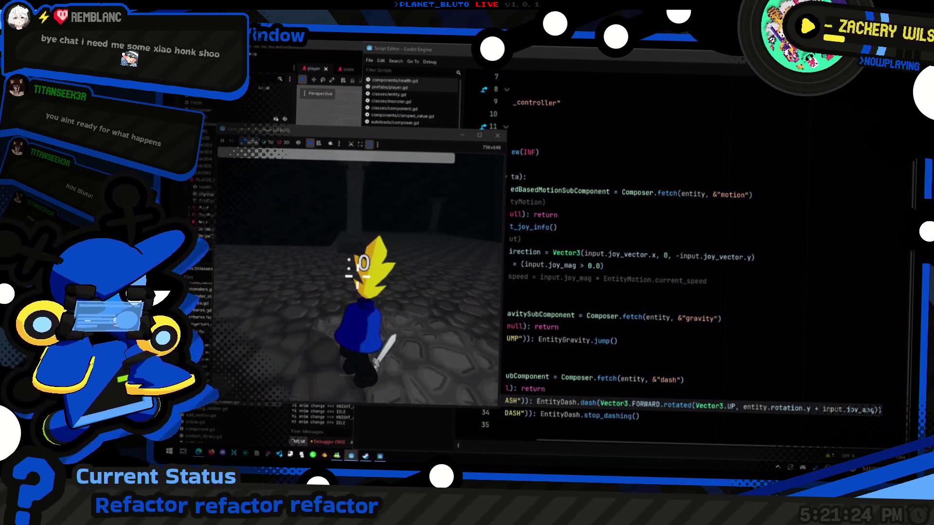
pyautogui.click(854, 408)
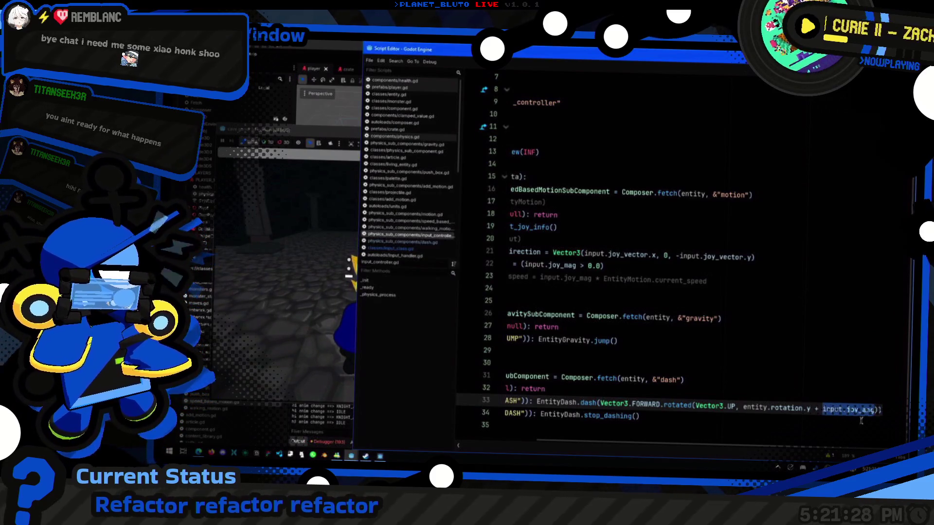
# Step: Add a rad_to_deg(90) offset to the joystick angle on line 33 and playtest it
pyautogui.write('(')
pyautogui.write(' + (')
pyautogui.write('ra')
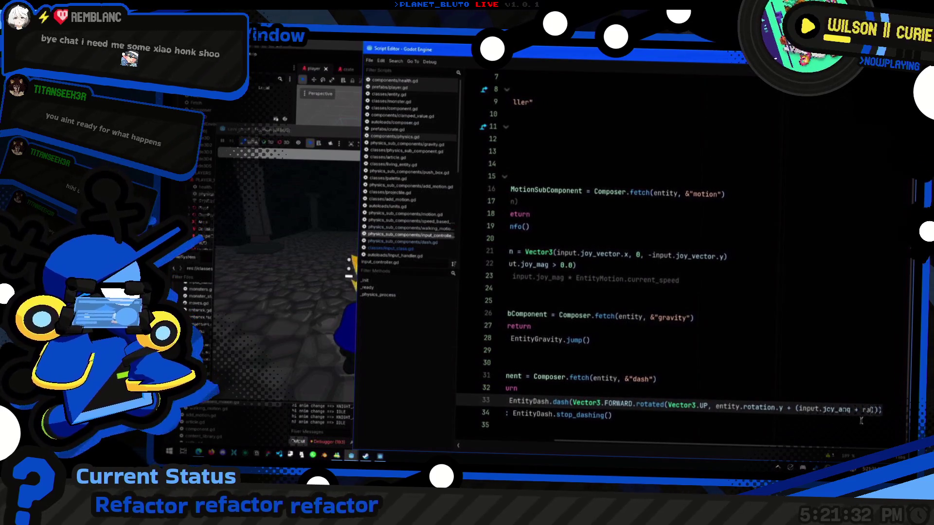
pyautogui.press('Return')
pyautogui.write('90')
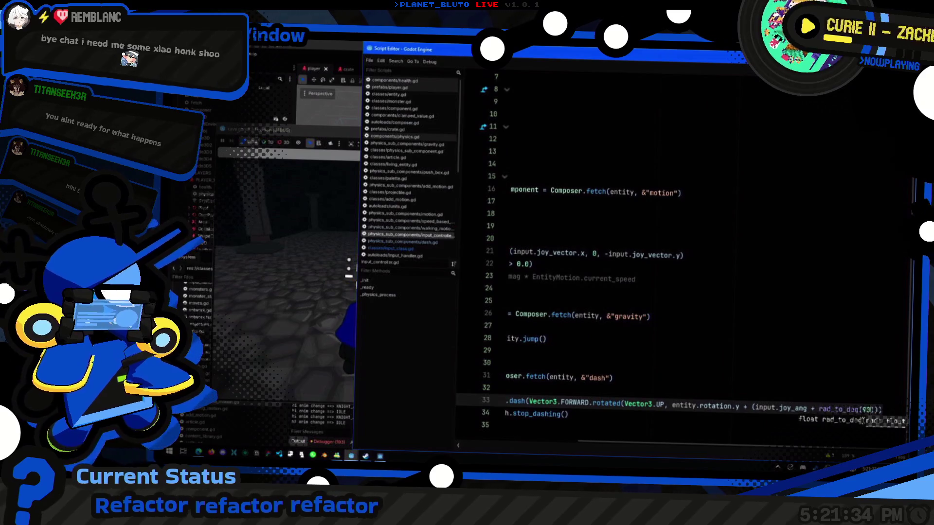
pyautogui.write(')')
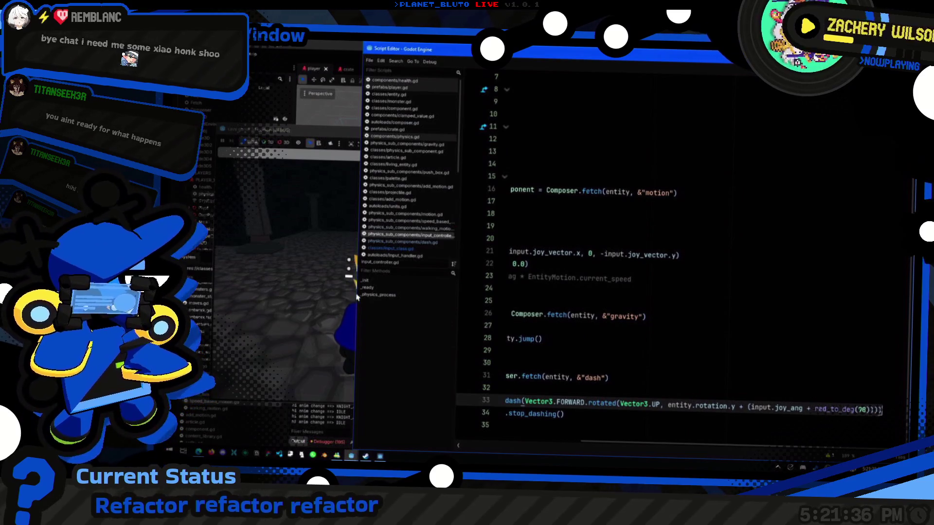
pyautogui.click(324, 290)
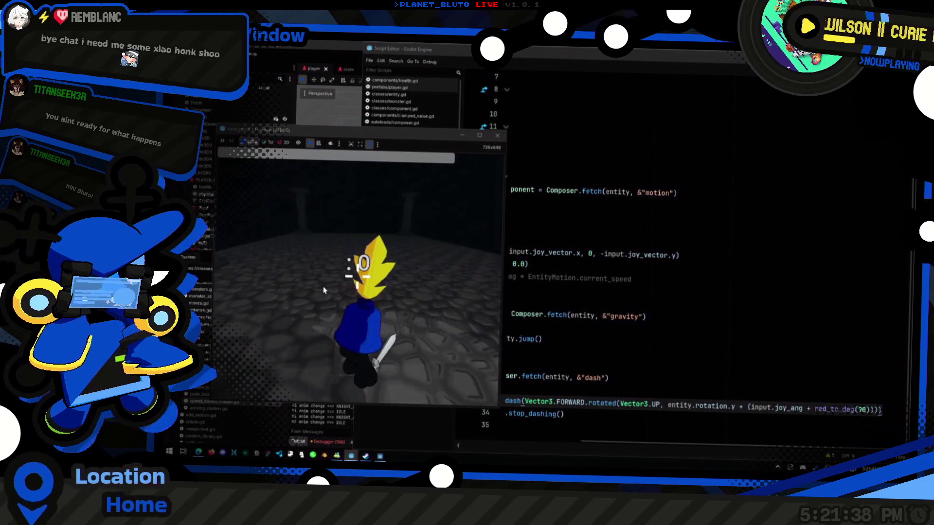
pyautogui.click(834, 416)
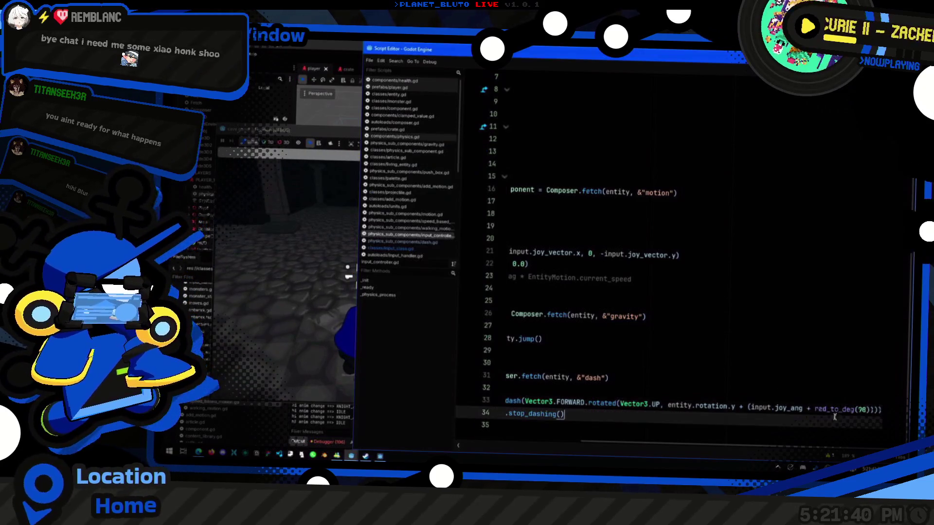
# Step: Revert line 33 to entity.rotation.y + input.joy_ang and open get_joy_info's joy_ang key
pyautogui.click(834, 410)
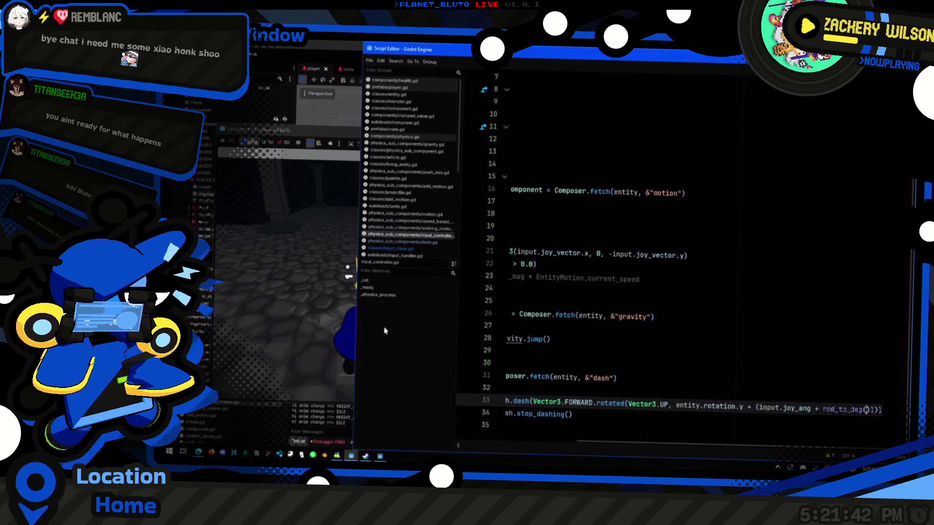
pyautogui.write('90')
pyautogui.press('BackSpace')
pyautogui.press('BackSpace')
pyautogui.press('BackSpace')
pyautogui.write('joy_ang')
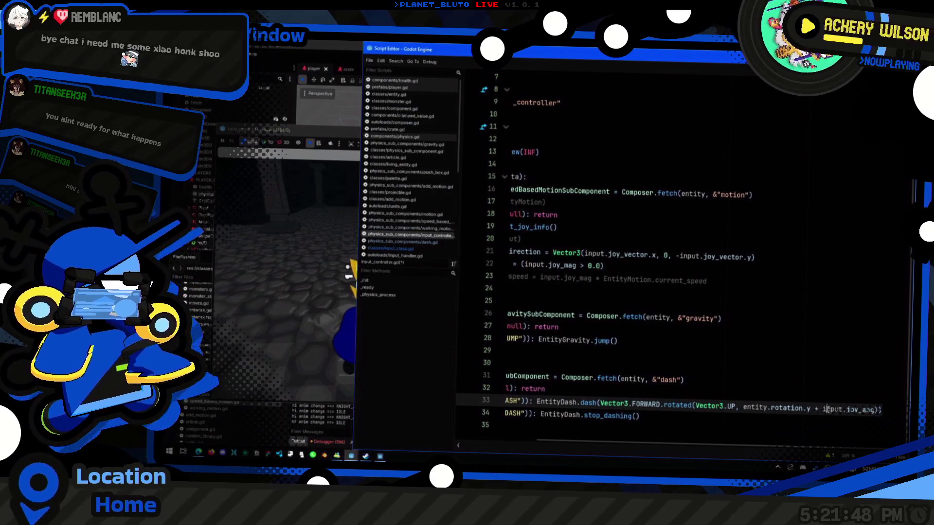
pyautogui.press('Home')
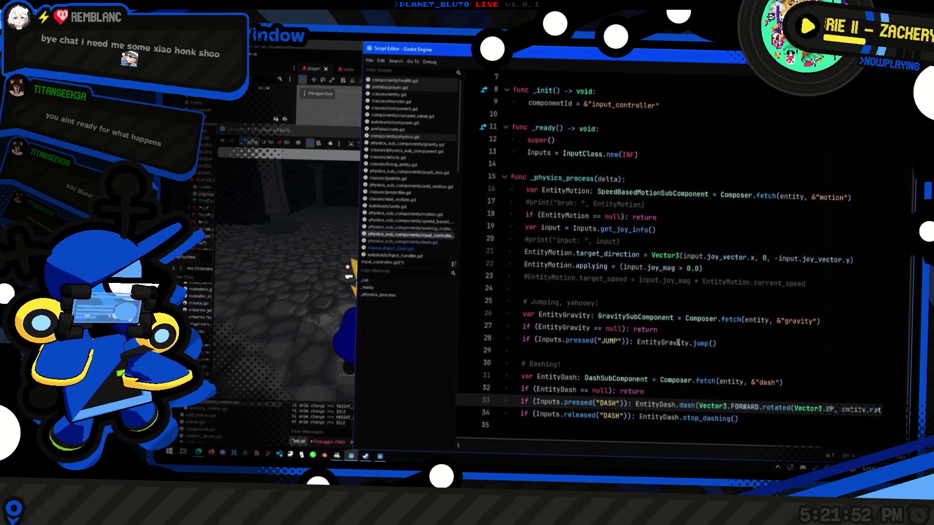
pyautogui.keyDown('ctrl'); pyautogui.click(635, 237); pyautogui.keyUp('ctrl')
pyautogui.doubleClick(569, 317)
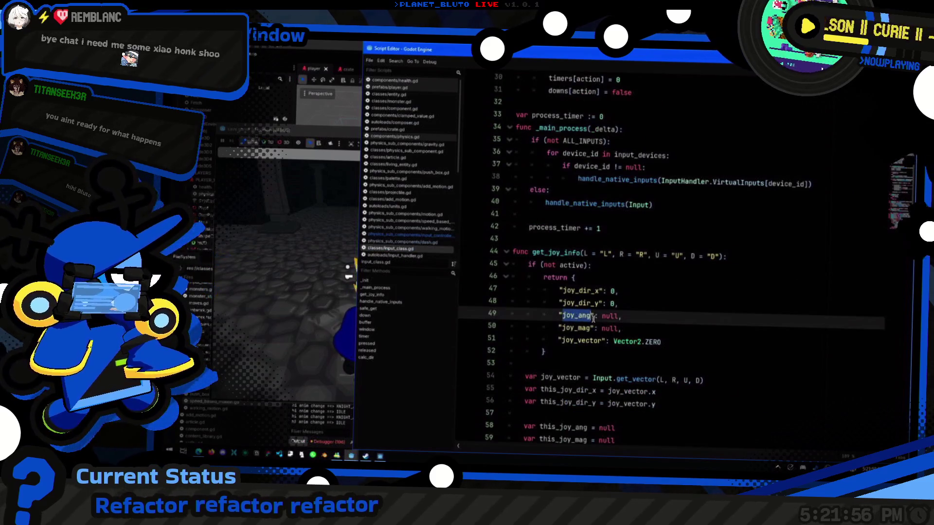
# Step: Remove a minus sign from the atan2 arguments on line 64 and playtest
pyautogui.scroll(-5, 635, 318)
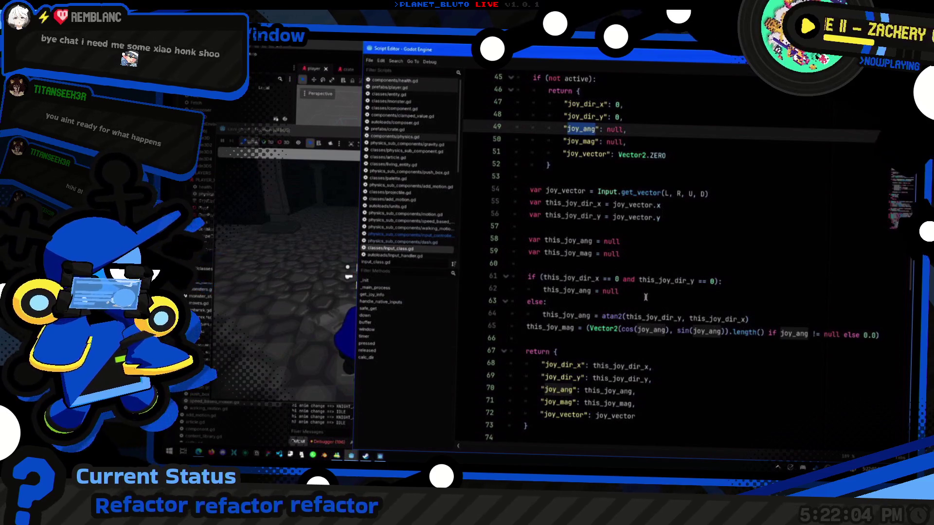
pyautogui.click(626, 317)
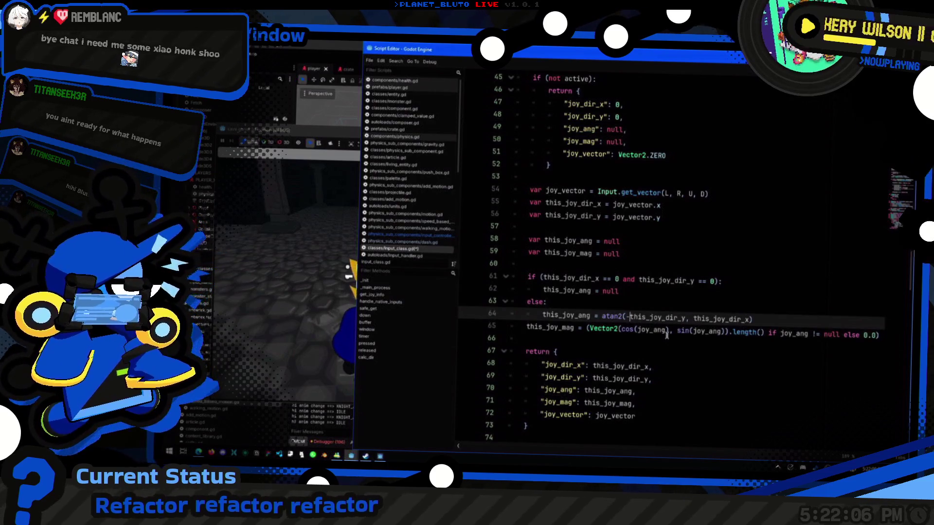
pyautogui.click(316, 330)
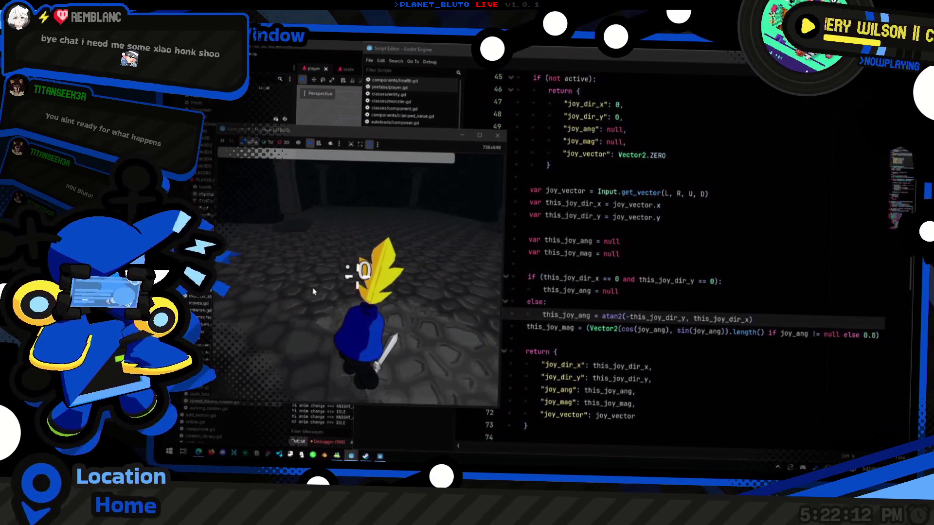
pyautogui.click(628, 316)
pyautogui.press('BackSpace')
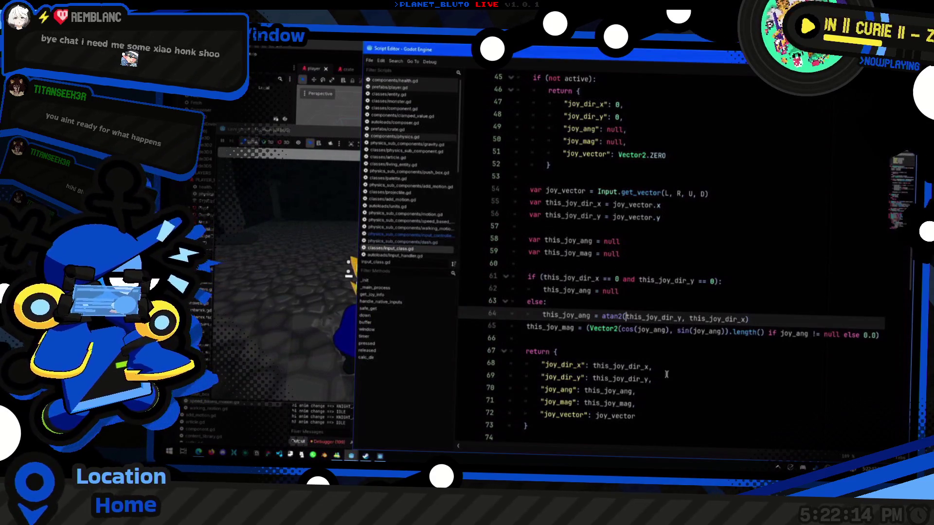
pyautogui.click(281, 304)
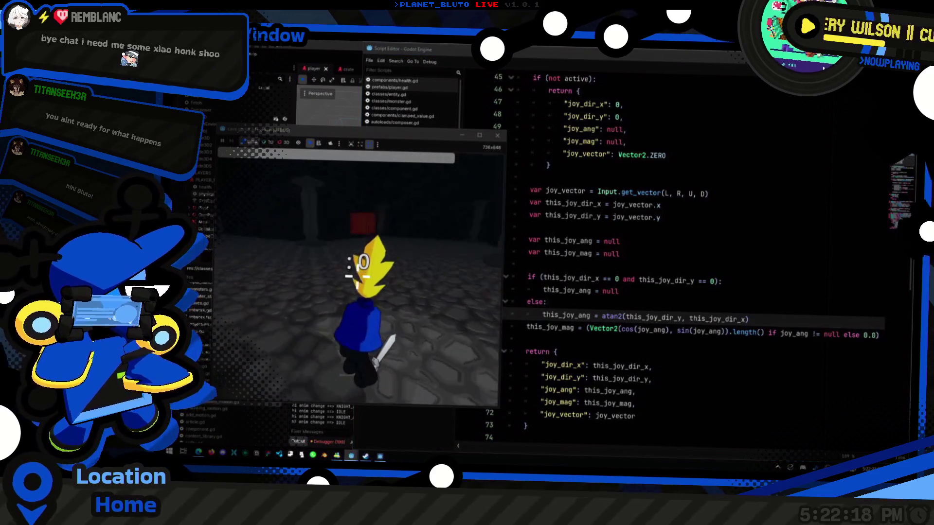
pyautogui.click(720, 215)
# Step: Rework the atan2 arguments on line 64 until the error clears, then playtest movement
pyautogui.scroll(5, 721, 214)
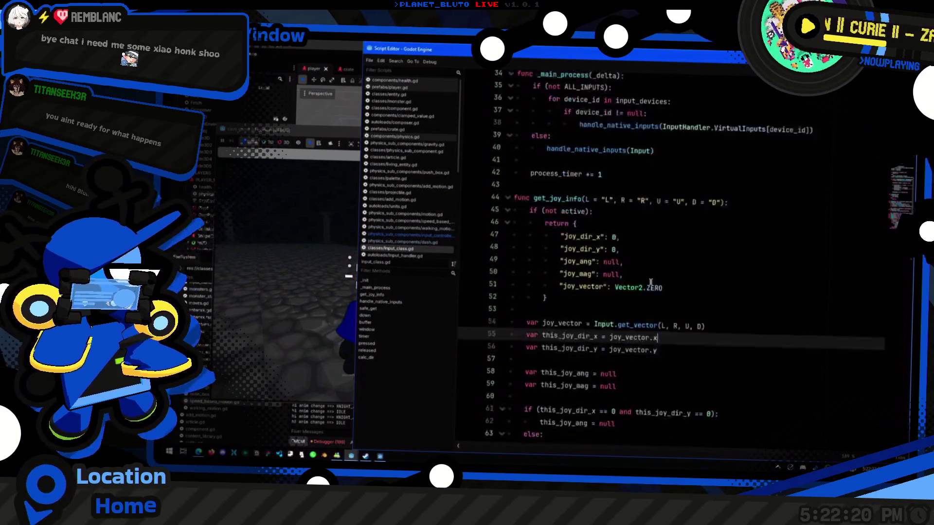
pyautogui.scroll(-6, 715, 243)
pyautogui.click(710, 282)
pyautogui.doubleClick(709, 281)
pyautogui.press('BackSpace')
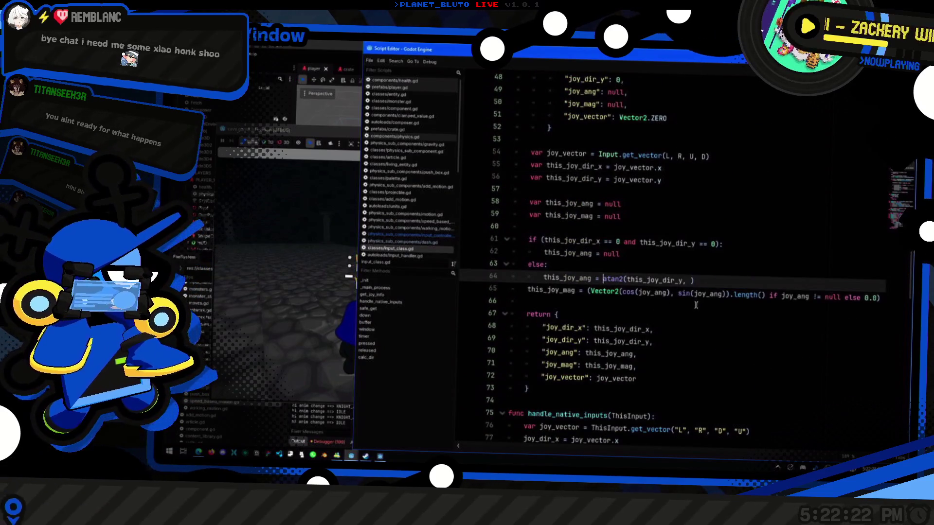
pyautogui.hotkey('ctrl', 'Left')
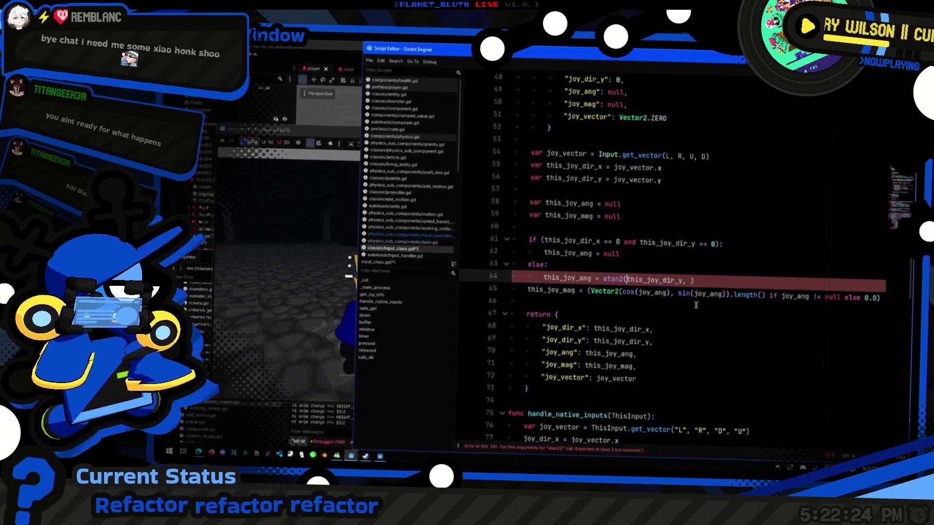
pyautogui.hotkey('ctrl', 'Right')
pyautogui.press('Delete')
pyautogui.press('End')
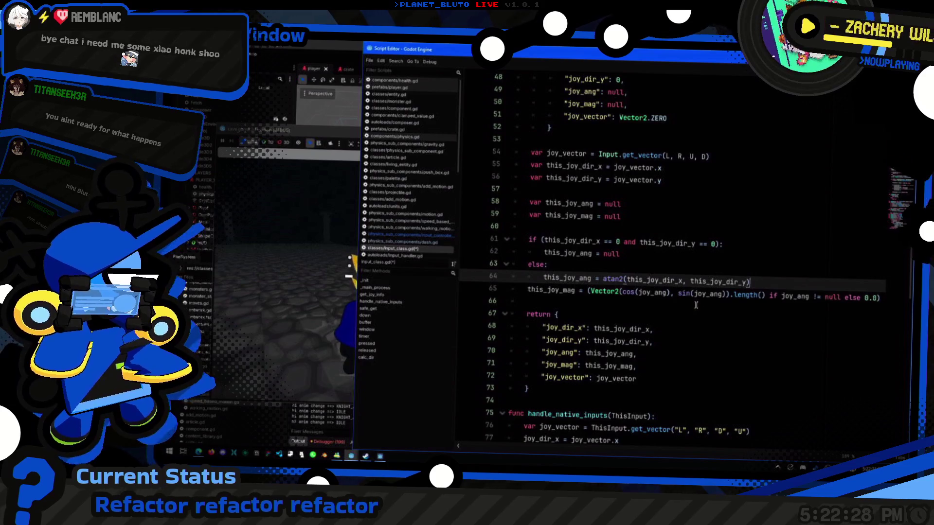
pyautogui.click(299, 283)
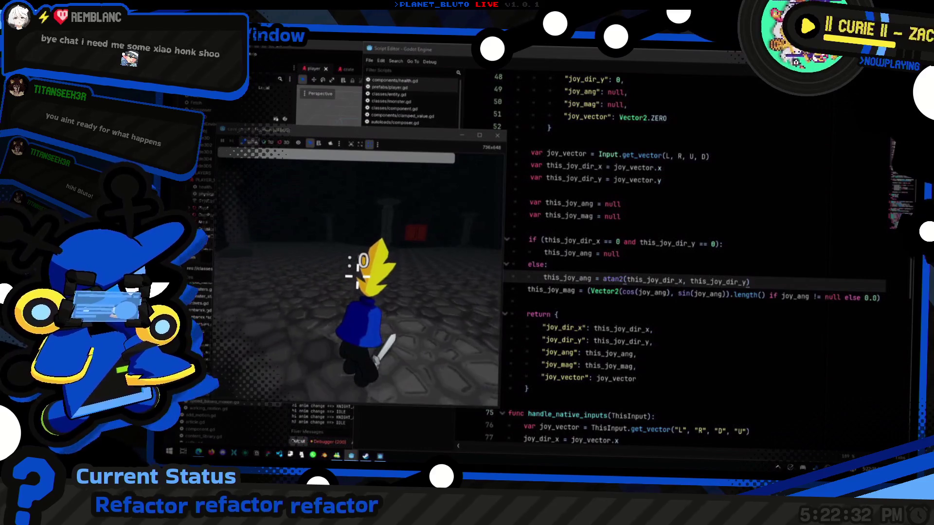
pyautogui.click(662, 281)
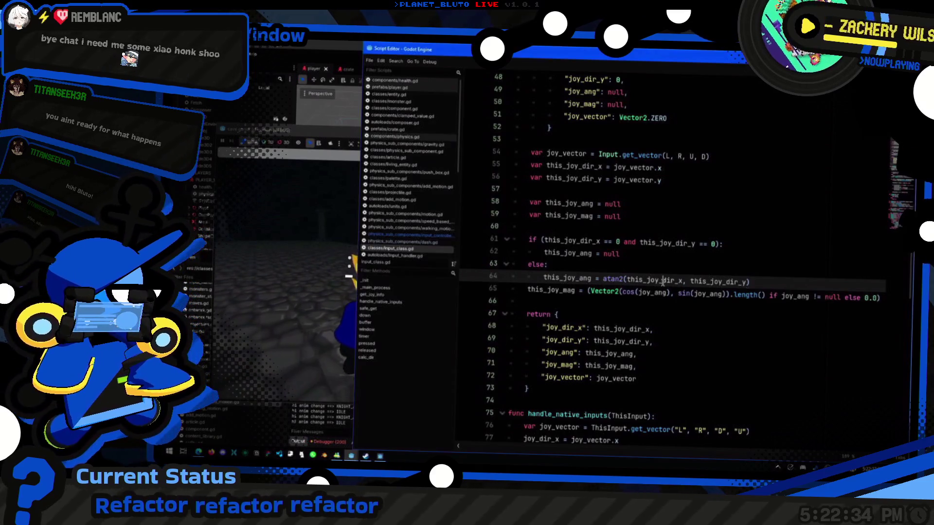
# Step: Negate both arguments to atan2(-this_joy_dir_x, -this_joy_dir_y) and playtest the movement
pyautogui.write('-')
pyautogui.hotkey('ctrl', 'Right')
pyautogui.press('Right')
pyautogui.press('Right')
pyautogui.write('-')
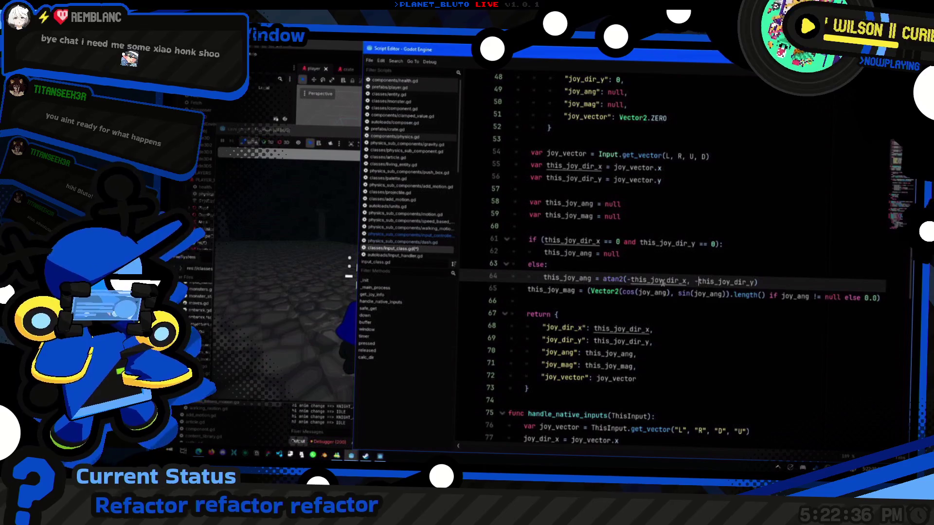
pyautogui.click(307, 295)
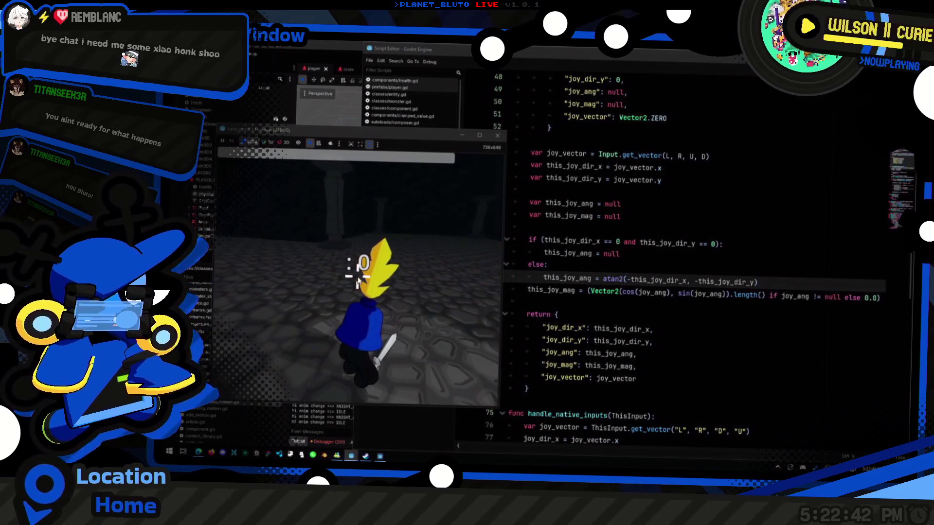
pyautogui.click(679, 268)
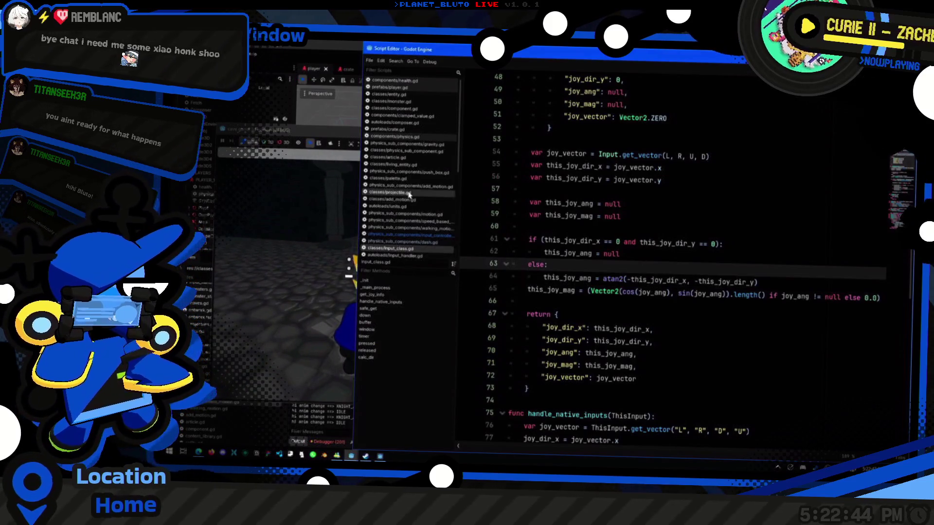
# Step: Add a print of input.joy_ang under the # Dashing! comment and run the game
pyautogui.click(418, 236)
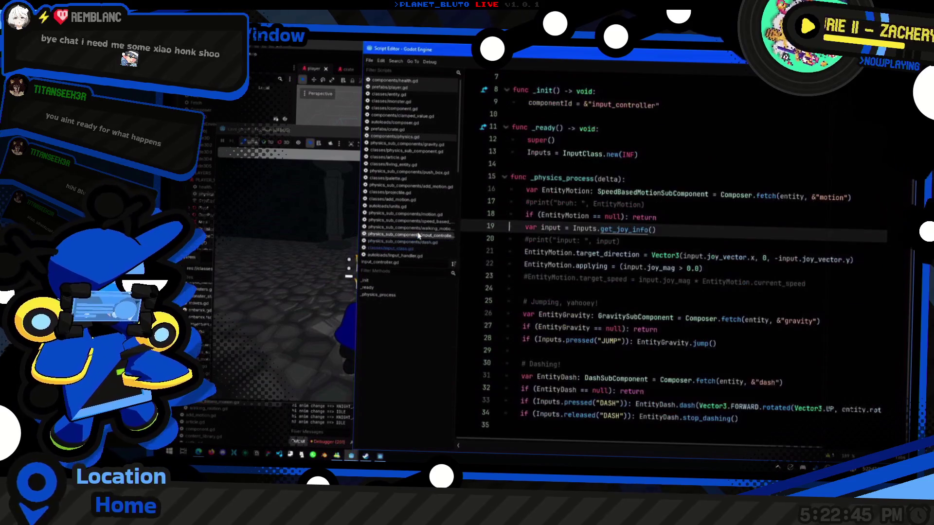
pyautogui.click(852, 410)
pyautogui.press('End')
pyautogui.press('Home')
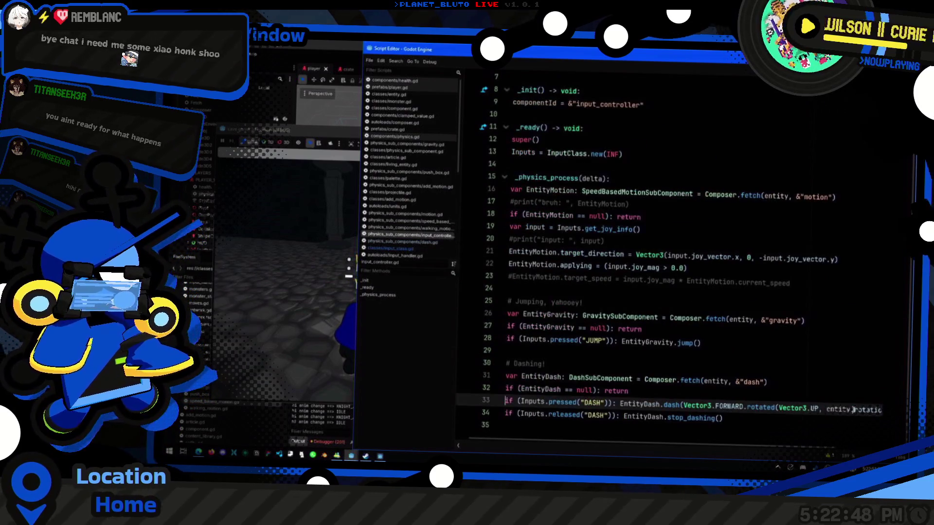
pyautogui.press('Up')
pyautogui.press('Up')
pyautogui.press('Up')
pyautogui.press('End')
pyautogui.press('Return')
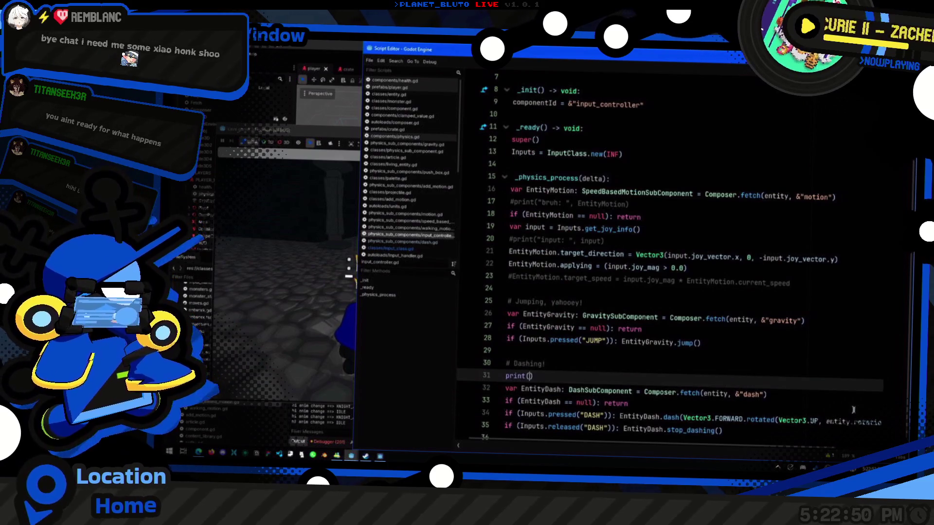
pyautogui.write('"input.joy_ang: ", input.joy_ang')
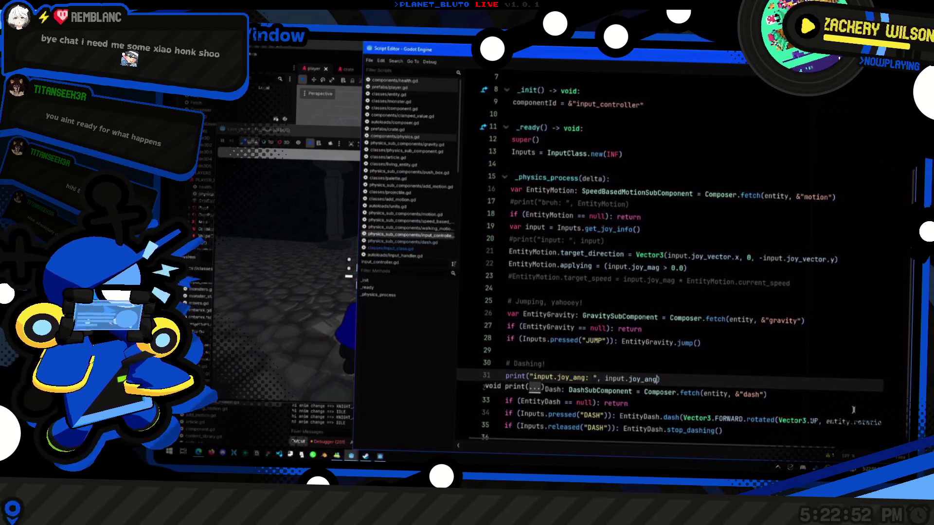
pyautogui.press('F5')
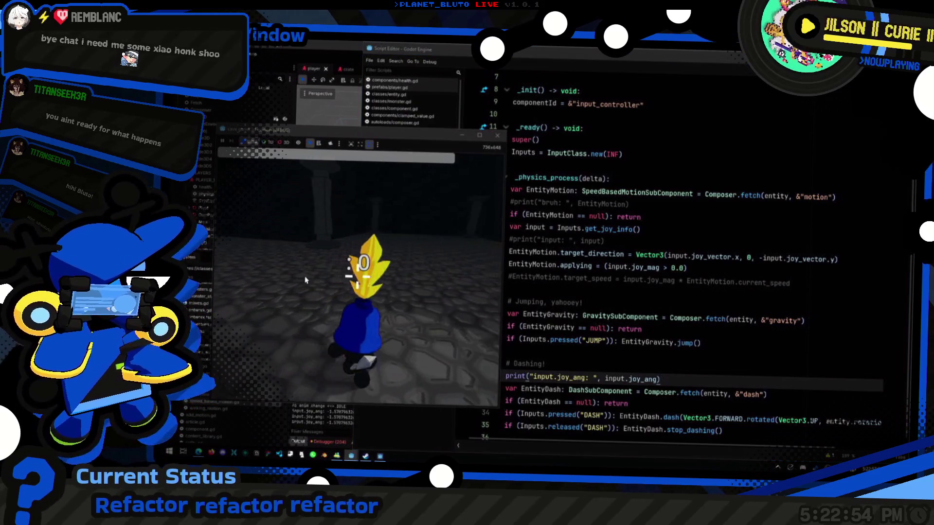
pyautogui.click(305, 281)
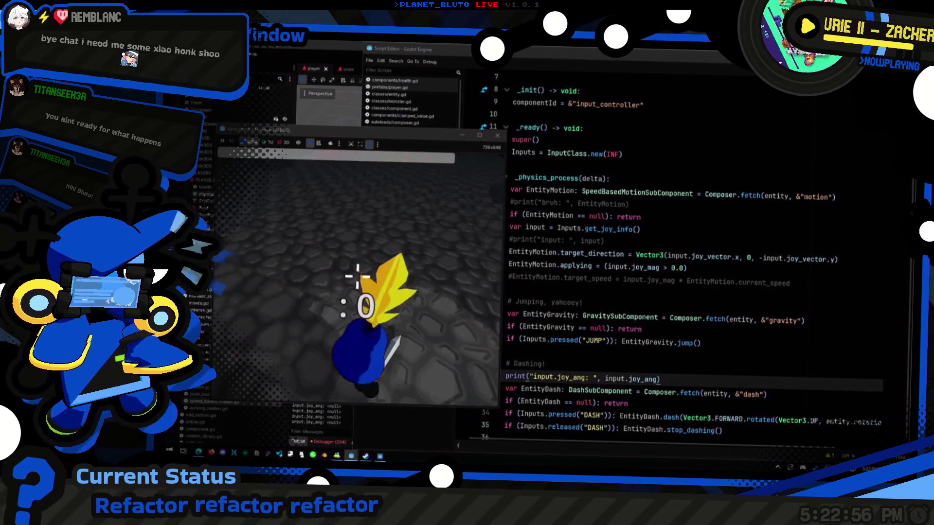
# Step: Print the angle through rad_to_deg, using 0 when input.joy_ang is null, and relaunch
pyautogui.click(606, 379)
pyautogui.write('(')
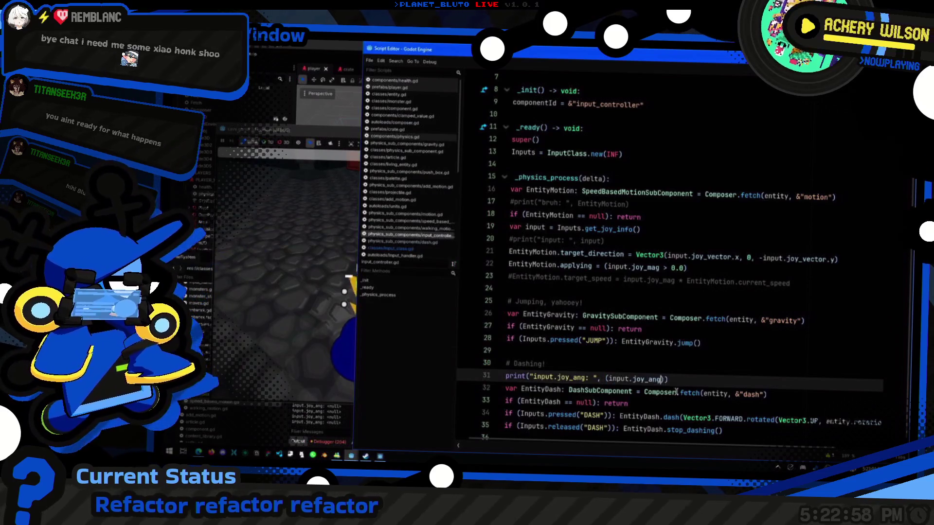
pyautogui.write('rad_to_deg')
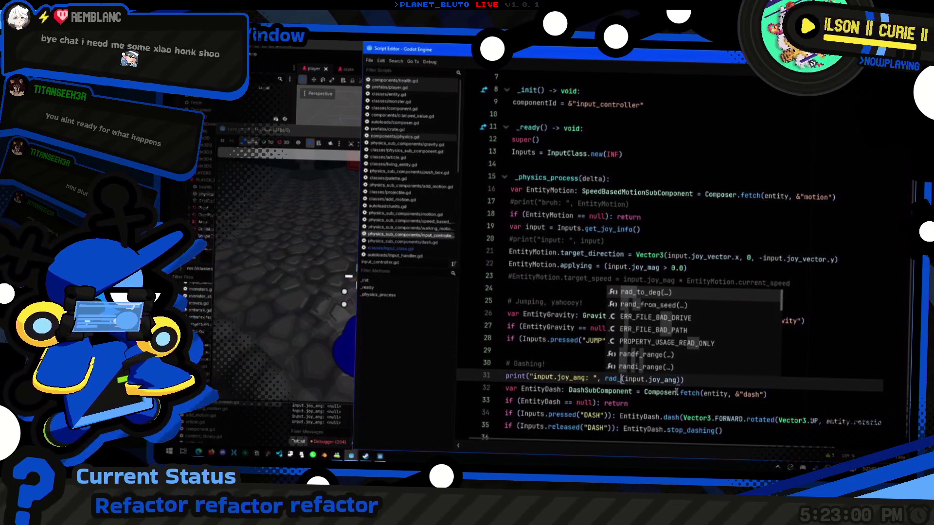
pyautogui.click(310, 308)
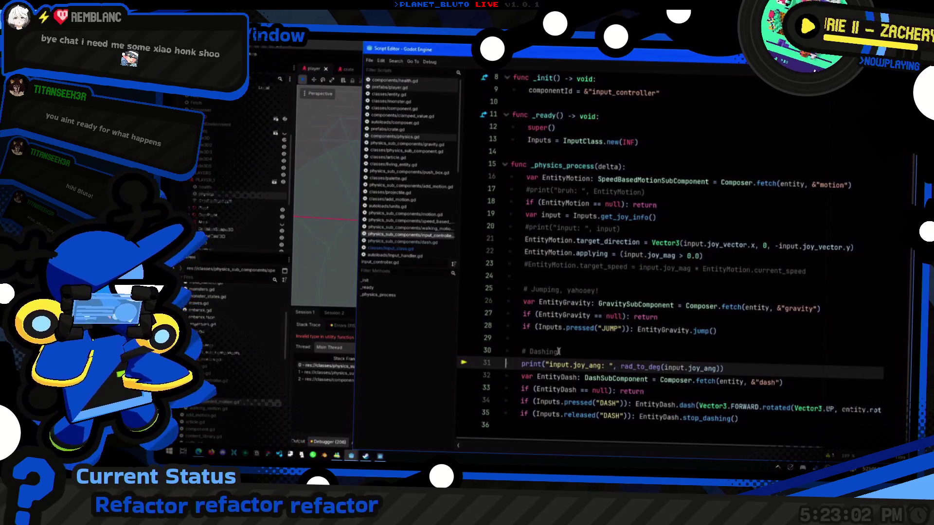
pyautogui.hotkey('ctrl', 'shift', 'Left')
pyautogui.hotkey('ctrl', 'shift', 'Left')
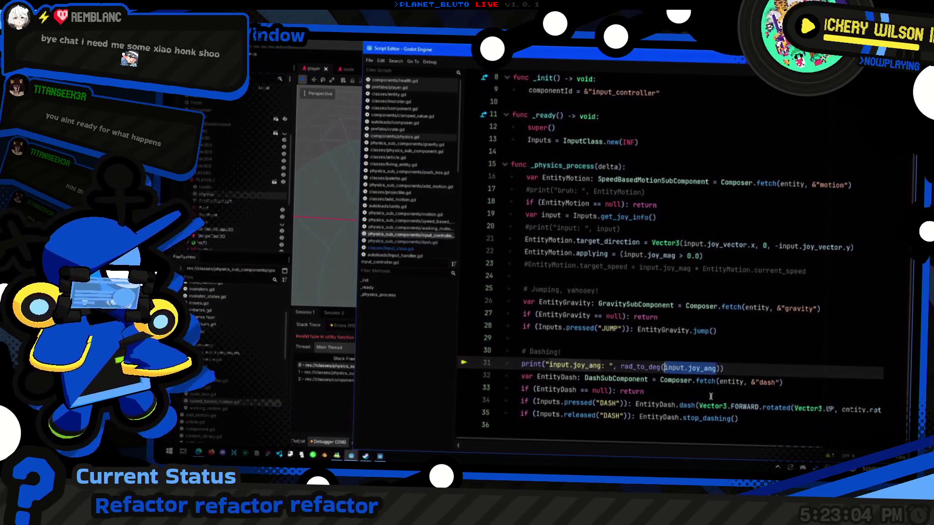
pyautogui.press('BackSpace')
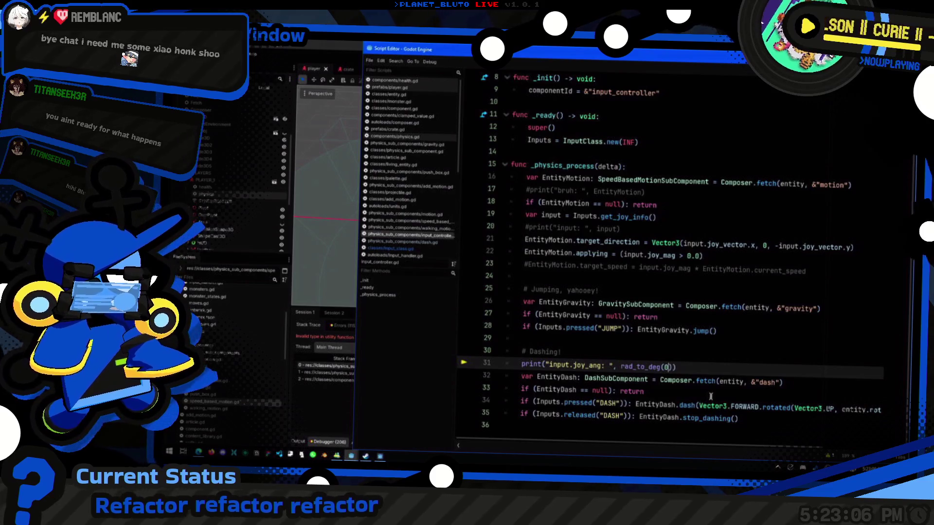
pyautogui.write('if input.joy_ang == null else')
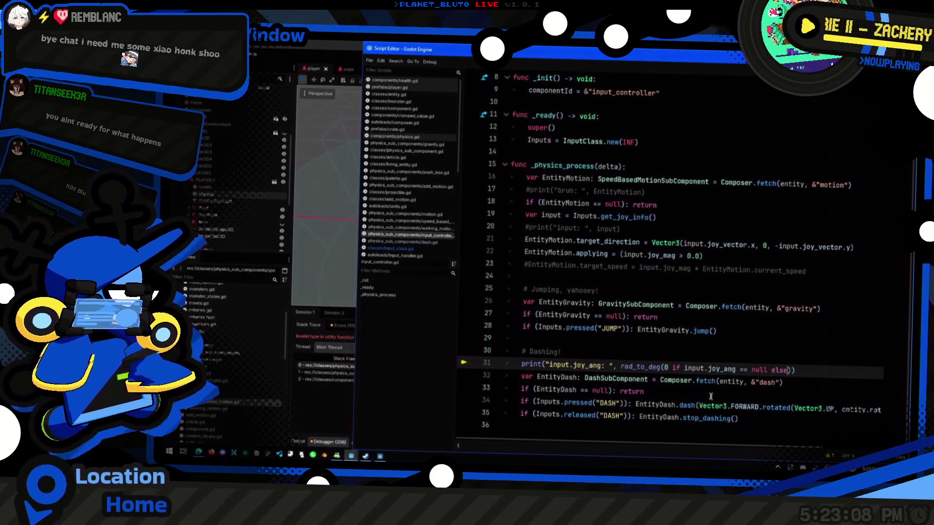
pyautogui.write(' input.joy_ang')
pyautogui.press('F5')
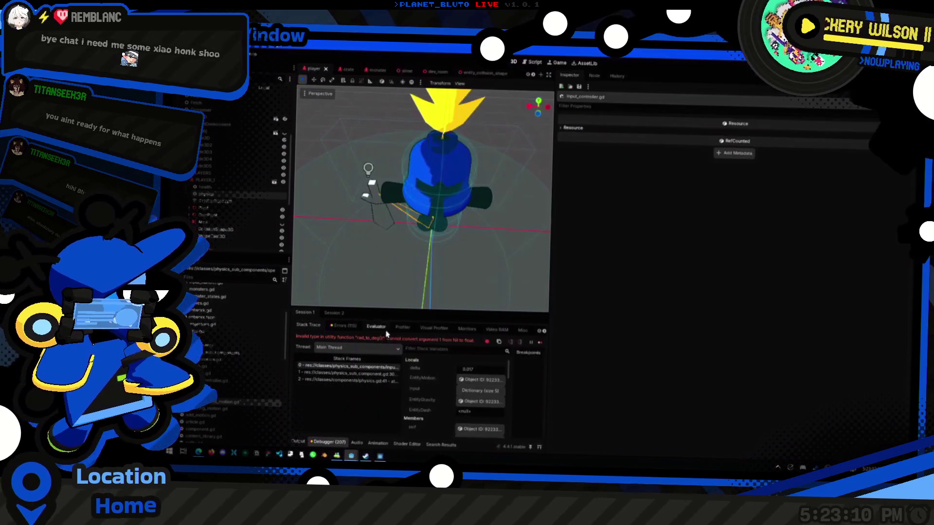
pyautogui.hotkey('alt', 'Tab')
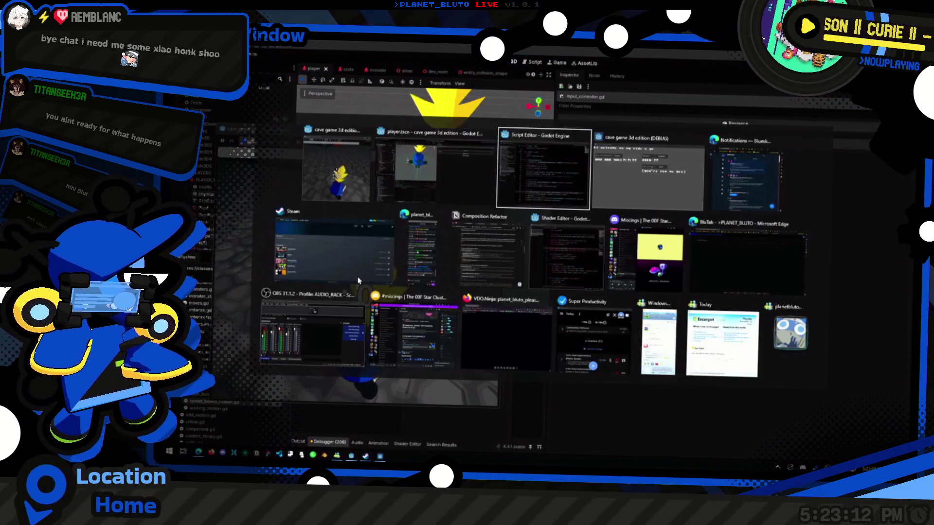
pyautogui.click(348, 277)
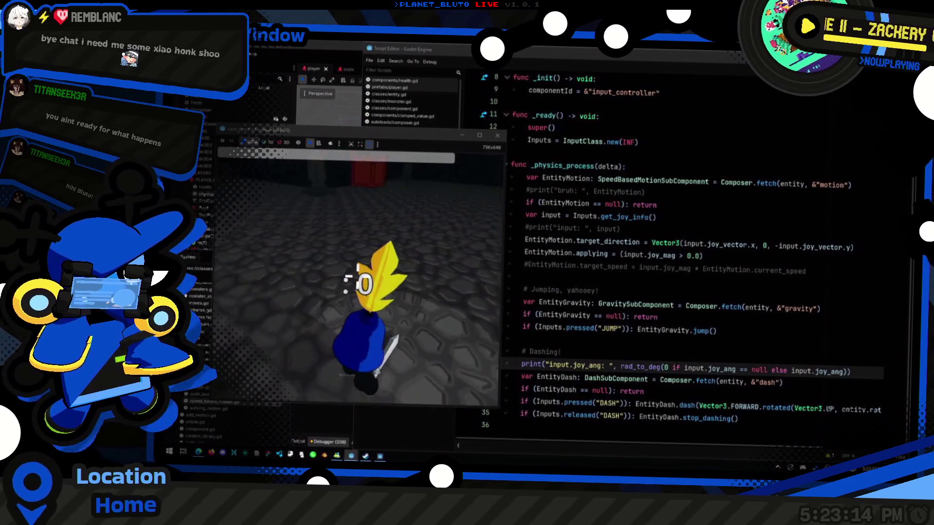
# Step: Restart the game and walk the character with W to watch the printed joy_ang values
pyautogui.press('F8')
pyautogui.press('F5')
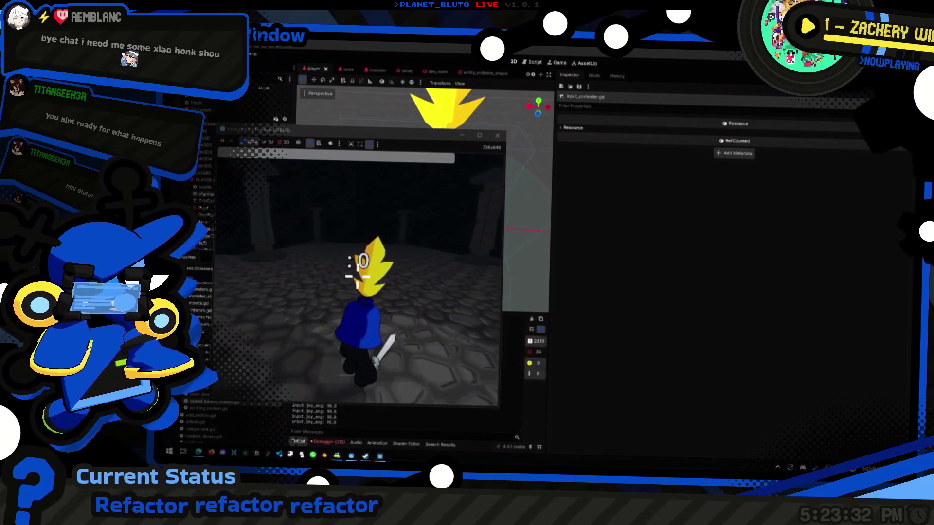
pyautogui.hotkey('alt', 'Tab')
pyautogui.hotkey('alt', 'Tab')
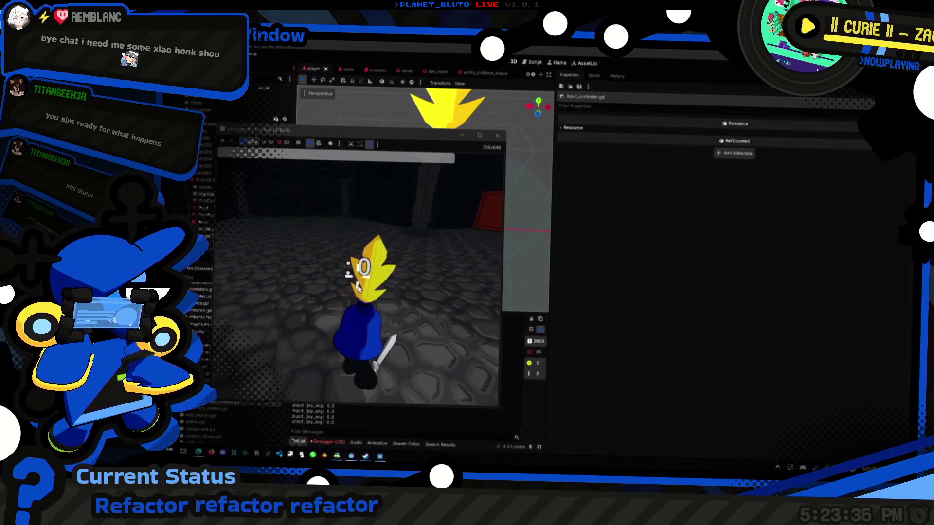
pyautogui.click(368, 310)
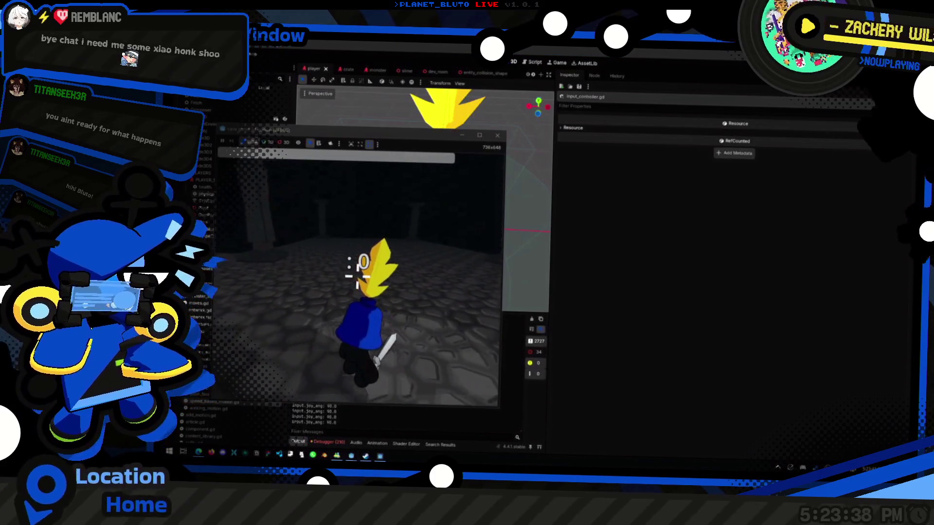
pyautogui.press('w')
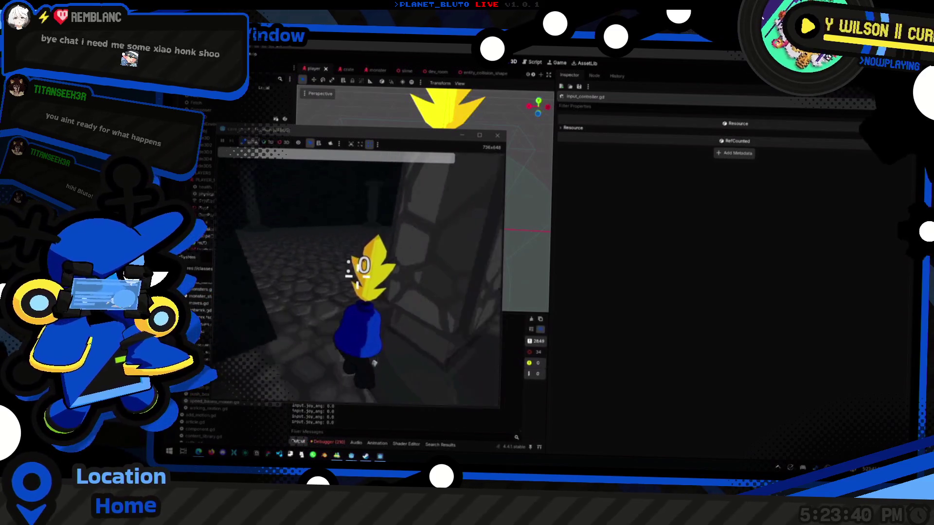
pyautogui.press('w')
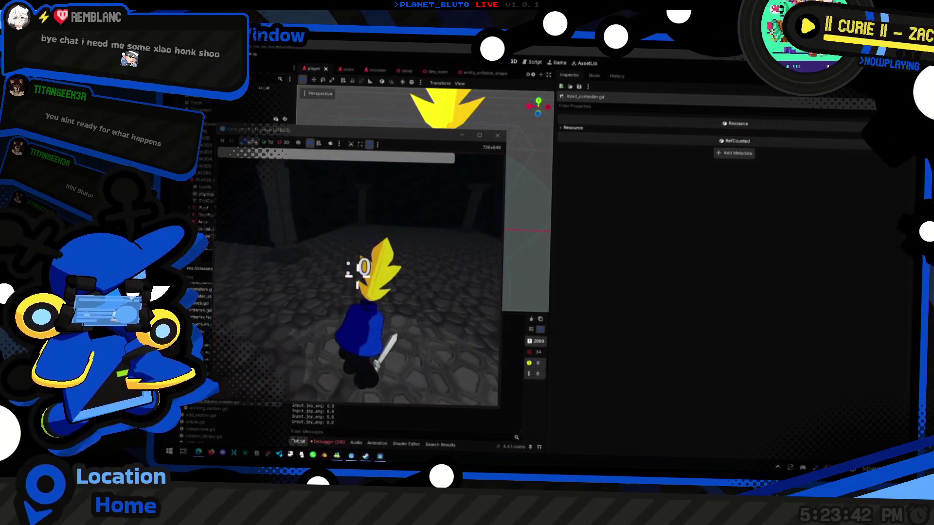
pyautogui.press('w')
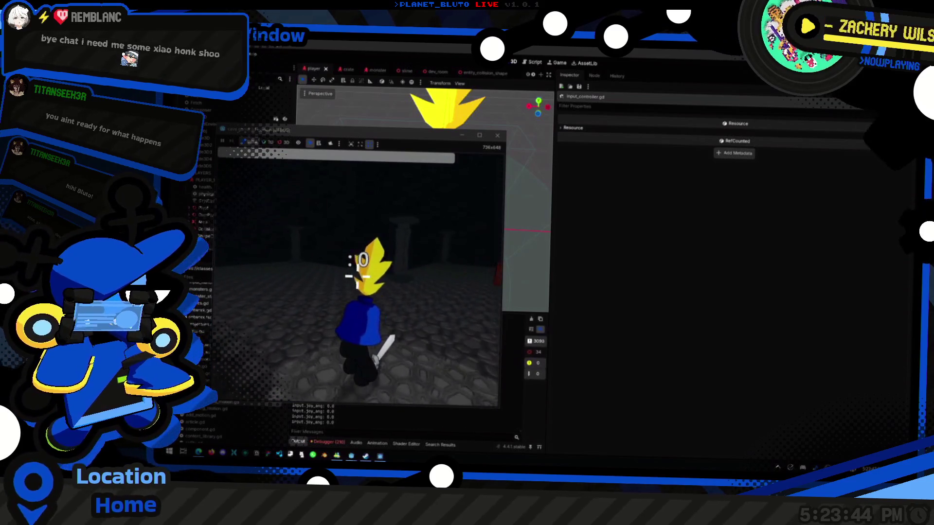
pyautogui.press('w')
pyautogui.press('w')
pyautogui.press('w')
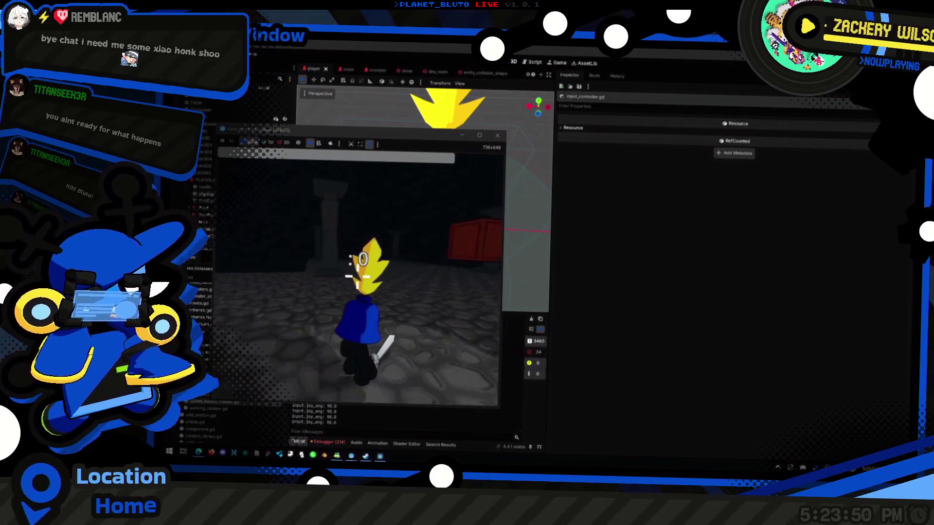
pyautogui.press('w')
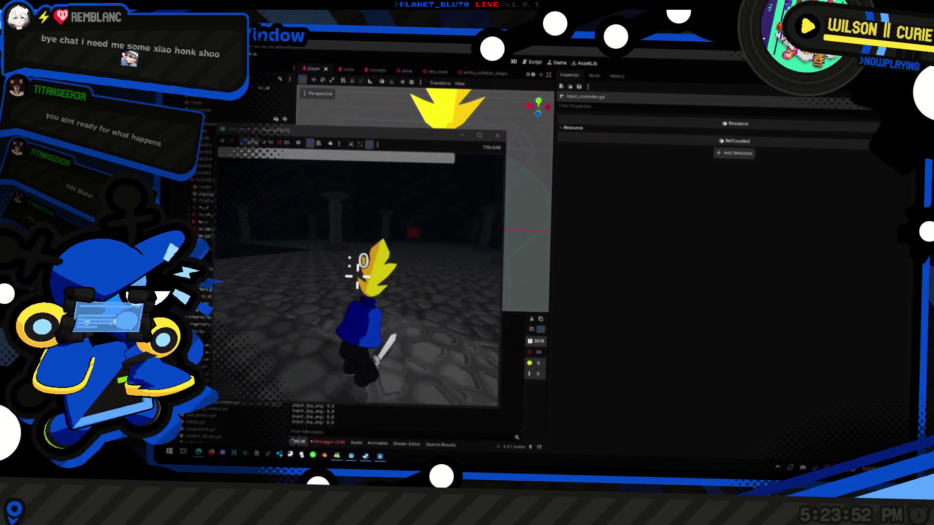
pyautogui.hotkey('alt', 'Tab')
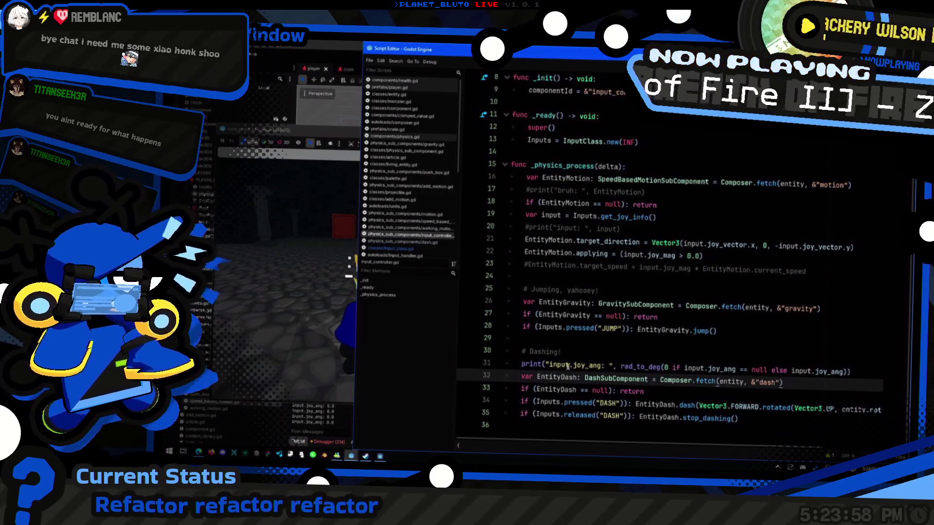
# Step: Select joy_ang on line 31, test again, and open input_class.gd at get_joy_info
pyautogui.click(822, 372)
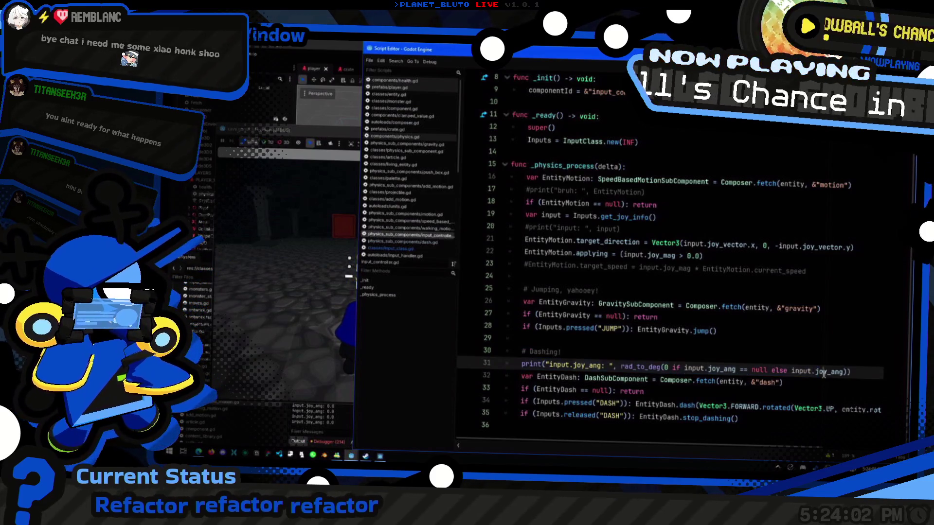
pyautogui.doubleClick(822, 372)
pyautogui.hotkey('alt', 'Tab')
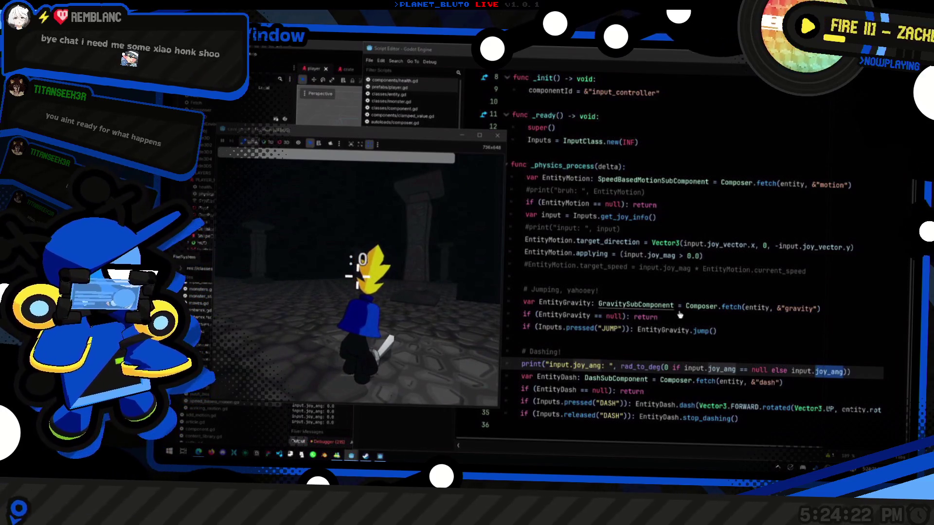
pyautogui.keyDown('ctrl'); pyautogui.click(625, 217); pyautogui.keyUp('ctrl')
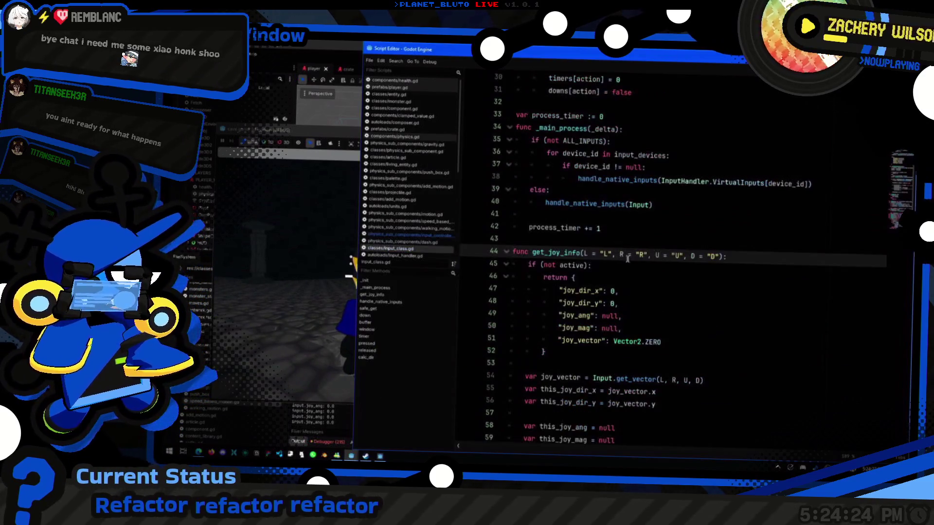
# Step: Inspect the joy_ang key on line 49 of get_joy_info
pyautogui.click(569, 337)
pyautogui.doubleClick(576, 315)
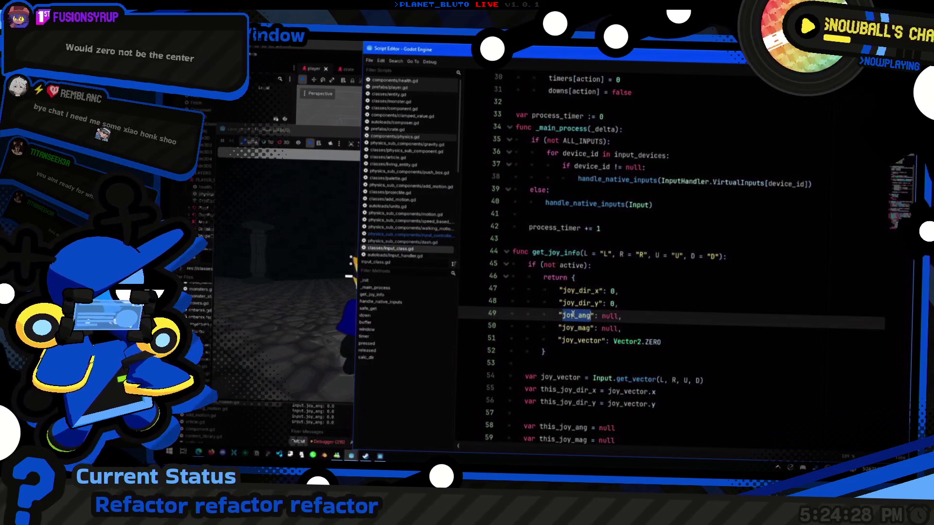
pyautogui.click(659, 316)
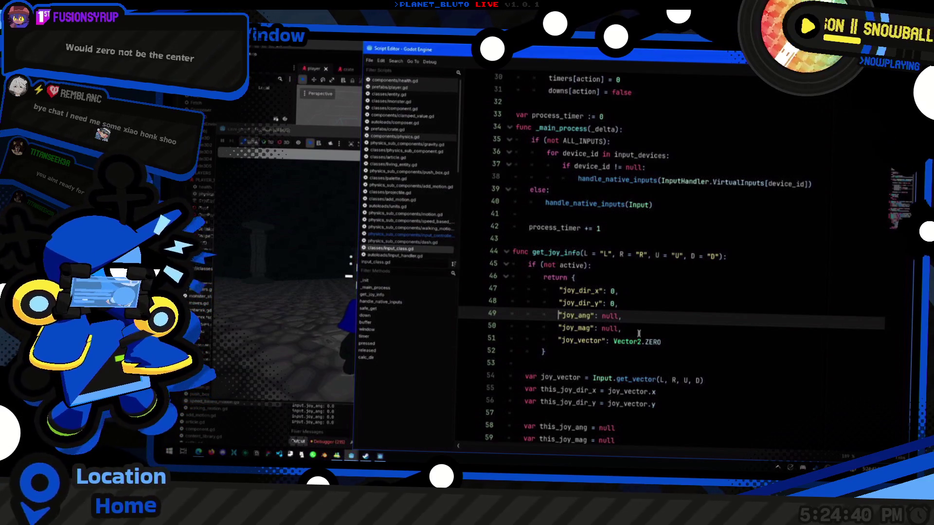
pyautogui.hotkey('ctrl', 'shift', 'Left')
pyautogui.press('Right')
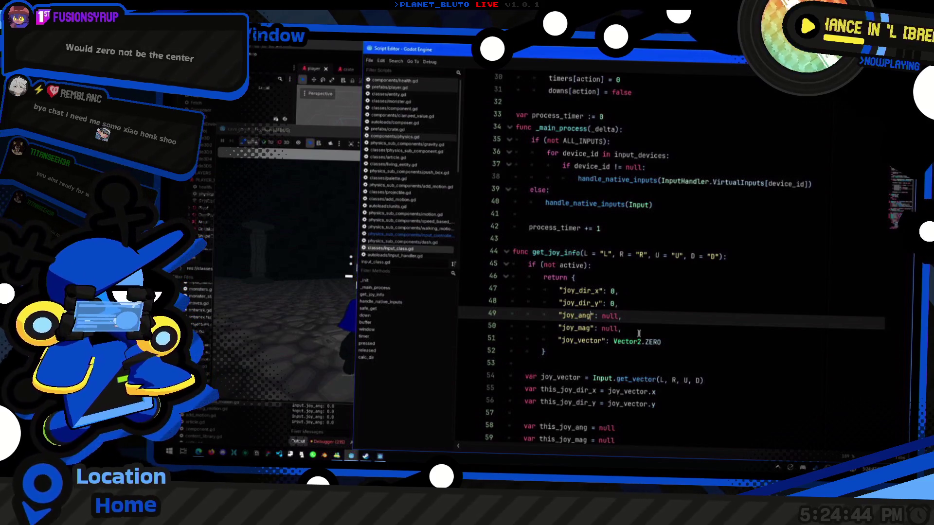
# Step: Delete the minus before this_joy_dir_x on line 64 and run the game to test
pyautogui.scroll(-5, 639, 334)
pyautogui.doubleClick(660, 319)
pyautogui.press('Left')
pyautogui.press('BackSpace')
pyautogui.press('F5')
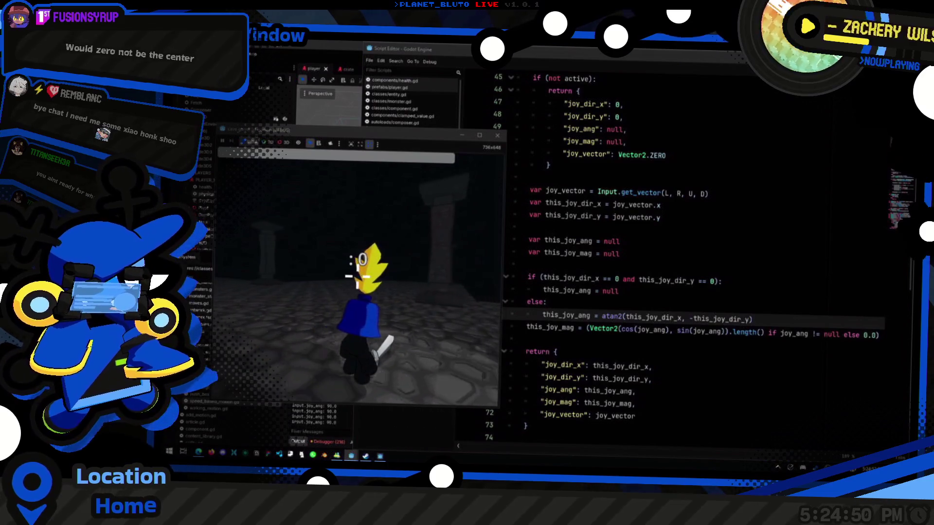
pyautogui.press('Left')
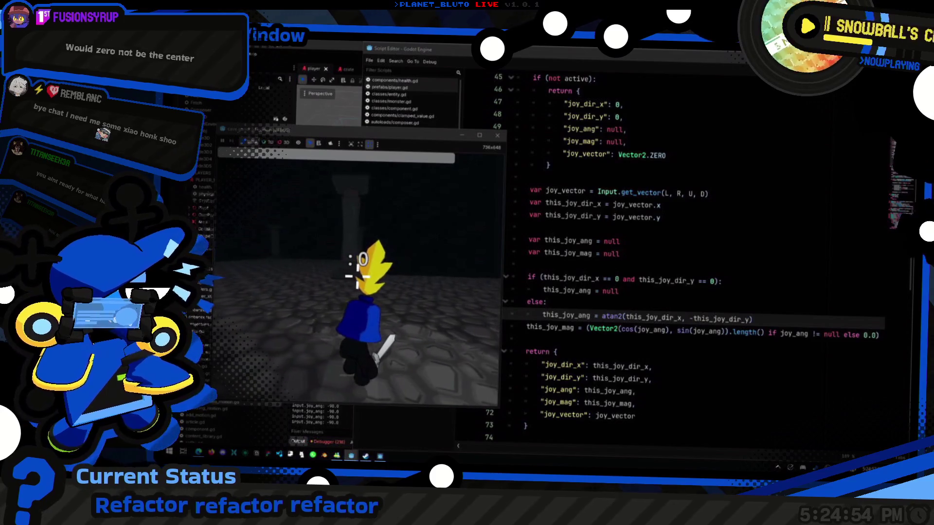
# Step: Check the running game, then return to the input controller script
pyautogui.click(646, 317)
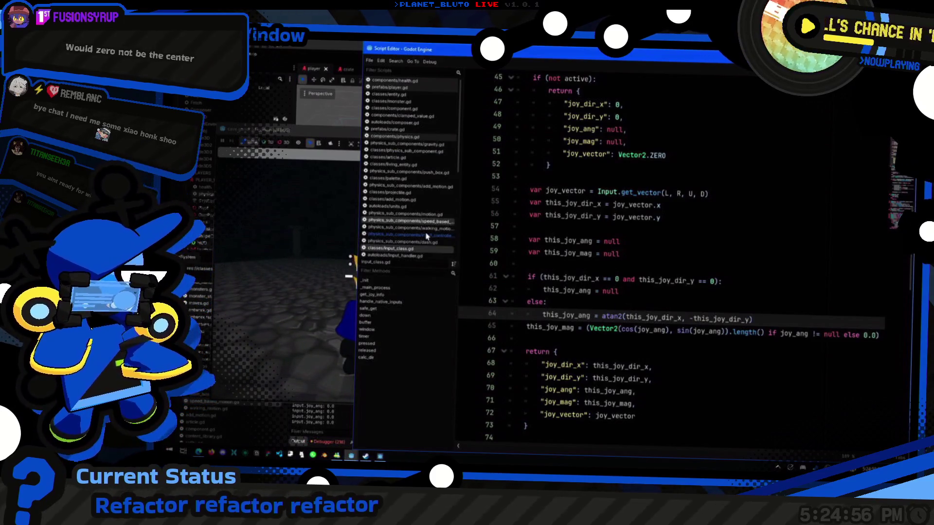
pyautogui.click(256, 276)
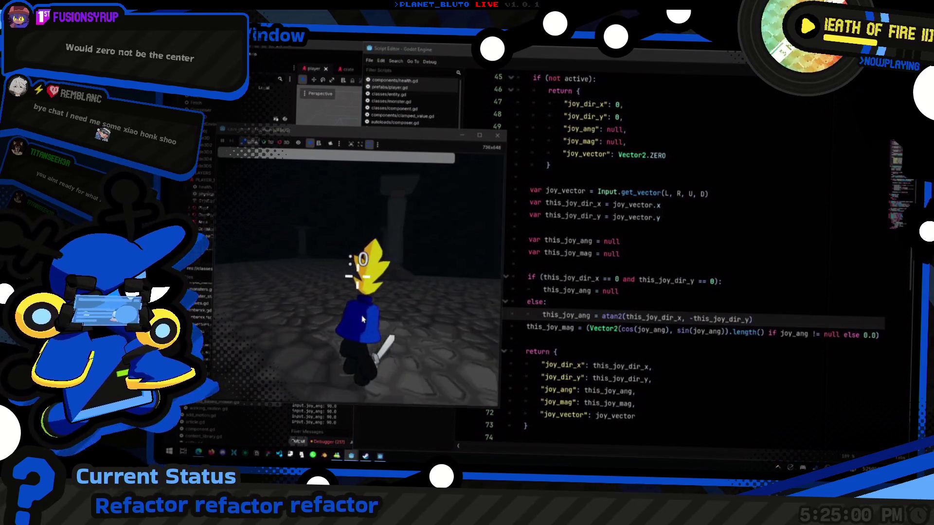
pyautogui.click(631, 275)
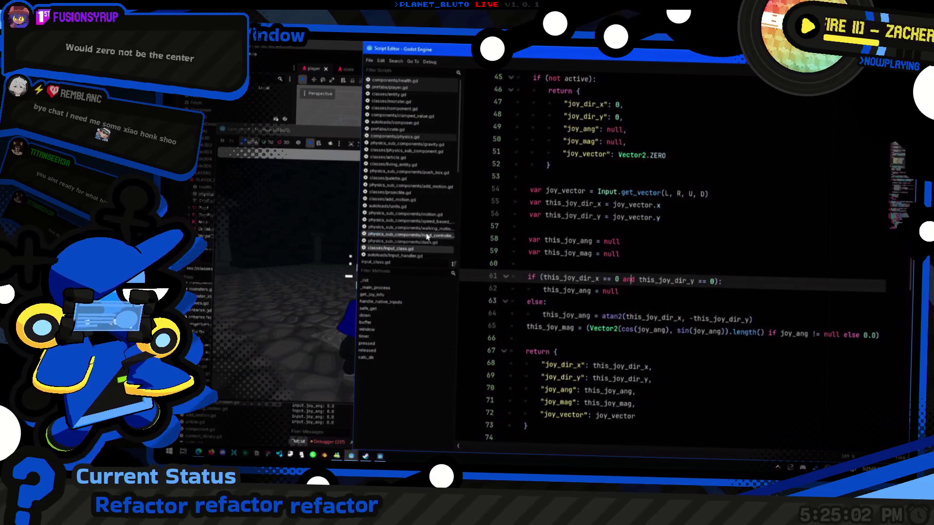
pyautogui.hotkey('alt', 'Left')
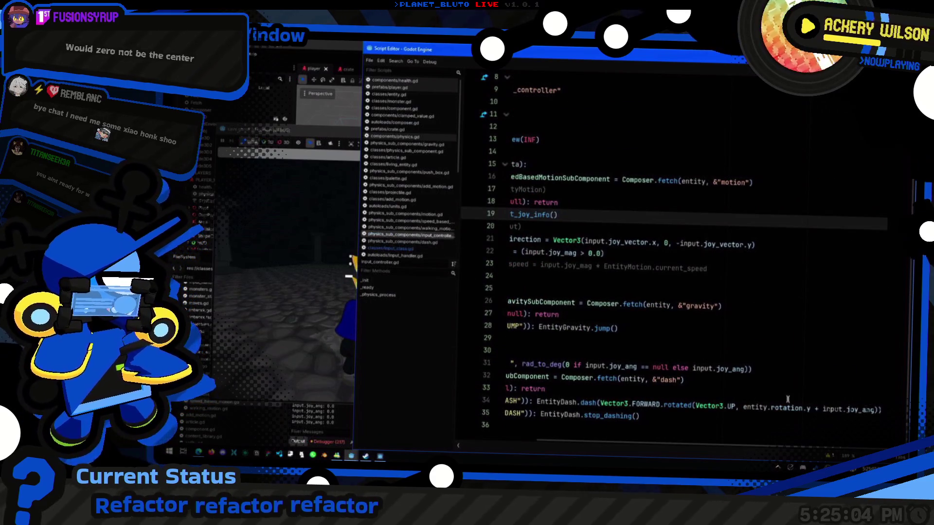
# Step: Change entity.rotation.y to entity.global_rotation.y on the dash line
pyautogui.click(822, 409)
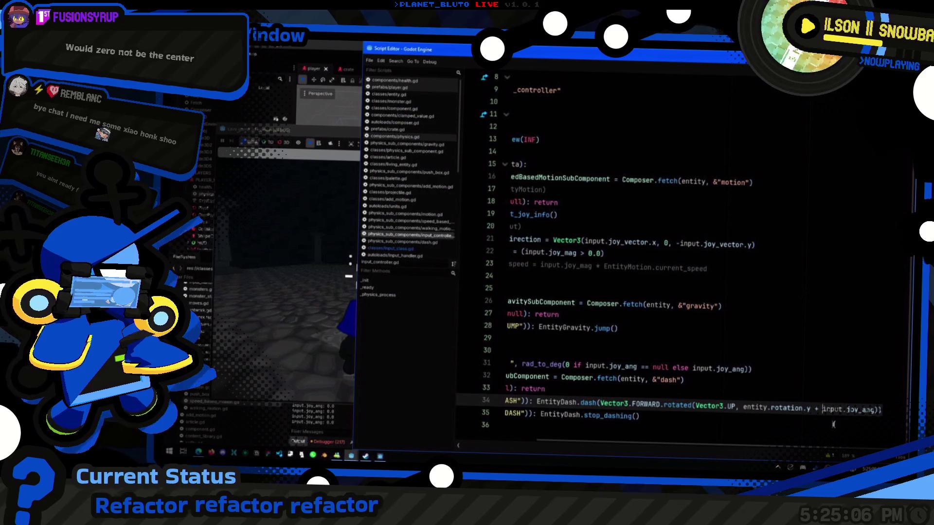
pyautogui.write('global_')
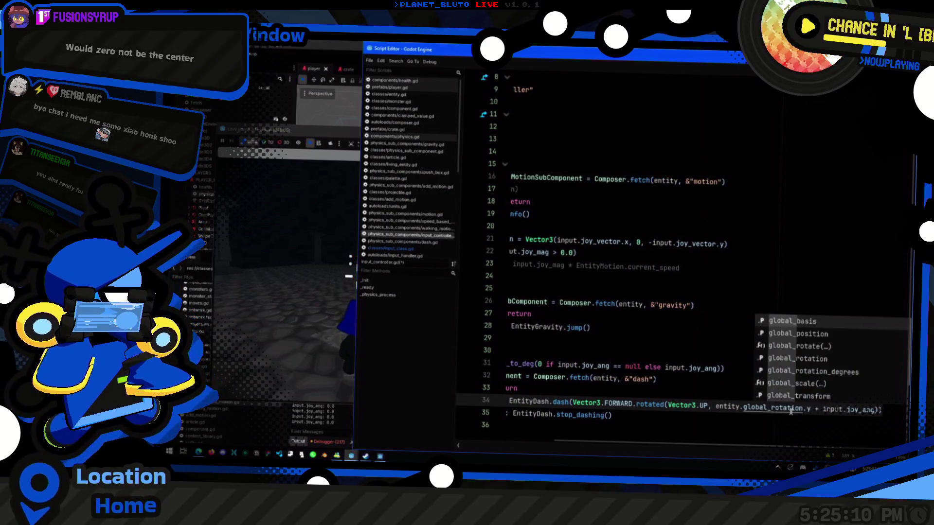
pyautogui.hotkey('ctrl', 'shift', 'Left')
pyautogui.press('Right')
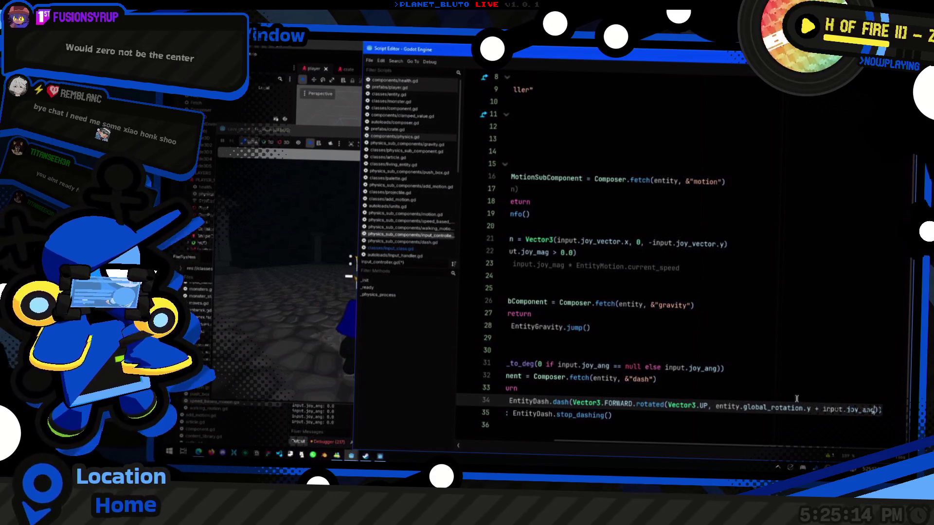
pyautogui.press('Home')
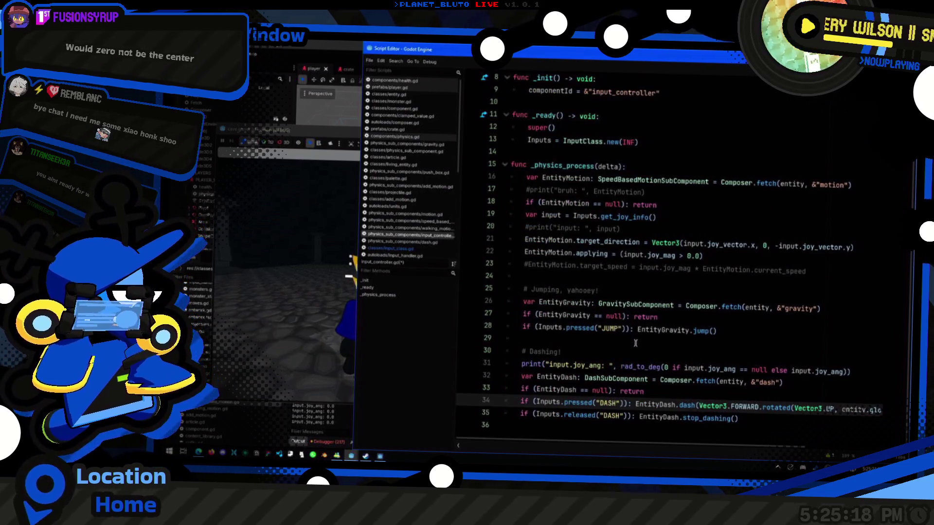
pyautogui.press('End')
pyautogui.hotkey('ctrl', 'Left')
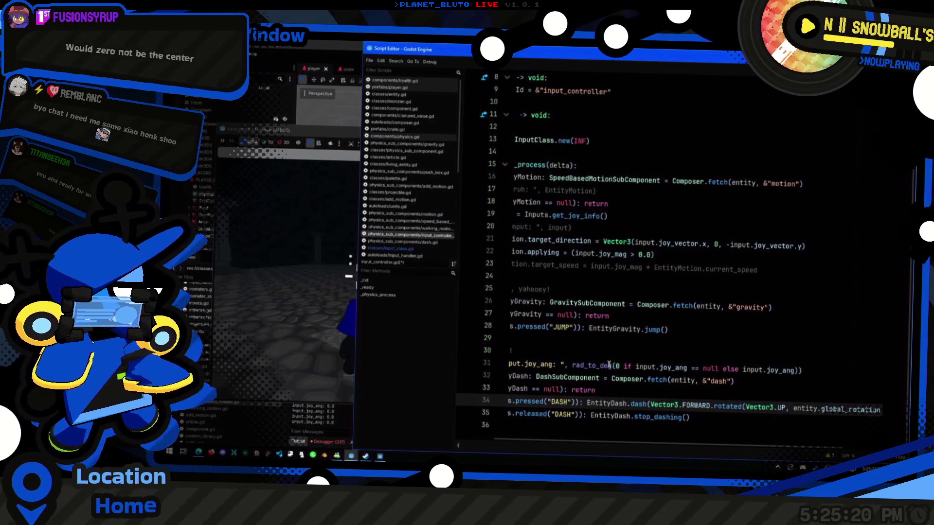
# Step: Copy the null-safe joy_ang expression and comment out the debug print on line 31
pyautogui.click(610, 364)
pyautogui.hotkey('shift', 'End')
pyautogui.press('Left')
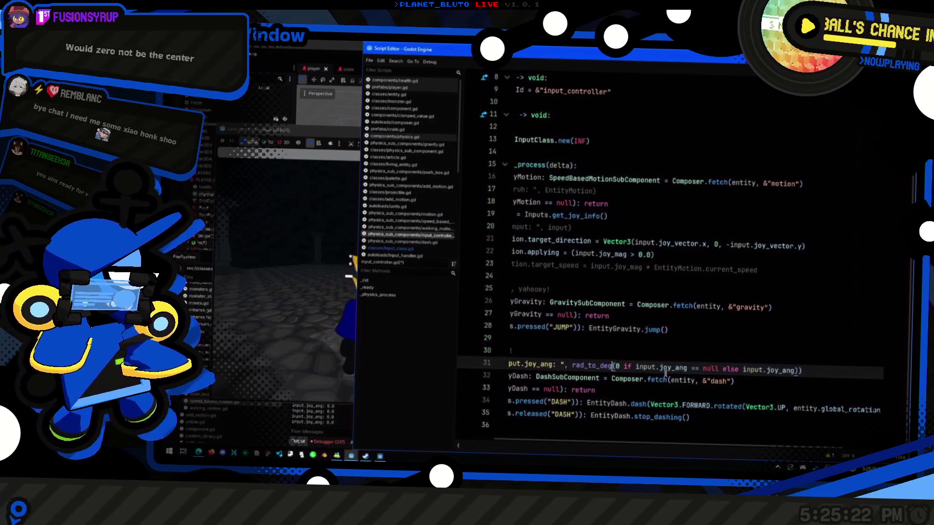
pyautogui.hotkey('shift', 'End')
pyautogui.press('Left')
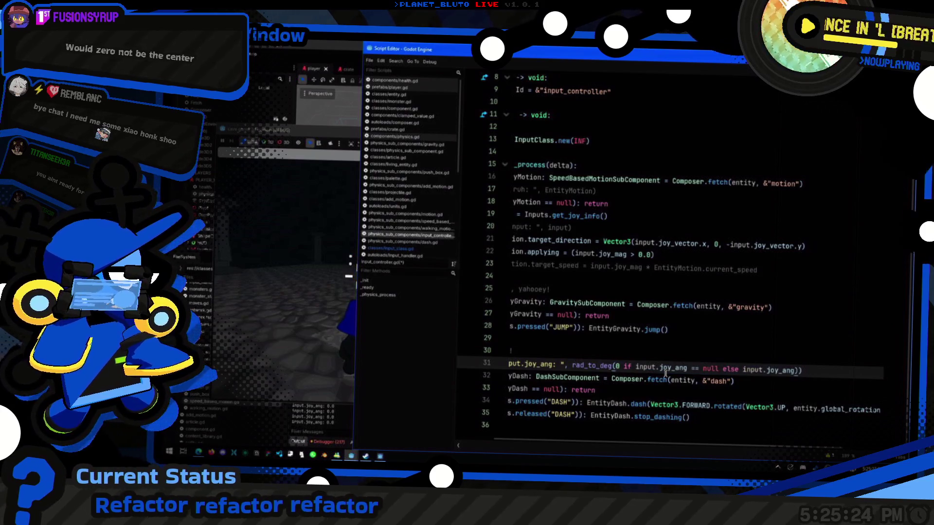
pyautogui.hotkey('shift', 'End')
pyautogui.hotkey('ctrl', 'c')
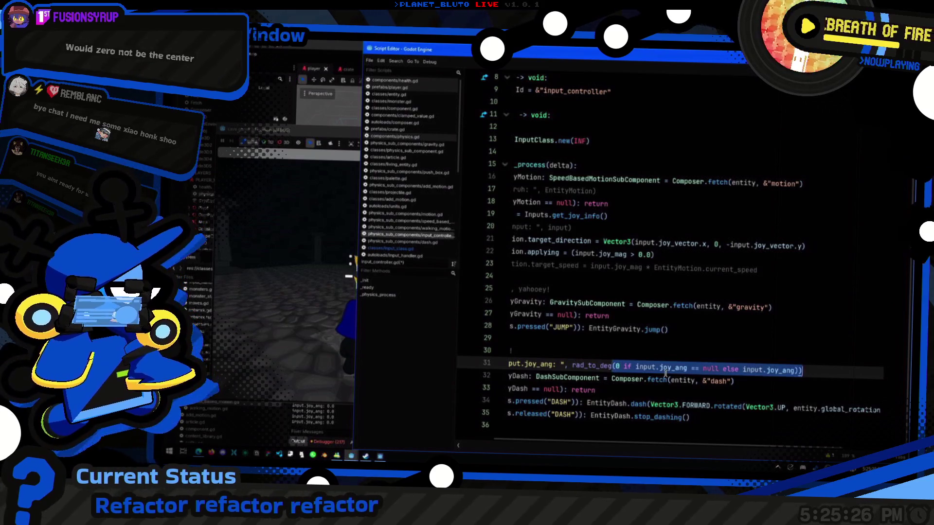
pyautogui.press('Home')
pyautogui.hotkey('shift', 'End')
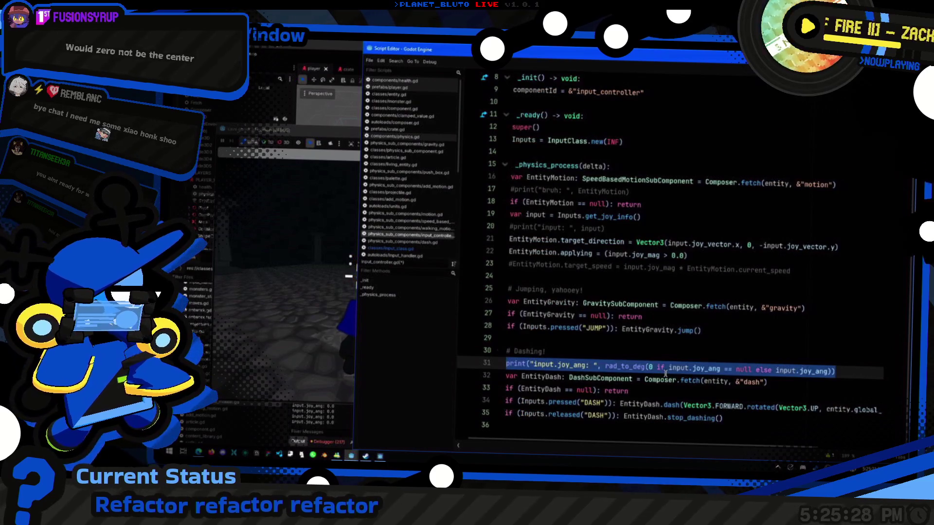
pyautogui.hotkey('ctrl', 'k')
# Step: Add var joy_ang = (0 if input.joy_ang == null else input.joy_ang) and use it in dash
pyautogui.press('End')
pyautogui.press('Return')
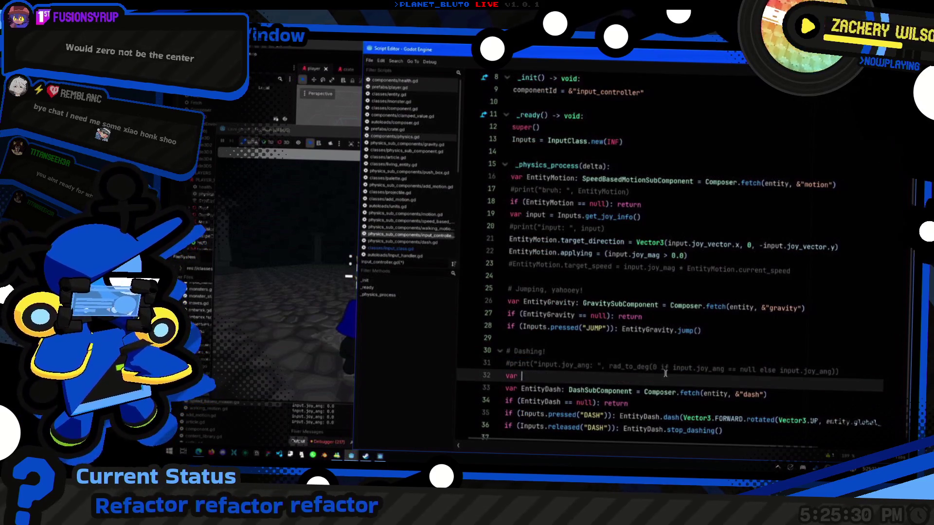
pyautogui.write('=')
pyautogui.hotkey('ctrl', 'v')
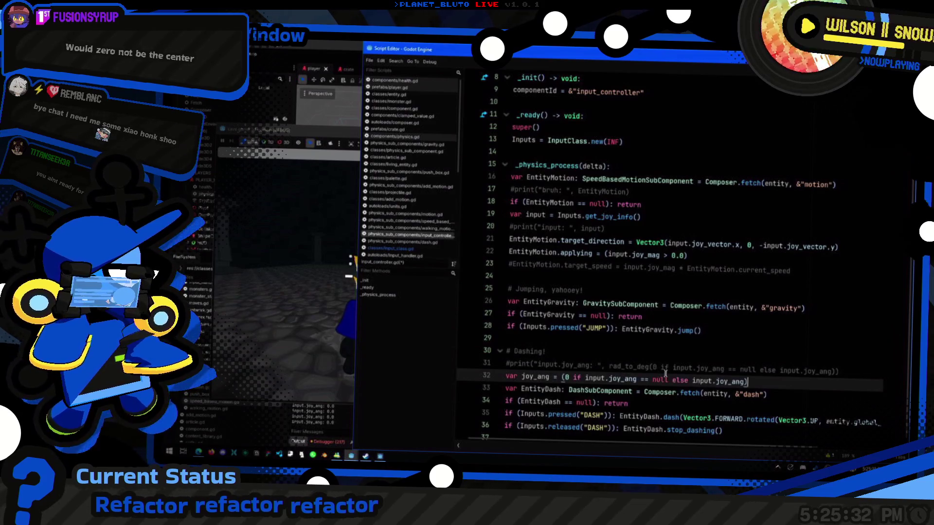
pyautogui.hscroll(3, 830, 408)
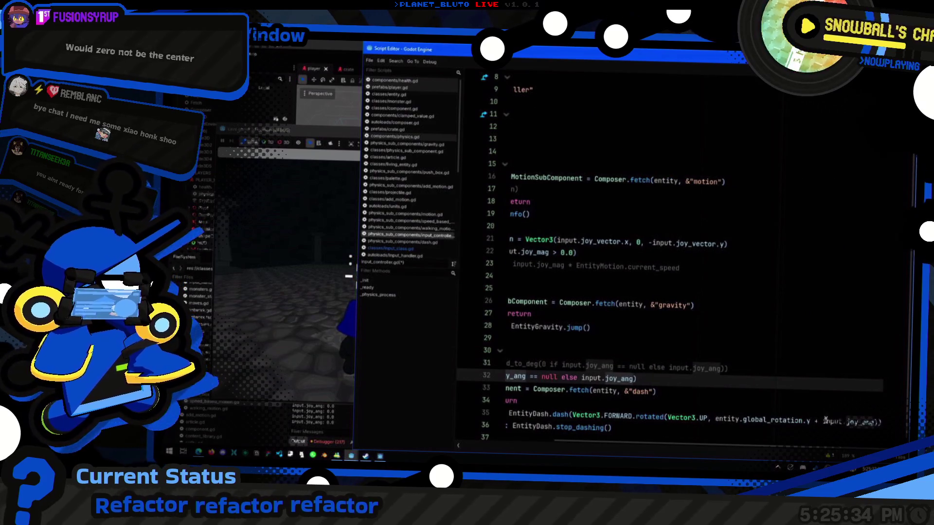
pyautogui.click(831, 422)
pyautogui.doubleClick(831, 421)
pyautogui.press('Delete')
pyautogui.press('Delete')
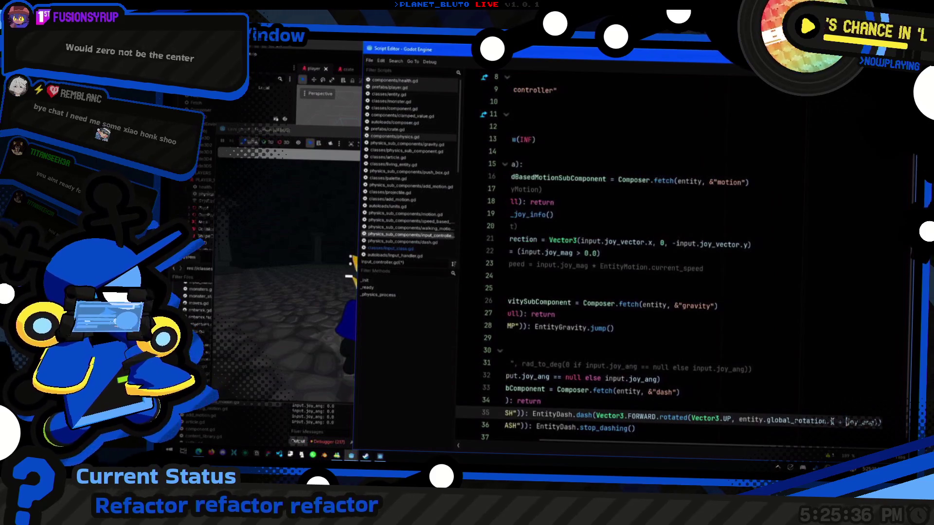
pyautogui.hotkey('ctrl', 'shift', 'Right')
pyautogui.hscroll(-3, 706, 403)
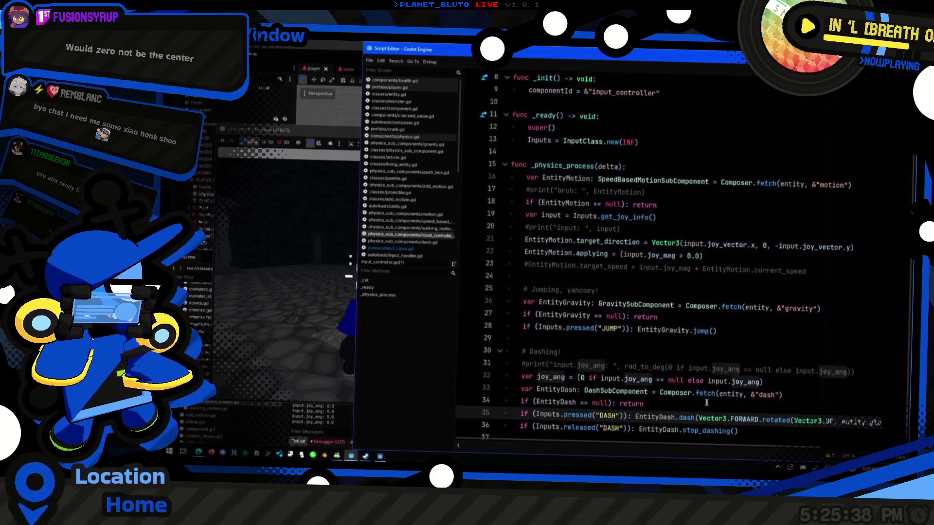
# Step: Restore the minus before this_joy_dir_x in get_joy_info's atan2 on line 64
pyautogui.keyDown('ctrl'); pyautogui.click(623, 218); pyautogui.keyUp('ctrl')
pyautogui.scroll(-5, 668, 341)
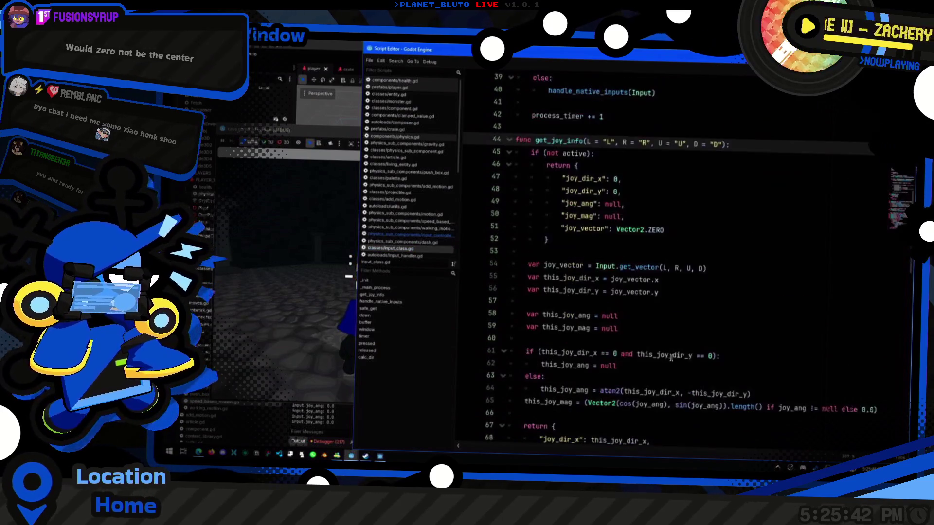
pyautogui.click(650, 317)
pyautogui.write('-')
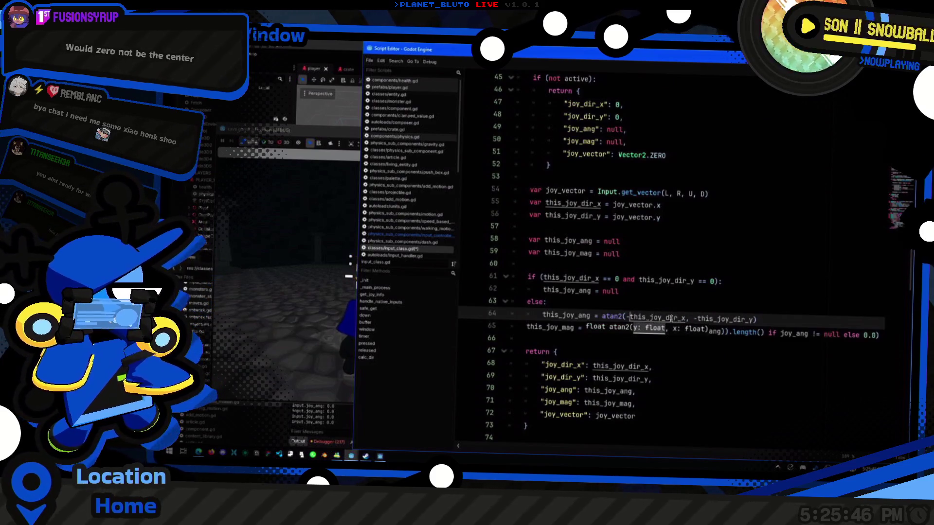
# Step: Playtest the game, then open physics_sub_components/dash.gd
pyautogui.click(323, 312)
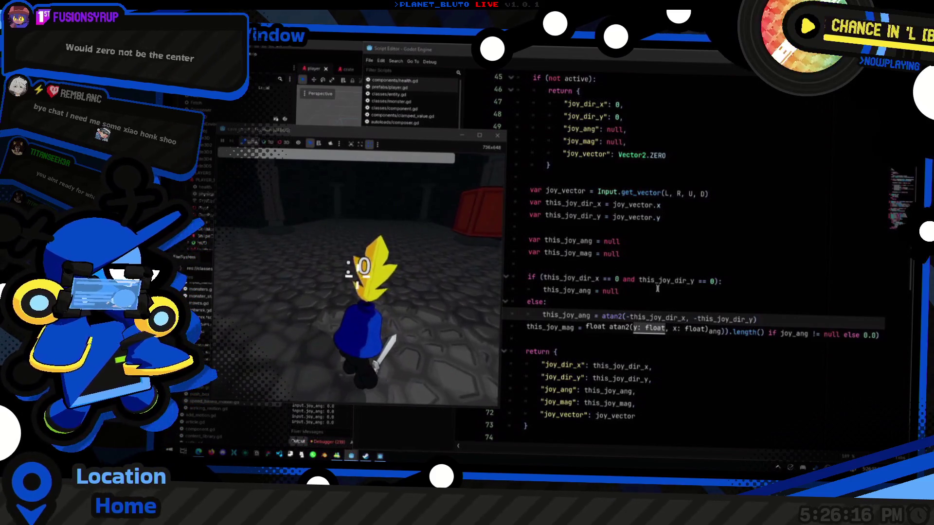
pyautogui.click(628, 291)
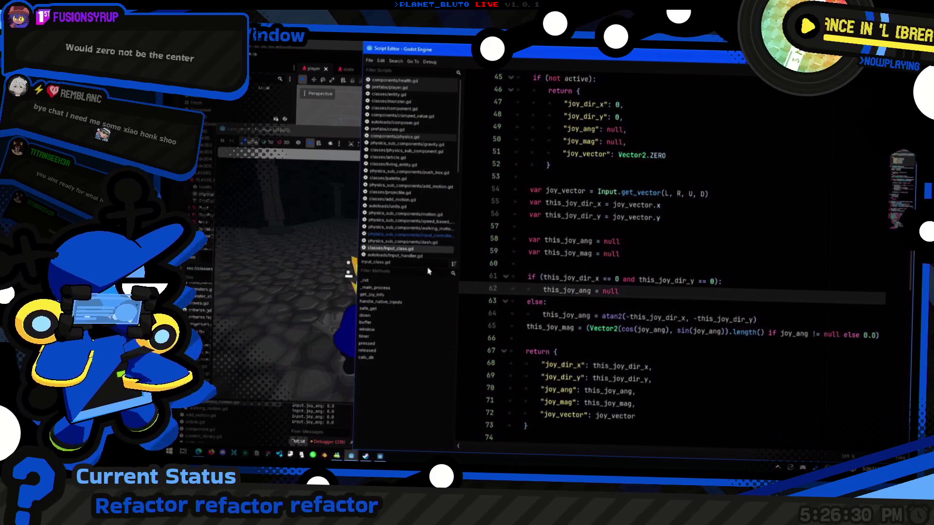
pyautogui.click(418, 243)
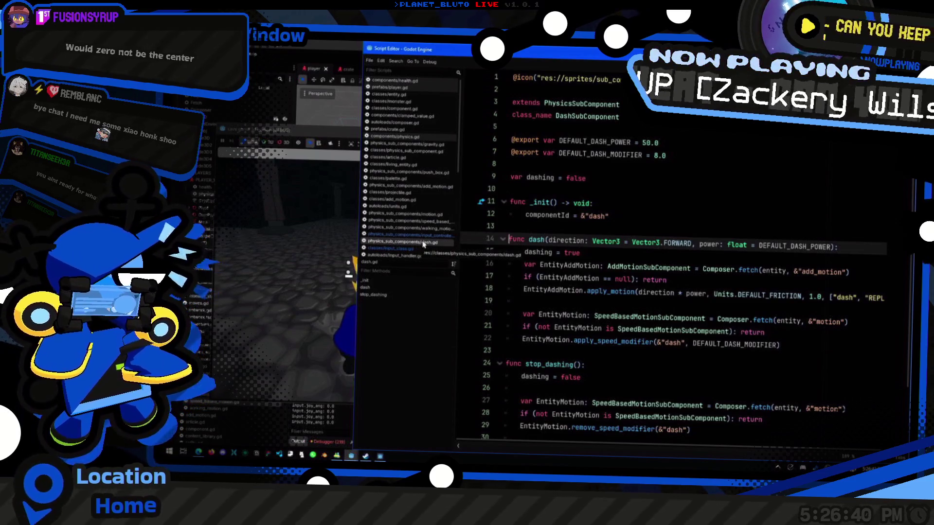
# Step: Run the game and test the dash by walking toward and away from the red door
pyautogui.press('Up')
pyautogui.press('Up')
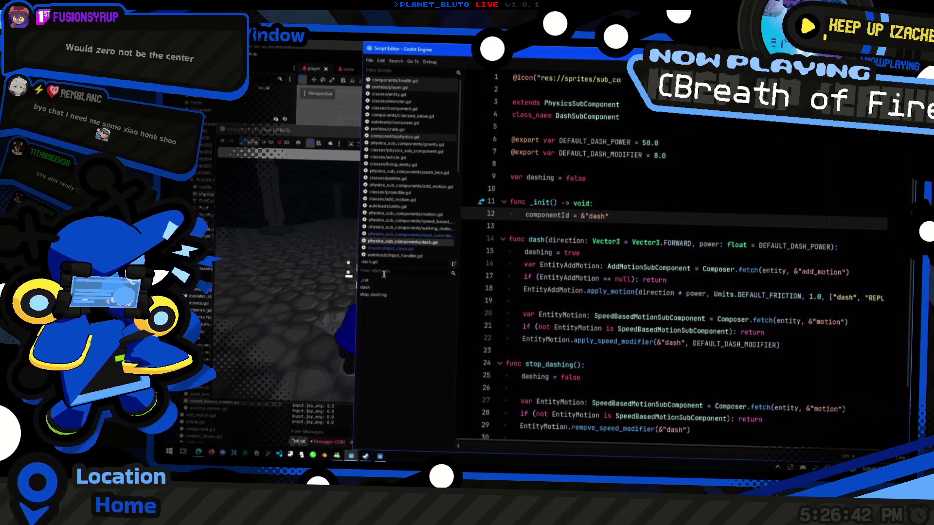
pyautogui.press('F5')
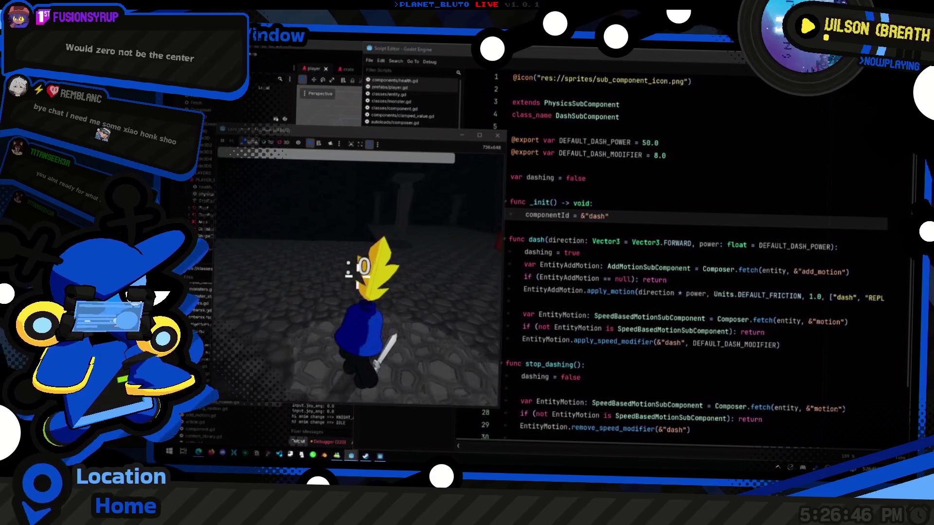
pyautogui.press('w')
pyautogui.press('s')
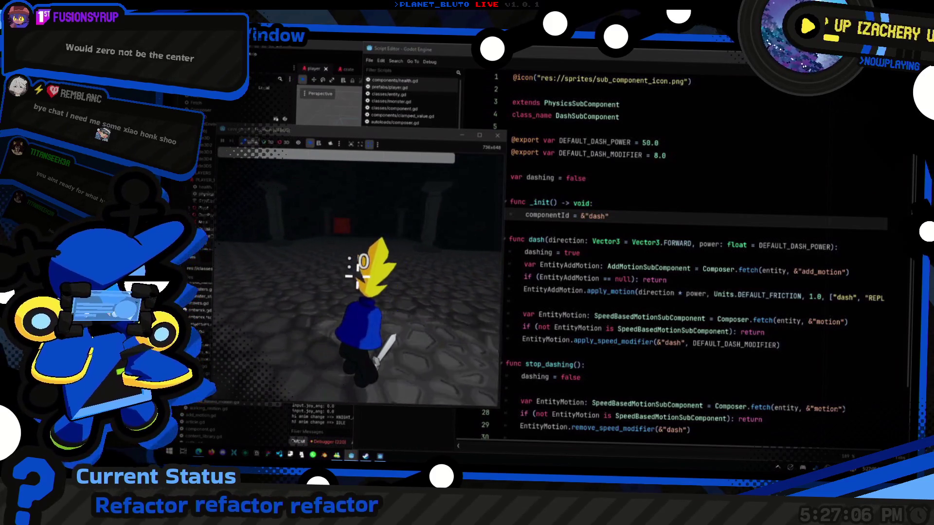
# Step: Browse the add_motion, AddMotion, clamped-value, PhysicsSubComponent and push box scripts
pyautogui.click(535, 142)
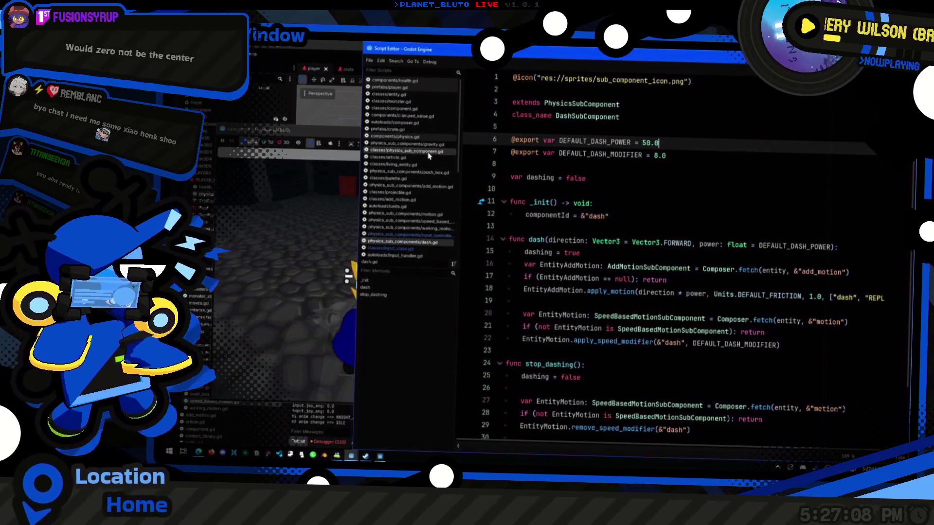
pyautogui.click(421, 185)
pyautogui.click(411, 199)
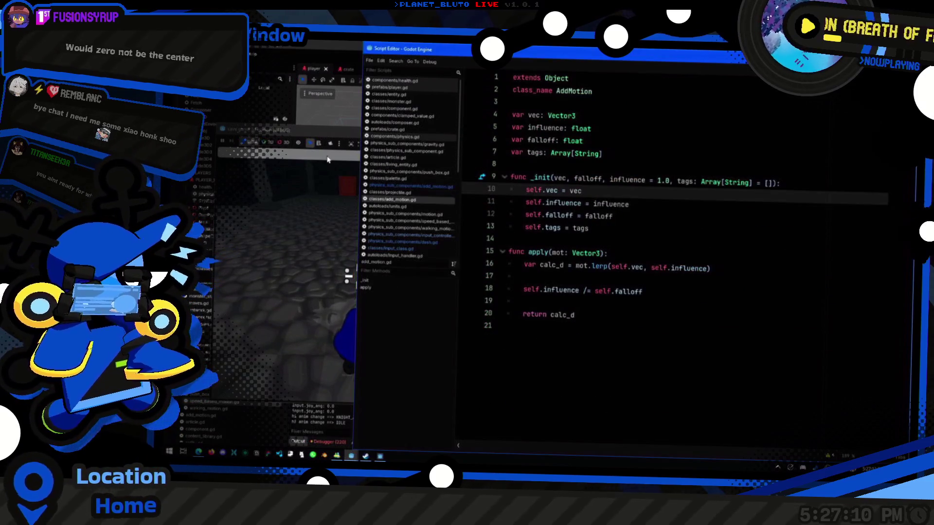
pyautogui.click(403, 116)
pyautogui.click(407, 151)
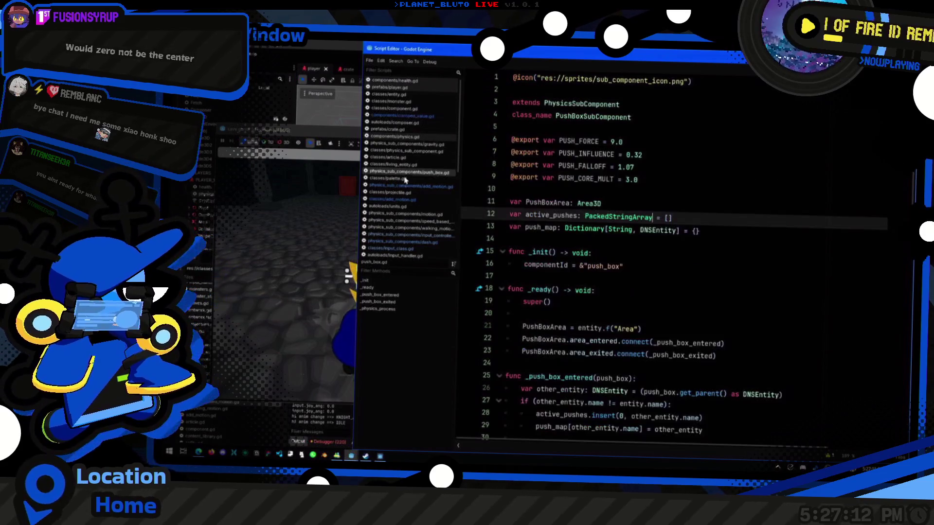
pyautogui.click(409, 222)
pyautogui.click(421, 200)
pyautogui.click(287, 209)
pyautogui.click(727, 142)
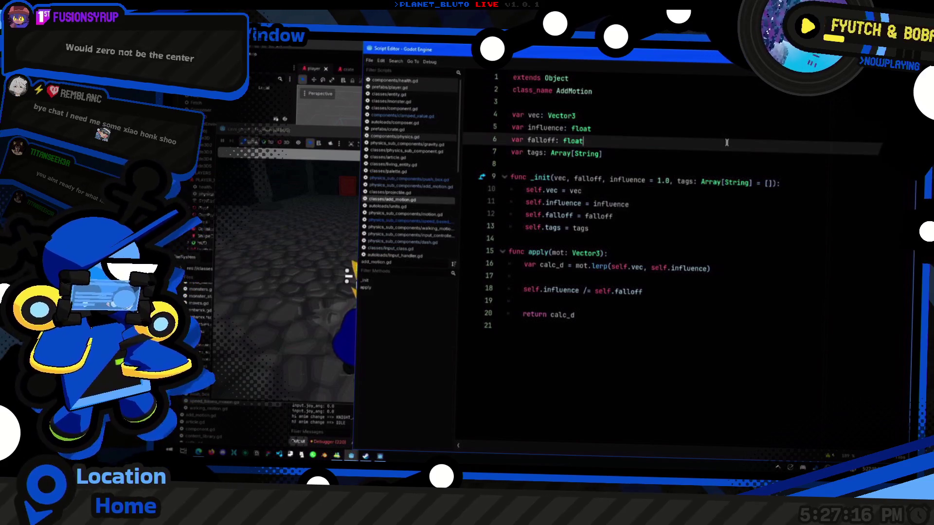
# Step: Quick-open speed_based_motion.gd and go to the ACCEL setting on line 6
pyautogui.click(727, 144)
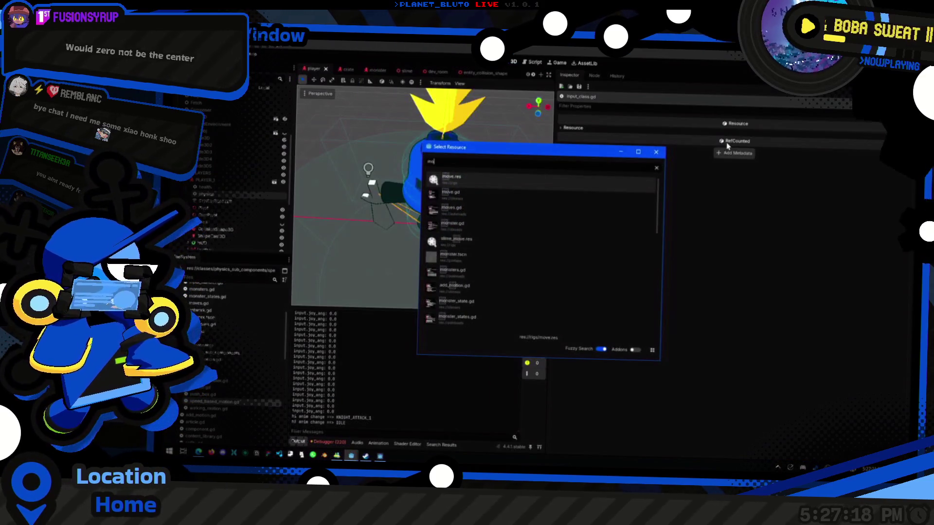
pyautogui.press('Down')
pyautogui.press('Down')
pyautogui.press('Down')
pyautogui.press('Down')
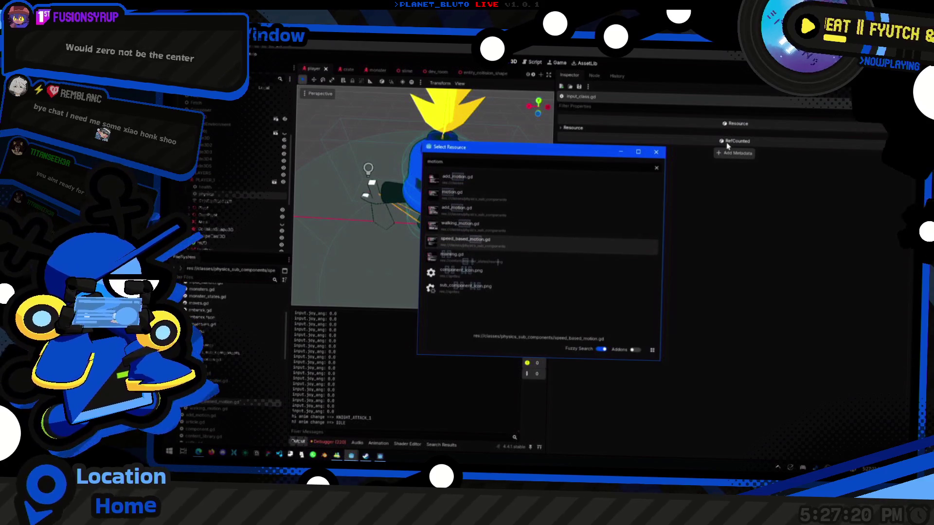
pyautogui.press('Return')
pyautogui.scroll(5, 743, 113)
pyautogui.click(632, 141)
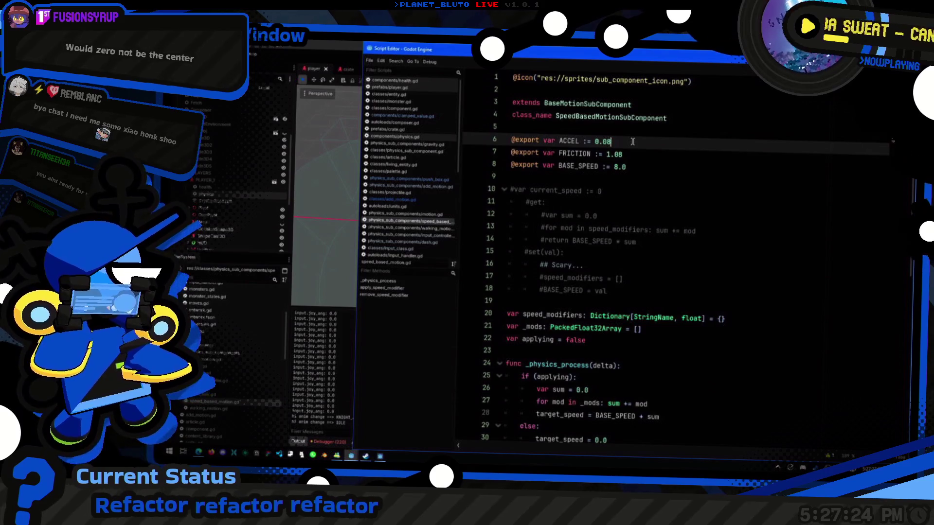
# Step: Playtest the movement with ACCEL at 0.2 in the running game
pyautogui.hotkey('alt', 'Tab')
pyautogui.hotkey('alt', 'Tab')
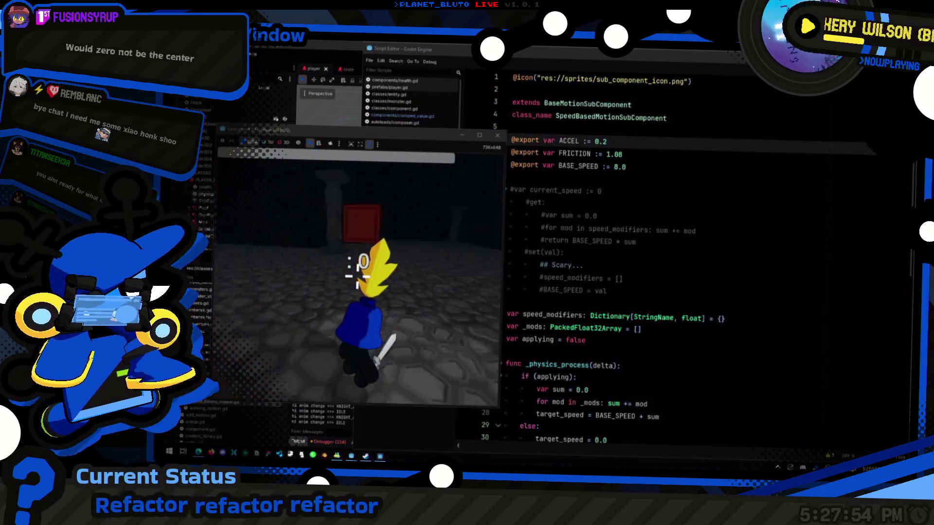
pyautogui.click(732, 212)
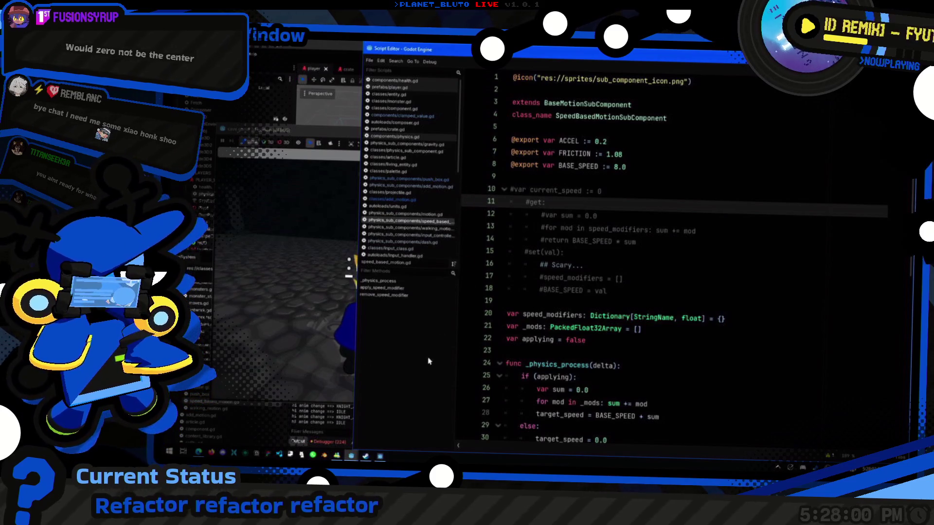
pyautogui.click(299, 273)
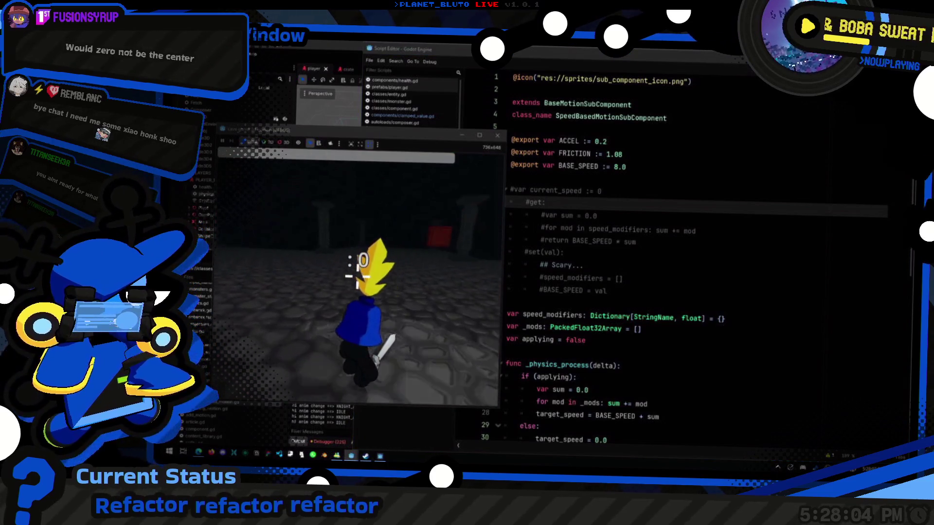
pyautogui.click(671, 141)
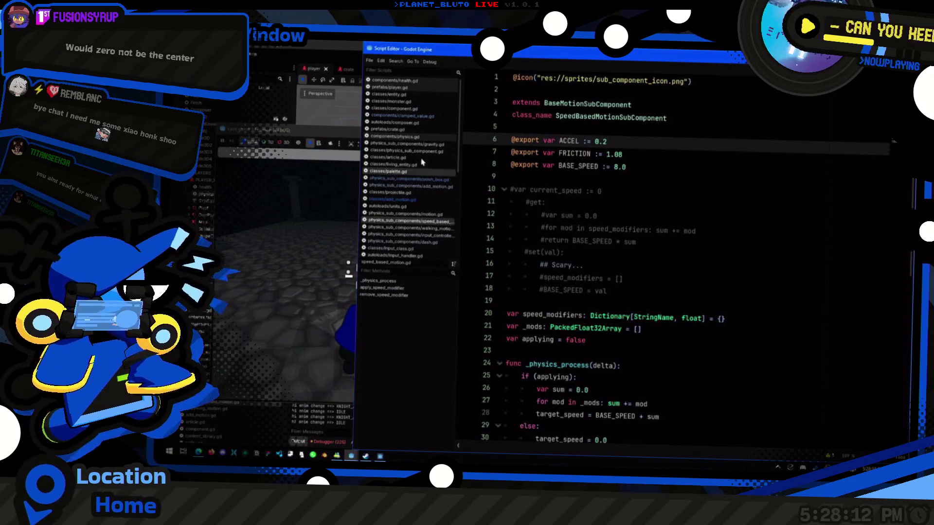
# Step: Look through the add_motion and AddMotion scripts, then open walking_motion.gd
pyautogui.click(430, 187)
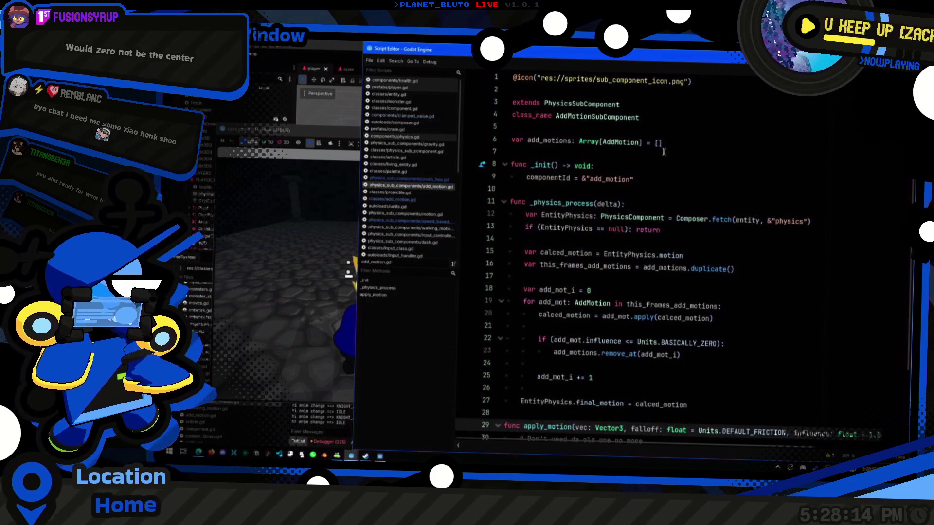
pyautogui.click(406, 199)
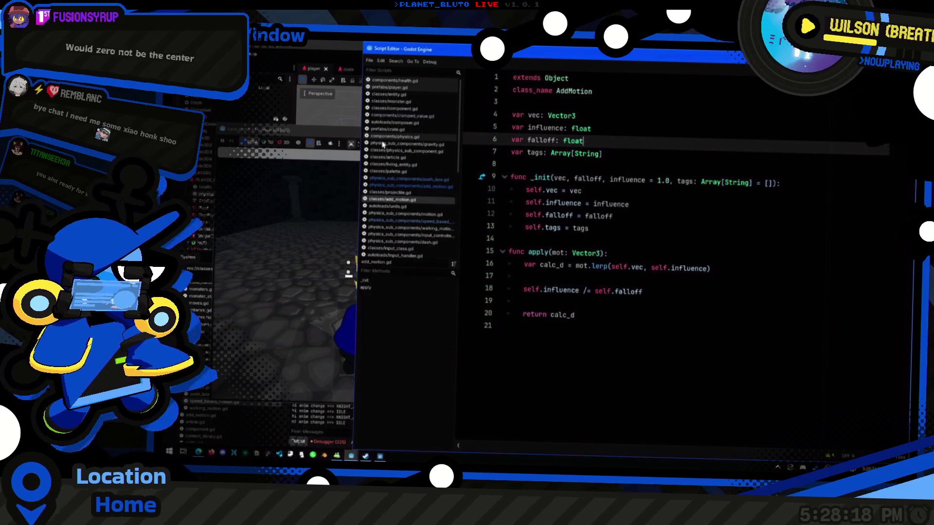
pyautogui.click(431, 222)
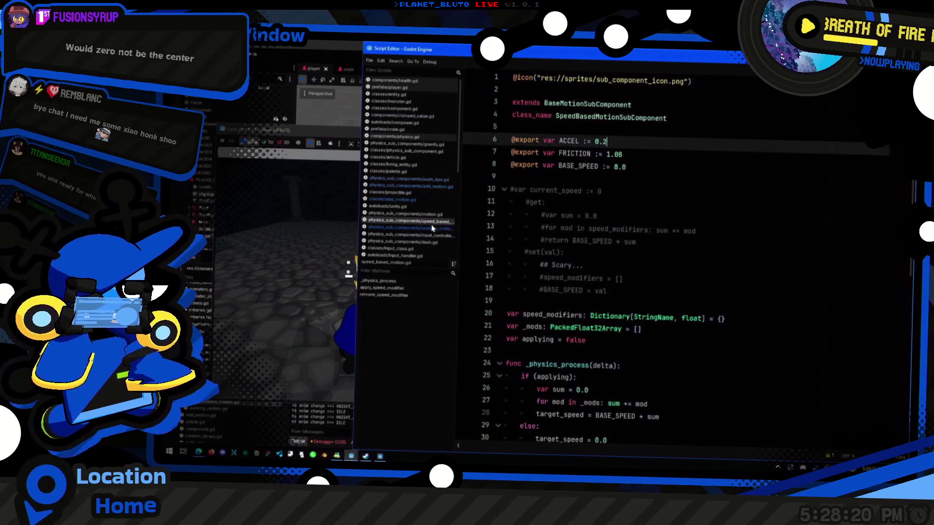
pyautogui.click(431, 229)
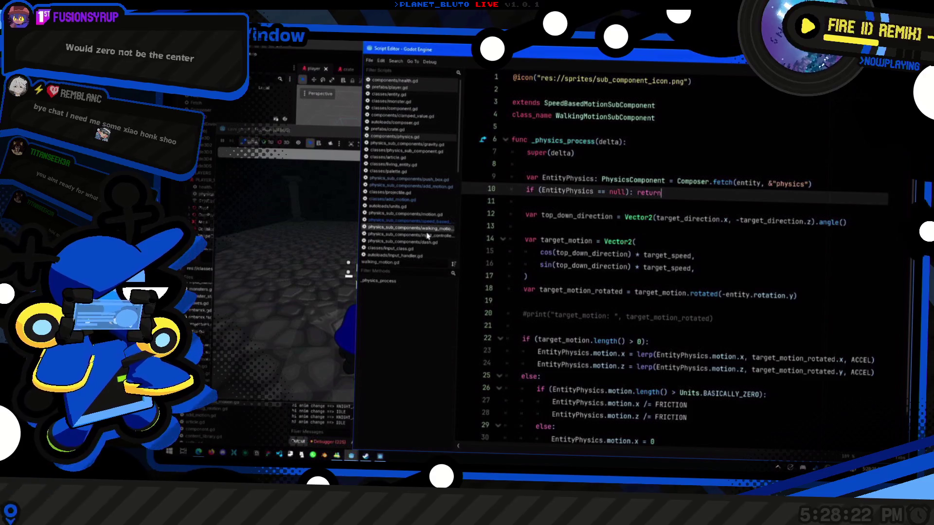
# Step: Test walking in the running game and reopen speed_based_motion.gd
pyautogui.scroll(-1, 629, 264)
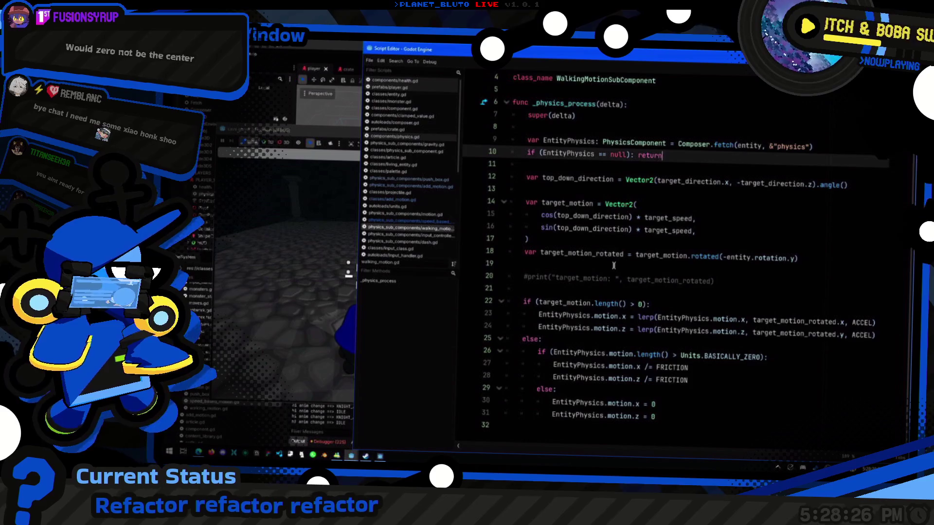
pyautogui.scroll(1, 707, 207)
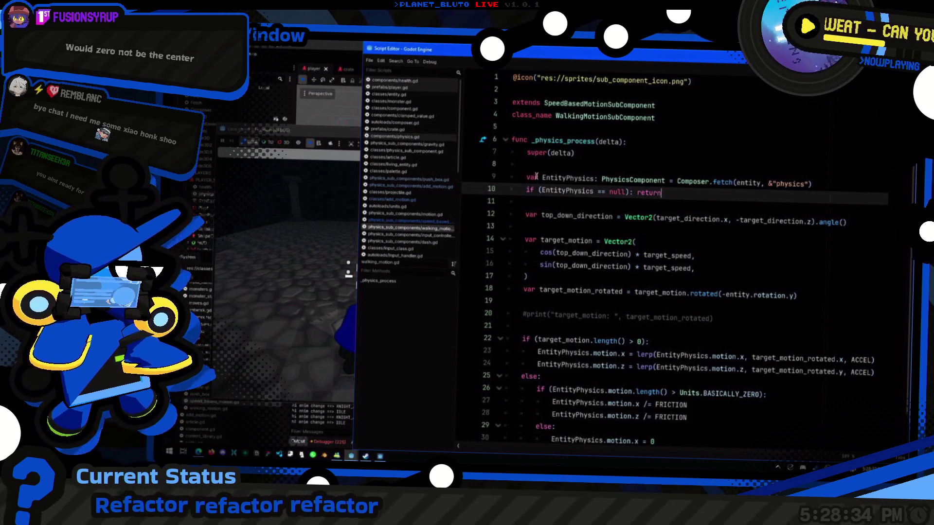
pyautogui.hotkey('alt', 'Tab')
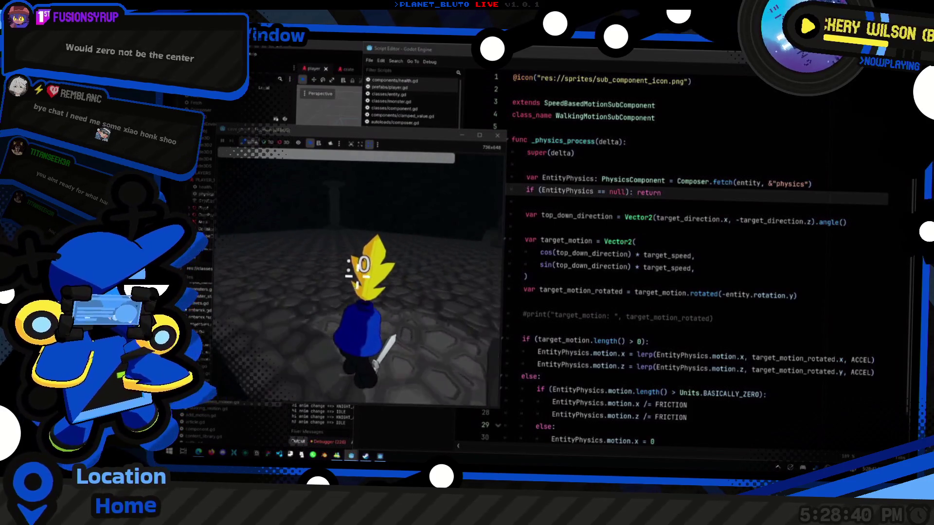
pyautogui.hotkey('alt', 'Tab')
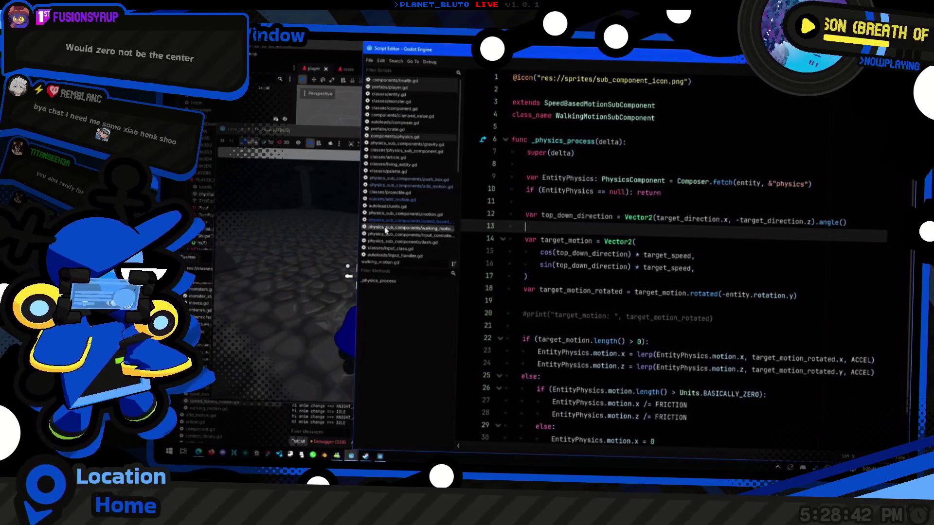
pyautogui.click(417, 222)
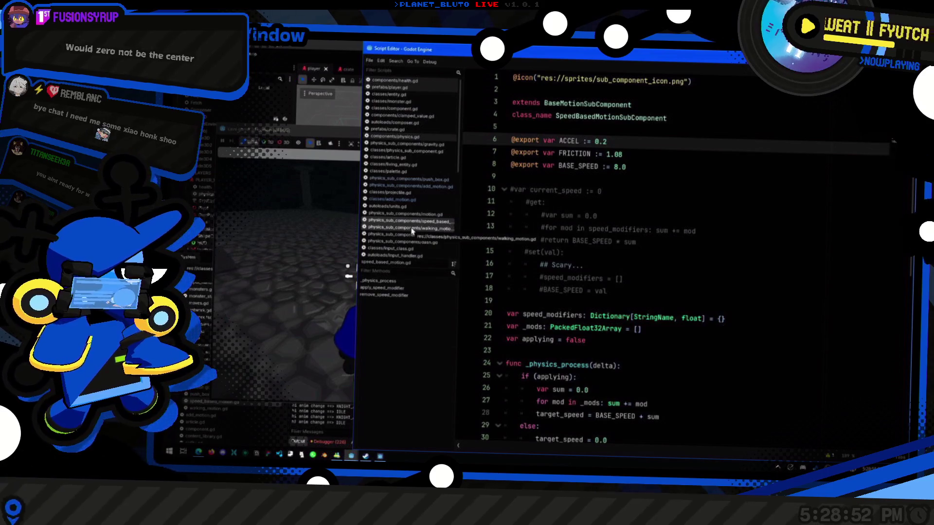
# Step: Walk the knight away from the red box, then stop the running game with F8
pyautogui.scroll(-8, 632, 243)
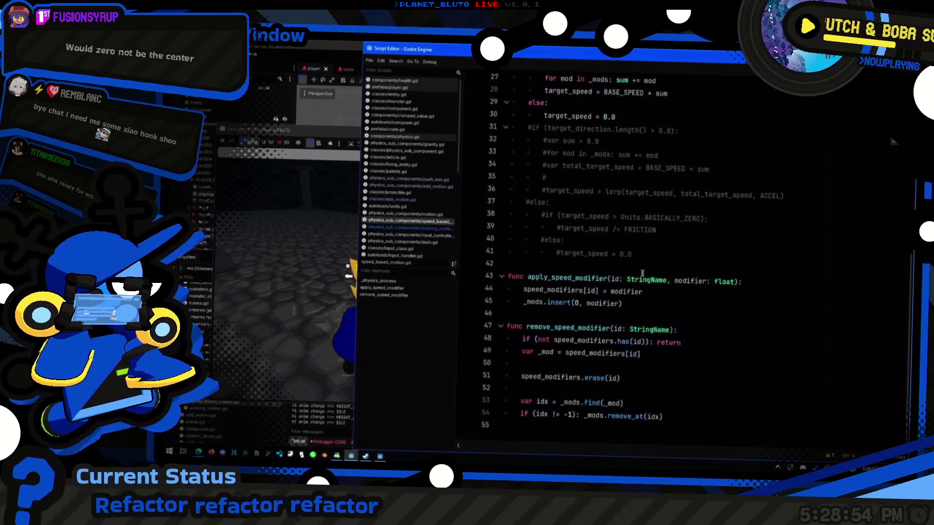
pyautogui.scroll(3, 632, 244)
pyautogui.click(272, 247)
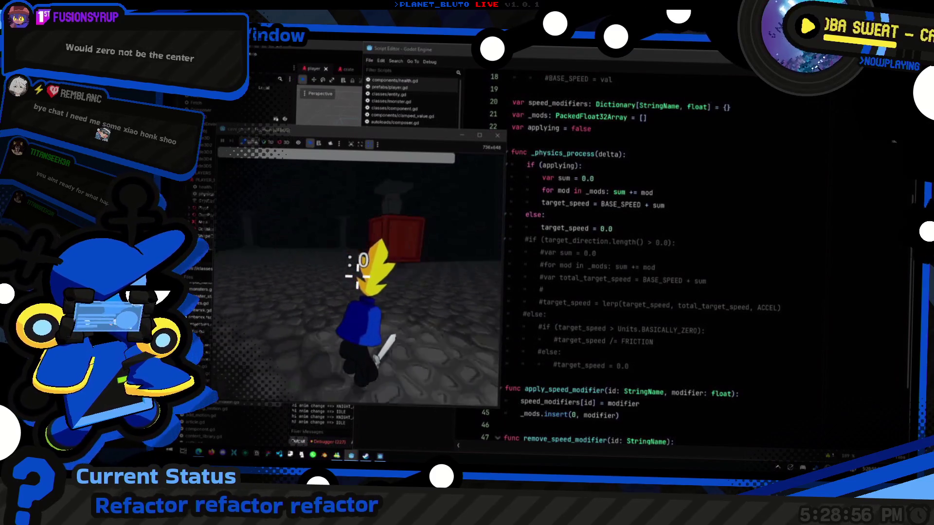
pyautogui.press('w')
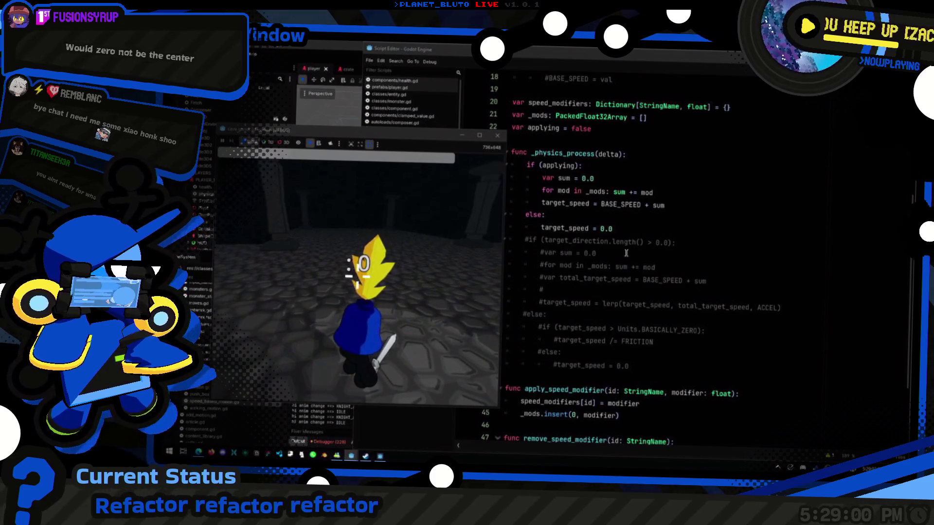
pyautogui.click(654, 226)
pyautogui.scroll(-3, 655, 227)
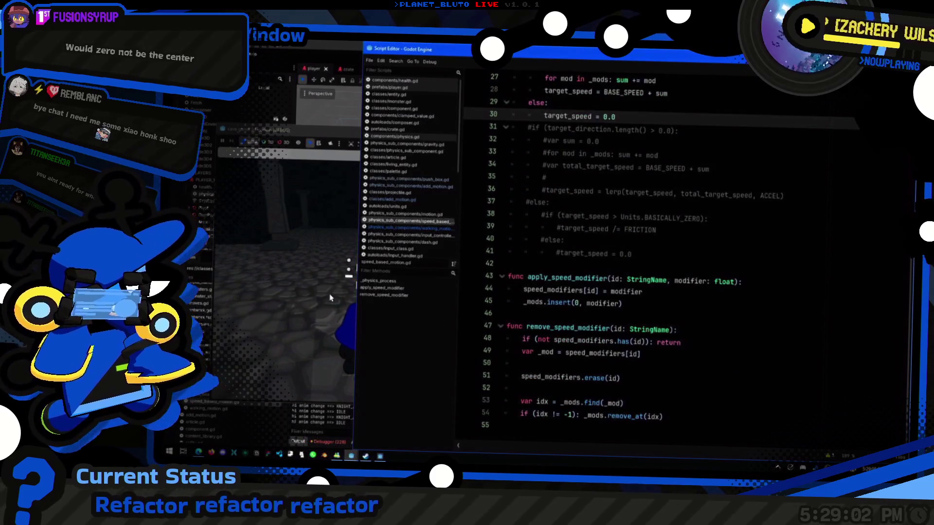
pyautogui.press('F8')
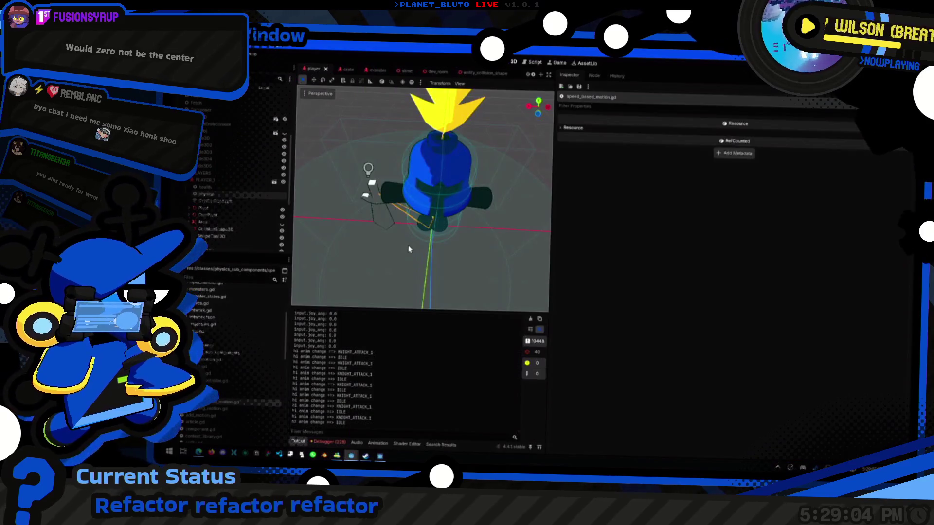
# Step: Orbit the 3D viewport to look down on the player model from above
pyautogui.moveTo(417, 234); pyautogui.dragTo(409, 195)
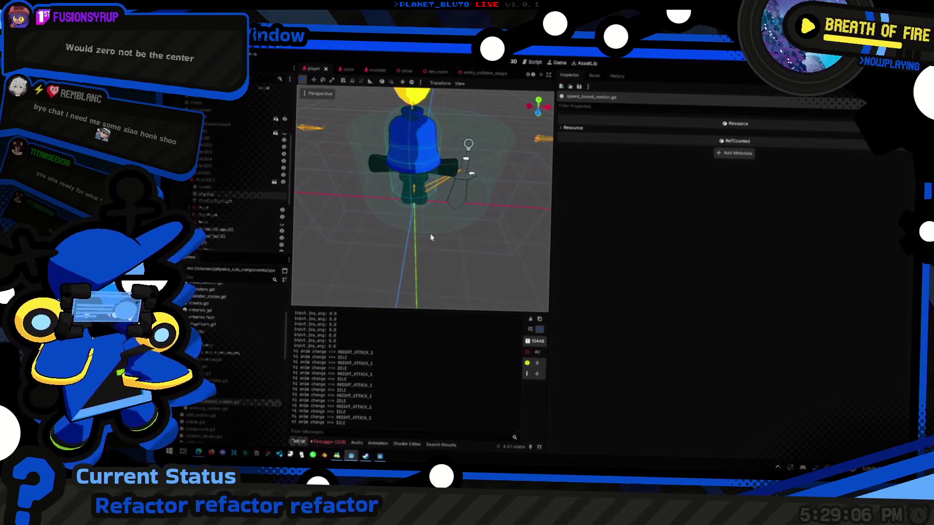
pyautogui.moveTo(406, 156)
pyautogui.mouseDown()
pyautogui.moveTo(430, 113)
pyautogui.moveTo(422, 120)
pyautogui.mouseUp()
pyautogui.scroll(-3, 417, 131)
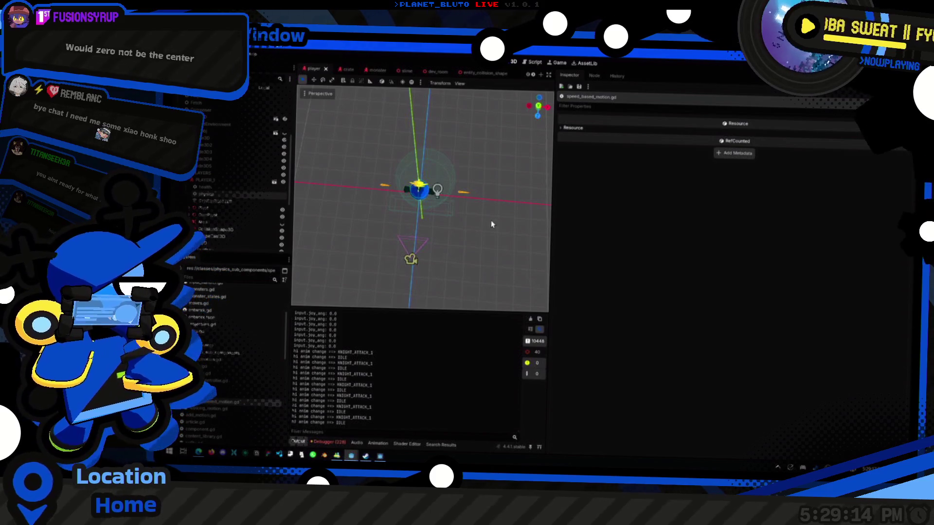
# Step: Bring the running 'cave game 3d edition' window to the front
pyautogui.hotkey('alt', 'Tab')
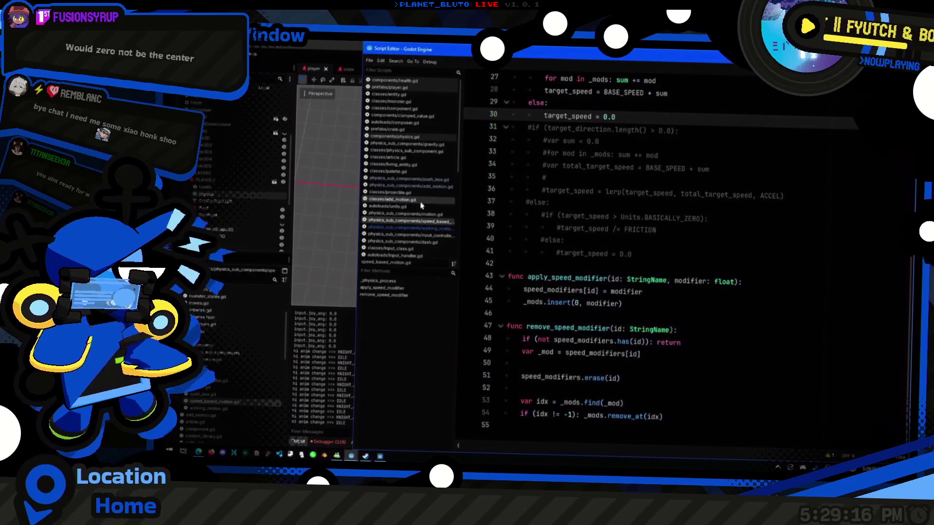
pyautogui.hotkey('alt', 'Tab')
pyautogui.press('Tab')
pyautogui.hotkey('alt', 'Tab')
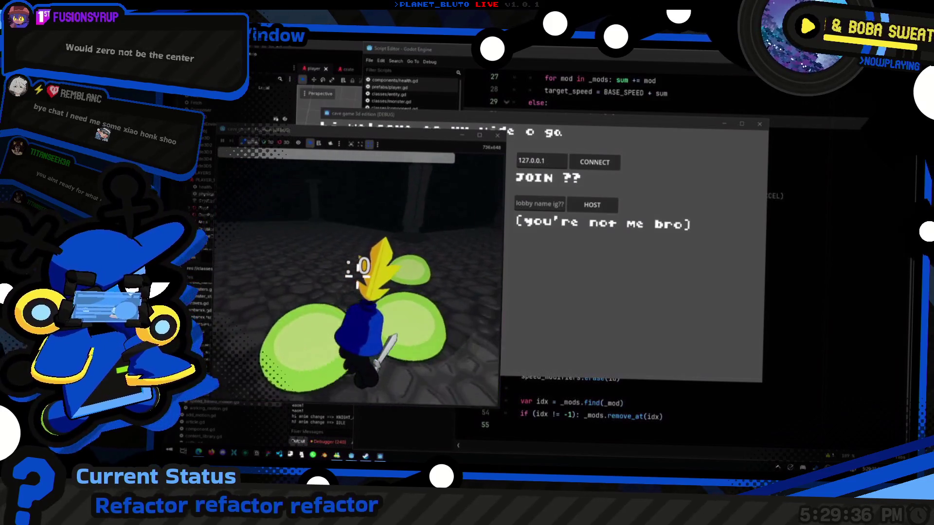
# Step: In dash.gd, set DEFAULT_DASH_MODIFIER to 12.0 and DEFAULT_DASH_POWER to 60.0, then return to the game
pyautogui.hotkey('alt', 'Tab')
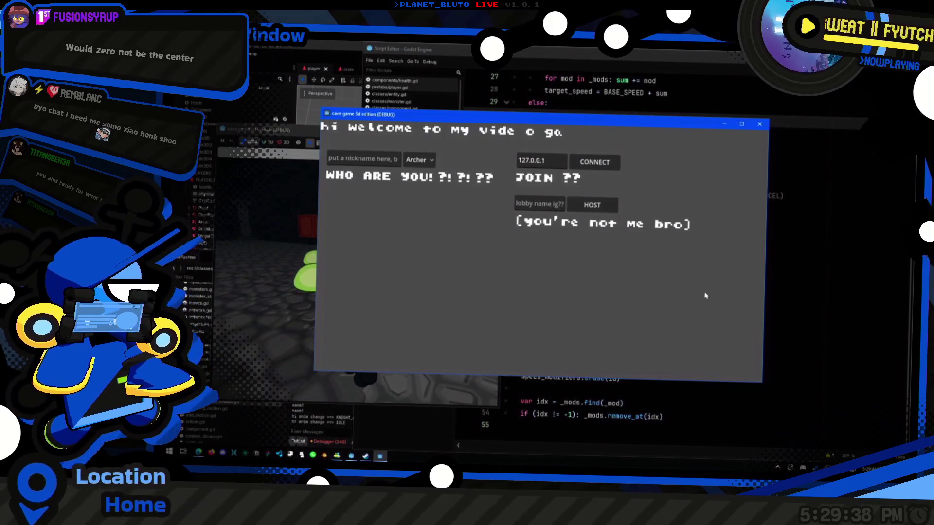
pyautogui.hotkey('alt', 'Tab')
pyautogui.click(392, 199)
pyautogui.click(390, 192)
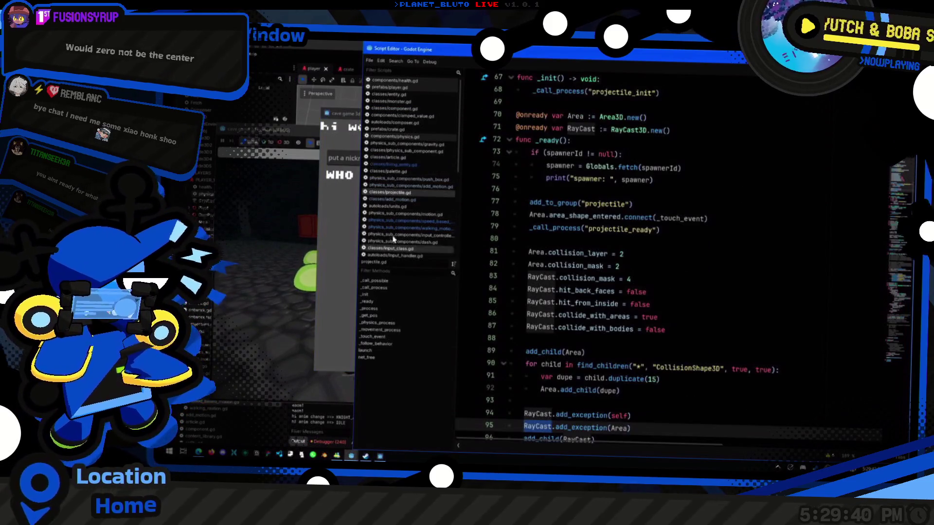
pyautogui.scroll(-3, 394, 239)
pyautogui.click(423, 175)
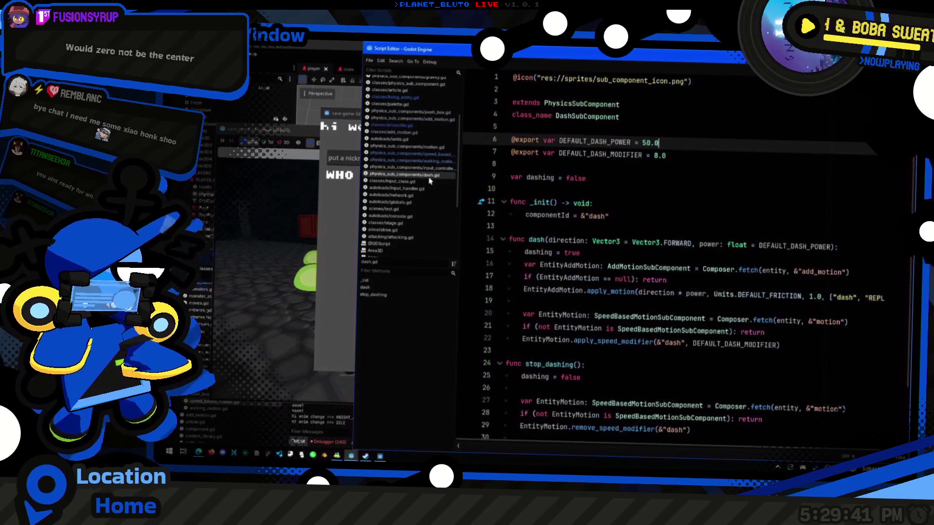
pyautogui.click(652, 155)
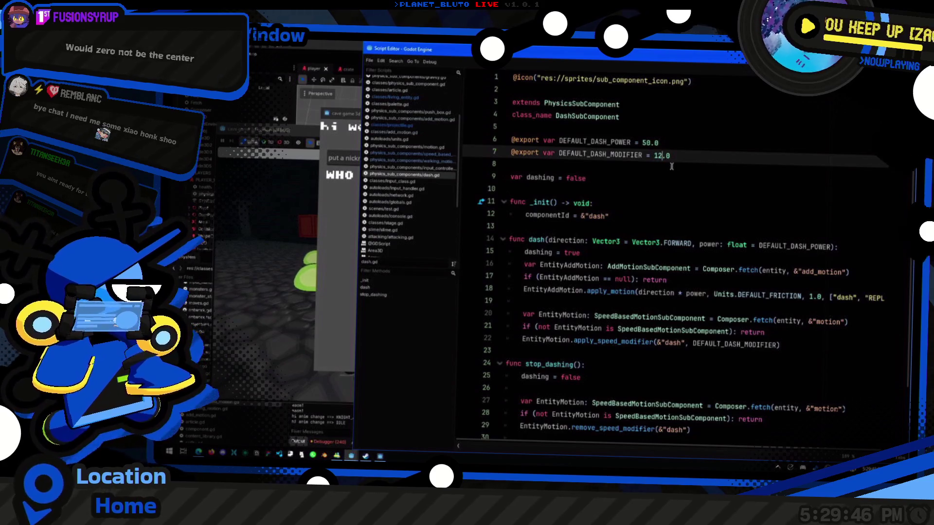
pyautogui.press('Up')
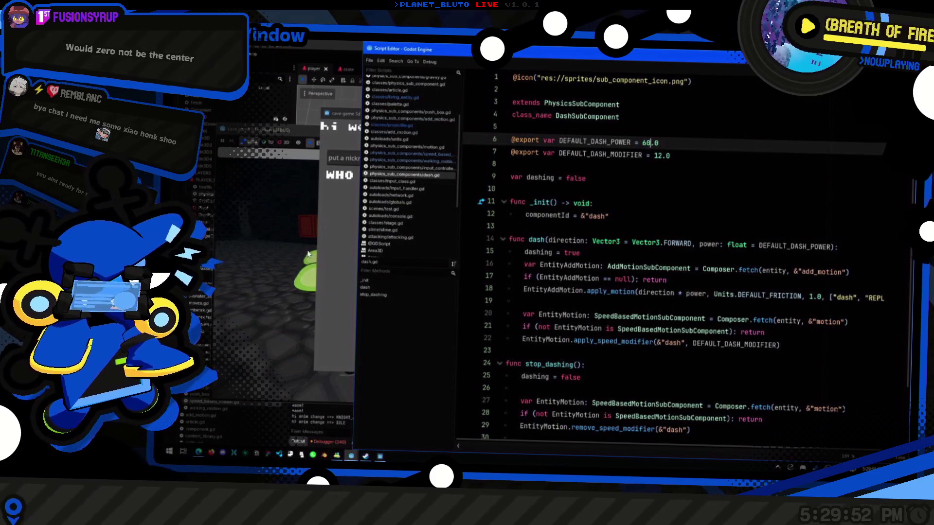
pyautogui.click(246, 238)
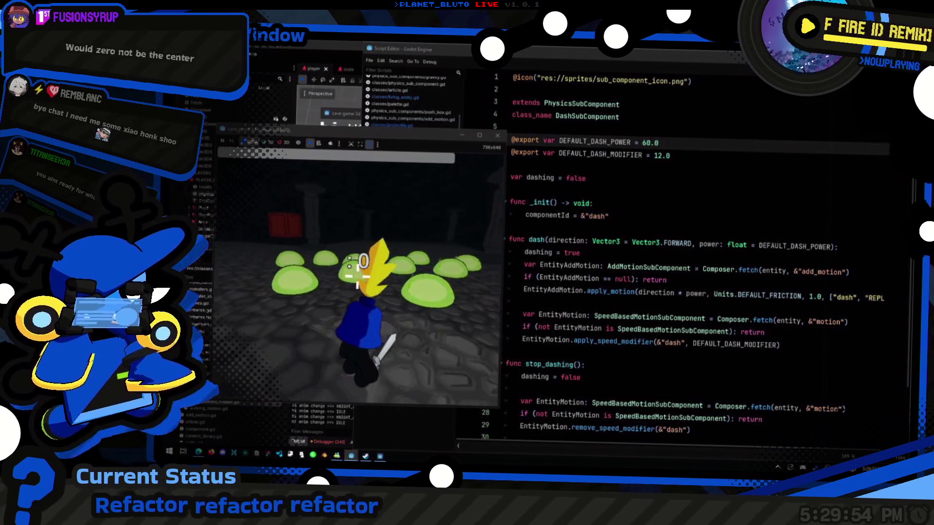
# Step: Stop and relaunch the game, host as the Knight to test the new dash, then return to dash.gd
pyautogui.press('F8')
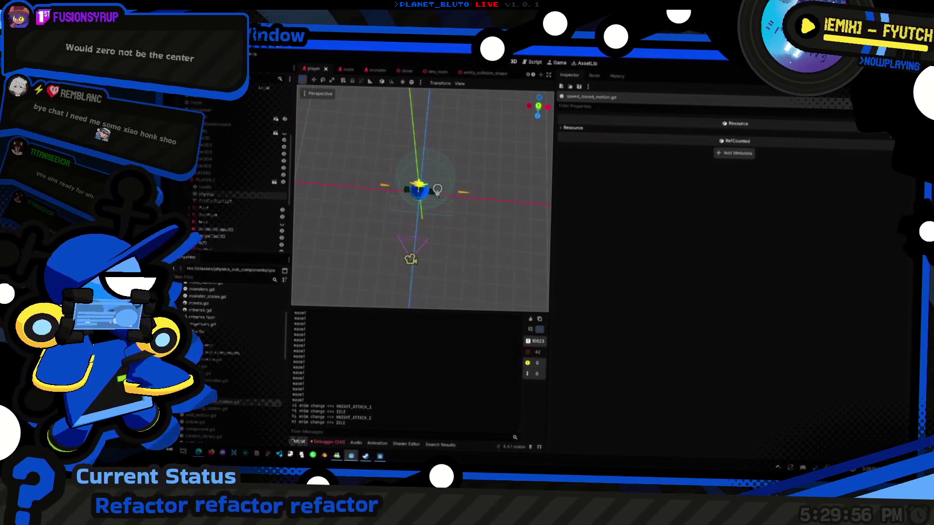
pyautogui.hotkey('ctrl', 's')
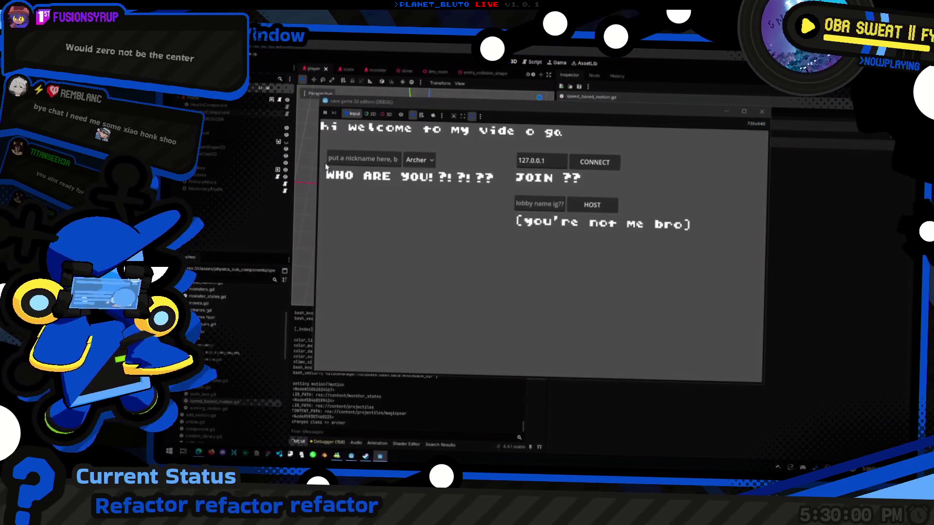
pyautogui.click(419, 160)
pyautogui.click(424, 180)
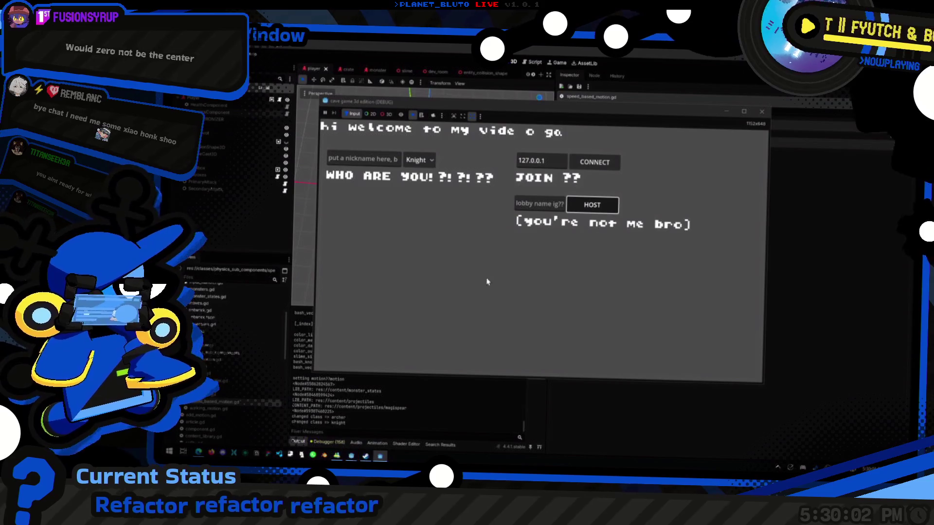
pyautogui.press('Return')
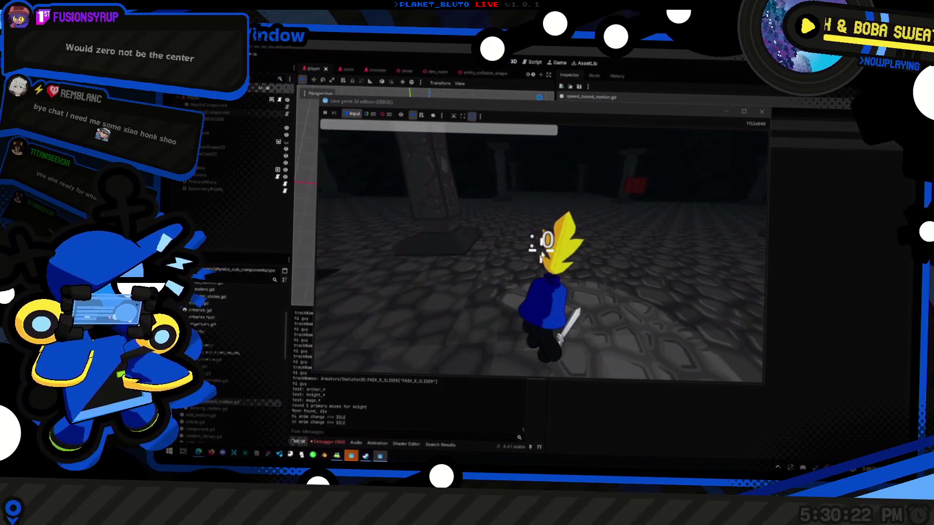
pyautogui.click(510, 83)
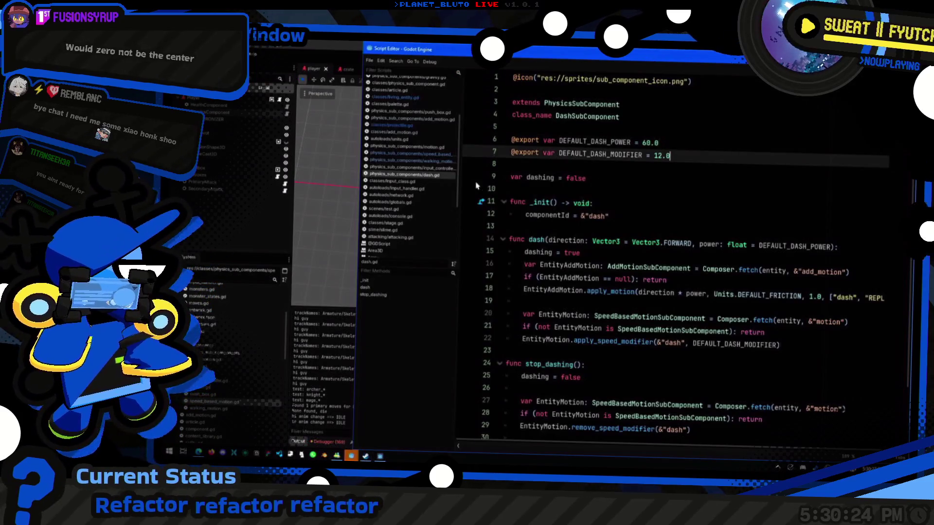
# Step: Change ACCEL in speed_based_motion.gd to 0.15 and go back to the main editor
pyautogui.click(411, 154)
pyautogui.click(426, 174)
pyautogui.click(435, 148)
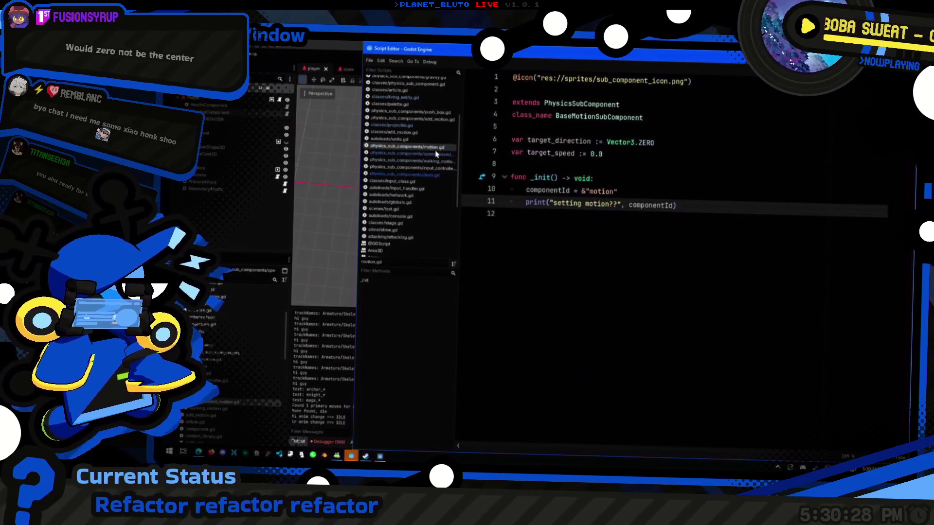
pyautogui.click(445, 154)
pyautogui.scroll(9, 655, 181)
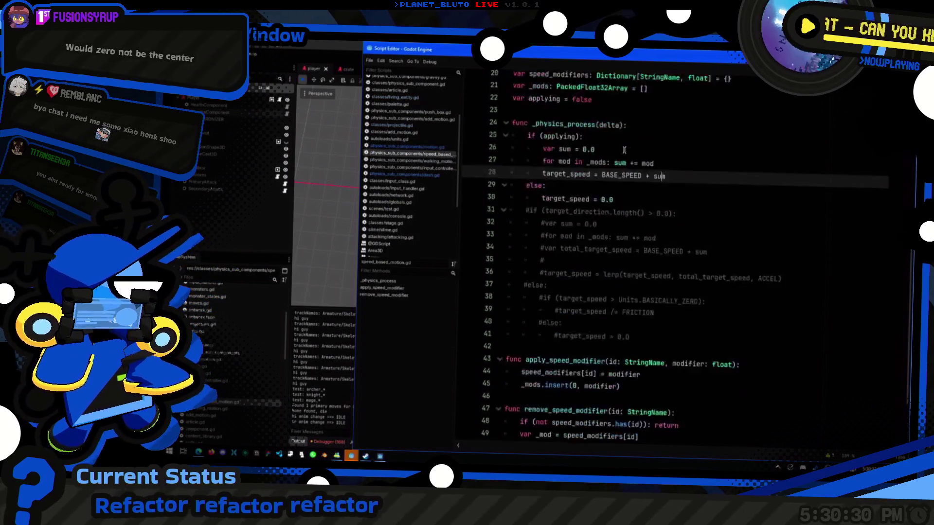
pyautogui.click(646, 159)
pyautogui.click(630, 139)
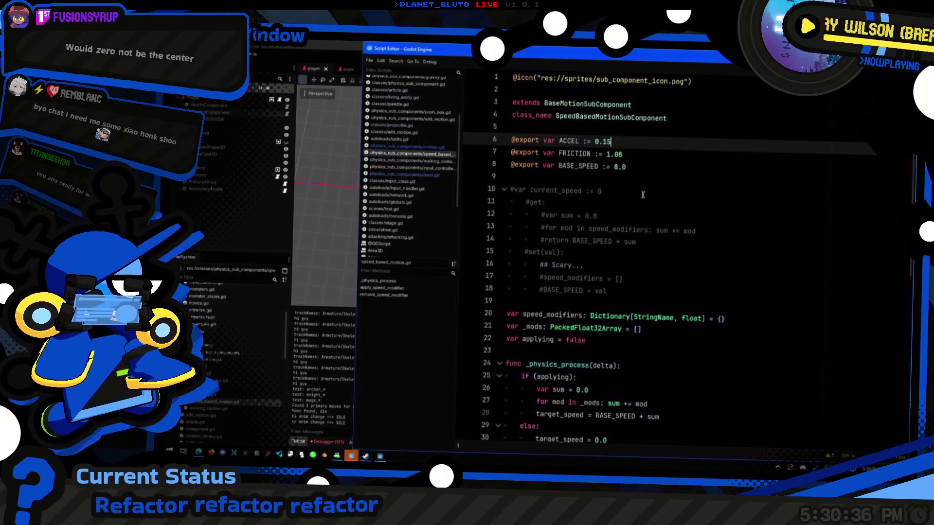
pyautogui.hotkey('alt', 'Tab')
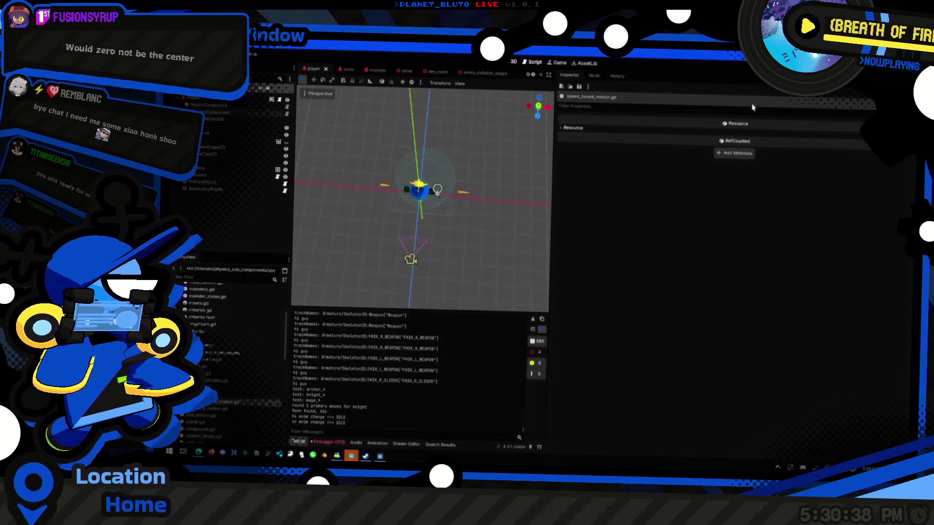
# Step: Rerun the game and host a session as the Knight to playtest the dash
pyautogui.press('F5')
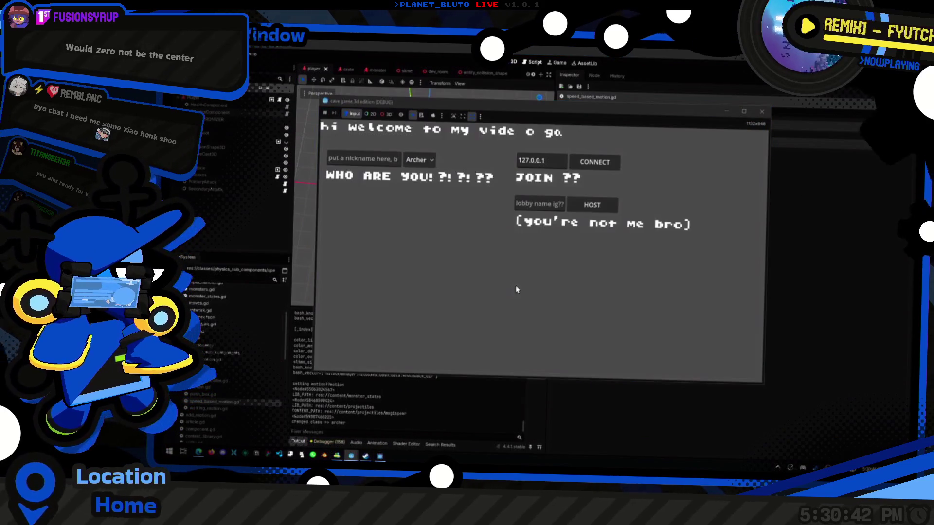
pyautogui.click(428, 160)
pyautogui.click(422, 186)
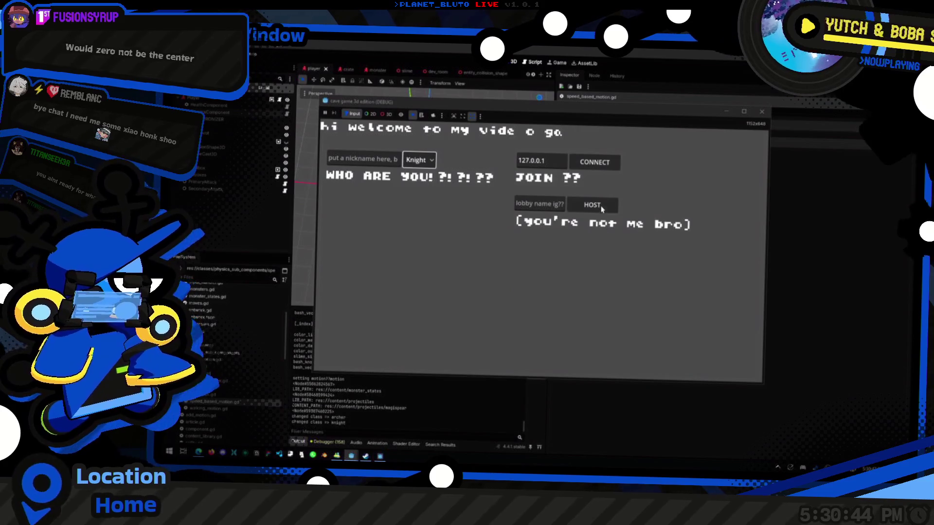
pyautogui.press('Return')
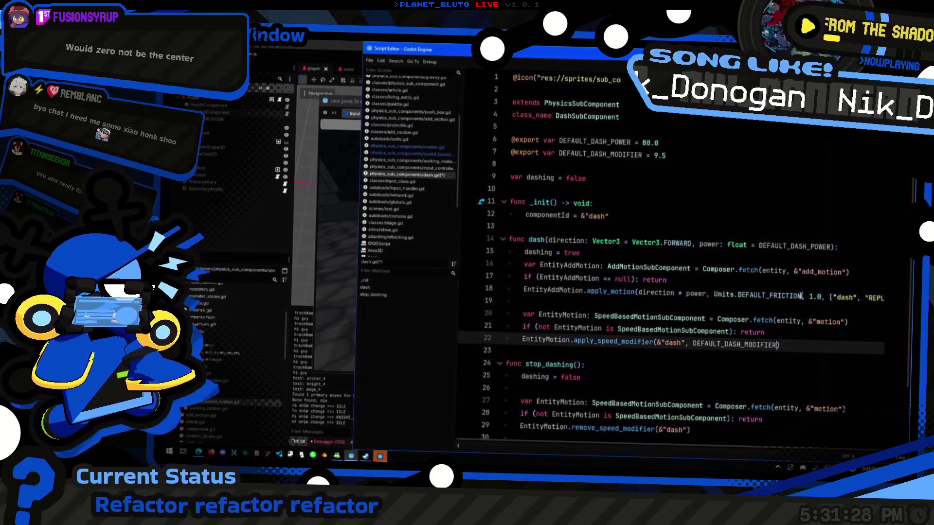
# Step: Edit the dash motion's friction argument, then test a forward dash as the Knight
pyautogui.click(821, 297)
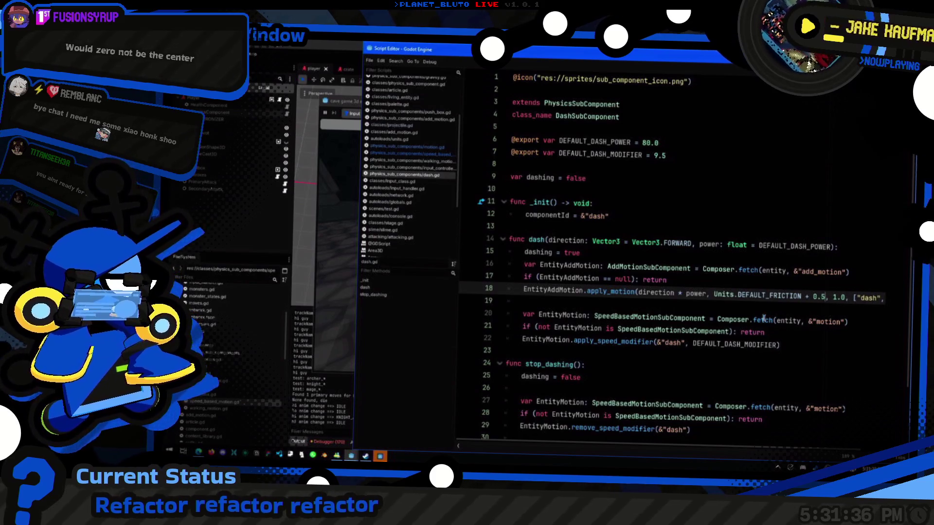
pyautogui.hotkey('alt', 'Tab')
pyautogui.hotkey('alt', 'Tab')
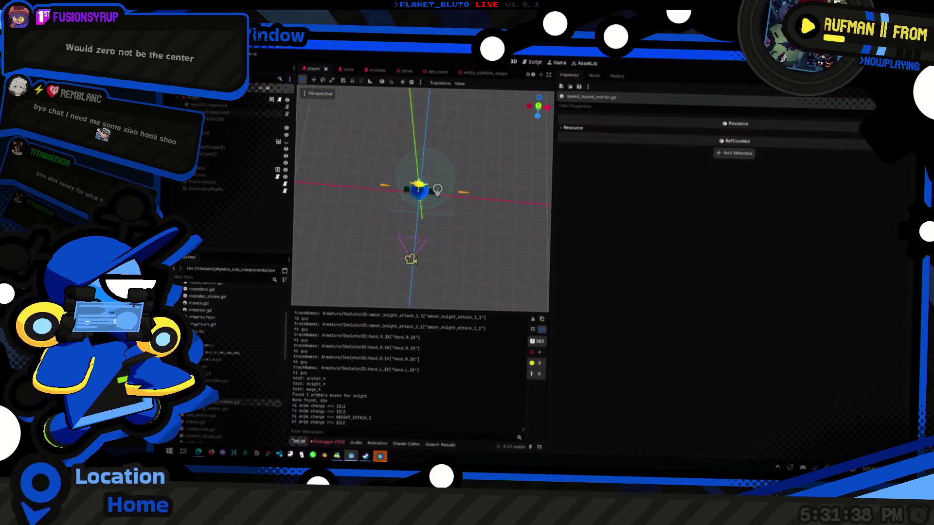
pyautogui.press('F5')
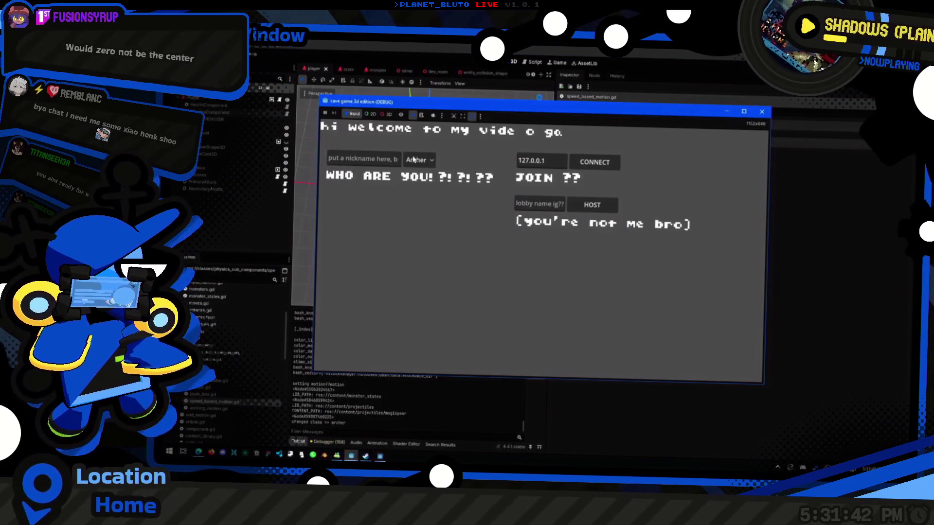
pyautogui.click(417, 160)
pyautogui.click(417, 182)
pyautogui.click(592, 205)
pyautogui.click(528, 245)
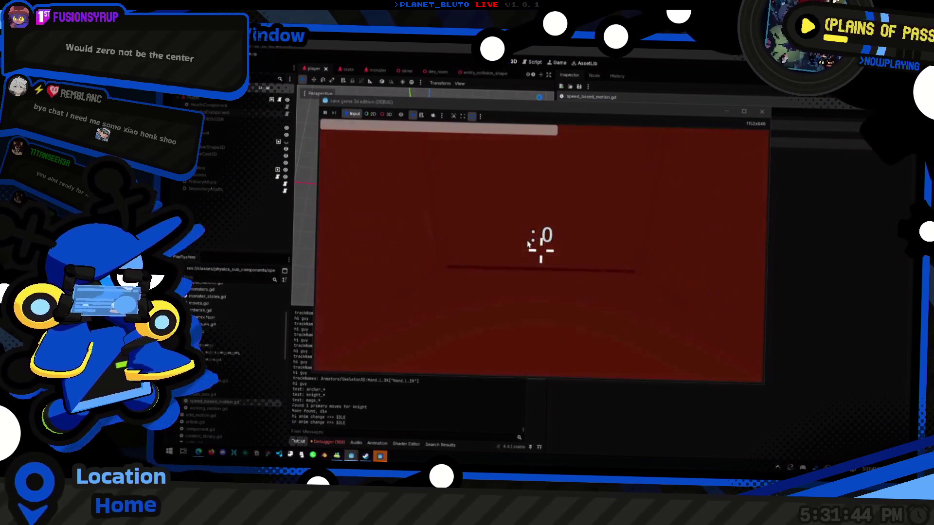
pyautogui.press('w')
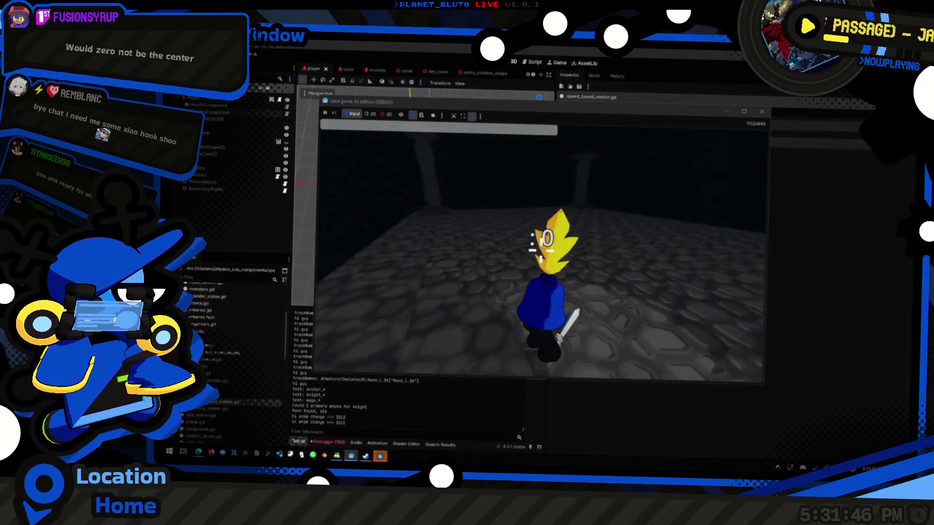
pyautogui.hotkey('alt', 'Tab')
pyautogui.hotkey('alt', 'Tab')
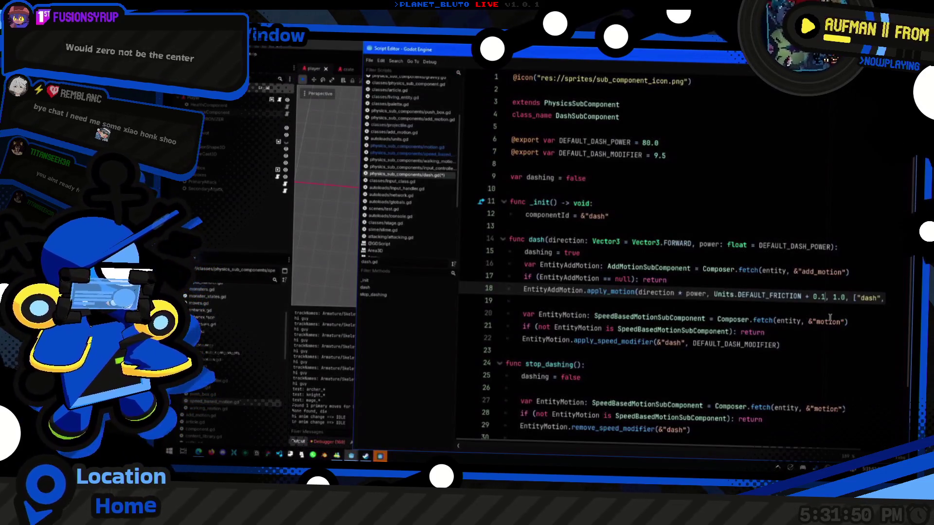
pyautogui.hotkey('alt', 'Tab')
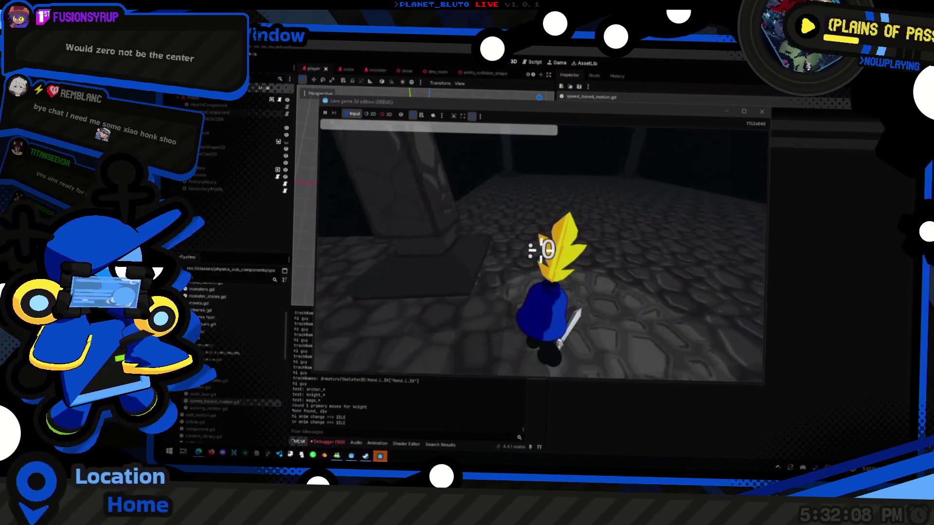
# Step: Set DEFAULT_DASH_POWER to 90.0 and cut the dash friction offset from 0.1 to 0.0
pyautogui.hotkey('alt', 'Tab')
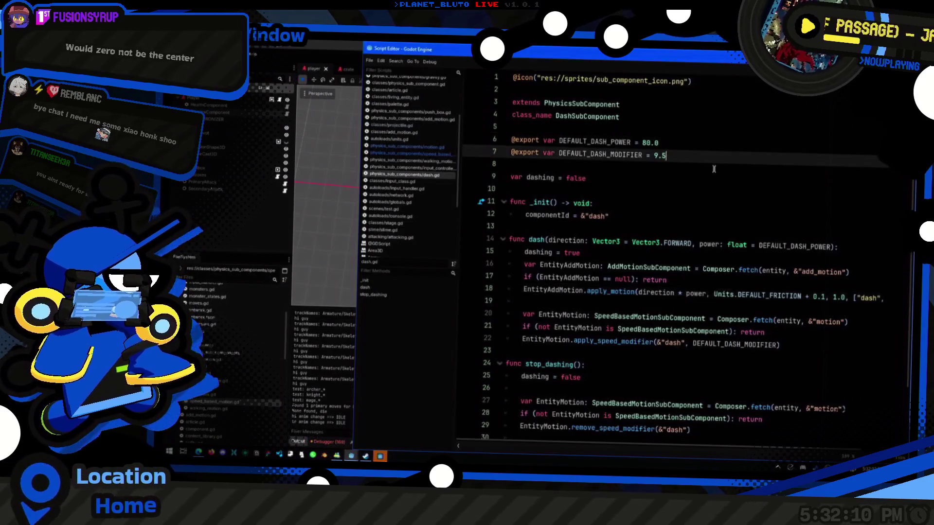
pyautogui.hotkey('alt', 'Tab')
pyautogui.hotkey('alt', 'Tab')
pyautogui.press('Up')
pyautogui.press('Left')
pyautogui.press('Left')
pyautogui.press('Left')
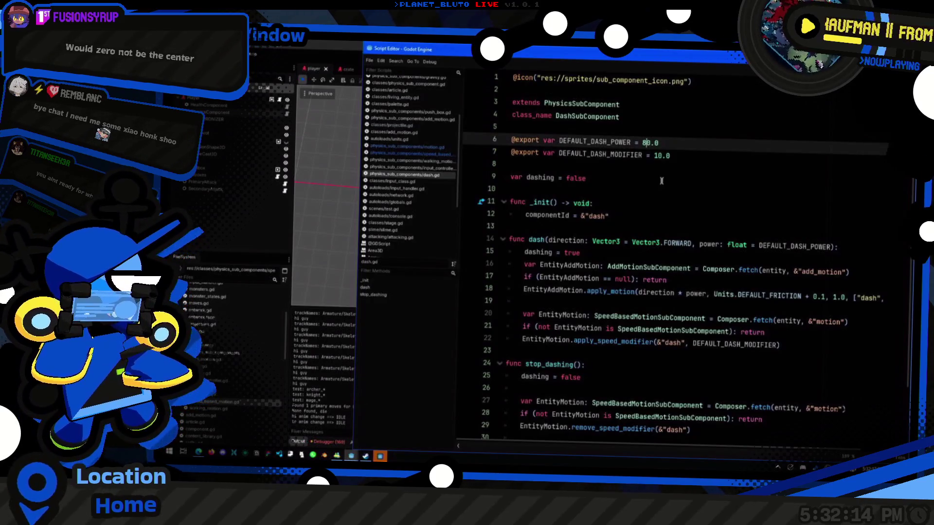
pyautogui.scroll(-1, 639, 206)
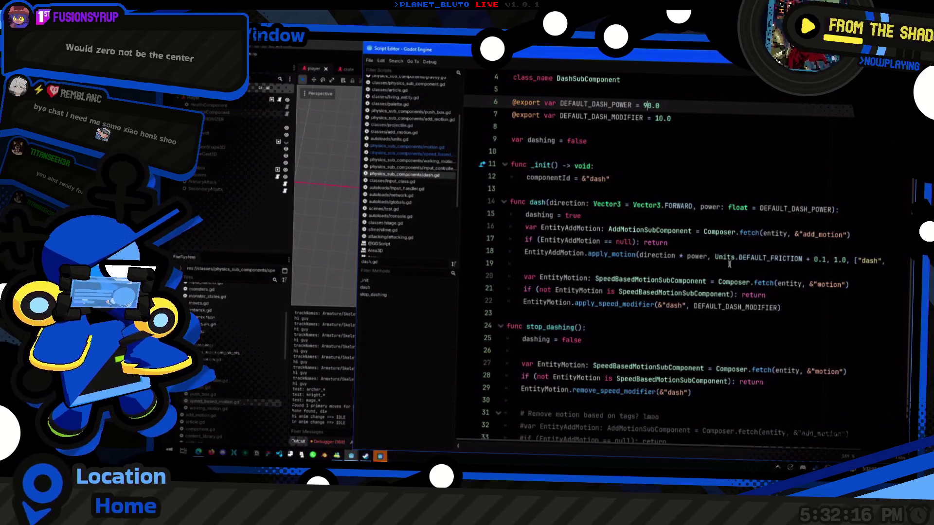
pyautogui.click(826, 261)
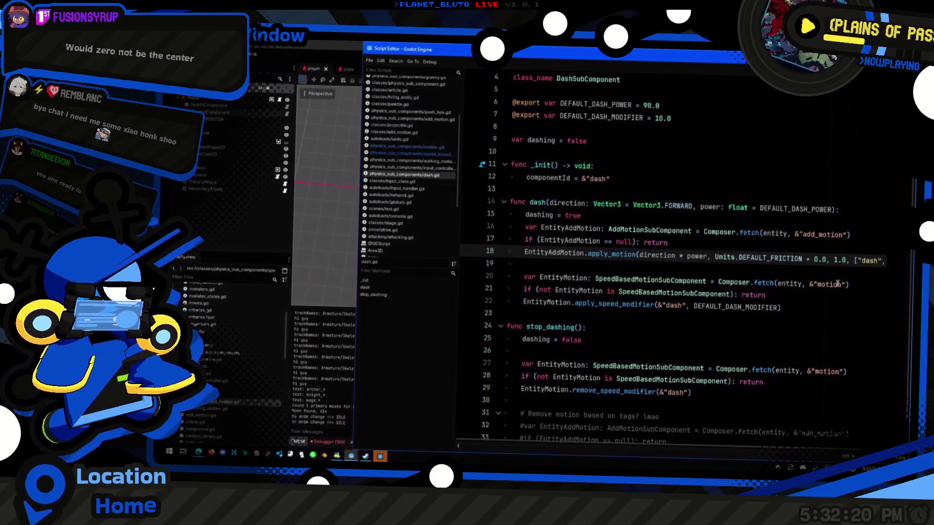
pyautogui.hotkey('alt', 'Tab')
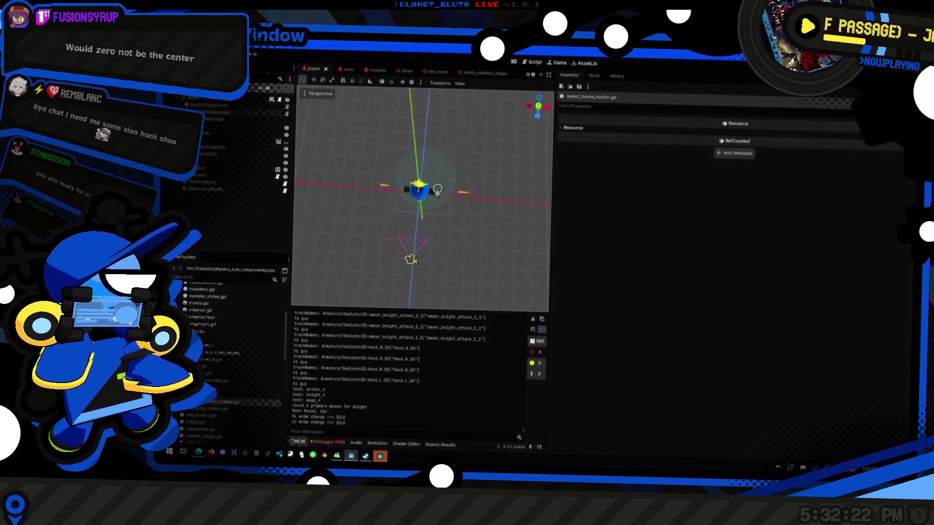
# Step: Run the game as the Knight, explore the stone room and attack three times
pyautogui.press('F5')
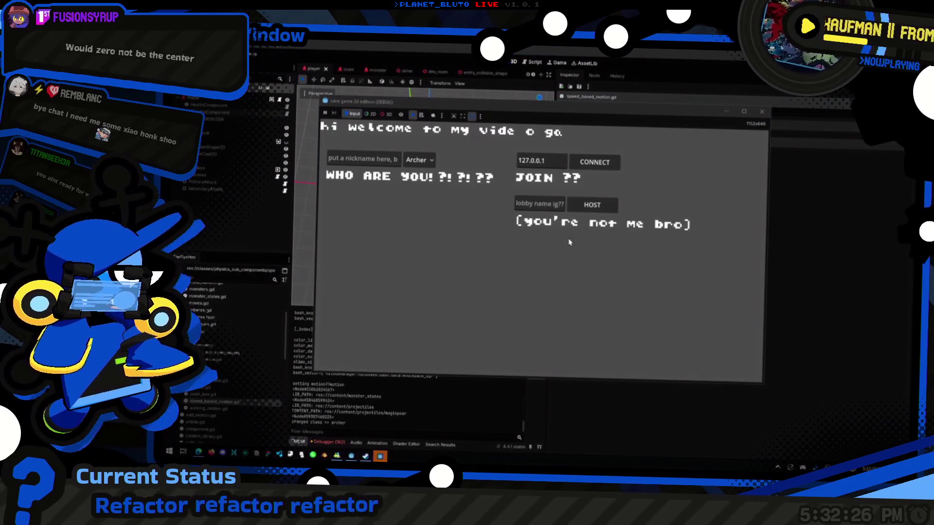
pyautogui.click(405, 161)
pyautogui.click(417, 184)
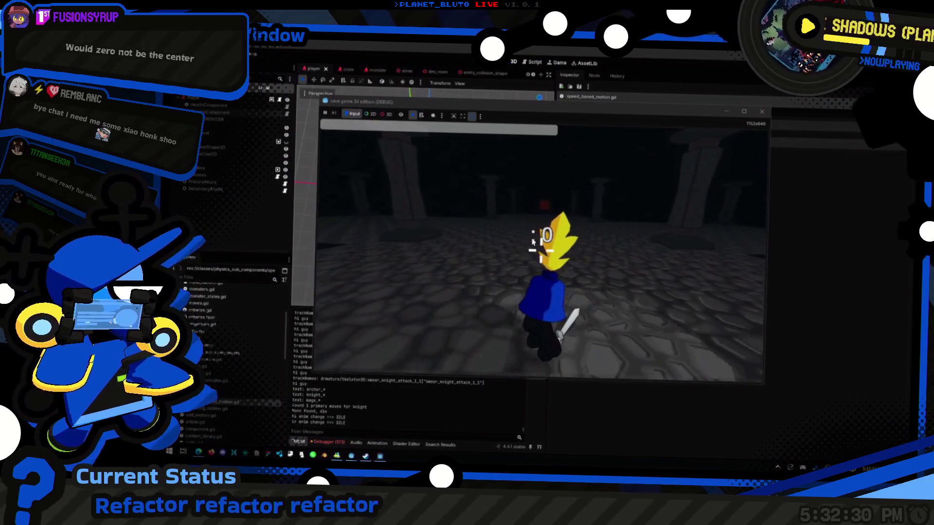
pyautogui.click(490, 245)
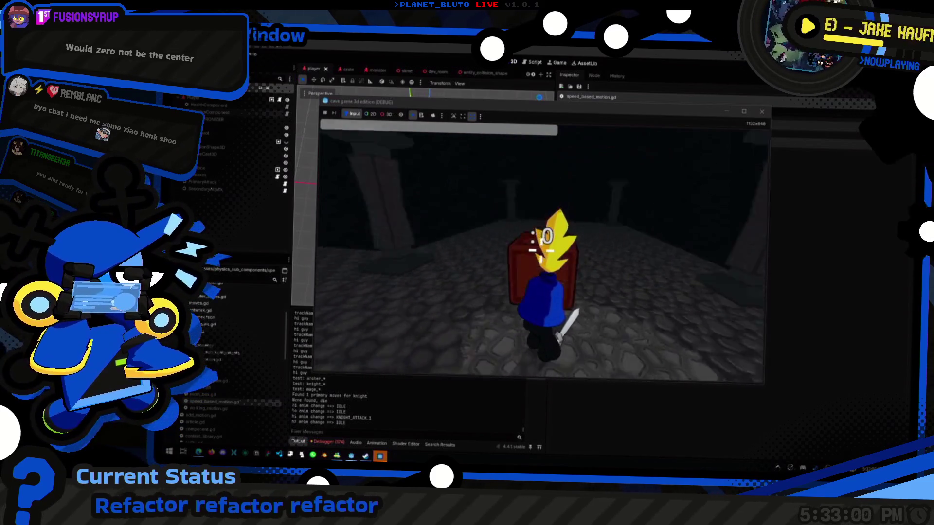
pyautogui.click(540, 248)
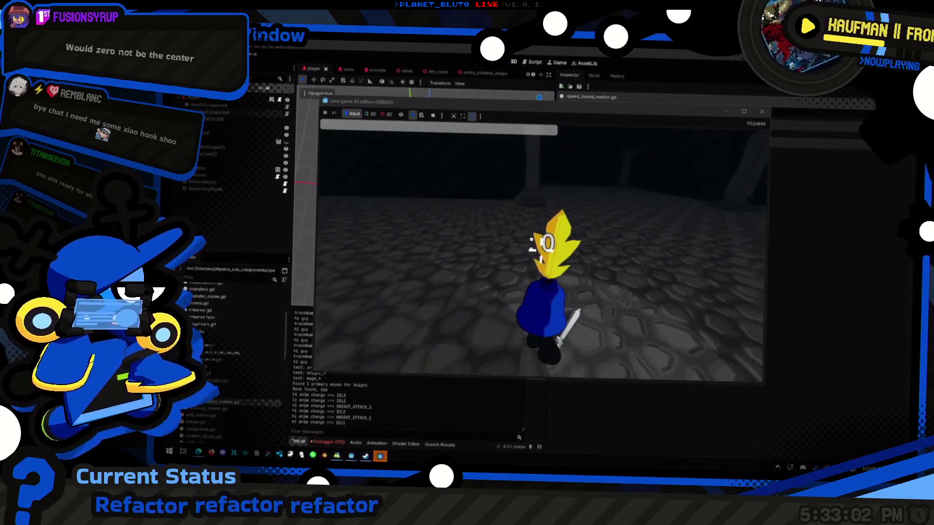
pyautogui.click(540, 249)
pyautogui.click(540, 245)
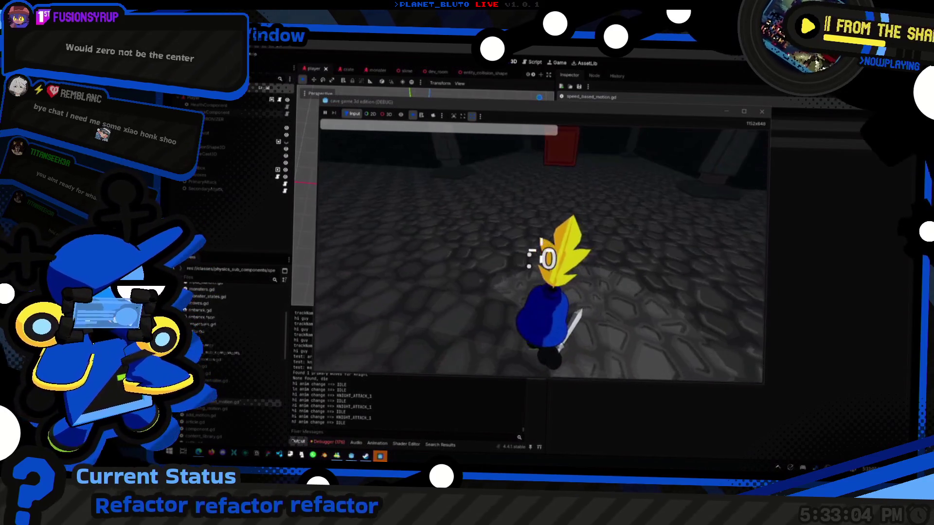
pyautogui.hotkey('alt', 'Tab')
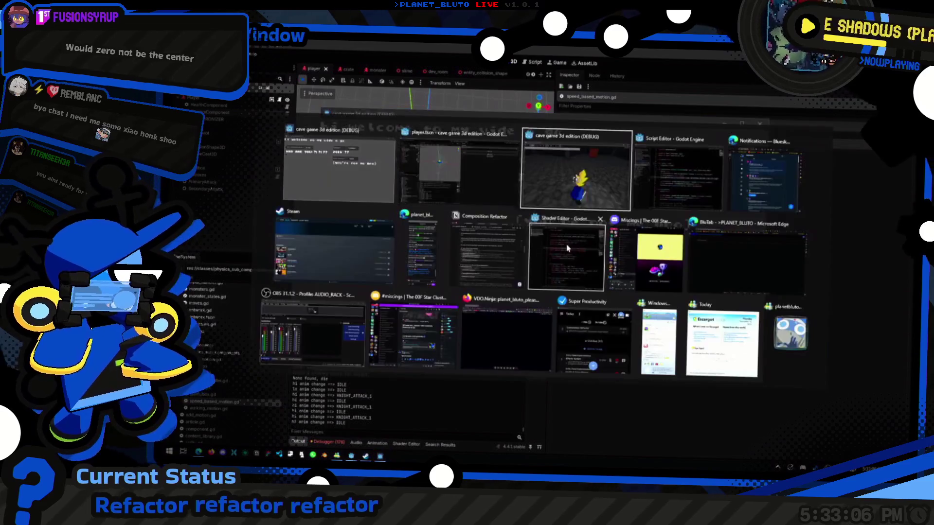
# Step: Duplicate the DEFAULT_DASH_MODIFIER line in dash.gd and rename the copy DEFAULT_DASH_FRICTION
pyautogui.hotkey('alt', 'Tab')
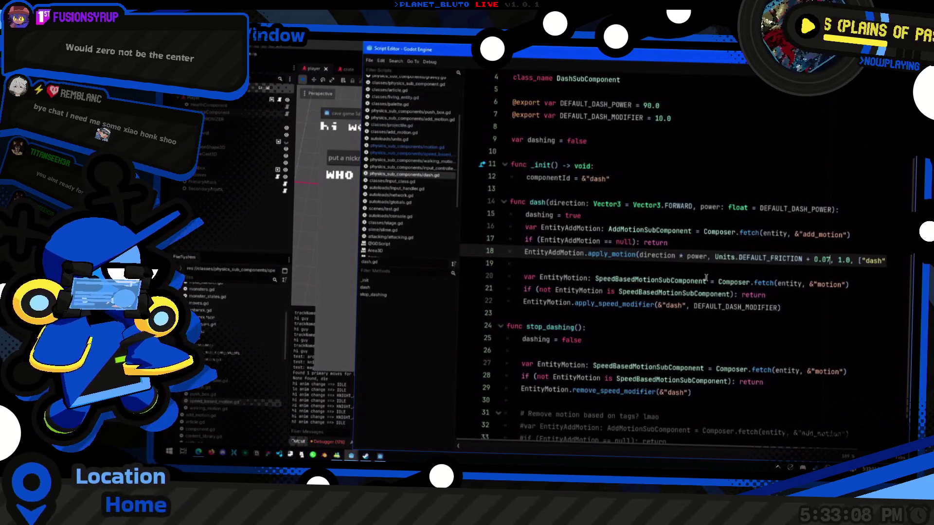
pyautogui.click(679, 121)
pyautogui.hotkey('ctrl', 'shift', 'd')
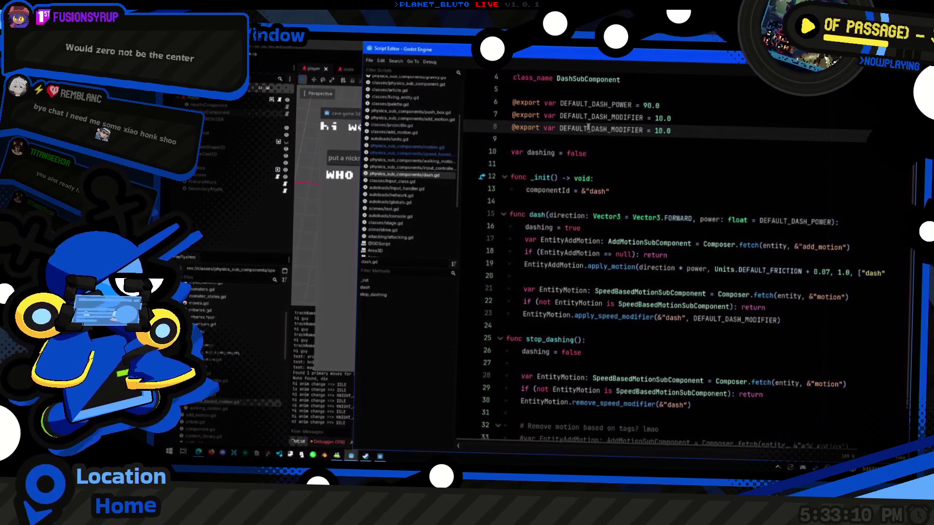
pyautogui.hotkey('ctrl', 'Right')
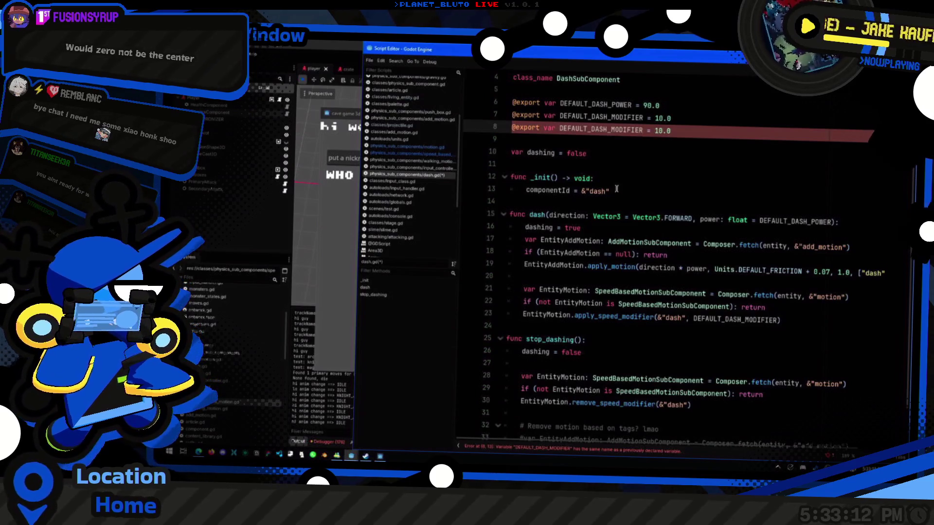
pyautogui.press('Up')
pyautogui.hotkey('ctrl', 'Left')
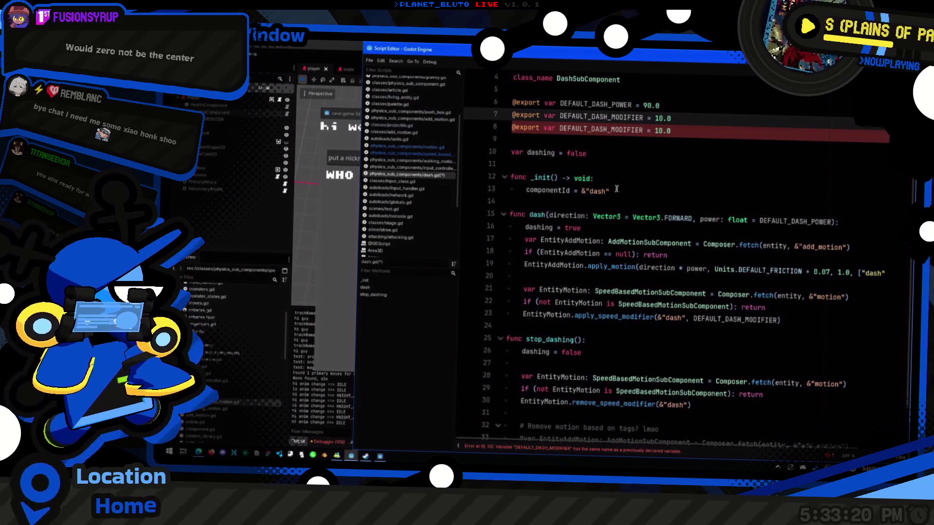
pyautogui.press('Down')
pyautogui.hotkey('ctrl', 'Right')
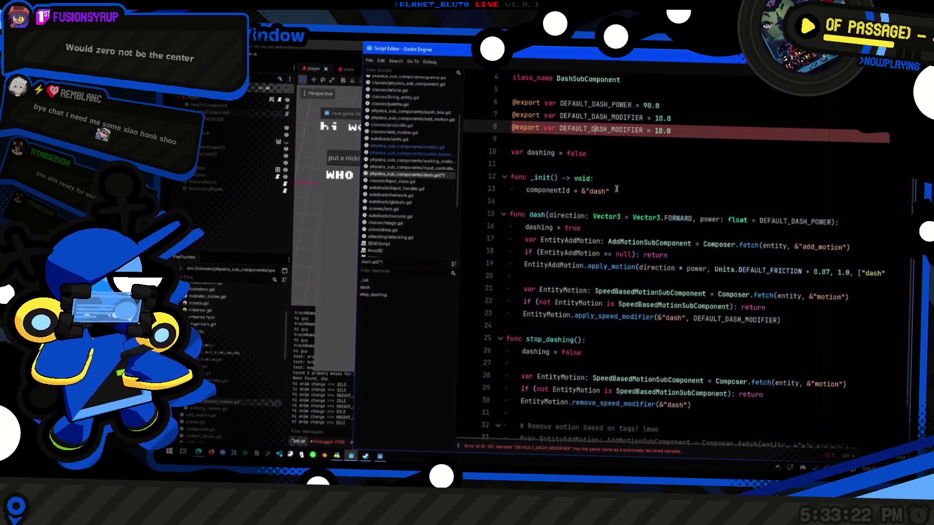
pyautogui.hotkey('ctrl', 'shift', 'Right')
pyautogui.press('Left')
pyautogui.press('Left')
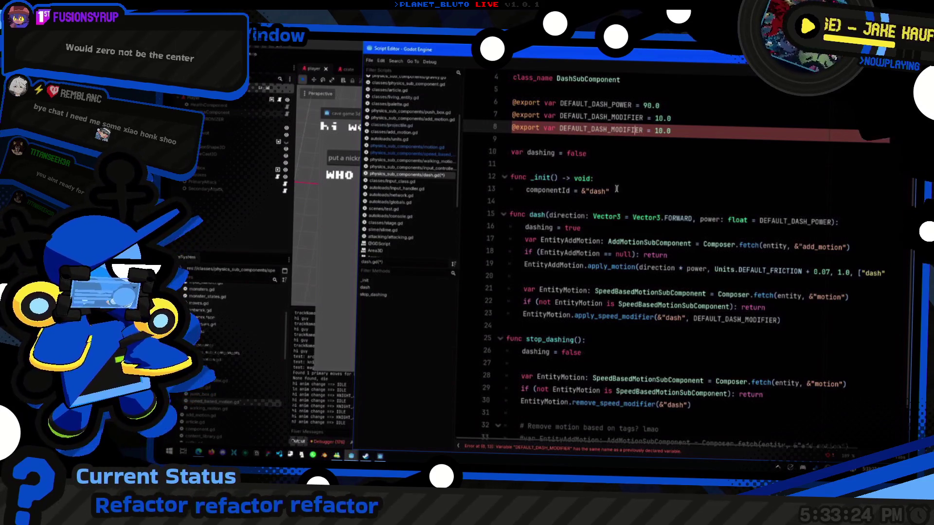
pyautogui.hotkey('ctrl', 'Delete')
pyautogui.write('FRIC')
pyautogui.write('TION')
pyautogui.press('End')
pyautogui.hotkey('shift', 'End')
# Step: Set DEFAULT_DASH_FRICTION's value to Units.DEFAULT_FRICTION + 0.07, replacing 10.0
pyautogui.click(789, 273)
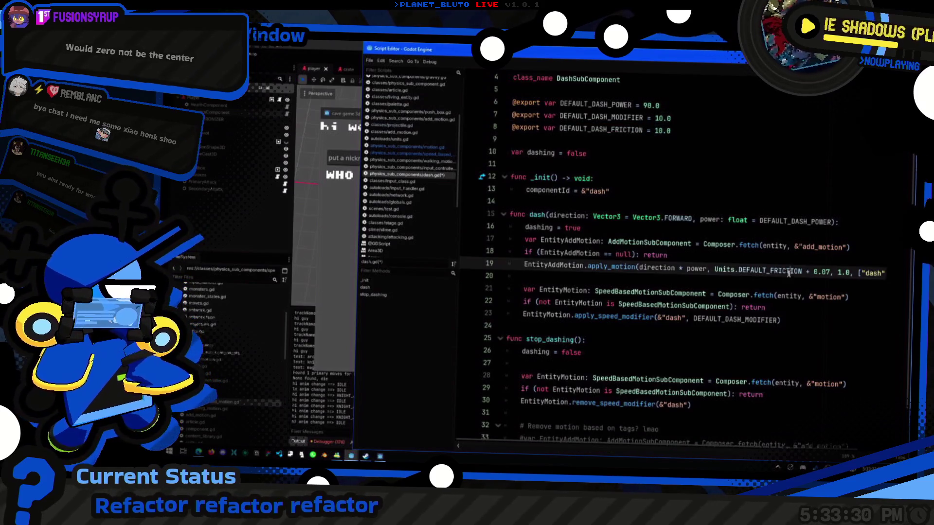
pyautogui.hotkey('ctrl', 'shift', 'Left')
pyautogui.hotkey('ctrl', 'shift', 'Left')
pyautogui.hotkey('ctrl', 'c')
pyautogui.click(645, 132)
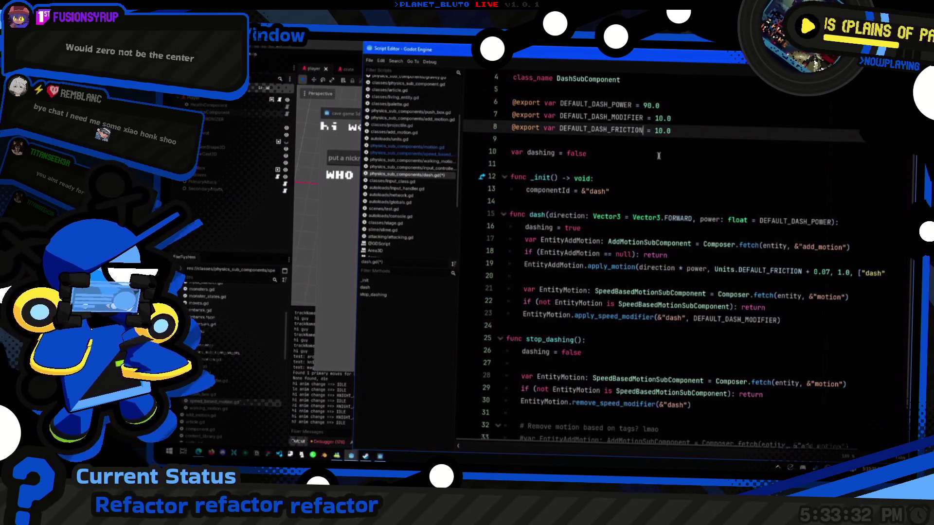
pyautogui.hotkey('shift', 'End')
pyautogui.hotkey('ctrl', 'v')
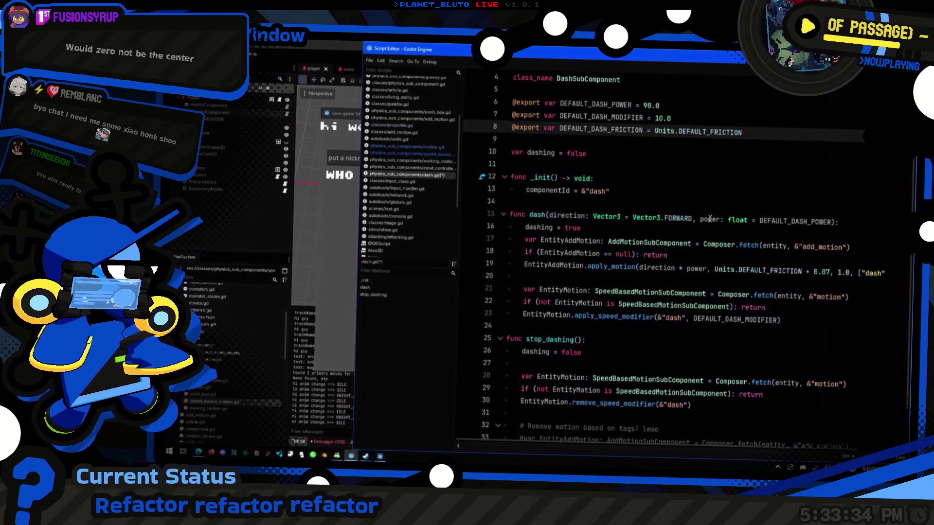
pyautogui.write('0')
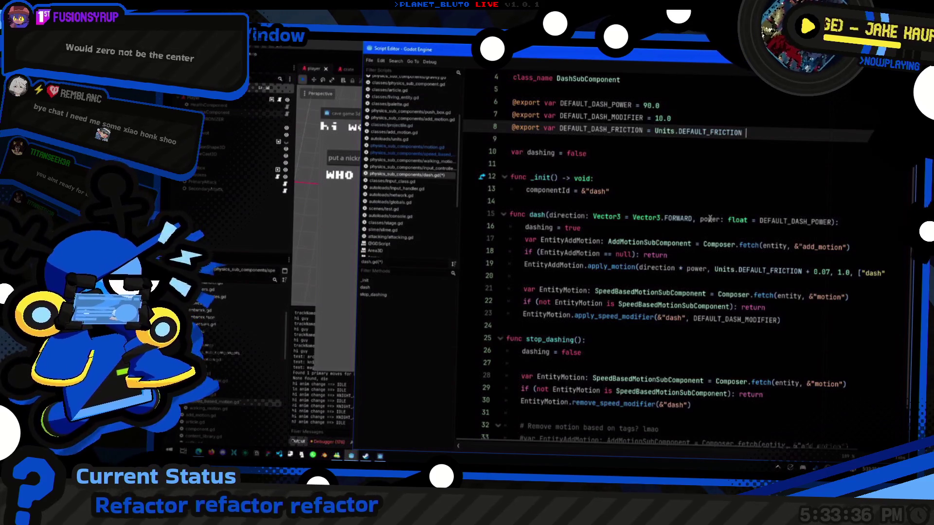
pyautogui.write('.07')
pyautogui.press('Home')
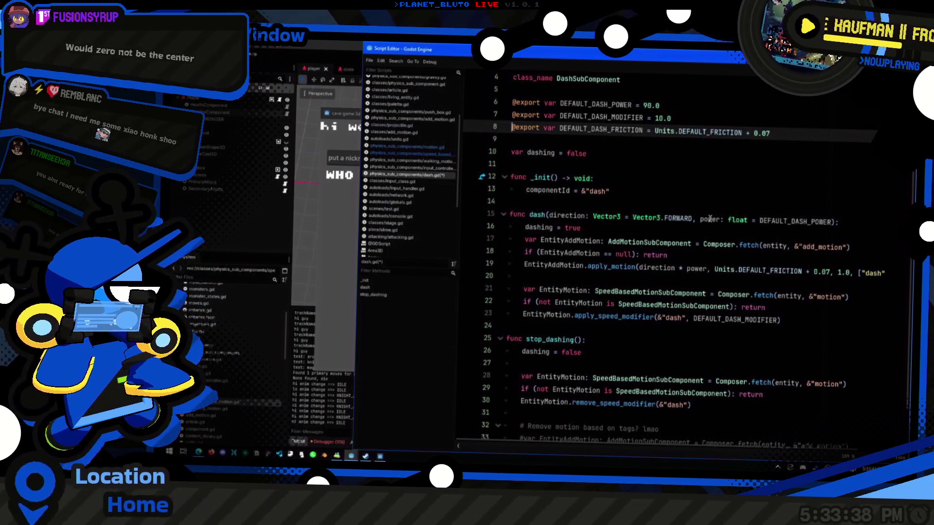
# Step: Replace the inline friction expression on line 19 with DEFAULT_DASH_FRICTION
pyautogui.click(734, 269)
pyautogui.hotkey('ctrl', 'Left')
pyautogui.hotkey('ctrl', 'shift', 'Right')
pyautogui.hotkey('ctrl', 'shift', 'Right')
pyautogui.hotkey('ctrl', 'shift', 'Right')
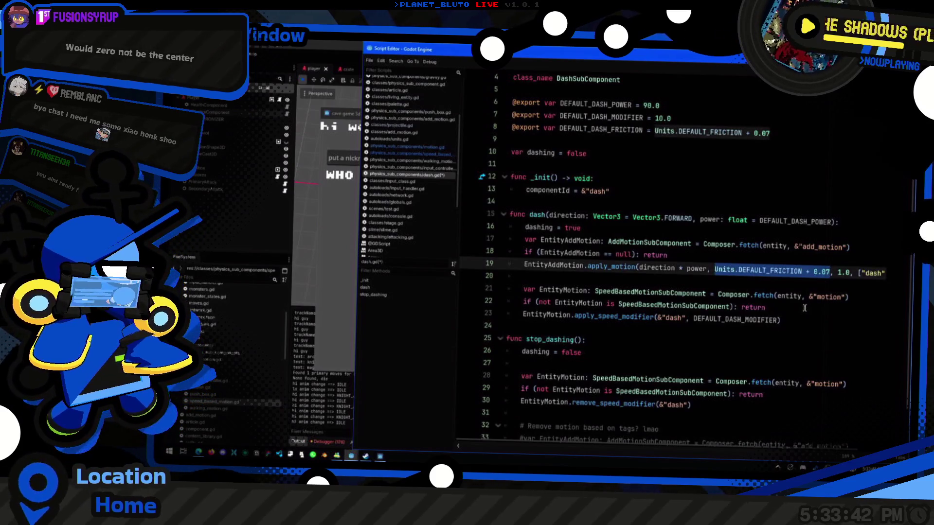
pyautogui.write('DEFAULT_DASH_FRICTION')
pyautogui.hscroll(1, 745, 293)
pyautogui.click(789, 220)
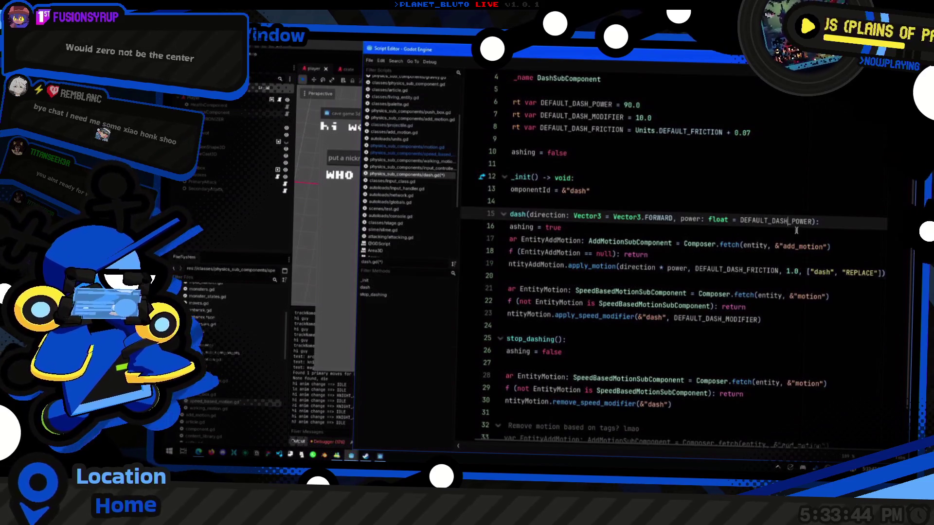
# Step: Add a falloff parameter defaulting to DEFAULT_DASH_FALLOFF to dash() and use falloff on line 19
pyautogui.write('modifierr')
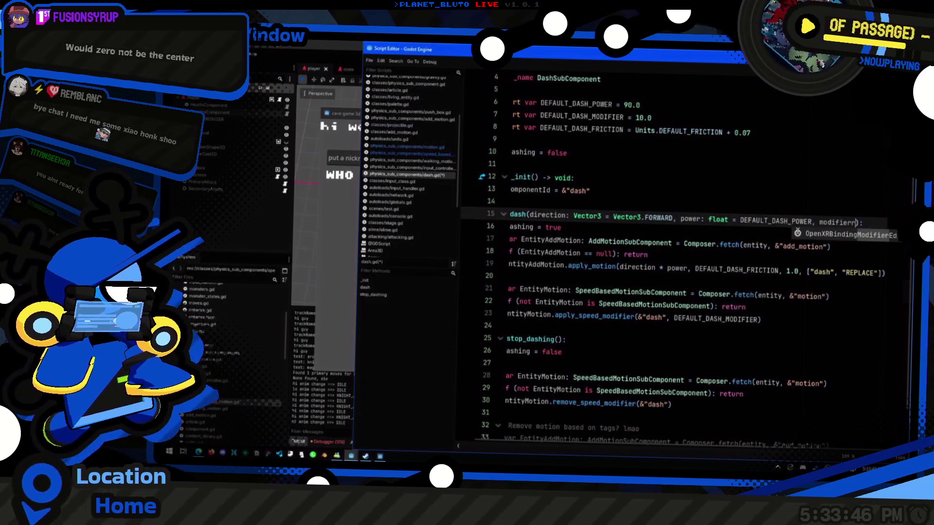
pyautogui.write('f')
pyautogui.write('tion,')
pyautogui.press('BackSpace')
pyautogui.press('BackSpace')
pyautogui.press('BackSpace')
pyautogui.write('loff:')
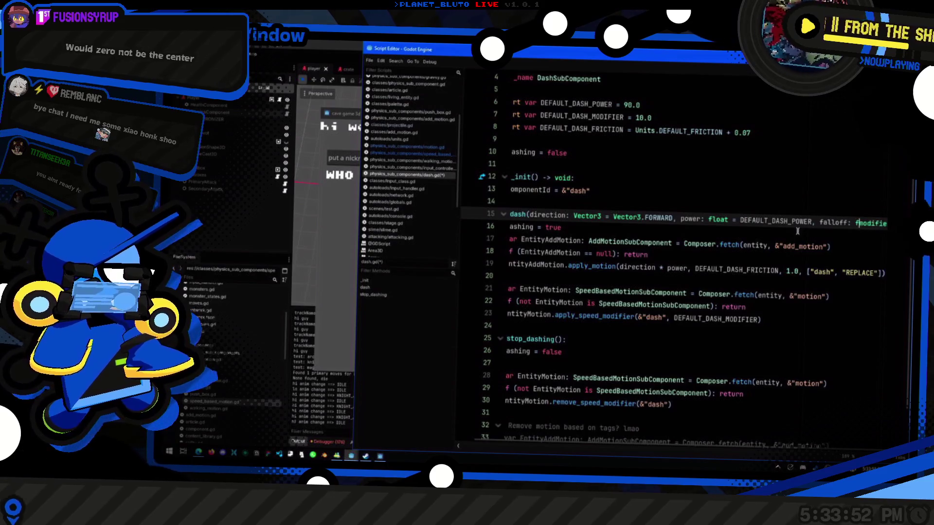
pyautogui.write(' float = DEFAULT_DASH_FRICTION,')
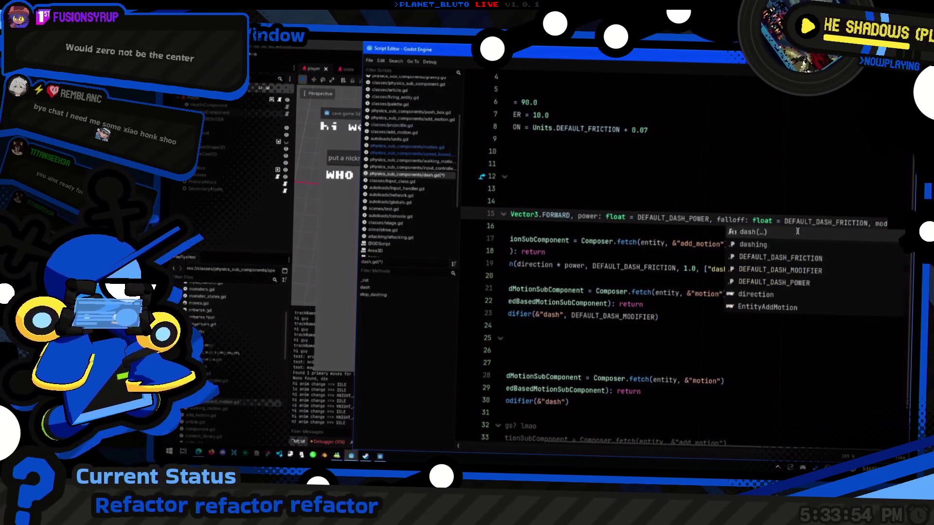
pyautogui.click(688, 147)
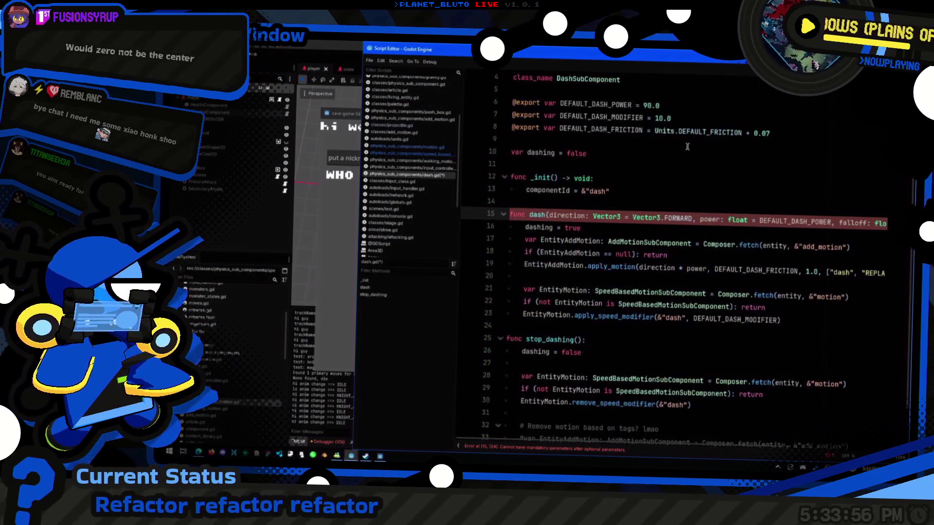
pyautogui.click(614, 128)
pyautogui.hotkey('ctrl', 'Delete')
pyautogui.write('FALLOFF')
pyautogui.doubleClick(627, 130)
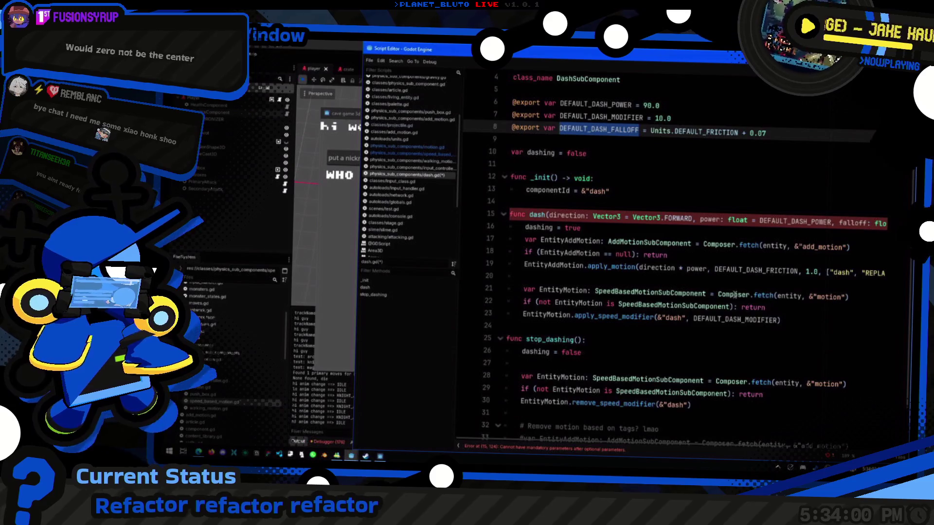
pyautogui.doubleClick(756, 271)
pyautogui.hscroll(5, 822, 231)
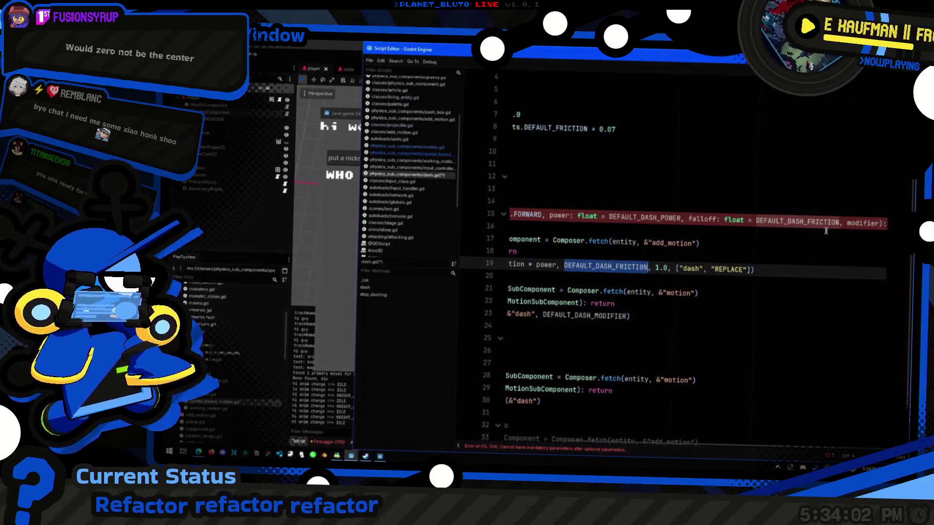
pyautogui.write('falloff')
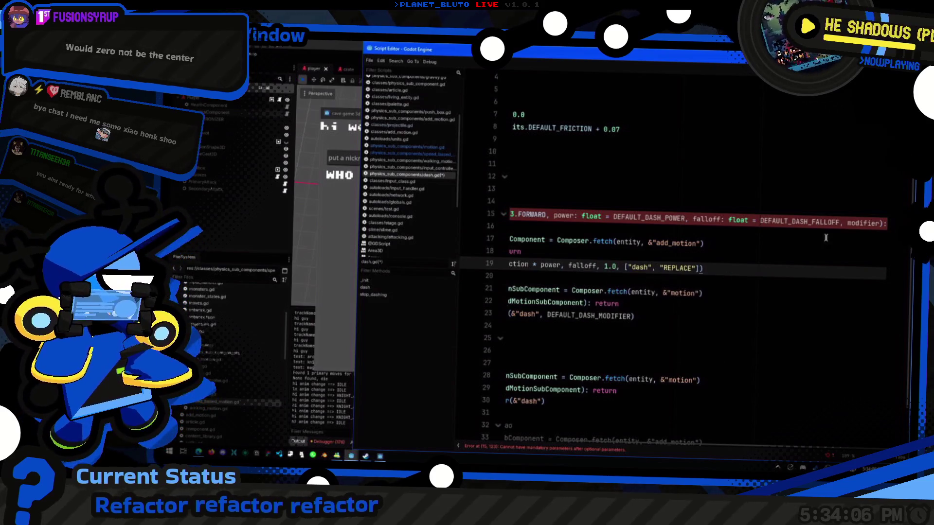
# Step: Add 'modifier: float = DEFAULT_DASH_MODIFIER' to dash(), use modifier on line 23, and run the game
pyautogui.click(881, 222)
pyautogui.write(': float = DEF')
pyautogui.press('Return')
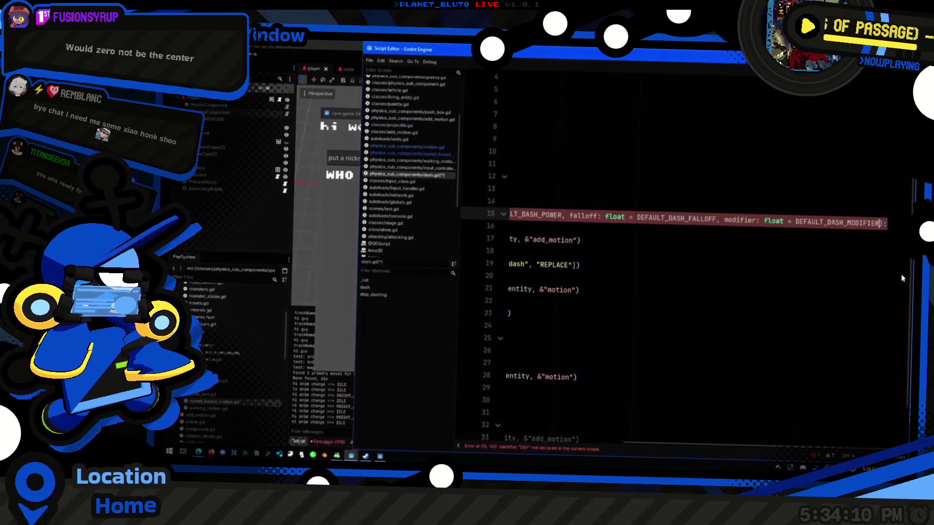
pyautogui.press('Home')
pyautogui.doubleClick(736, 321)
pyautogui.write('mod')
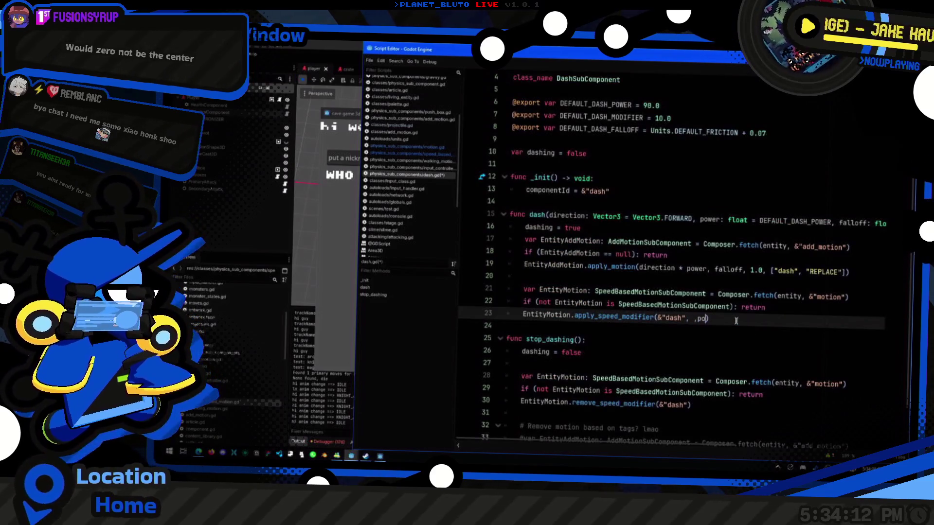
pyautogui.press('Return')
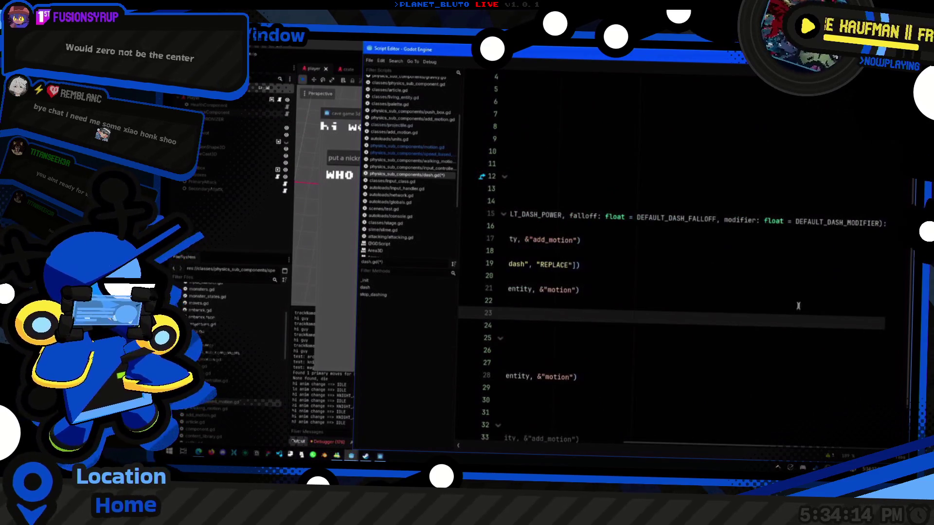
pyautogui.click(739, 246)
pyautogui.press('F5')
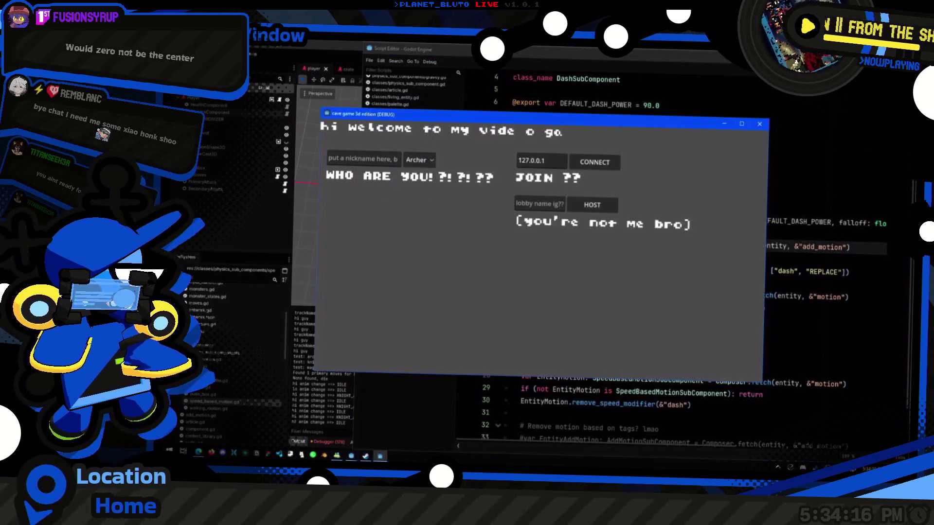
# Step: Restart the game with F5 and choose Knight from the lobby's class dropdown
pyautogui.hotkey('alt', 'Tab')
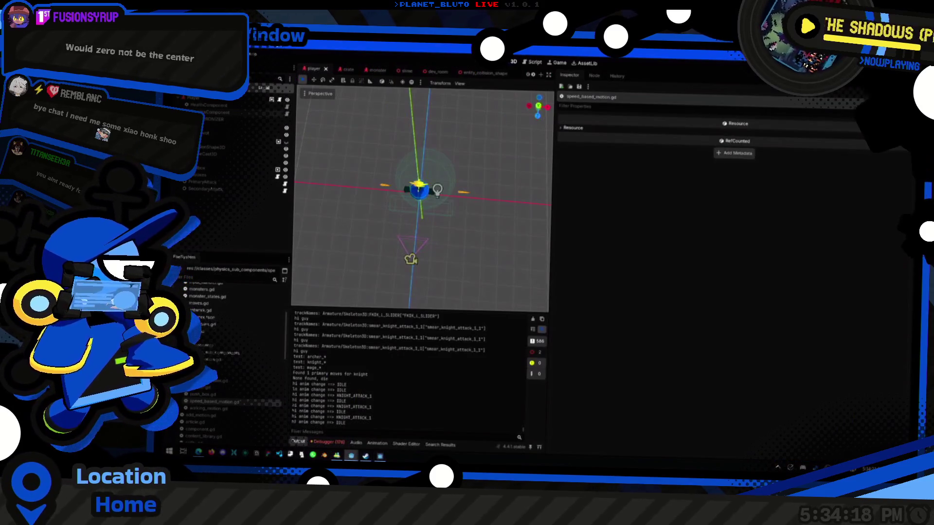
pyautogui.press('F5')
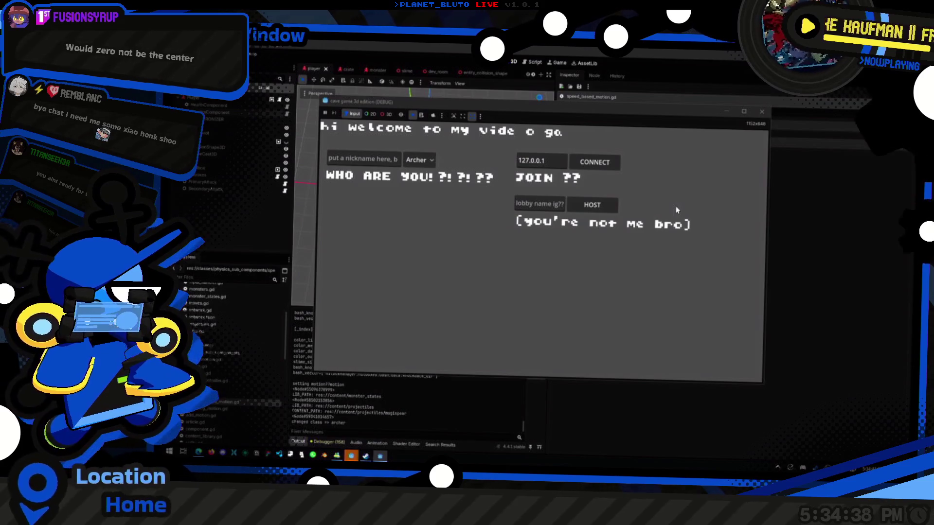
pyautogui.click(419, 160)
pyautogui.click(416, 181)
# Step: Host a game as the knight and swing the sword three times in the cave
pyautogui.click(591, 208)
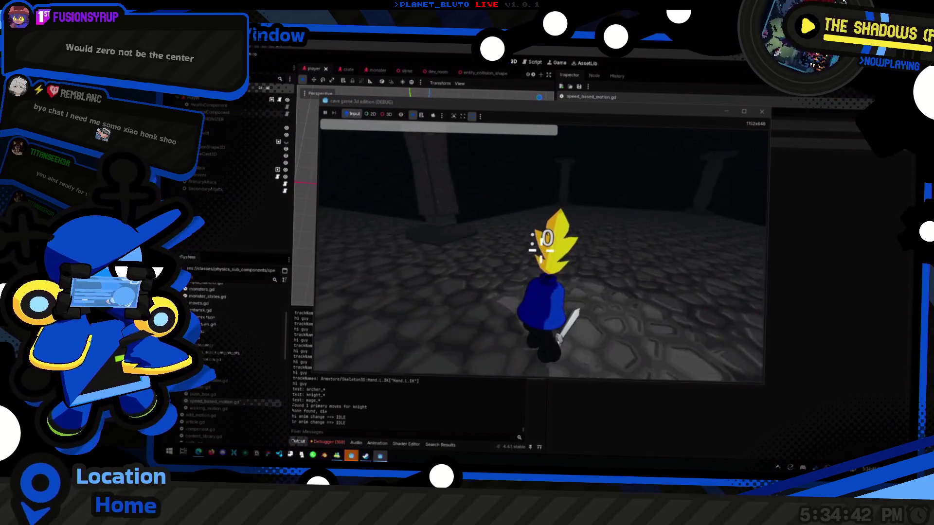
pyautogui.click(543, 253)
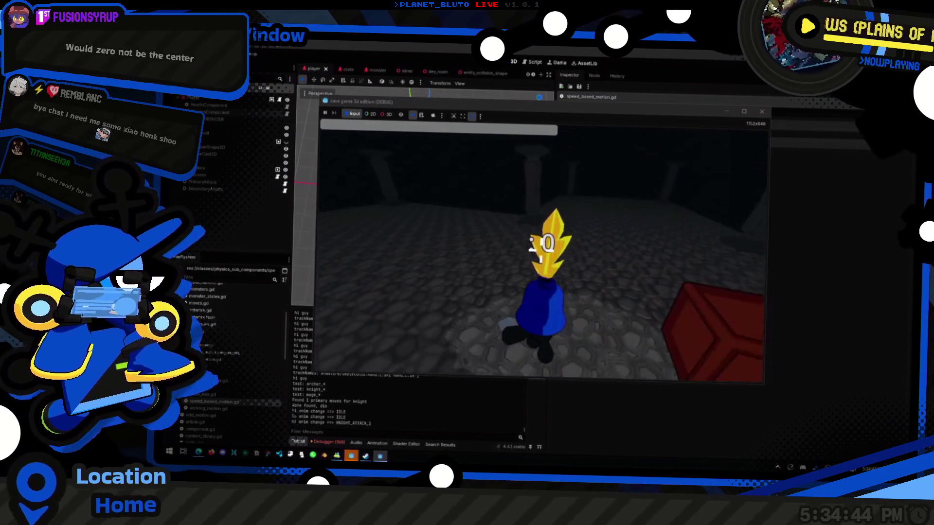
pyautogui.click(531, 248)
pyautogui.click(531, 258)
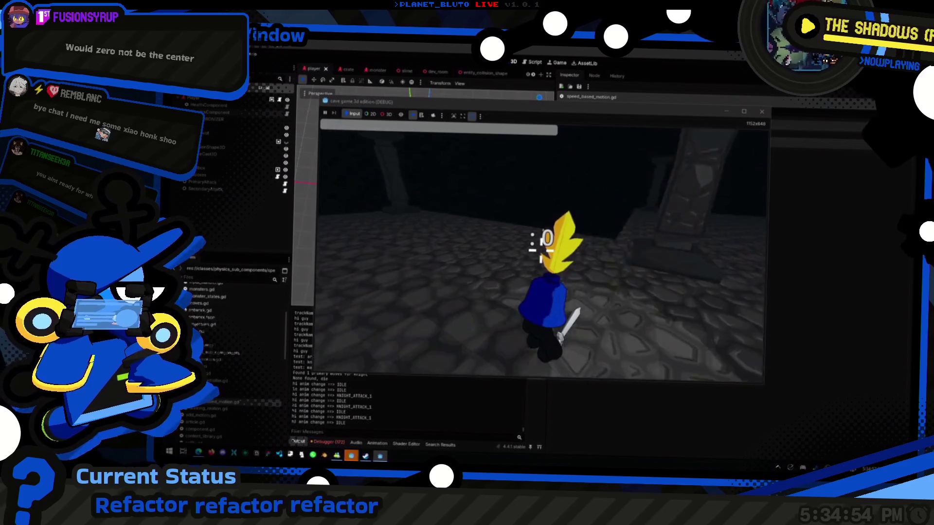
# Step: Spawn a slime with the 'mon slime' console command, then return to the Godot editor
pyautogui.press('`')
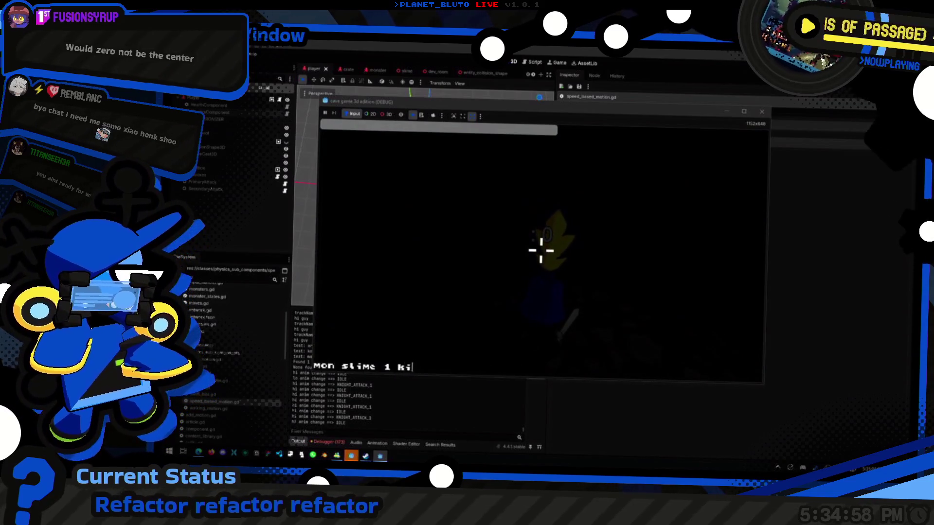
pyautogui.press('Return')
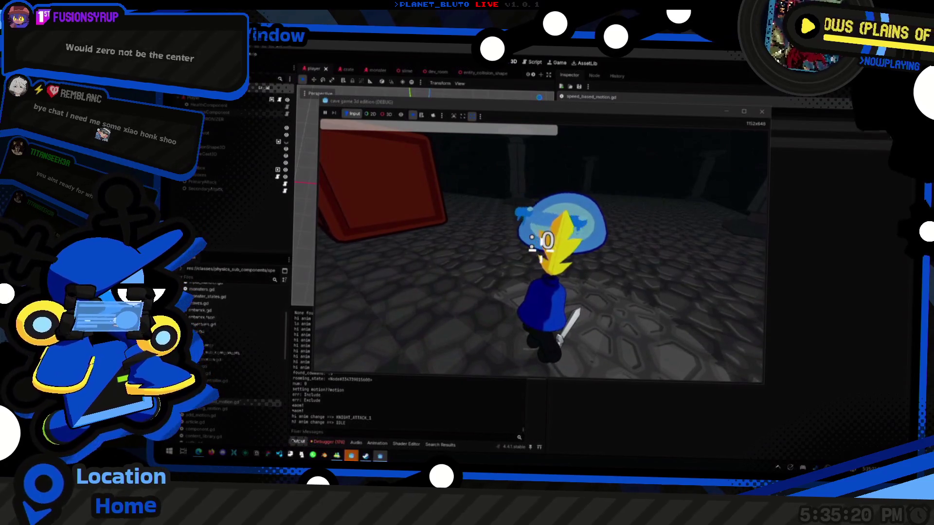
pyautogui.hotkey('alt', 'Tab')
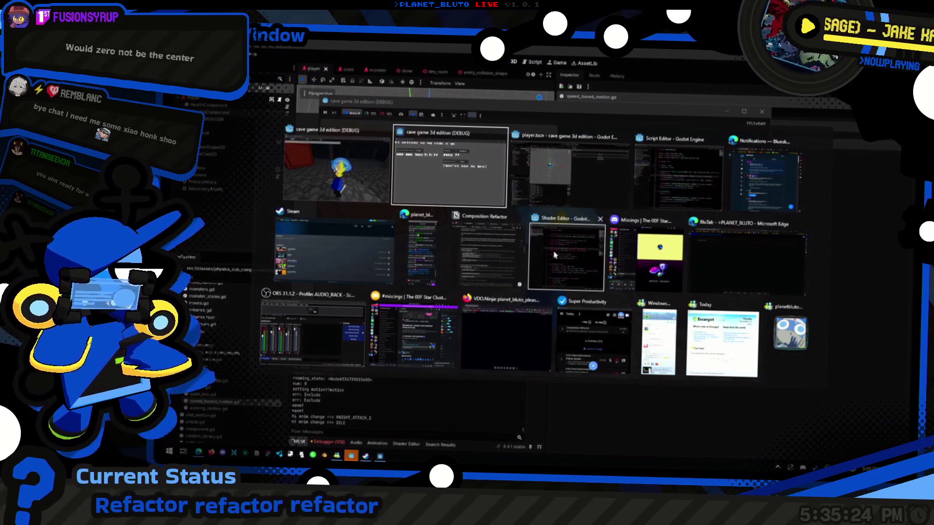
pyautogui.hotkey('alt', 'Tab')
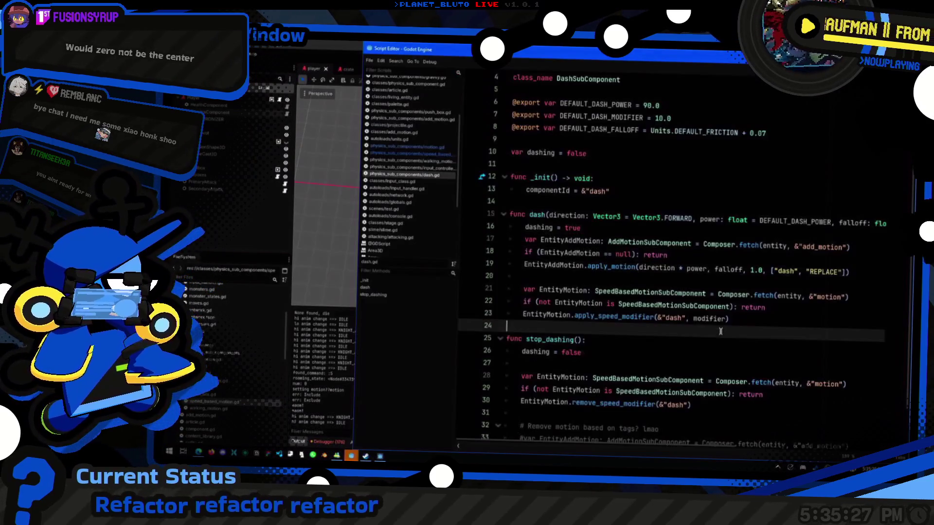
# Step: Jump from dash.gd's remove_speed_modifier call to its definition in speed_based_motion.gd
pyautogui.click(759, 319)
pyautogui.scroll(-2, 696, 357)
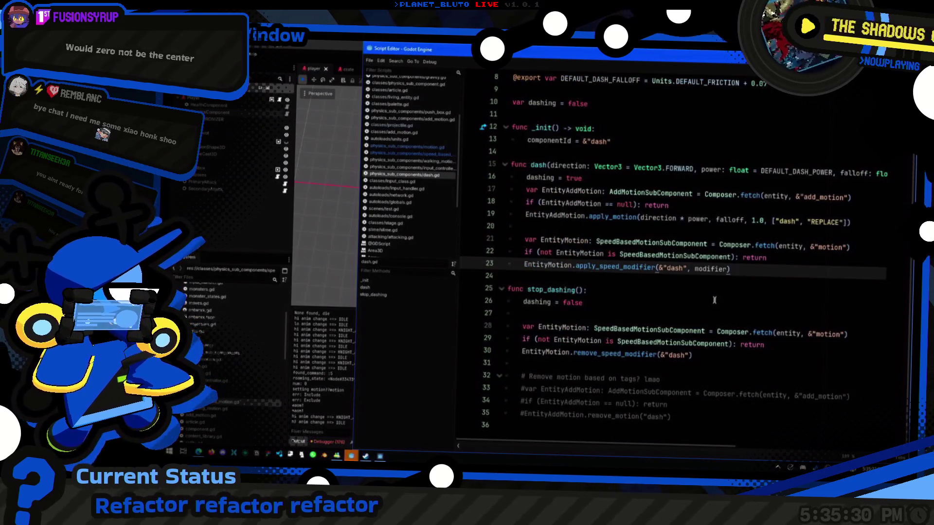
pyautogui.click(734, 339)
pyautogui.click(706, 351)
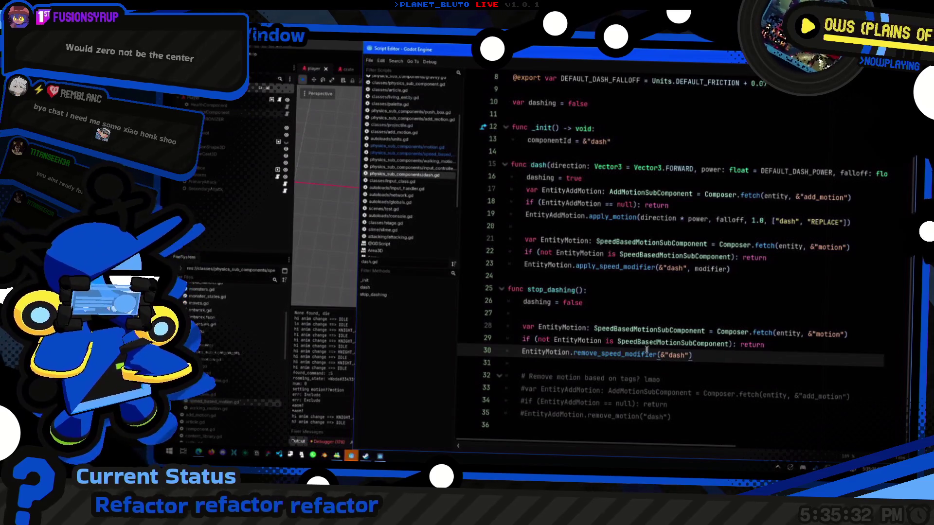
pyautogui.keyDown('ctrl'); pyautogui.click(591, 357); pyautogui.keyUp('ctrl')
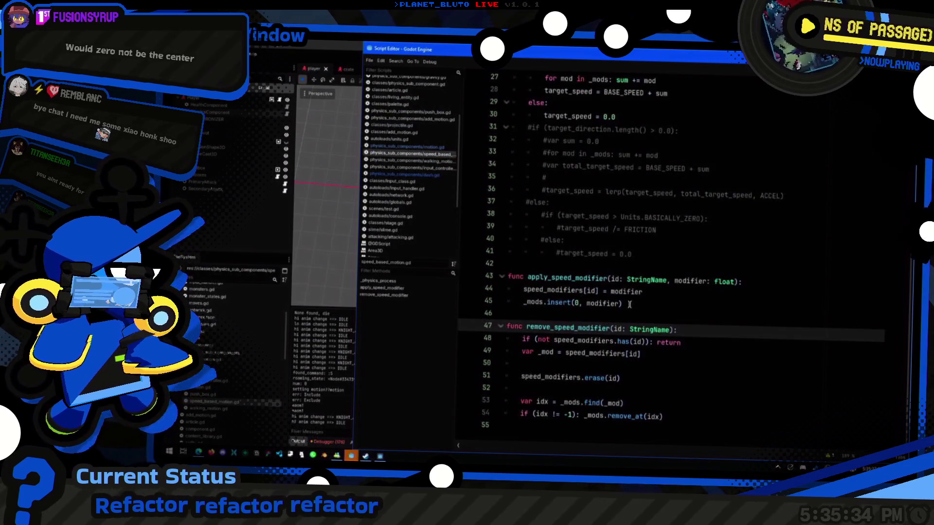
pyautogui.hotkey('ctrl', 'z')
# Step: Glance at the running game, then scroll through speed_based_motion.gd's speed modifier functions
pyautogui.hotkey('alt', 'Tab')
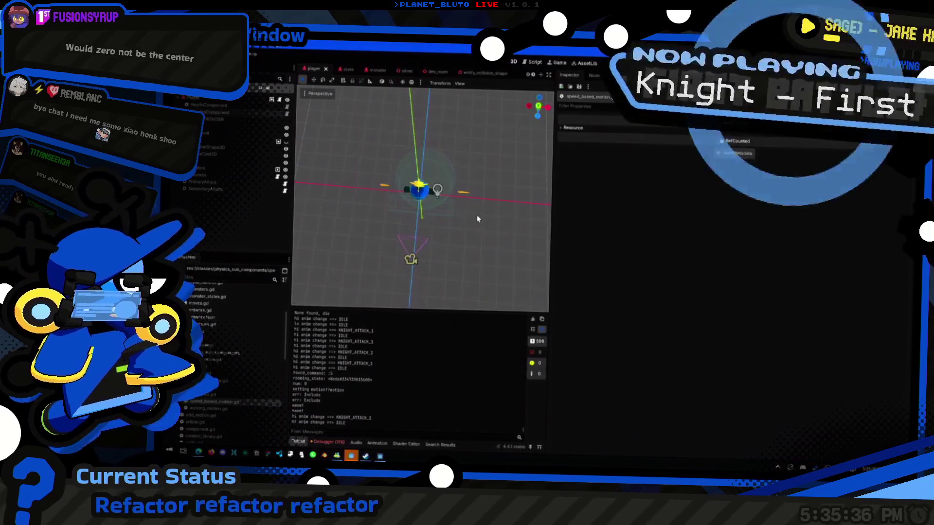
pyautogui.hotkey('alt', 'Tab')
pyautogui.hotkey('alt', 'Tab')
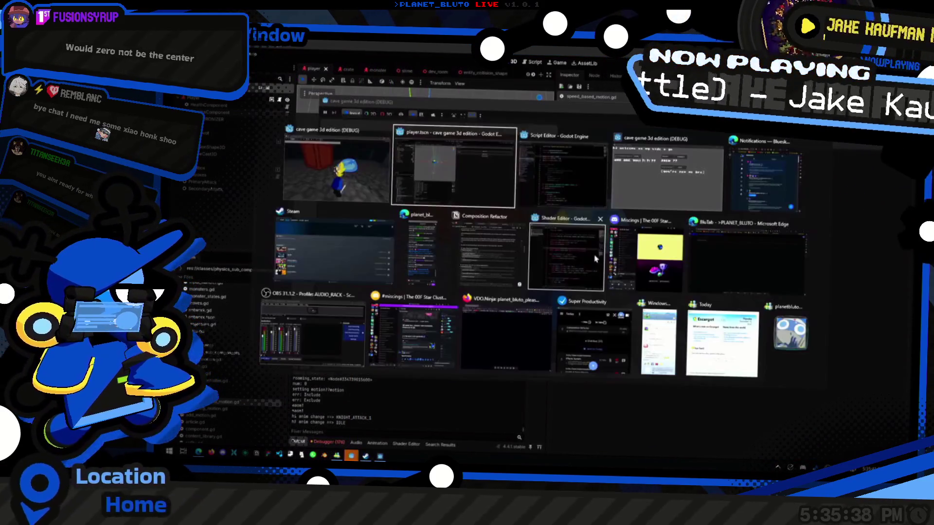
pyautogui.scroll(-6, 618, 283)
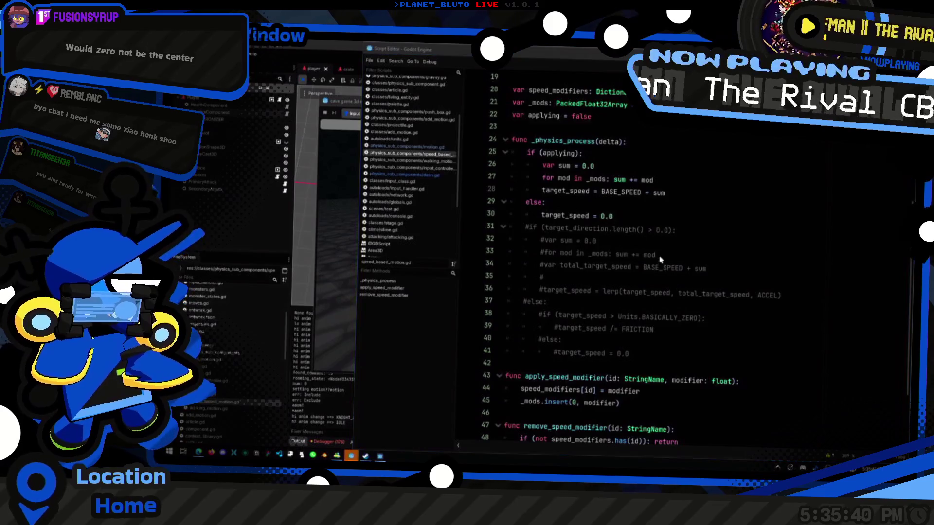
pyautogui.hotkey('alt', 'Tab')
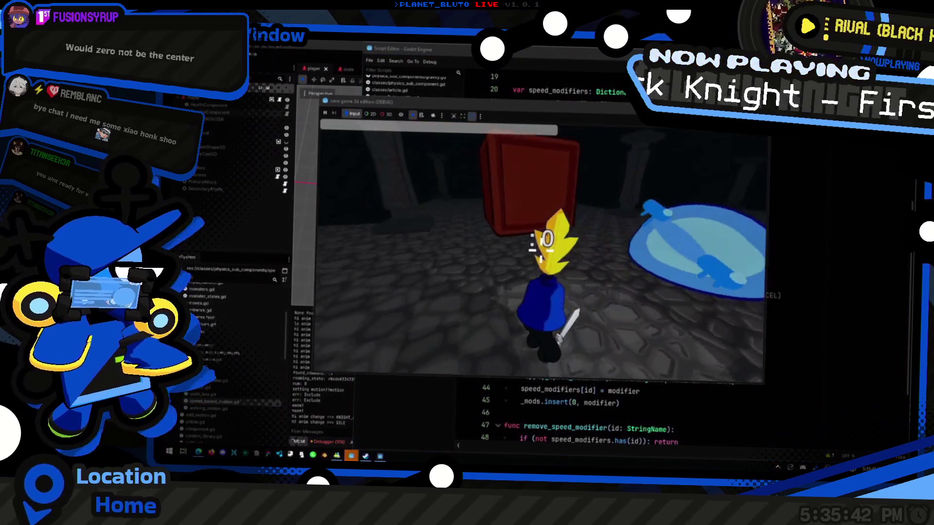
pyautogui.hotkey('alt', 'Tab')
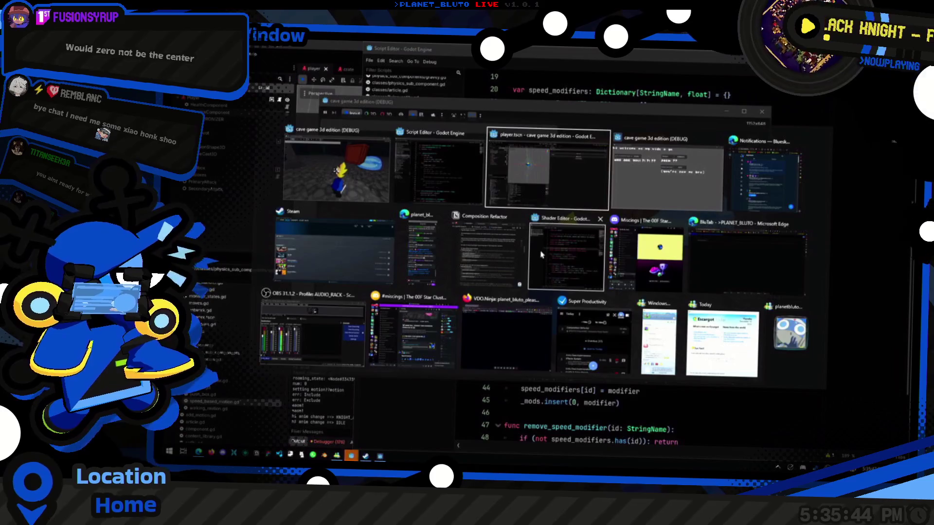
pyautogui.scroll(-2, 604, 325)
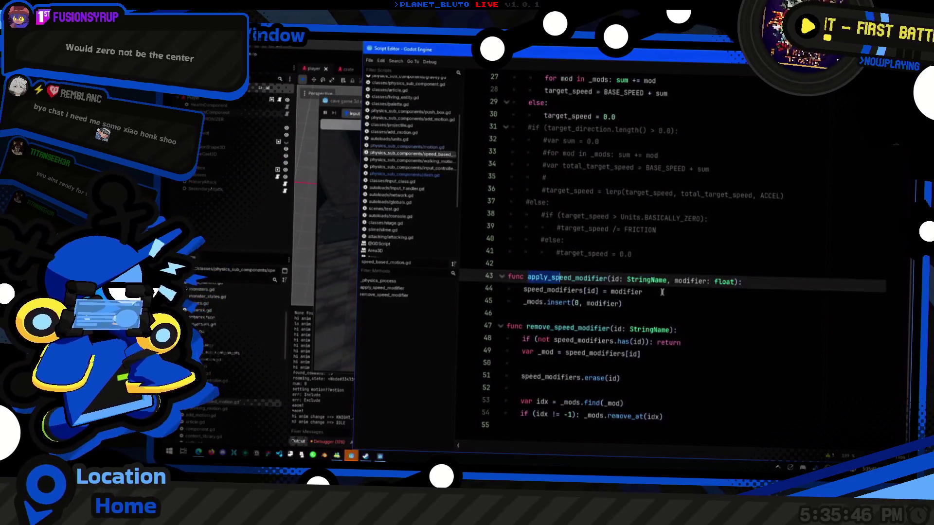
pyautogui.scroll(8, 680, 316)
pyautogui.scroll(-7, 679, 316)
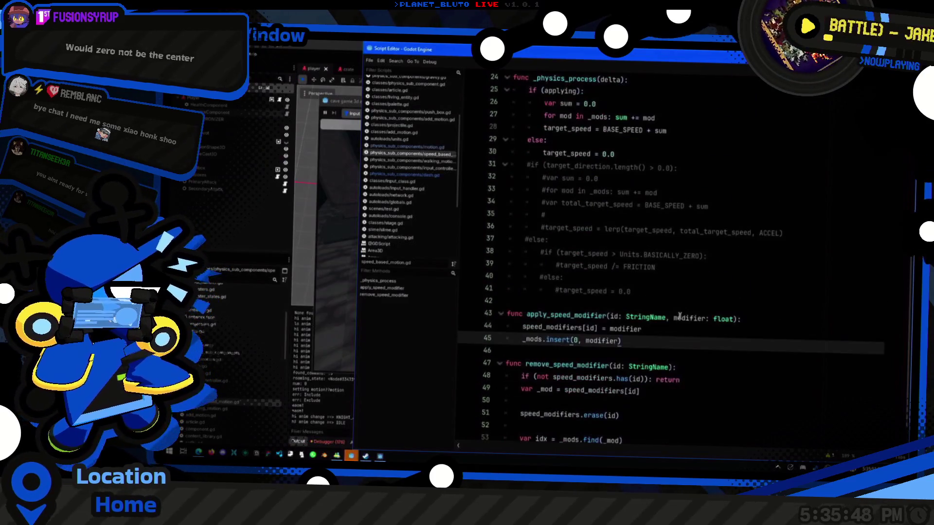
pyautogui.hotkey('alt', 'Tab')
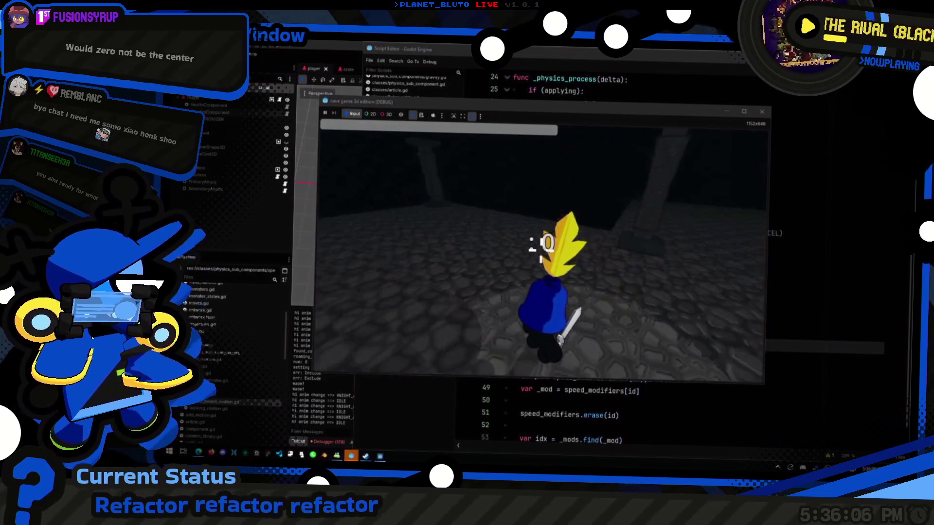
# Step: Stop the running game with F8 and scroll back up speed_based_motion.gd
pyautogui.press('F8')
pyautogui.scroll(6, 756, 189)
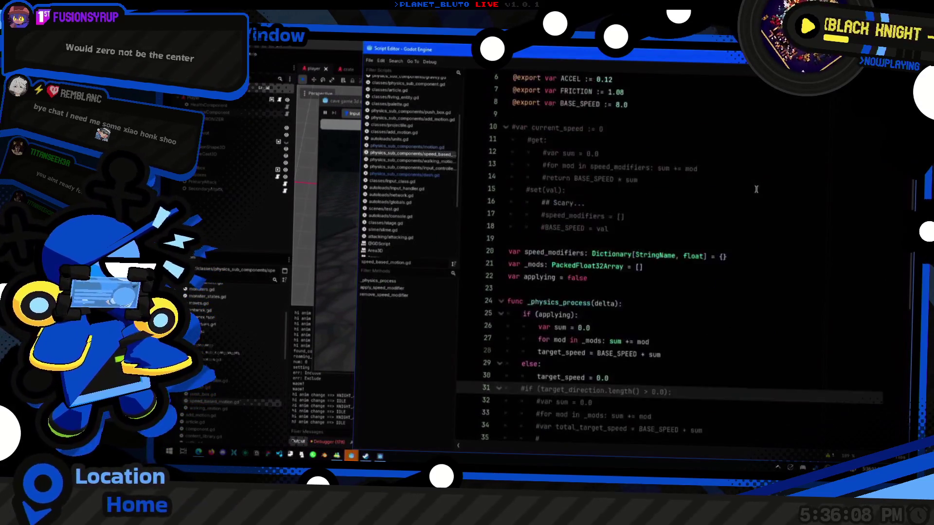
# Step: Inspect the FRICTION export and the modifier insert line in apply_speed_modifier
pyautogui.scroll(2, 757, 190)
pyautogui.doubleClick(575, 154)
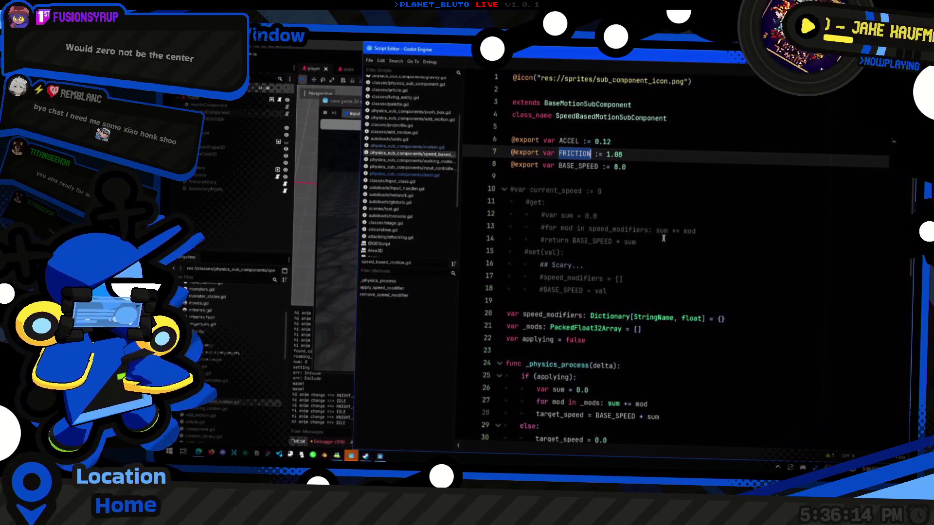
pyautogui.scroll(-9, 663, 238)
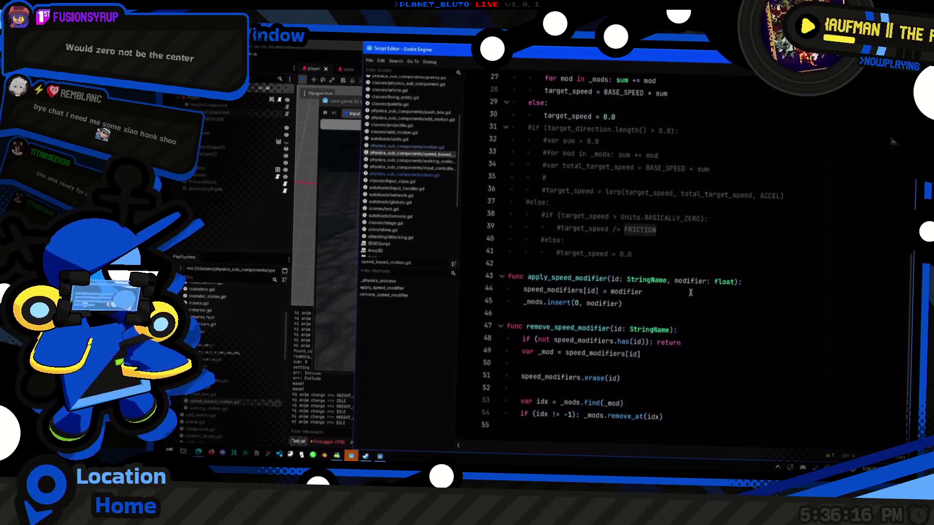
pyautogui.click(633, 299)
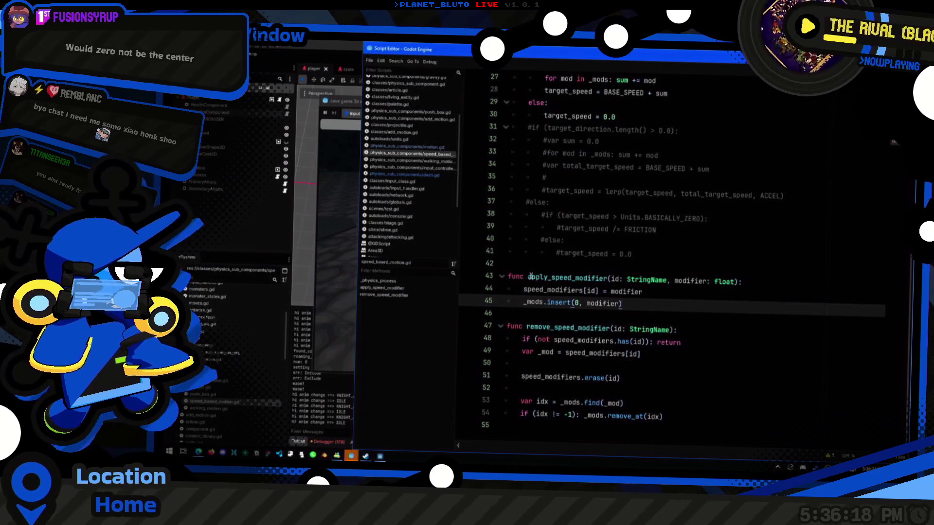
# Step: Switch to the cave game 3d edition (DEBUG) window and play the knight near the slime
pyautogui.hotkey('alt', 'Tab')
pyautogui.press('Tab')
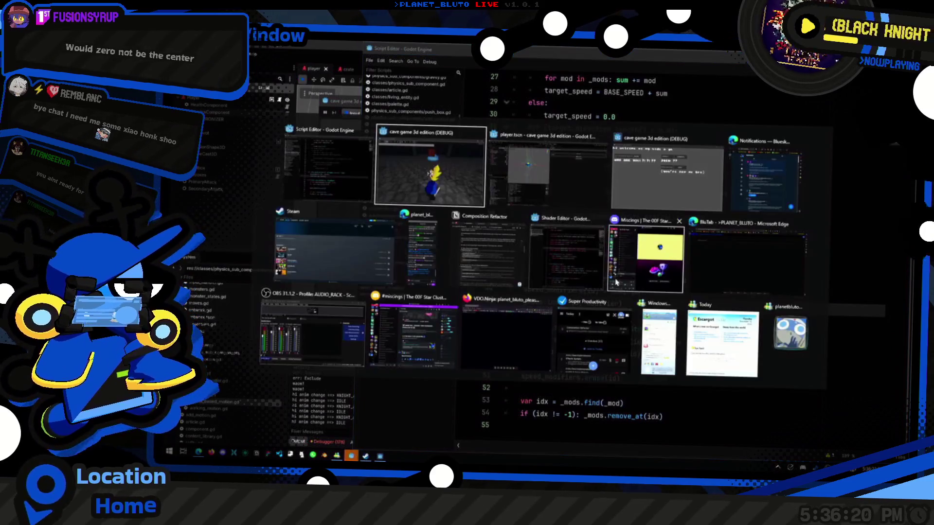
pyautogui.press('Tab')
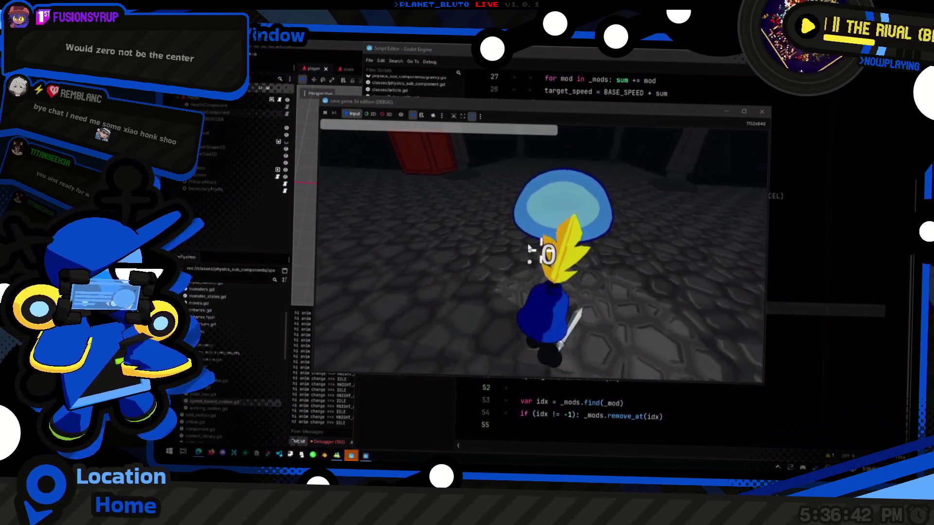
pyautogui.hotkey('alt', 'Tab')
pyautogui.scroll(9, 658, 167)
# Step: Set ACCEL to 0.08 on line 6, relaunch the game, and host as the Knight
pyautogui.click(657, 167)
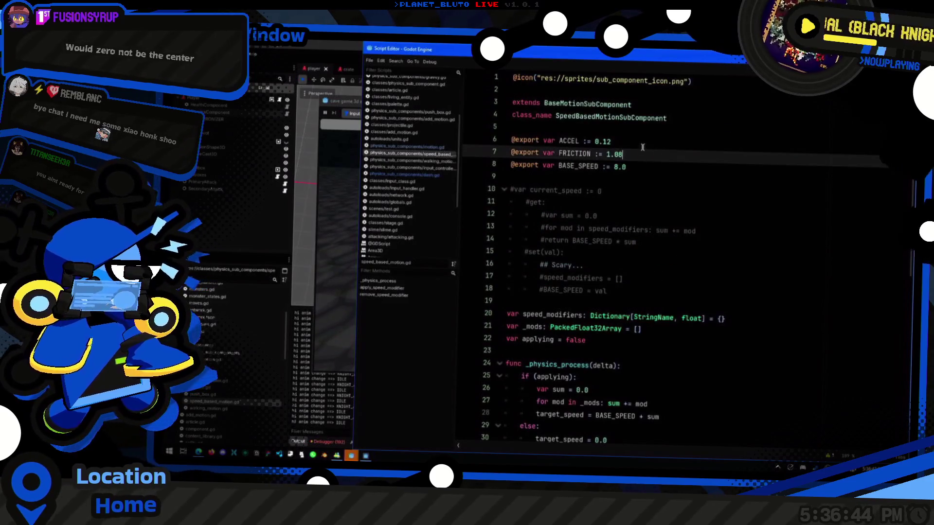
pyautogui.click(650, 150)
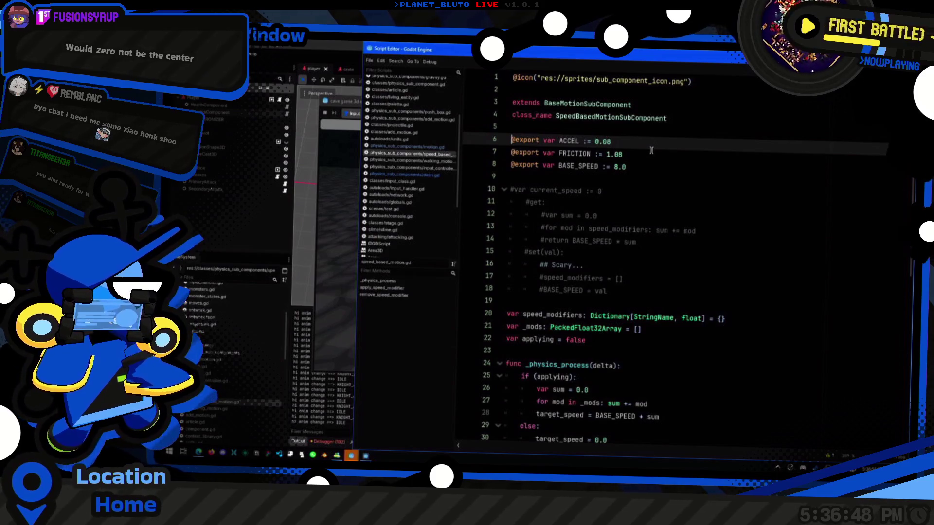
pyautogui.hotkey('alt', 'Tab')
pyautogui.hotkey('alt', 'Tab')
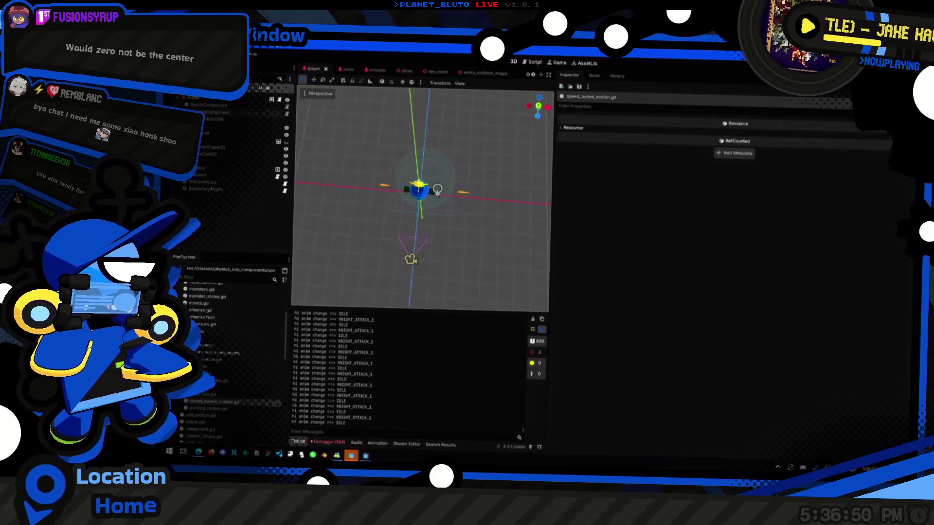
pyautogui.press('F5')
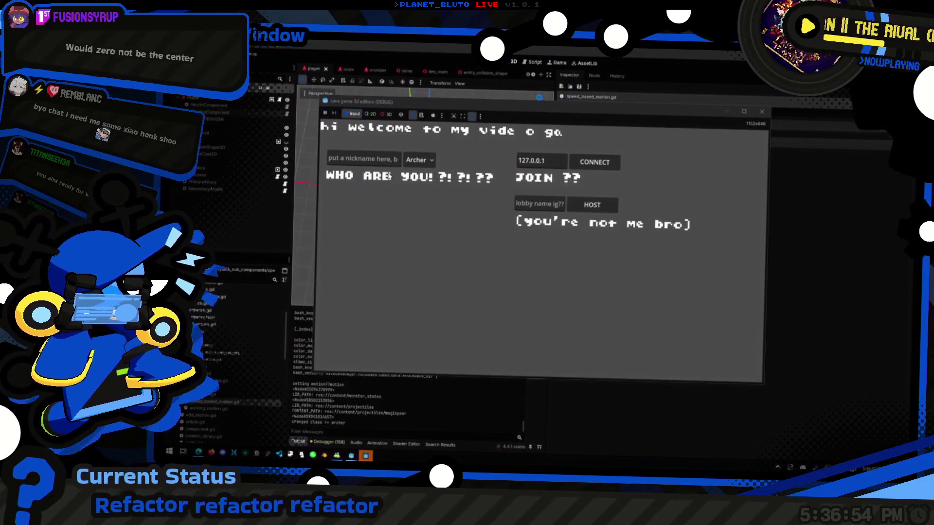
pyautogui.click(420, 160)
pyautogui.click(417, 183)
pyautogui.click(592, 205)
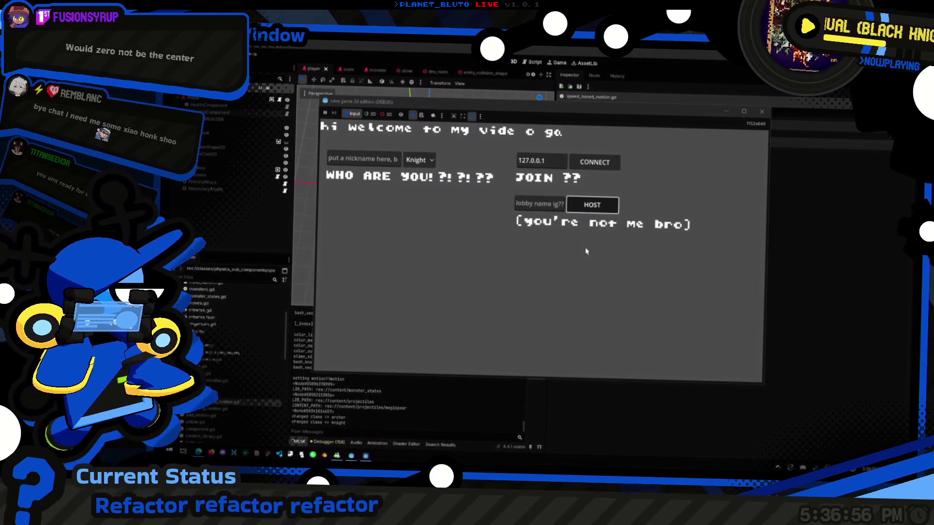
# Step: Turn the knight around the cave to test movement, face the red crate, and swing the sword
pyautogui.press('w')
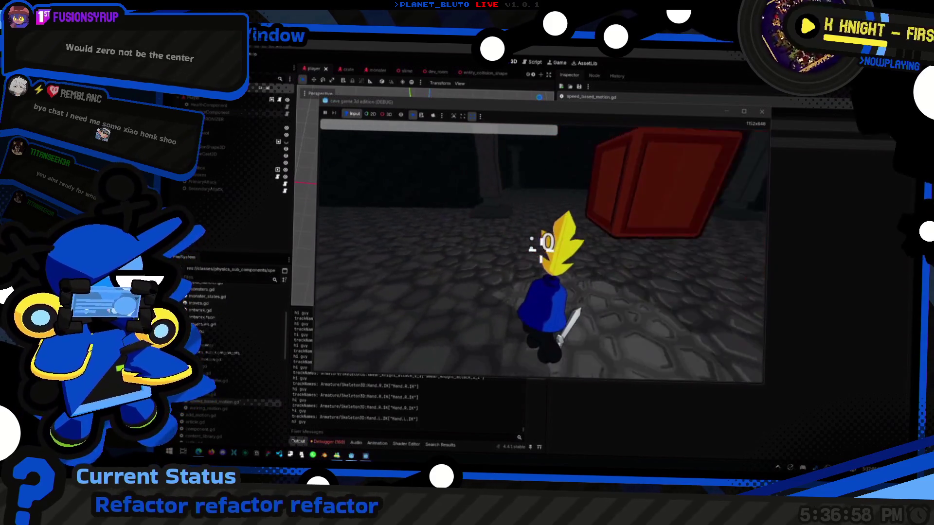
pyautogui.press('d')
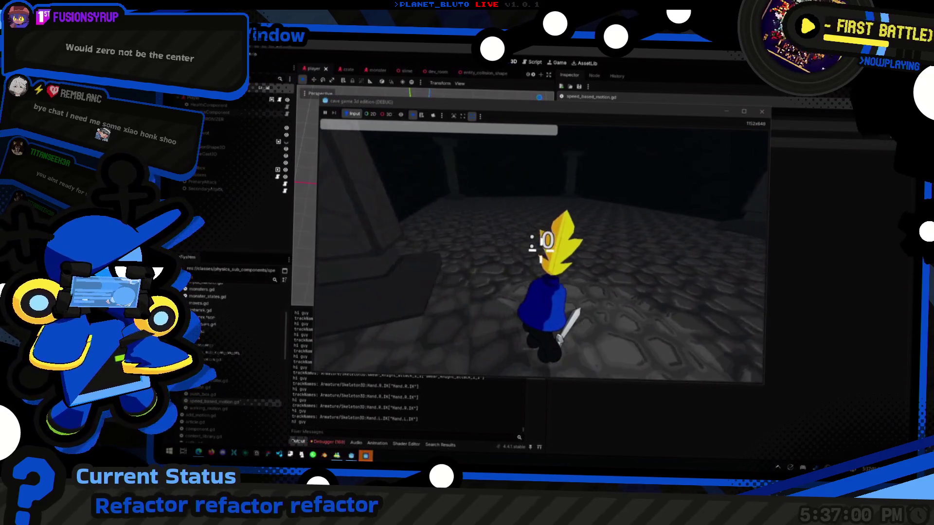
pyautogui.press('d')
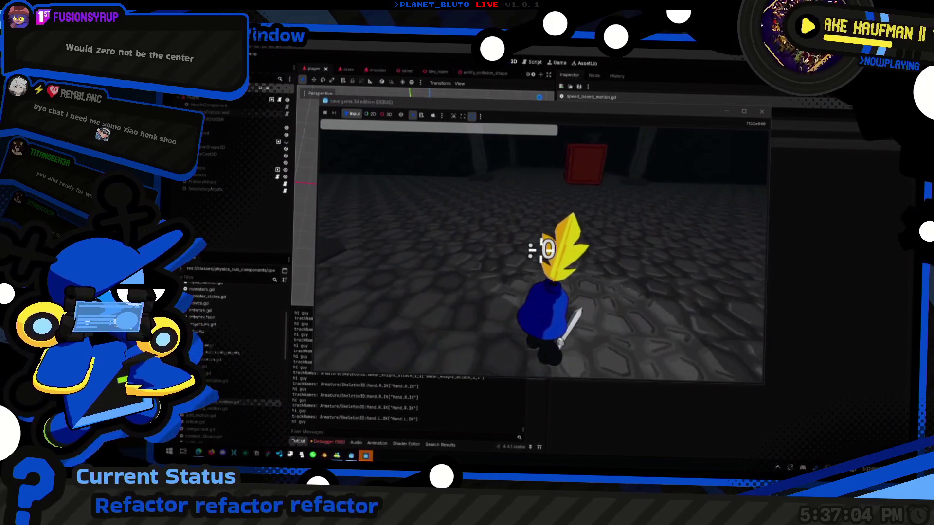
pyautogui.press('a')
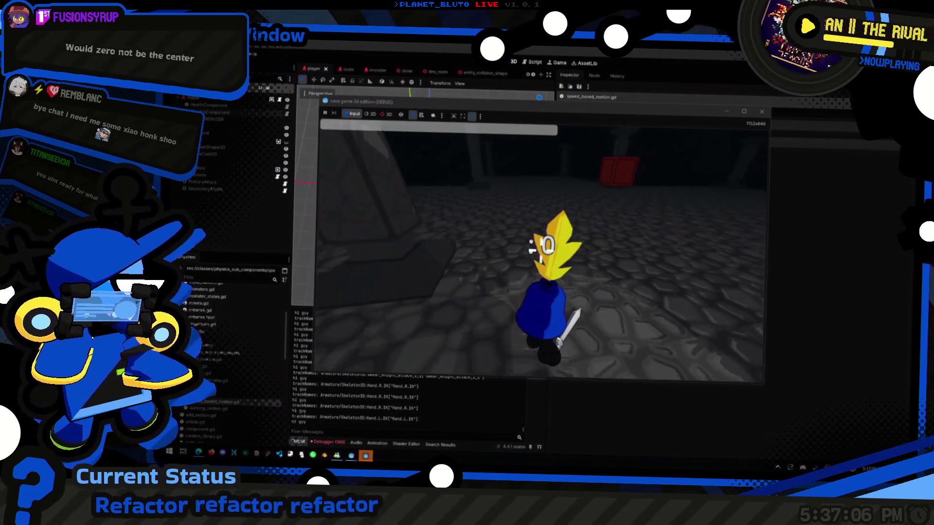
pyautogui.press('d')
pyautogui.press('a')
pyautogui.press('d')
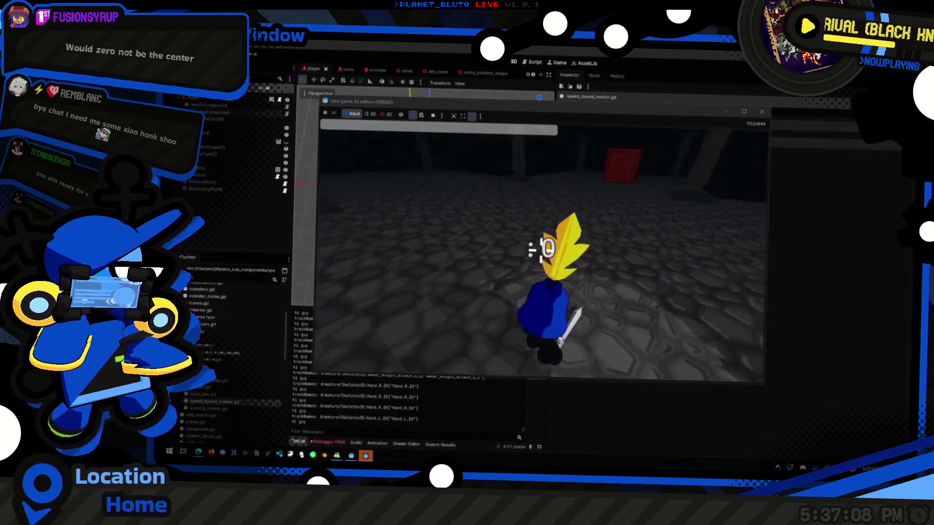
pyautogui.press('a')
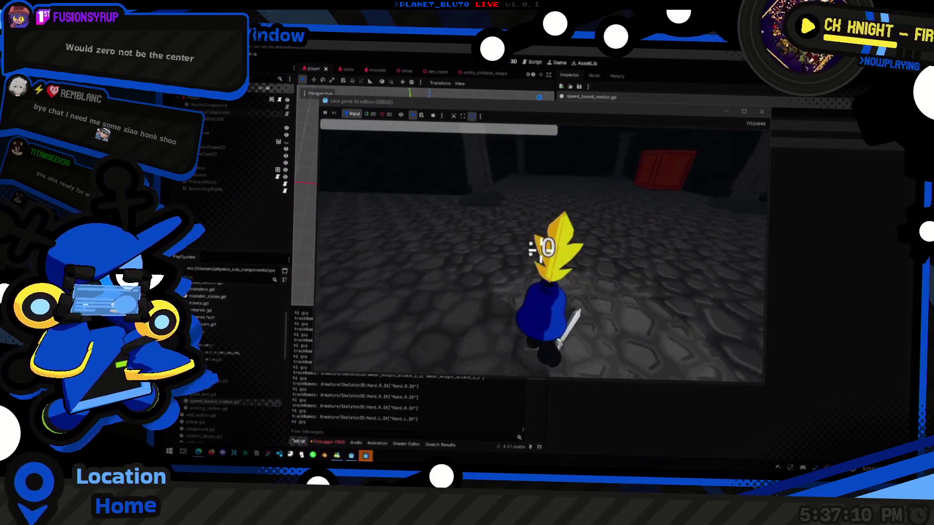
pyautogui.press('a')
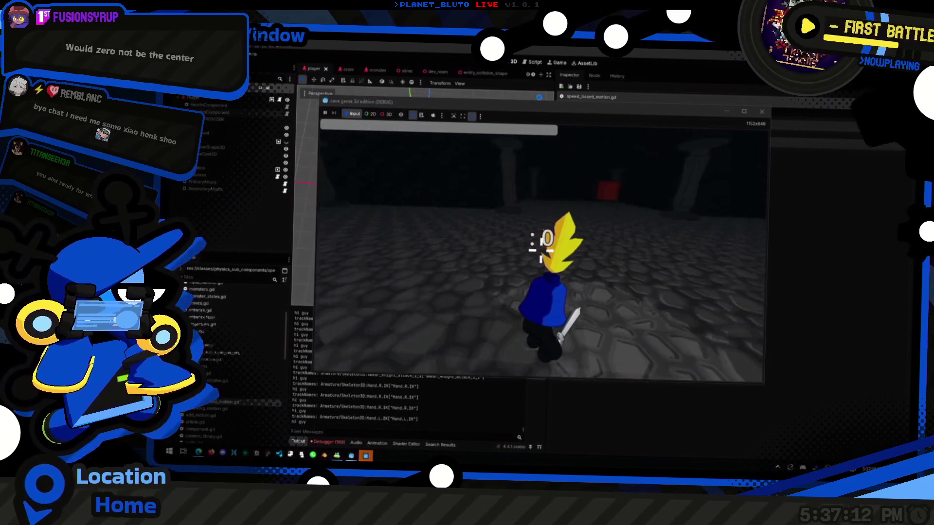
pyautogui.press('d')
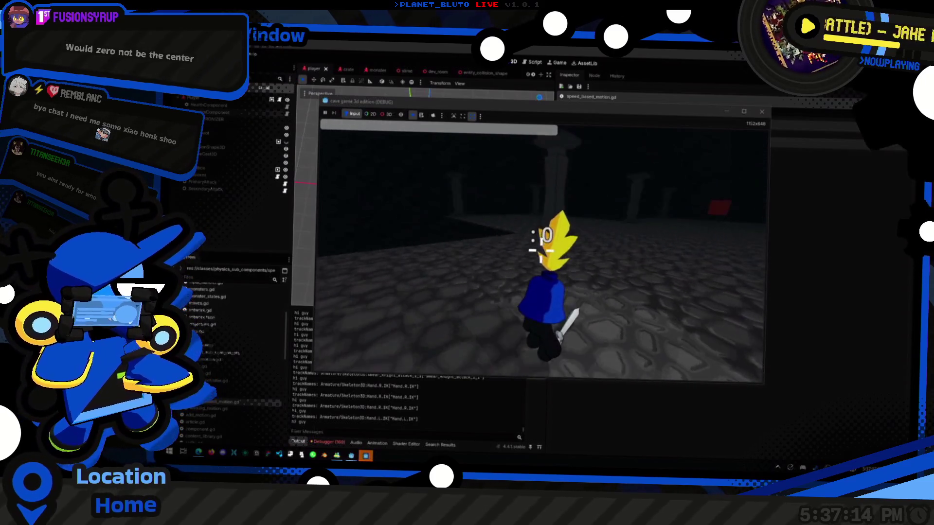
pyautogui.press('a')
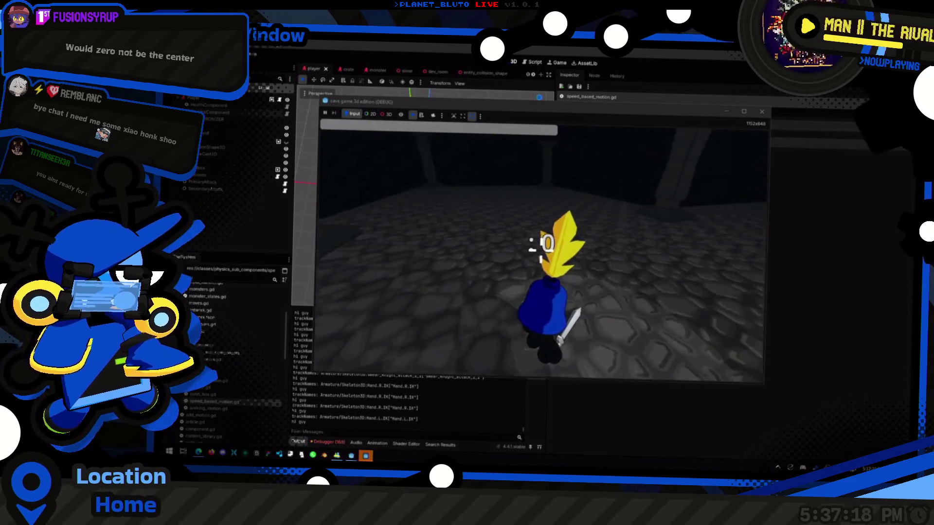
pyautogui.press('a')
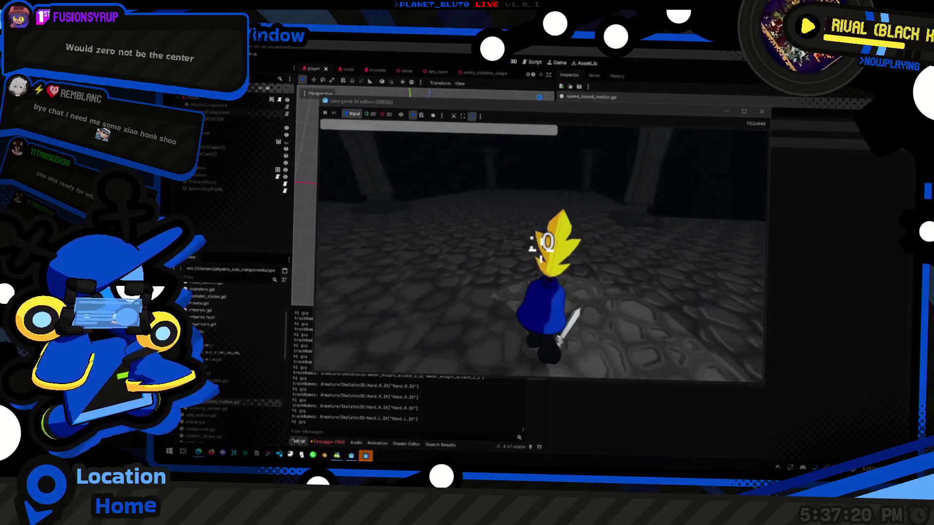
pyautogui.press('a')
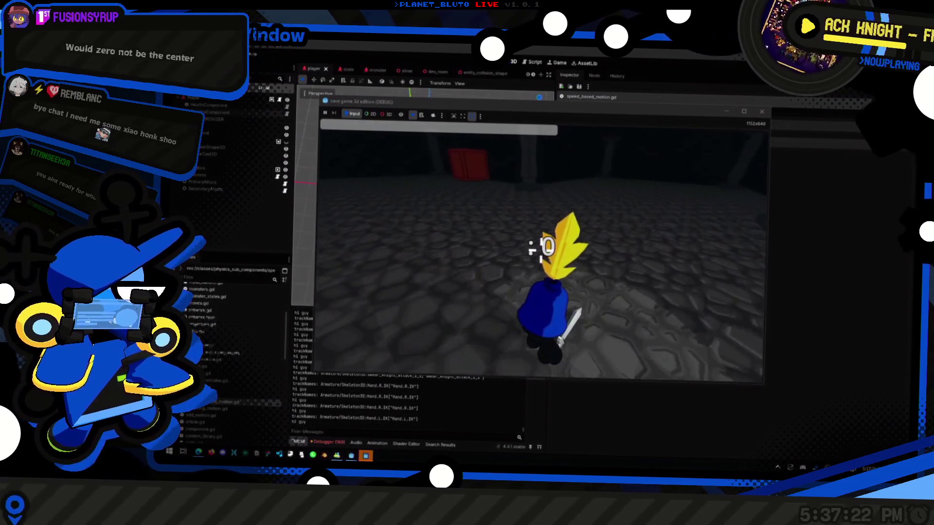
pyautogui.press('a')
pyautogui.press('a')
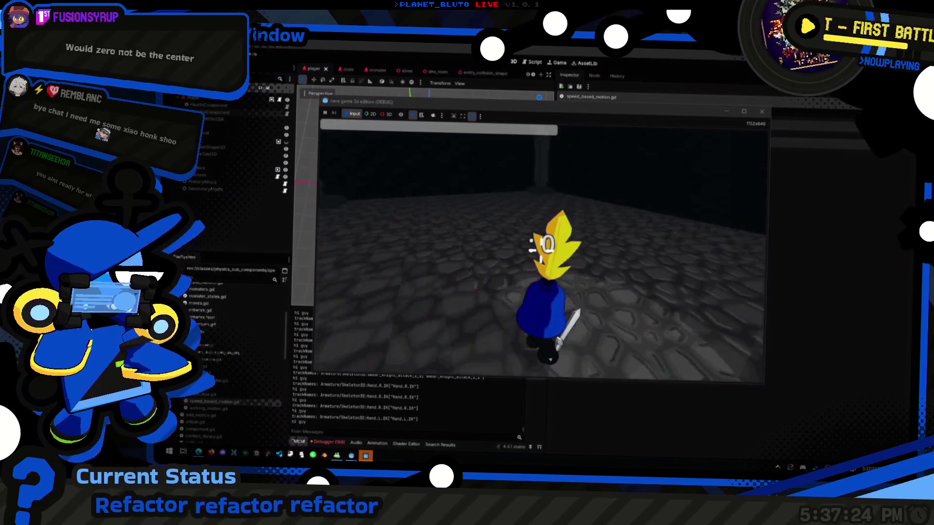
pyautogui.press('a')
pyautogui.press('a')
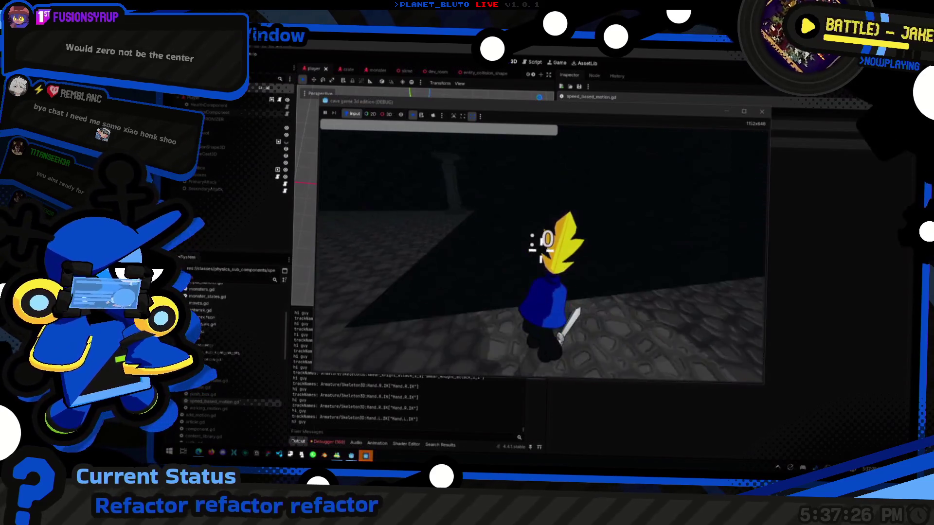
pyautogui.press('a')
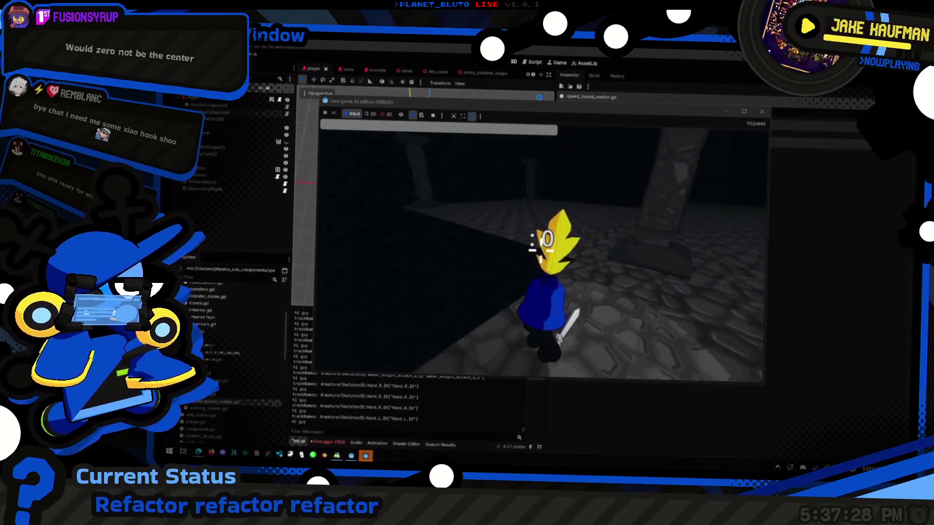
pyautogui.press('a')
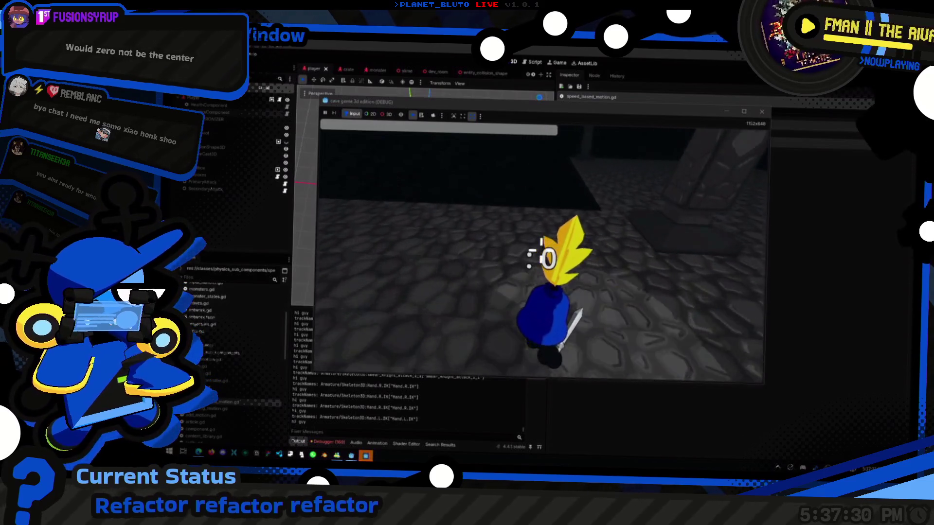
pyautogui.press('a')
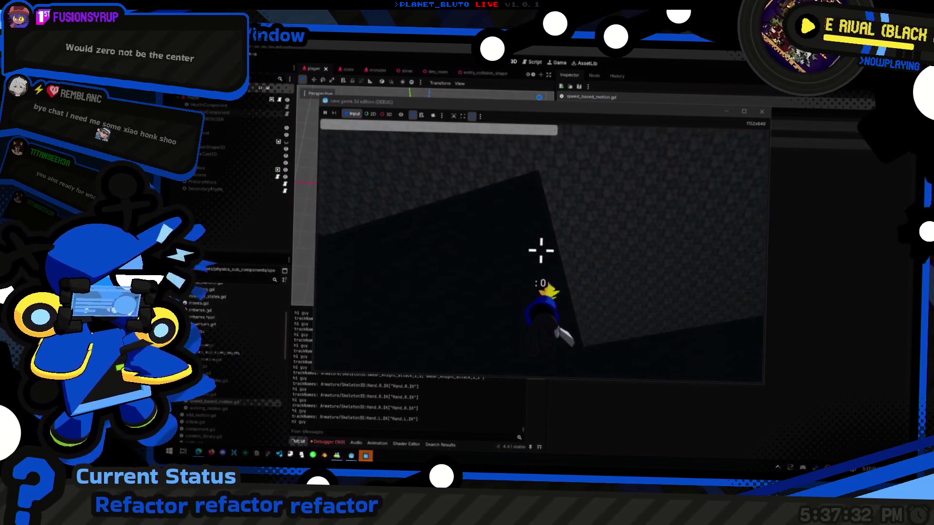
pyautogui.press('a')
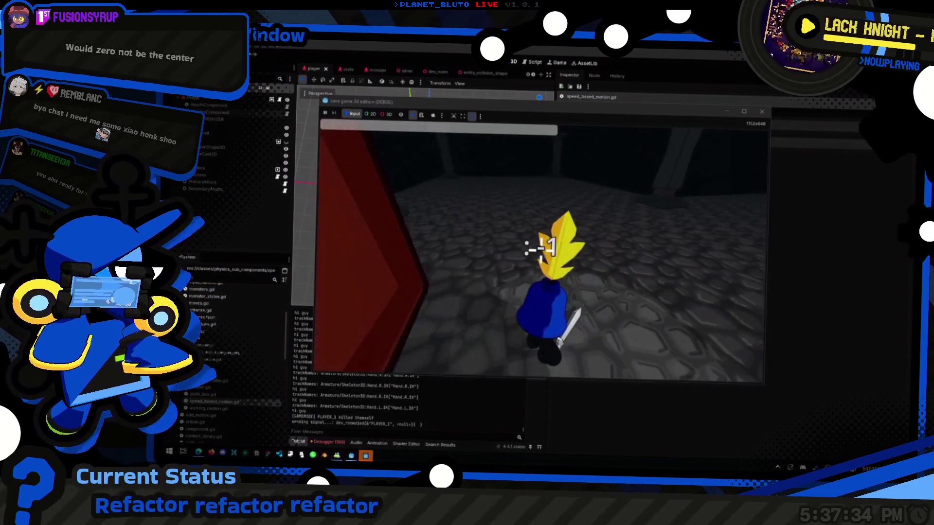
pyautogui.click(540, 243)
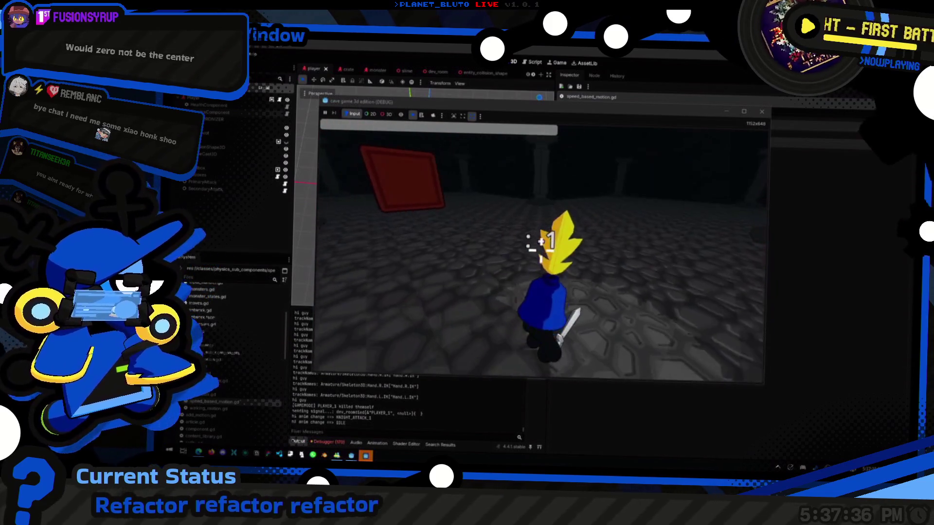
pyautogui.hotkey('alt', 'Tab')
pyautogui.click(534, 63)
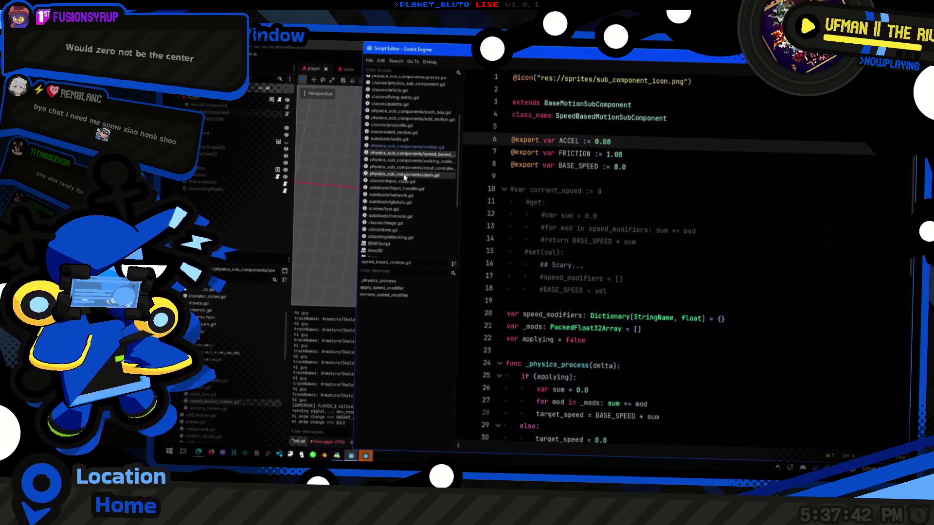
# Step: Dismiss the stray new-node dialog and refocus the floating Script Editor on speed_based_motion.gd line 8
pyautogui.press('Down')
pyautogui.press('Down')
pyautogui.press('End')
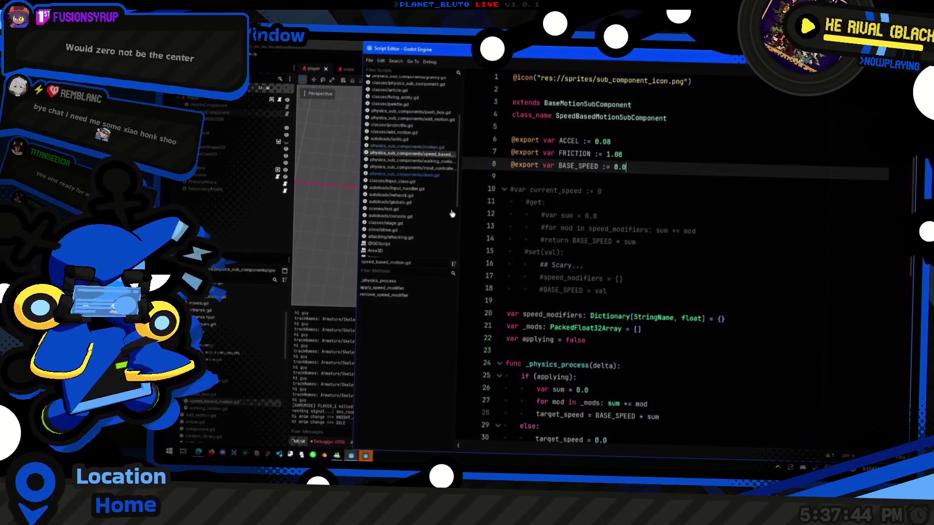
pyautogui.click(213, 107)
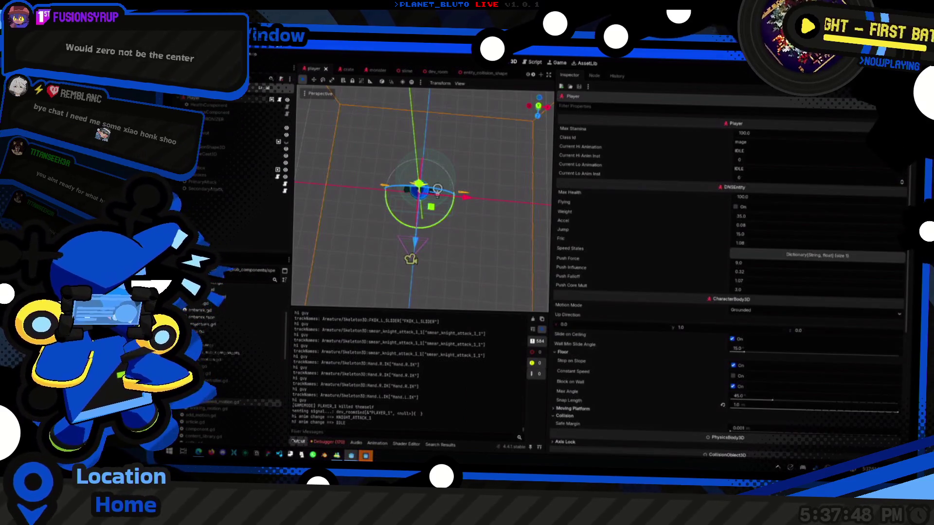
pyautogui.hotkey('ctrl', 'a')
pyautogui.press('Escape')
pyautogui.hotkey('alt', 'Tab')
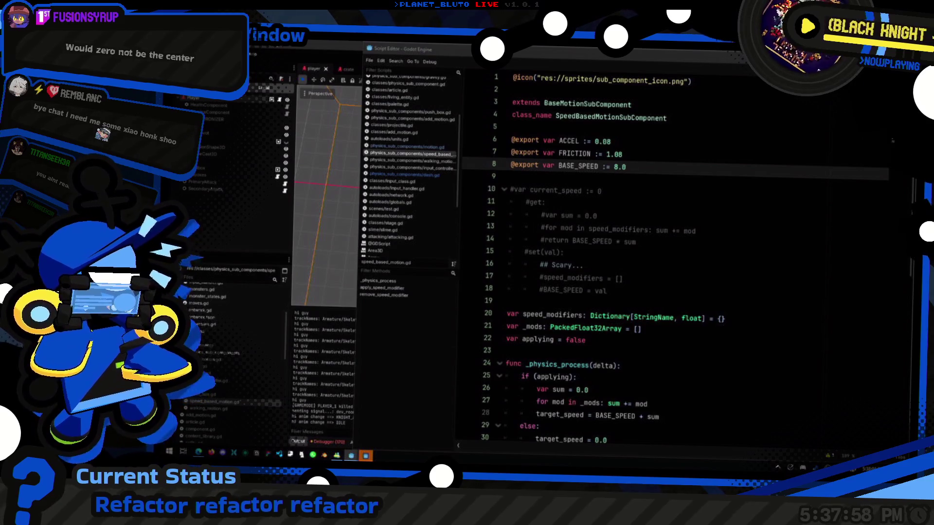
pyautogui.click(678, 167)
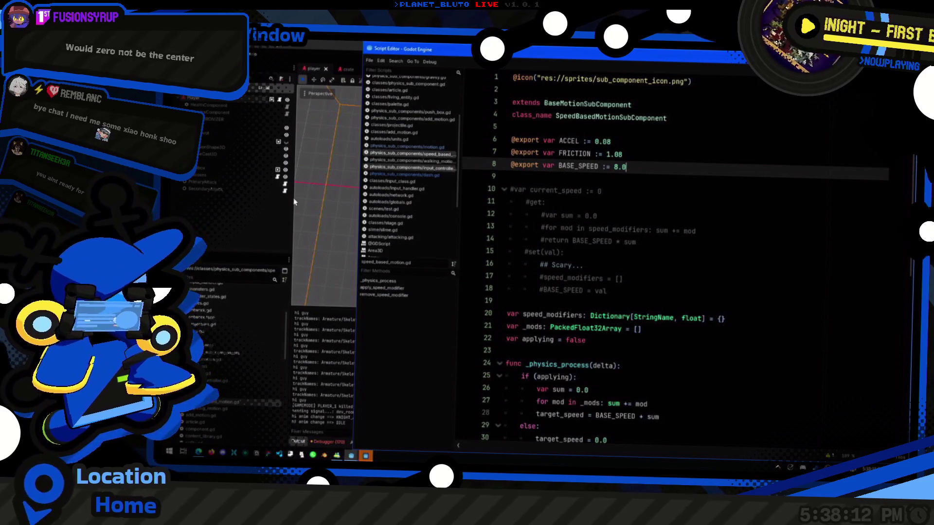
pyautogui.click(428, 147)
pyautogui.click(428, 175)
pyautogui.click(427, 147)
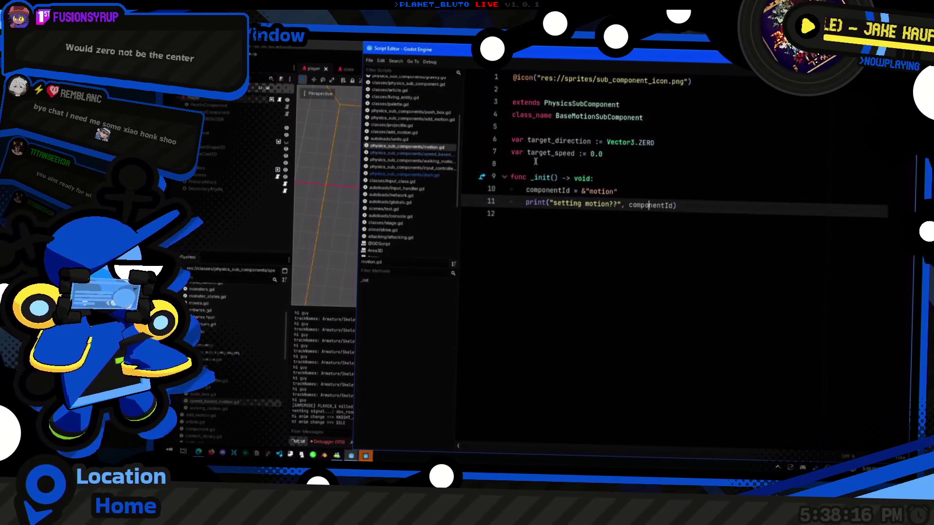
pyautogui.click(697, 209)
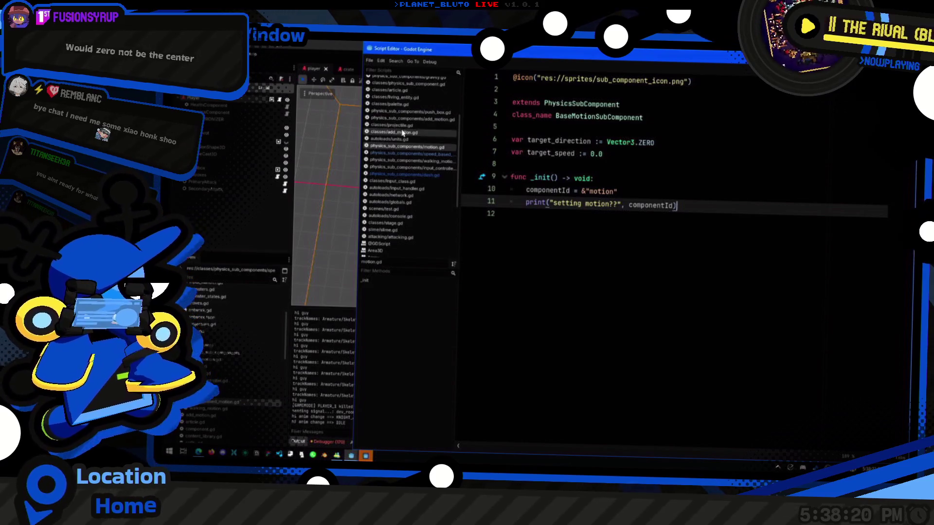
pyautogui.click(207, 104)
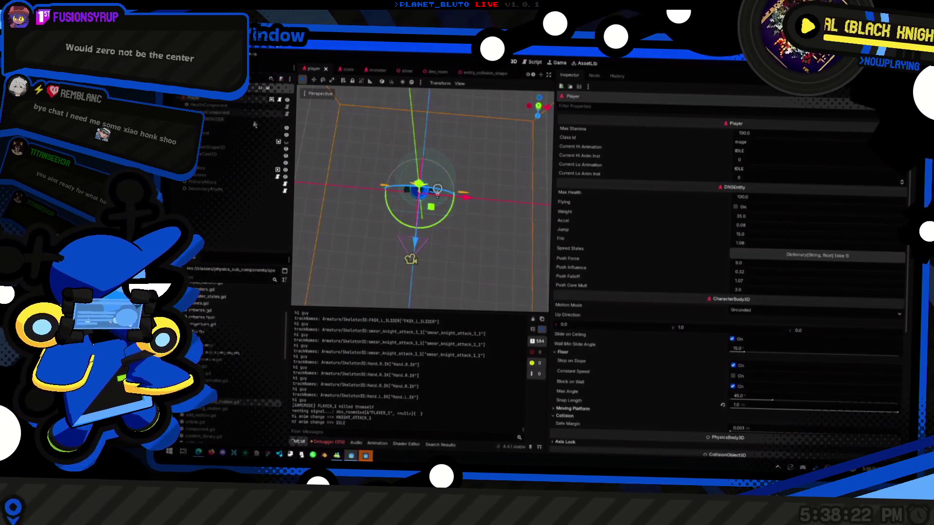
pyautogui.hotkey('ctrl', 'a')
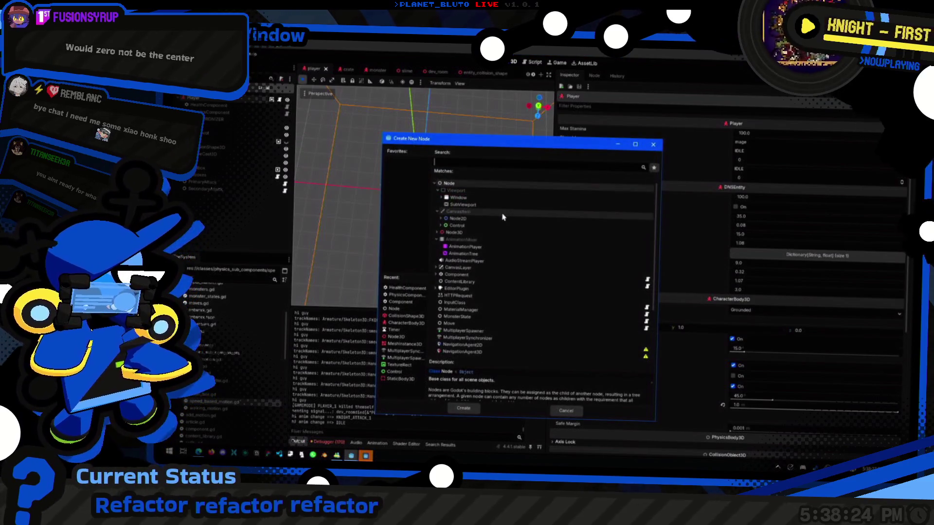
pyautogui.scroll(-3, 535, 352)
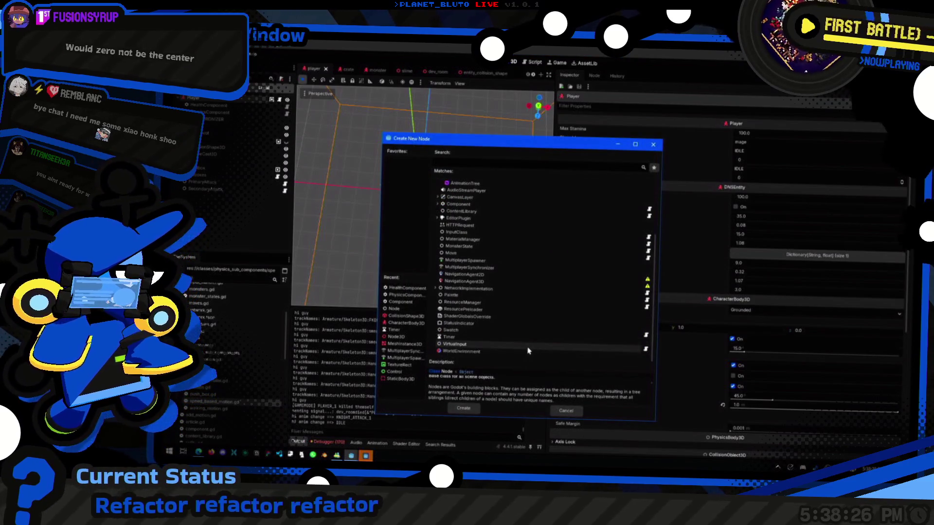
pyautogui.write('Compo')
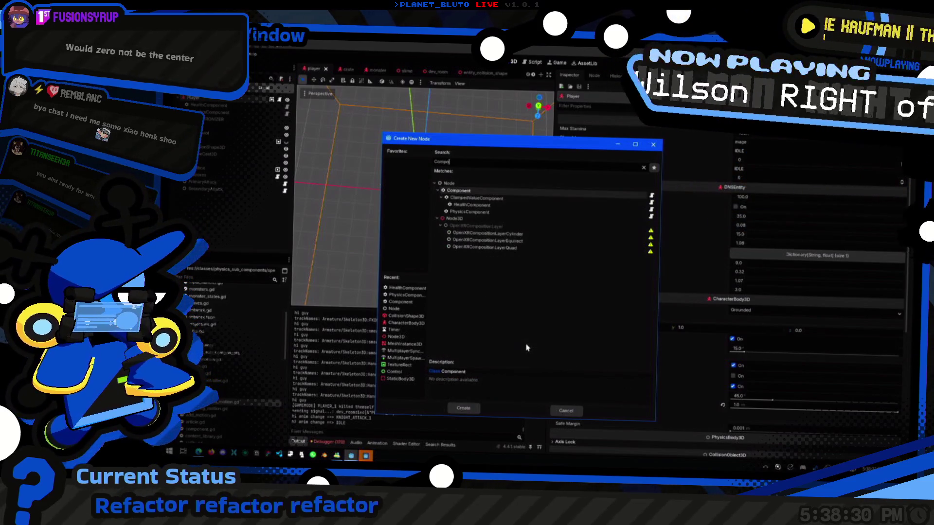
pyautogui.press('BackSpace')
pyautogui.press('BackSpace')
pyautogui.press('BackSpace')
pyautogui.press('Escape')
pyautogui.hotkey('alt', 'Tab')
pyautogui.click(573, 161)
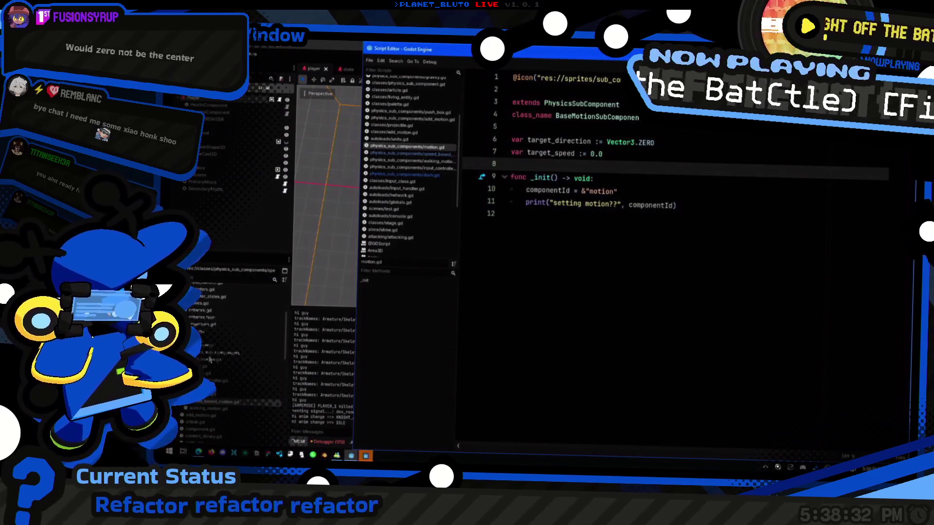
pyautogui.hotkey('alt', 'Tab')
pyautogui.press('Escape')
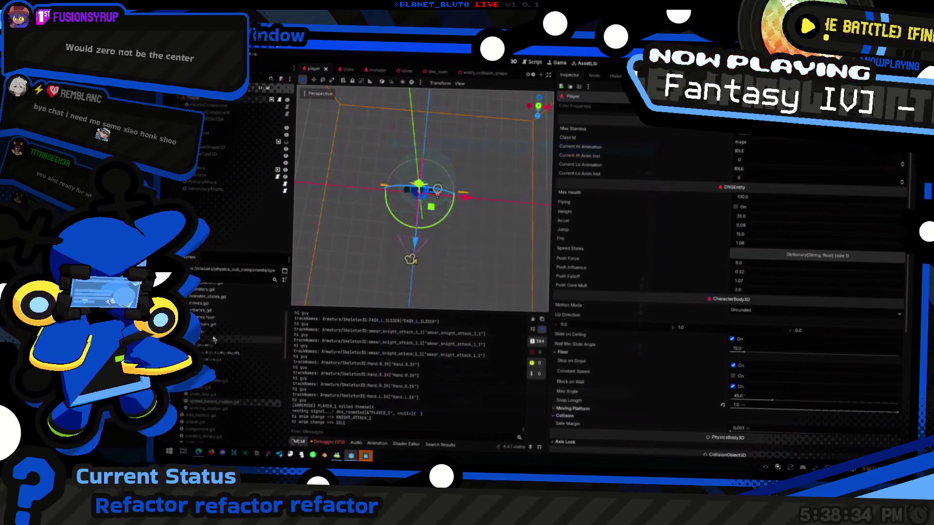
pyautogui.rightClick(204, 331)
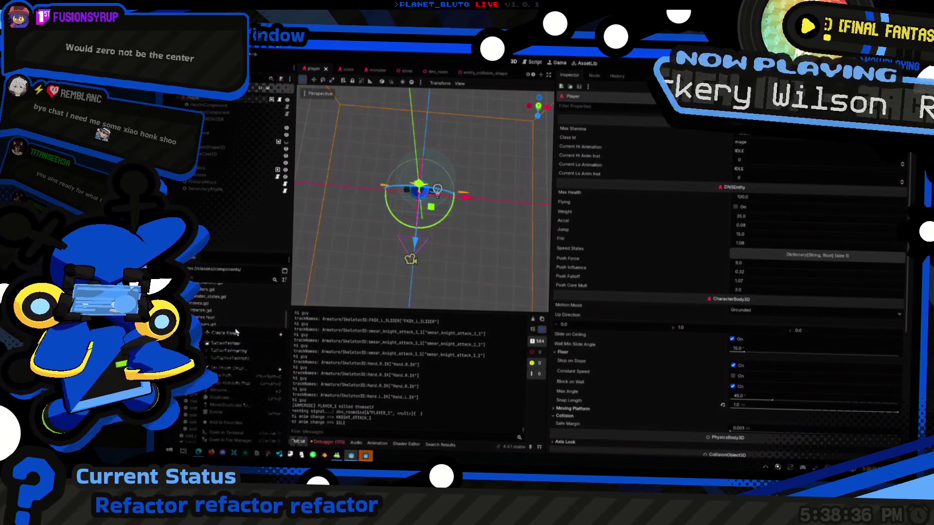
# Step: Create states.gd in the components folder with Component as its base class
pyautogui.moveTo(224, 333)
pyautogui.click(302, 351)
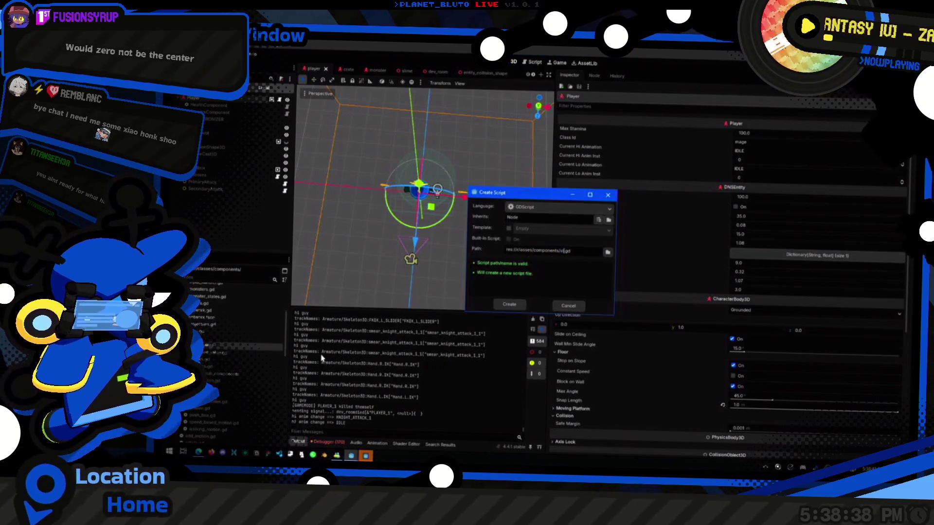
pyautogui.press('Return')
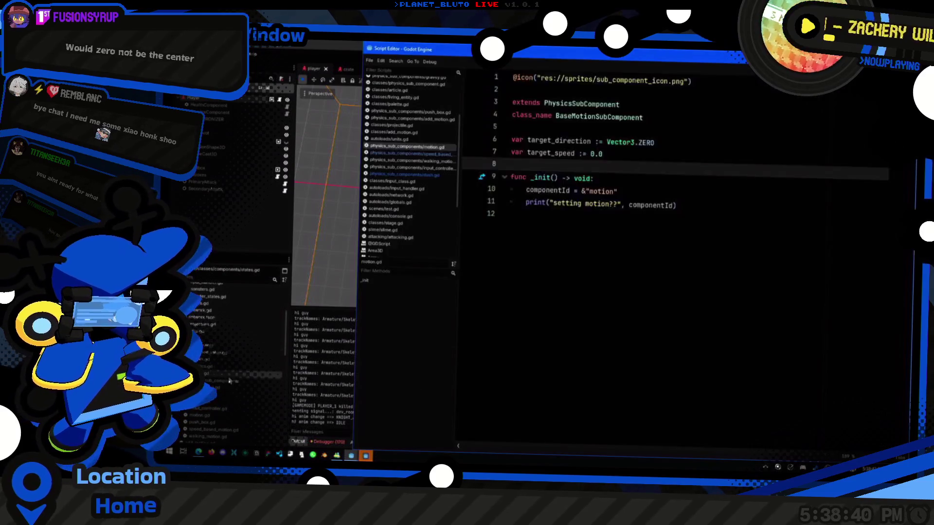
pyautogui.press('BackSpace')
pyautogui.press('BackSpace')
pyautogui.press('BackSpace')
pyautogui.write('Component')
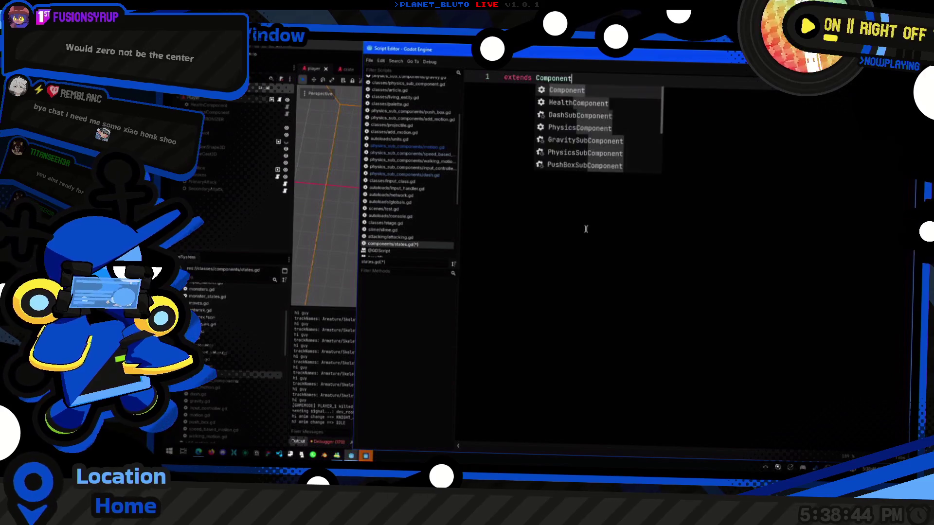
pyautogui.press('Return')
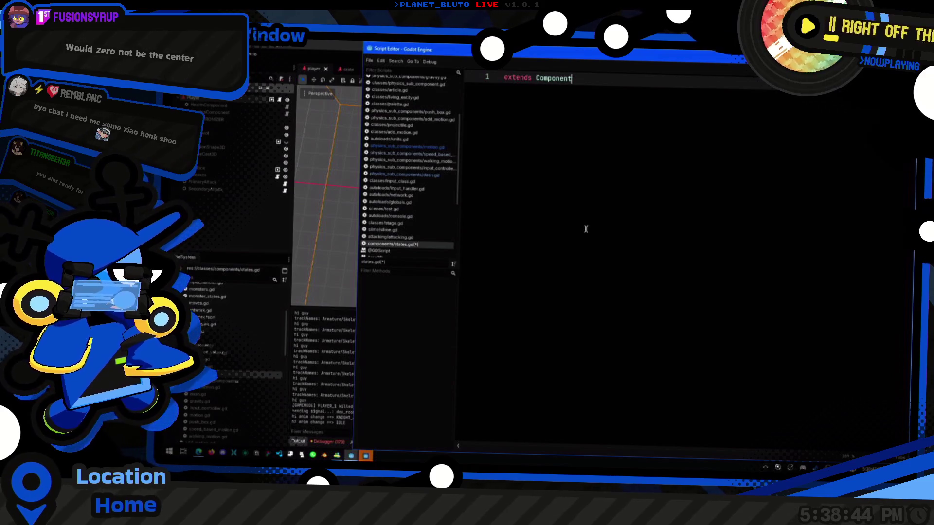
pyautogui.keyDown('ctrl'); pyautogui.click(539, 80); pyautogui.keyUp('ctrl')
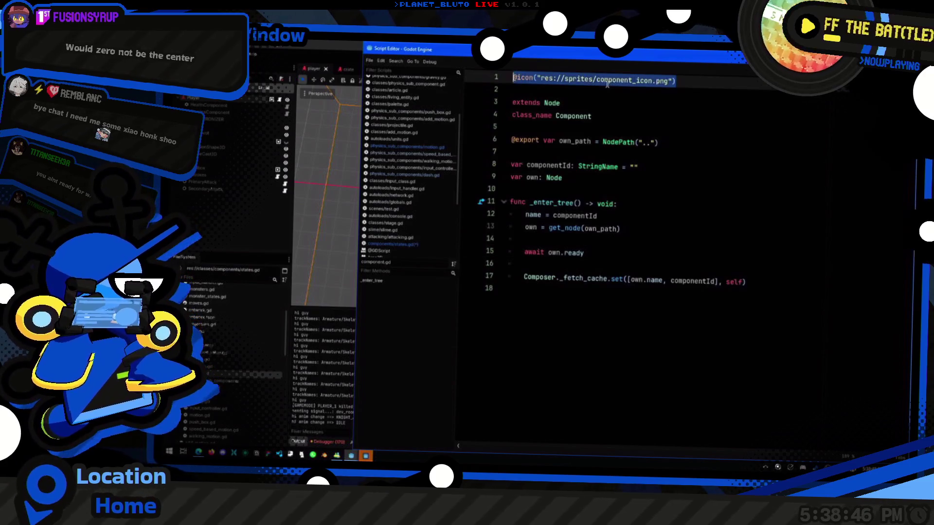
pyautogui.hotkey('alt', 'Left')
pyautogui.hotkey('ctrl', 'Home')
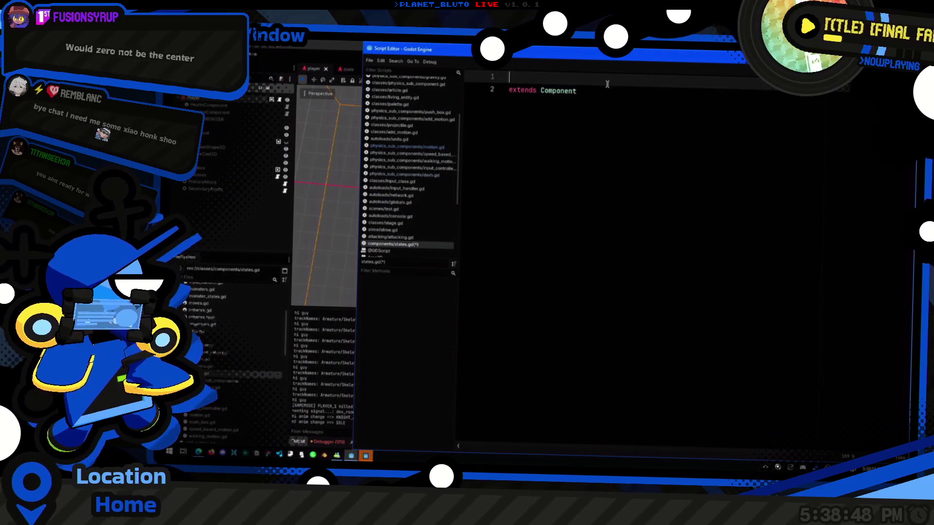
pyautogui.write('@icon("res://sprites/component_icon.png")')
pyautogui.hotkey('ctrl', 'End')
pyautogui.press('Return')
pyautogui.write('class_name')
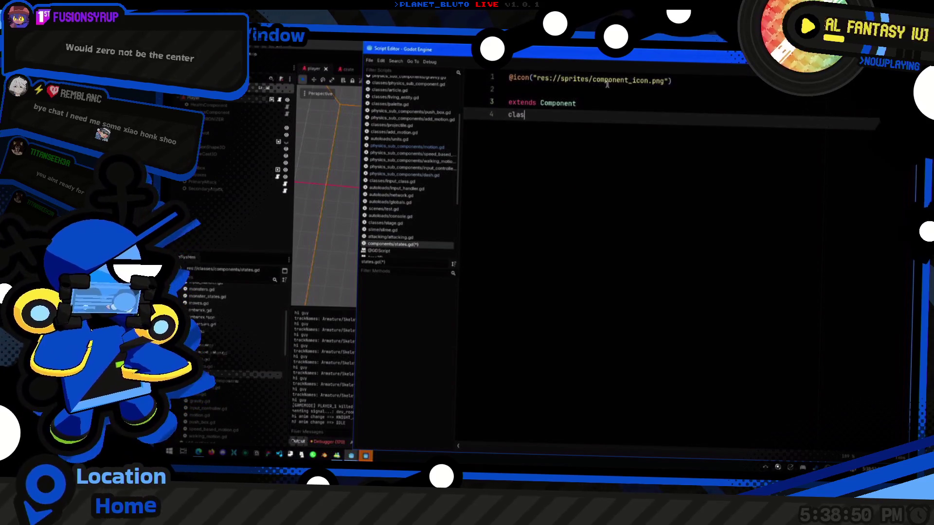
pyautogui.write(' State')
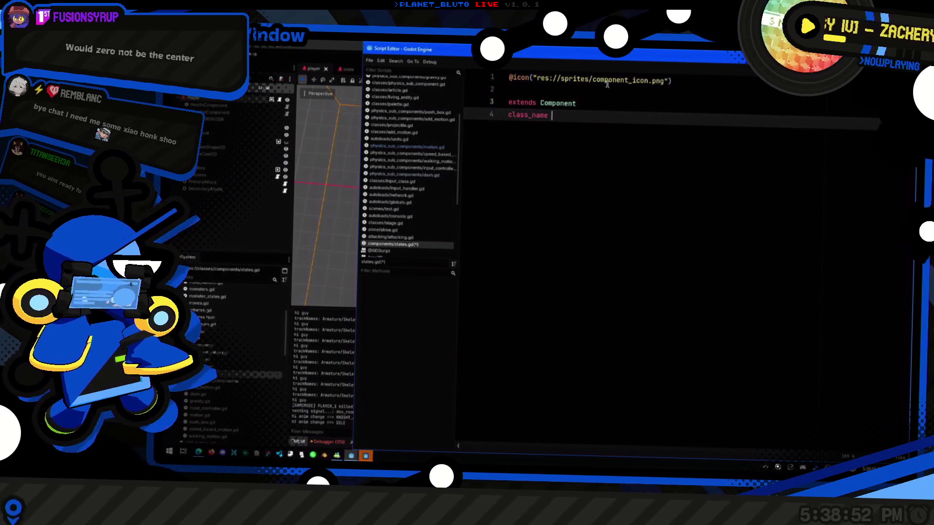
pyautogui.write('Component')
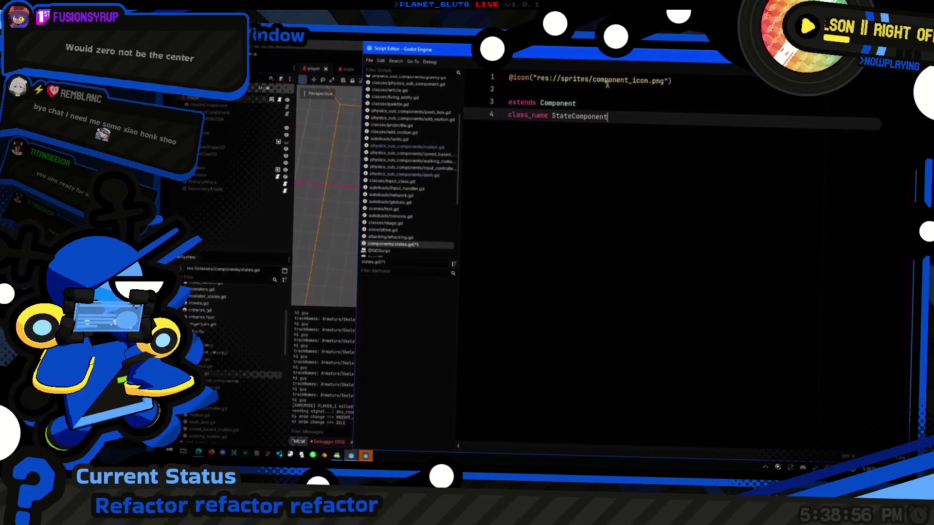
pyautogui.press('Up')
pyautogui.press('Down')
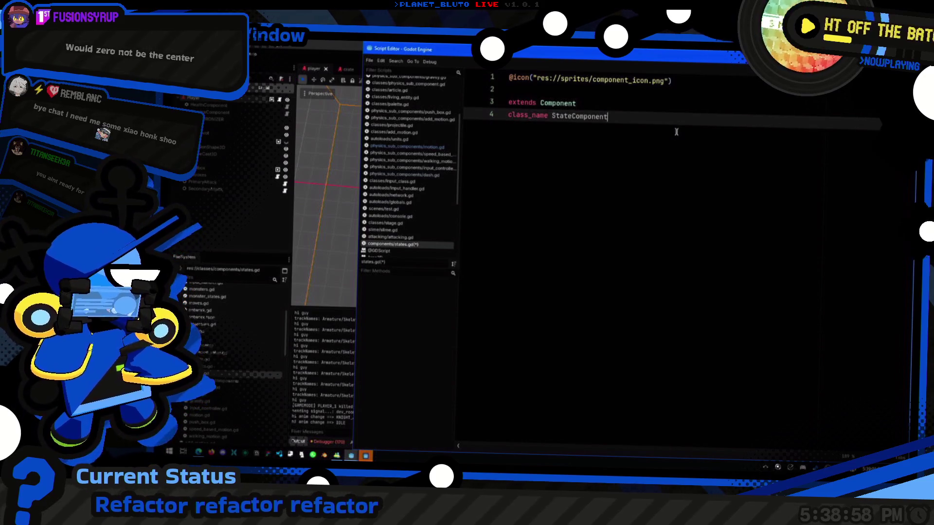
# Step: Add a 'var states: Array' line, comment it out, and switch to the running game
pyautogui.press('Return')
pyautogui.press('Return')
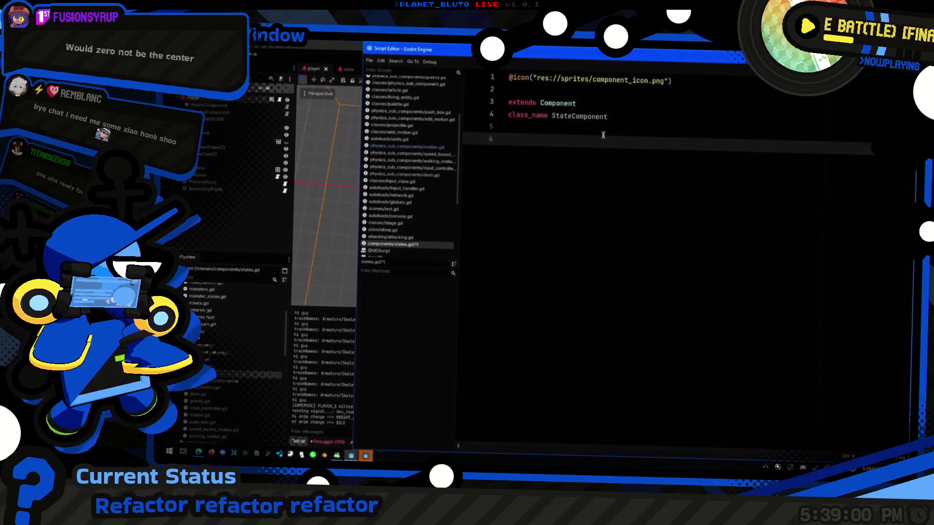
pyautogui.write('var st')
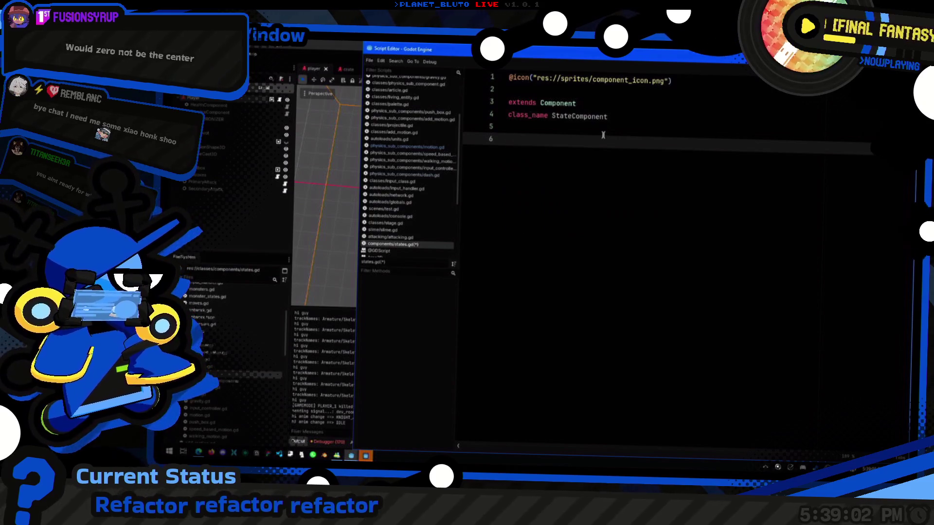
pyautogui.write('ates =')
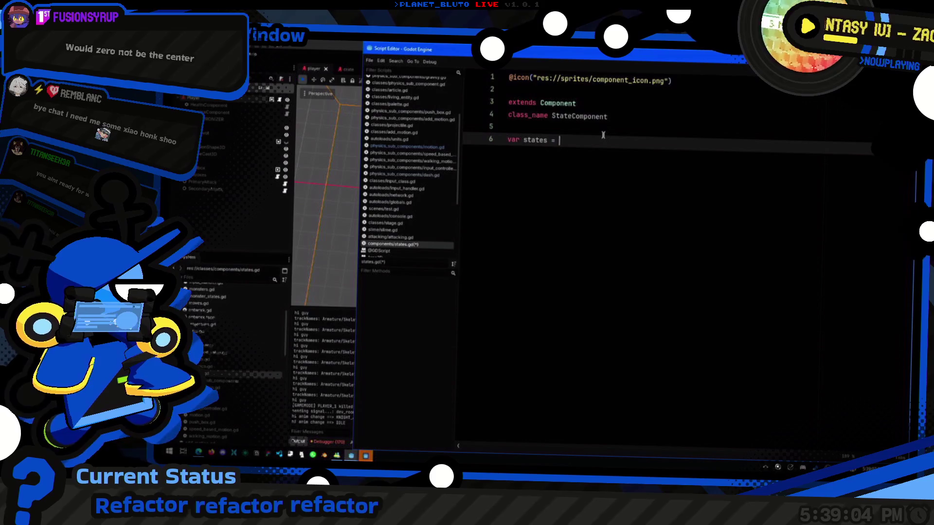
pyautogui.press('BackSpace')
pyautogui.press('BackSpace')
pyautogui.press('BackSpace')
pyautogui.write(':')
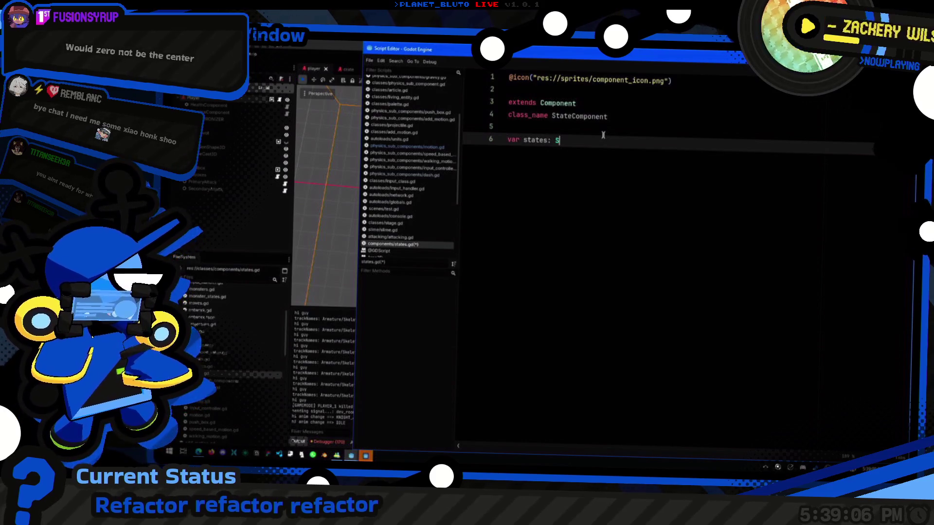
pyautogui.press('BackSpace')
pyautogui.write('Array =')
pyautogui.press('Return')
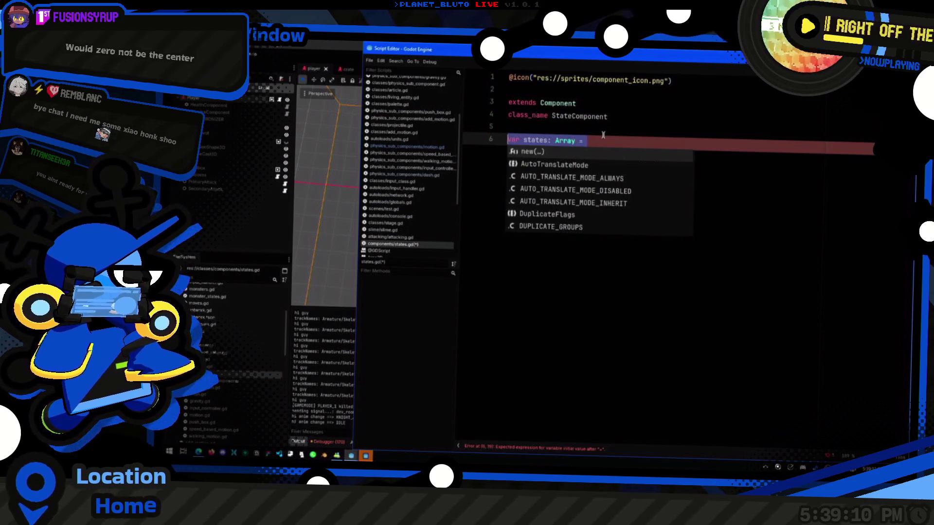
pyautogui.press('Escape')
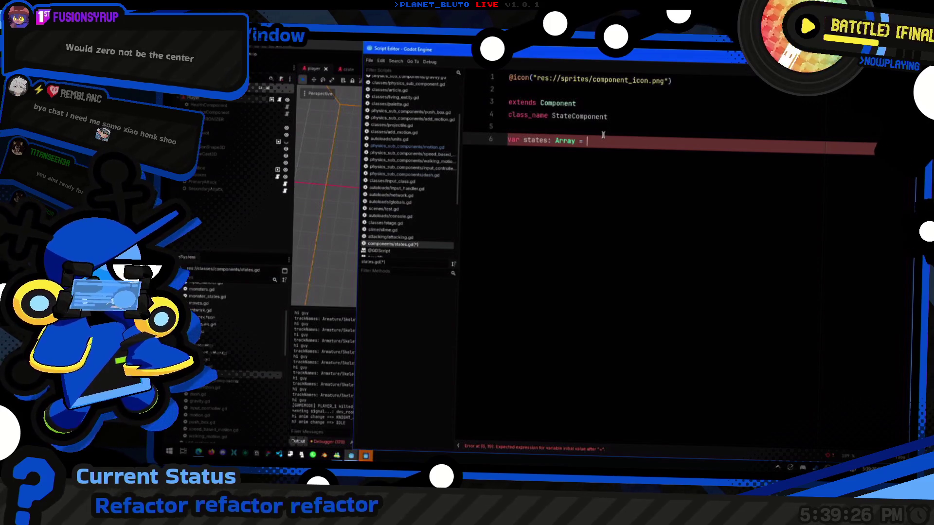
pyautogui.hotkey('ctrl', 'k')
pyautogui.press('Return')
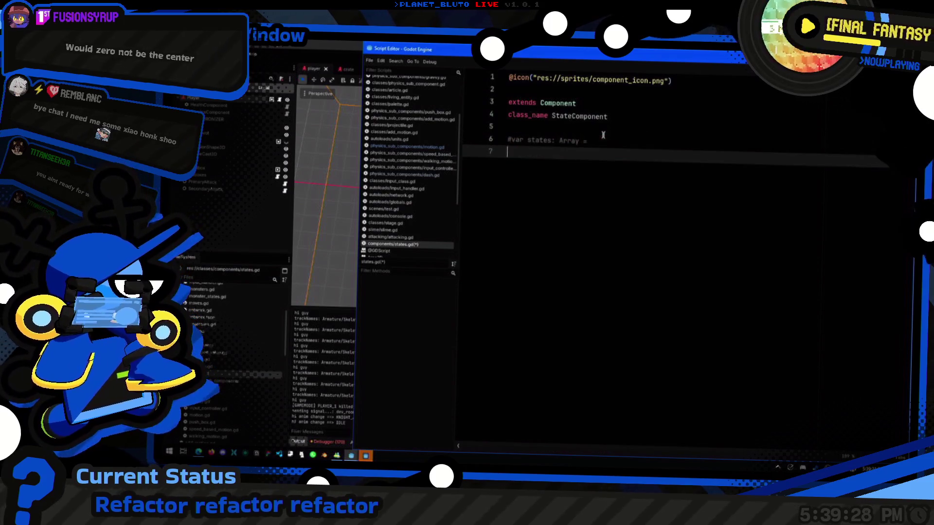
pyautogui.press('Return')
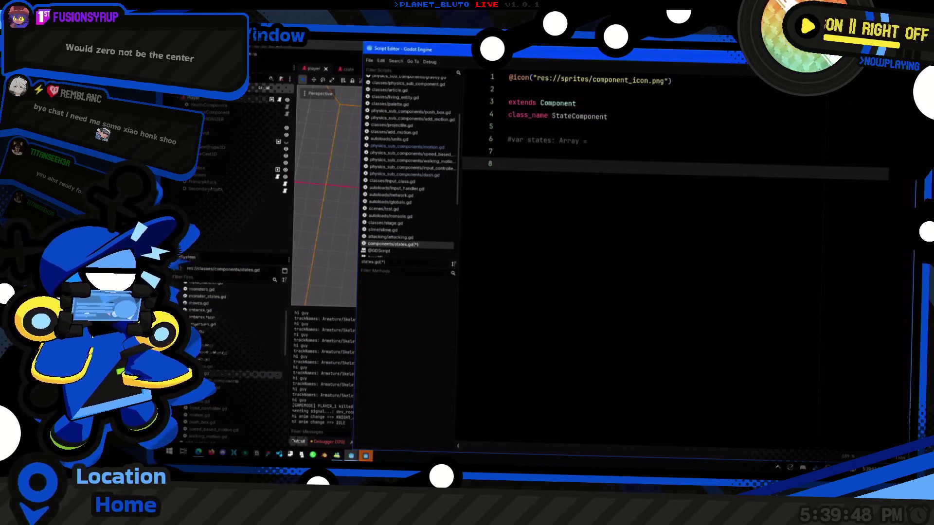
pyautogui.hotkey('alt', 'Tab')
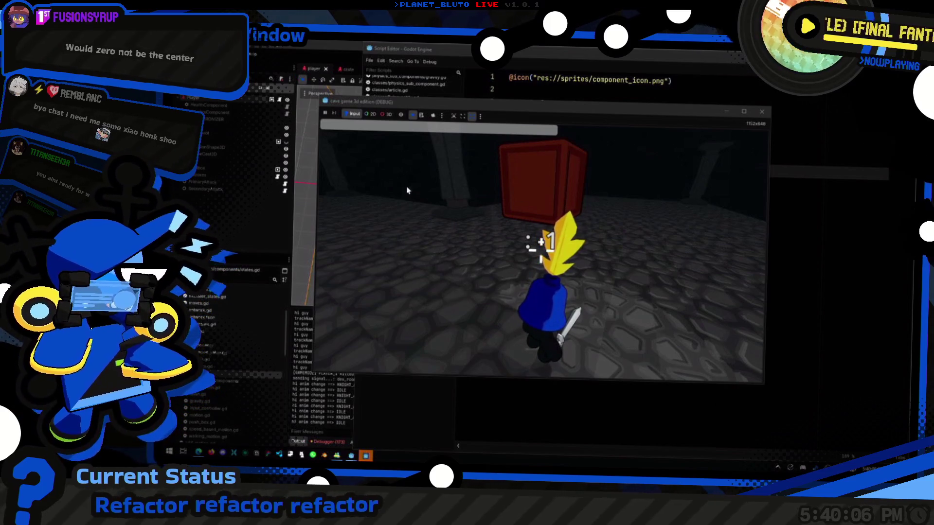
# Step: Walk the knight toward and away from the red crate with WASD, then stop the game with F8
pyautogui.press('a')
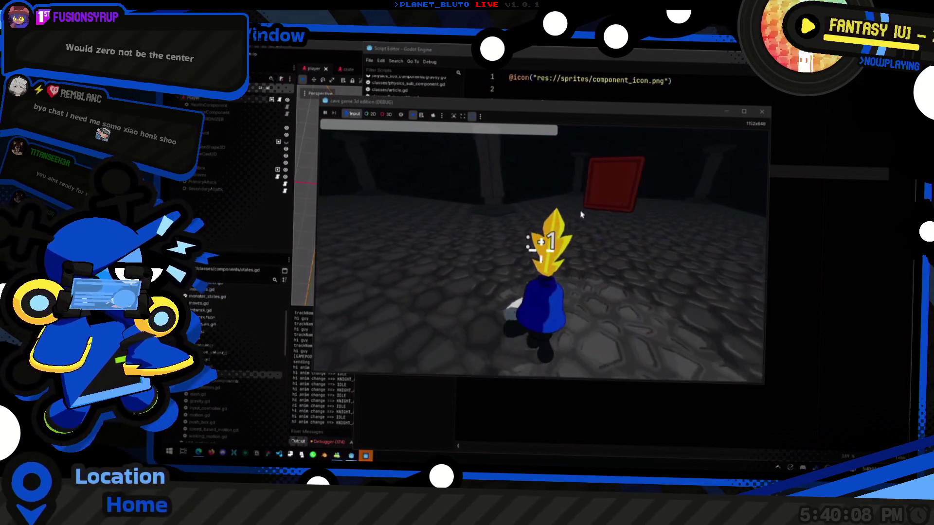
pyautogui.press('d')
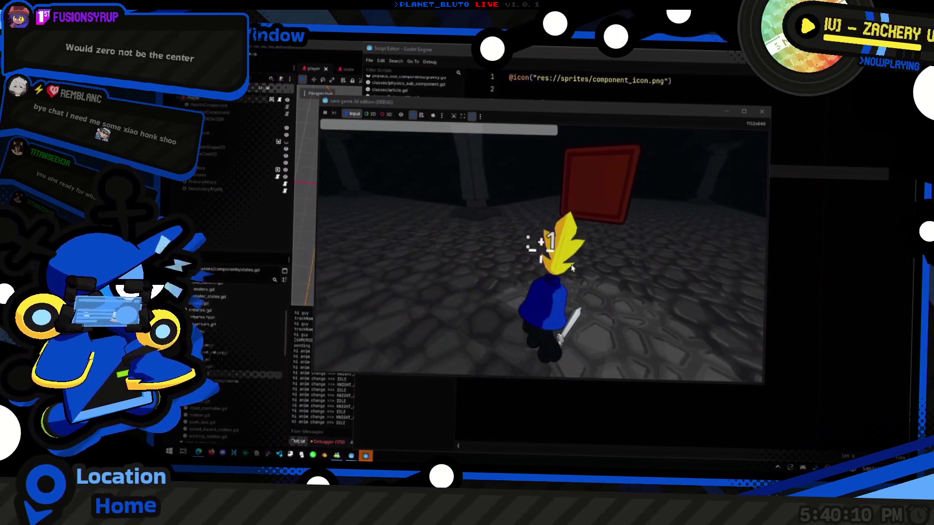
pyautogui.press('w')
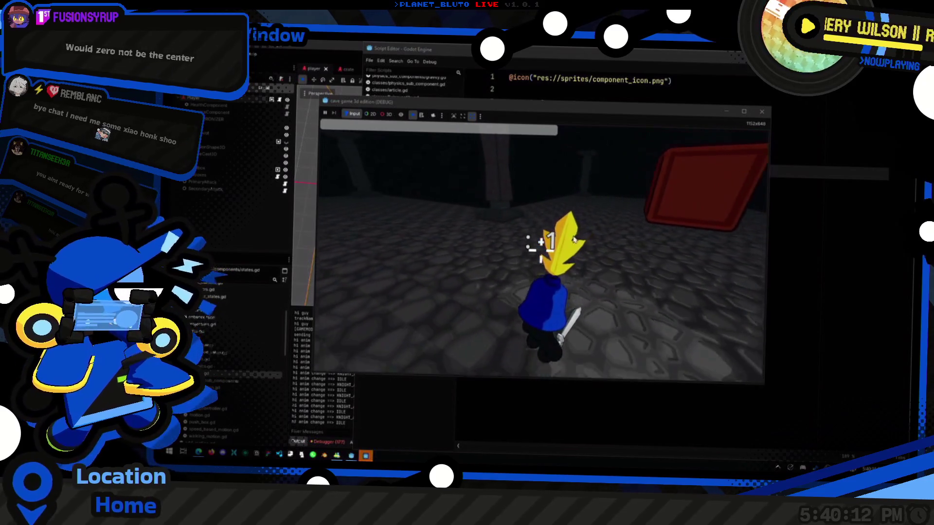
pyautogui.press('s')
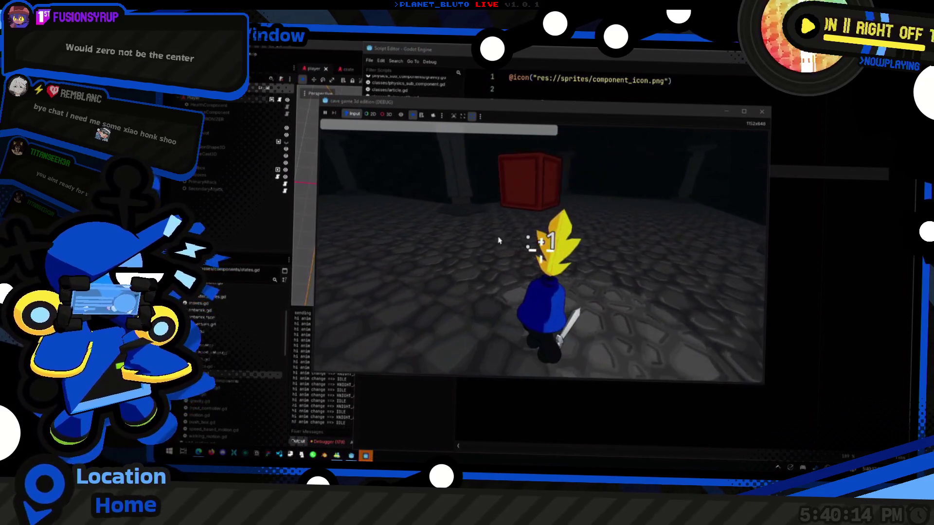
pyautogui.press('w')
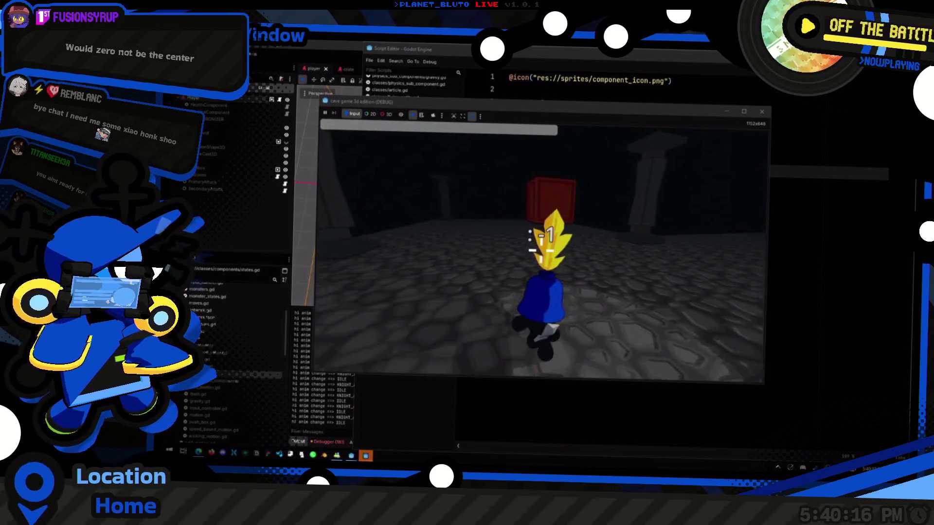
pyautogui.press('s')
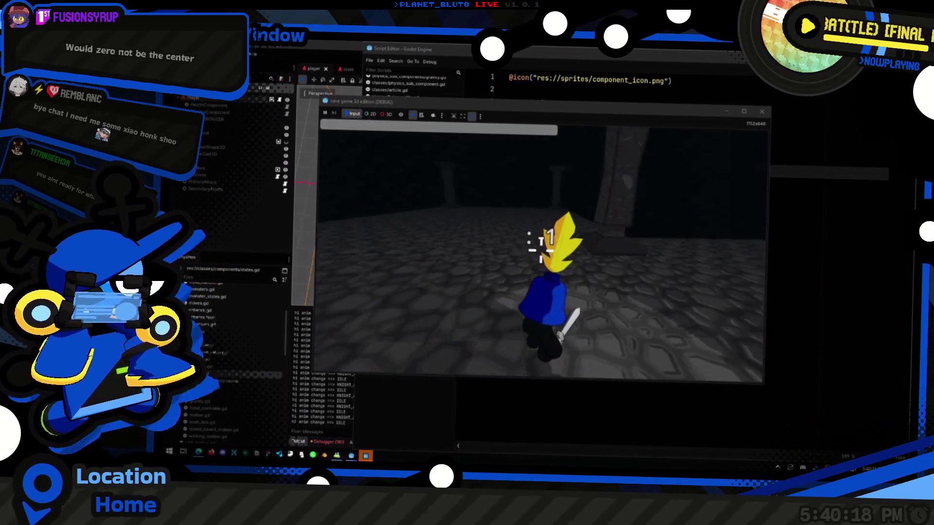
pyautogui.press('w')
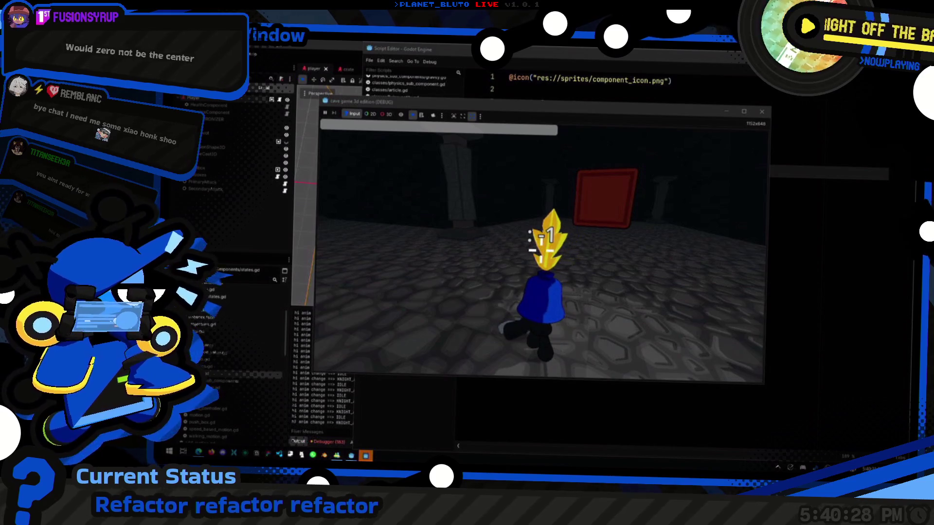
pyautogui.press('a')
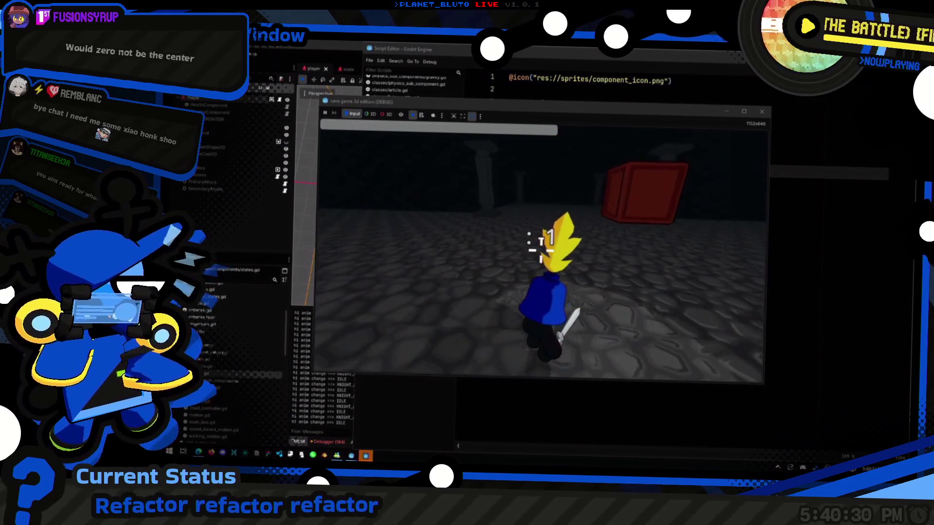
pyautogui.press('d')
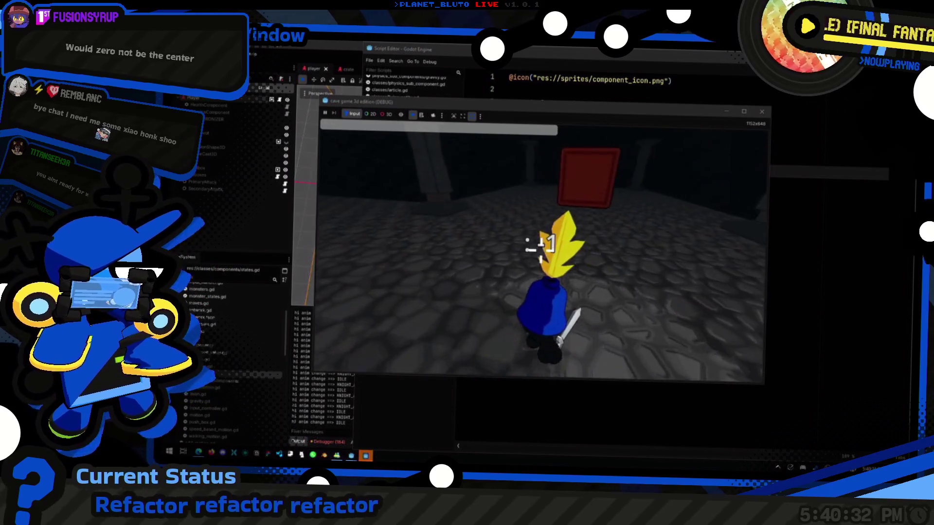
pyautogui.press('w')
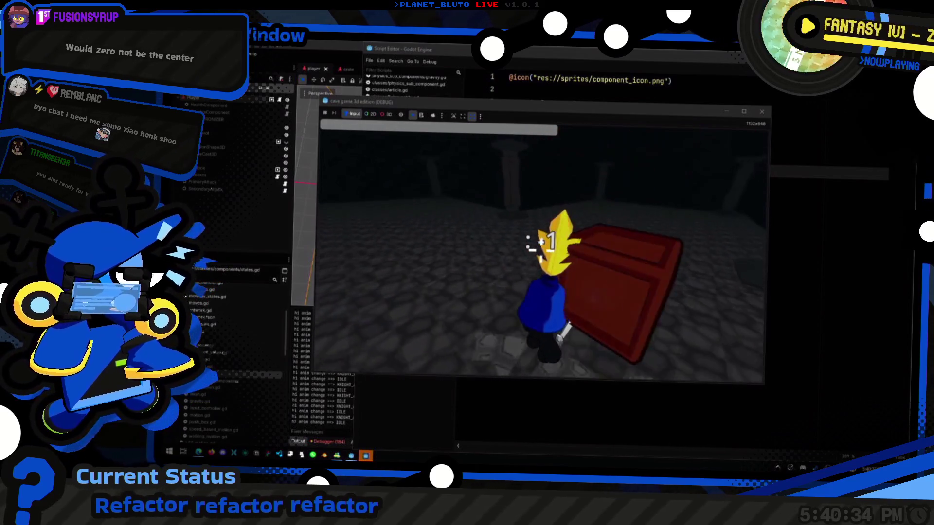
pyautogui.press('s')
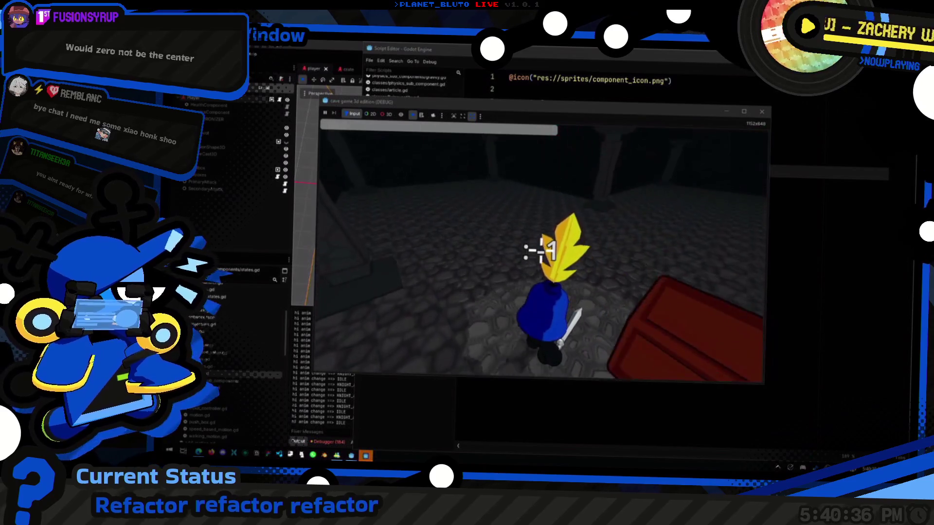
pyautogui.press('F8')
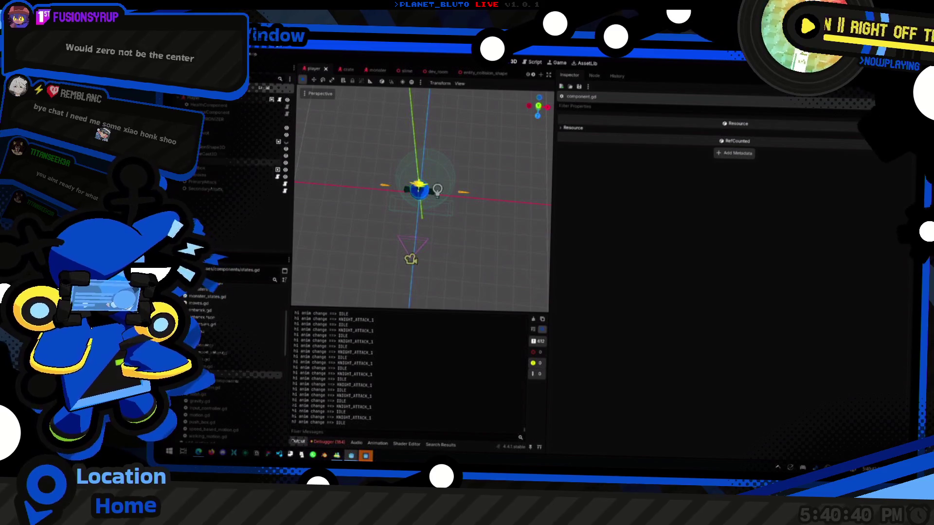
# Step: Select the Pivot node, check its Groups, then bring the floating script editor with player.gd forward
pyautogui.click(204, 175)
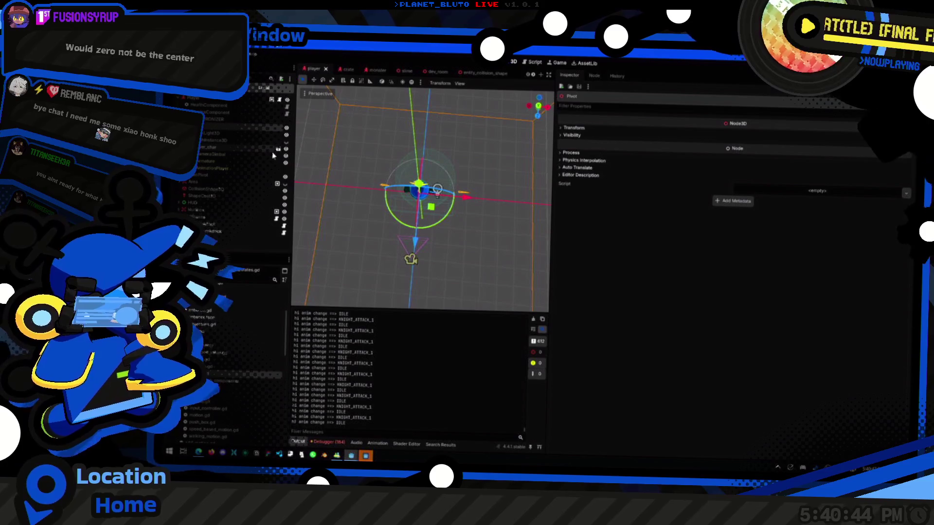
pyautogui.click(278, 101)
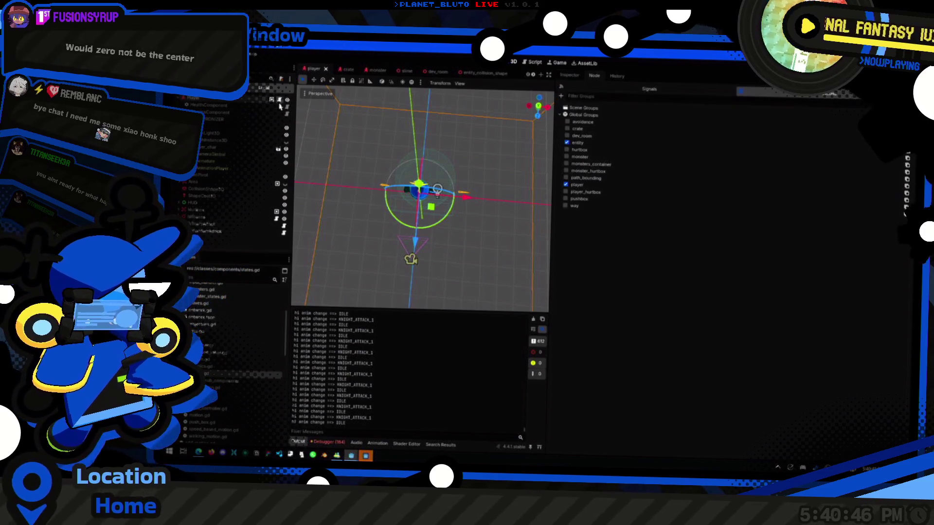
pyautogui.click(646, 246)
pyautogui.hotkey('ctrl', 'shift', 'o')
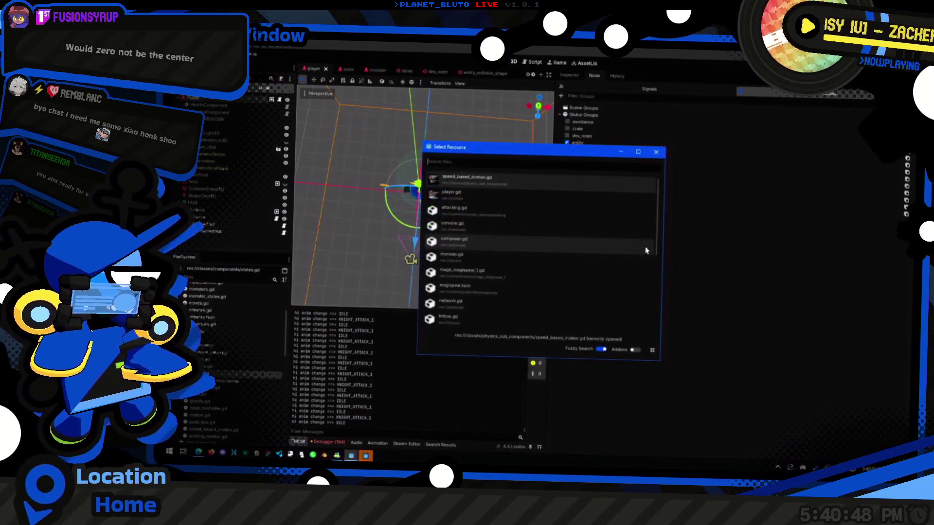
pyautogui.press('Escape')
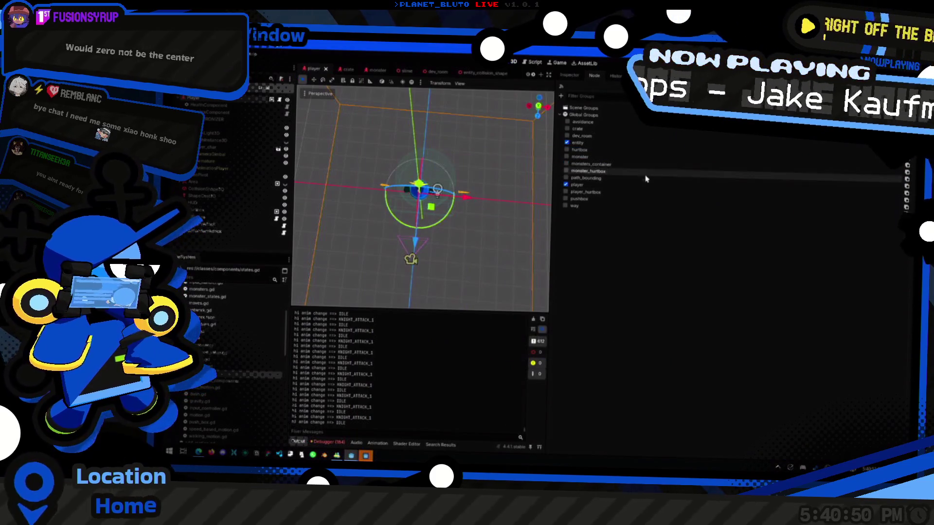
pyautogui.hotkey('alt', 'Tab')
pyautogui.click(649, 171)
pyautogui.scroll(5, 649, 172)
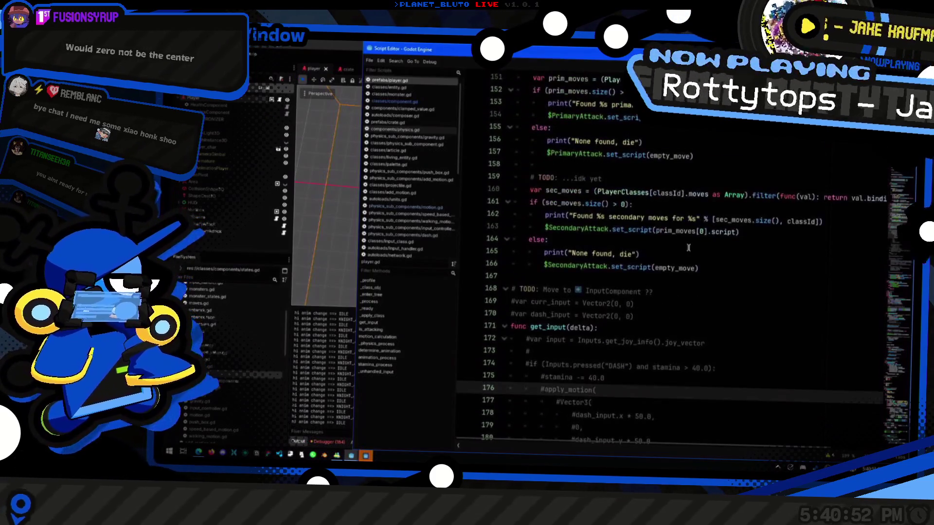
# Step: Scroll through player.gd and search for where LO_ANIMS is used, then switch to the game window
pyautogui.hotkey('ctrl', 'shift', 'o')
pyautogui.press('Escape')
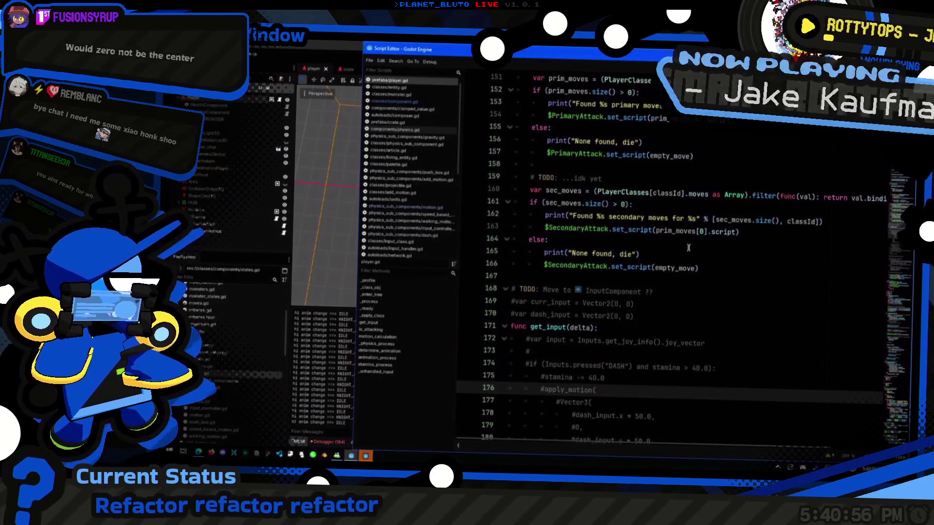
pyautogui.scroll(20, 632, 258)
pyautogui.scroll(-4, 586, 266)
pyautogui.scroll(-3, 586, 266)
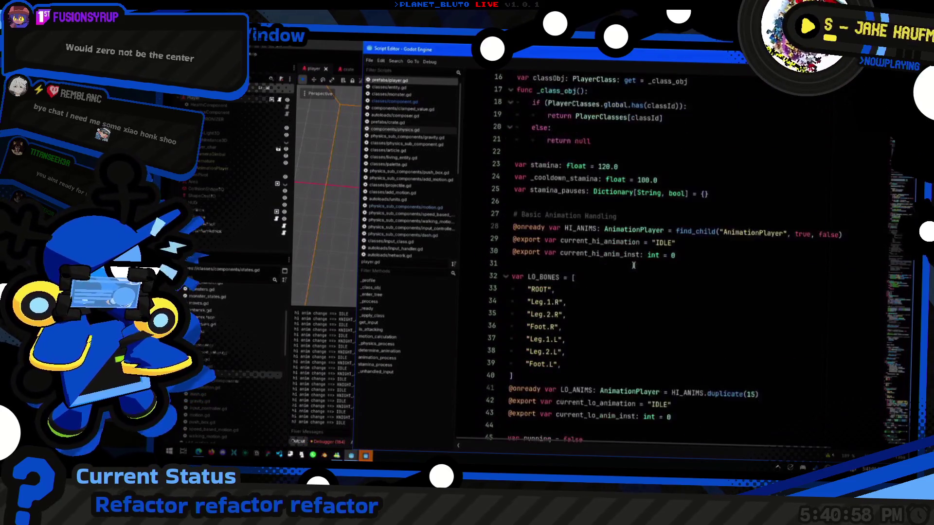
pyautogui.doubleClick(607, 209)
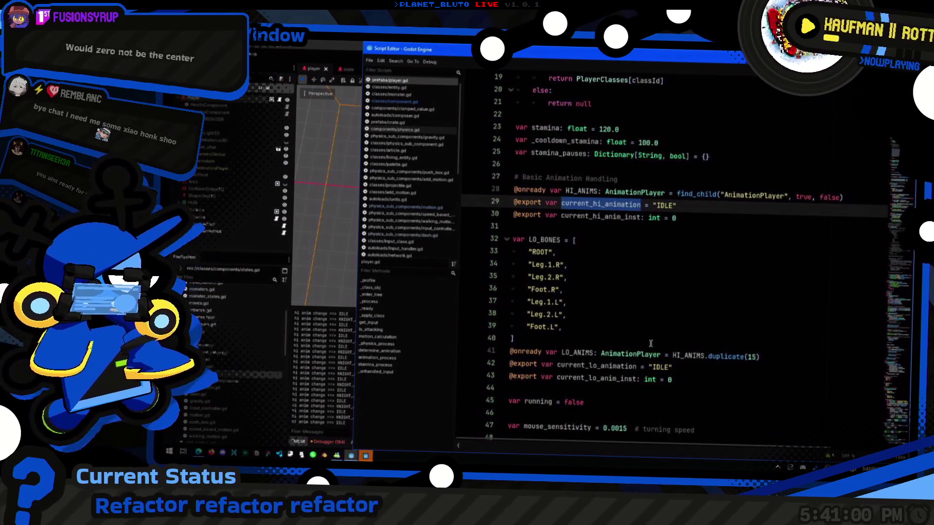
pyautogui.click(769, 356)
pyautogui.hotkey('ctrl', 'f')
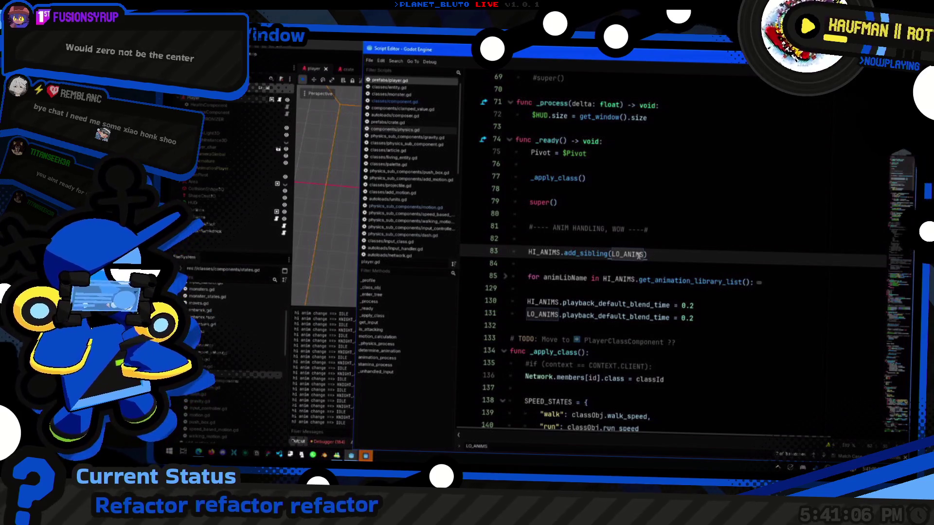
pyautogui.hotkey('alt', 'Tab')
pyautogui.press('Tab')
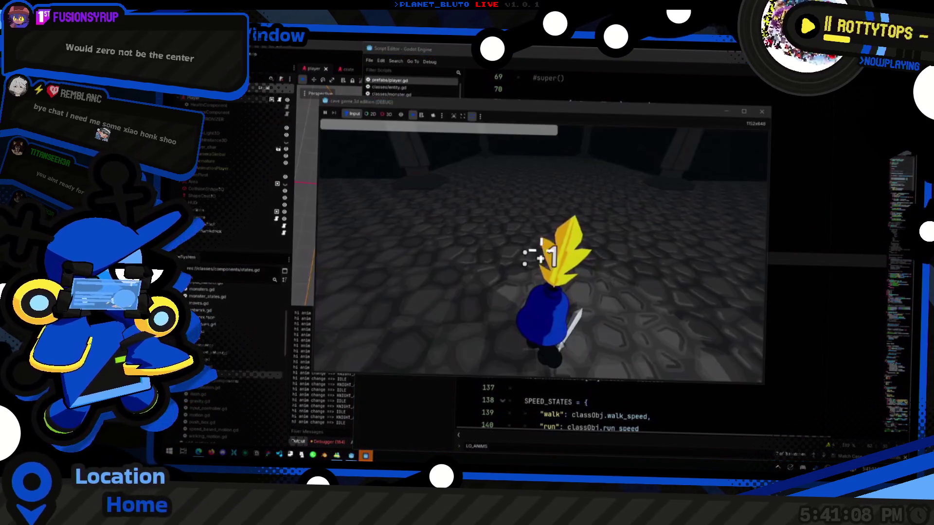
# Step: Run the knight past the red crate to the stone pillar and back across the cave
pyautogui.press('a')
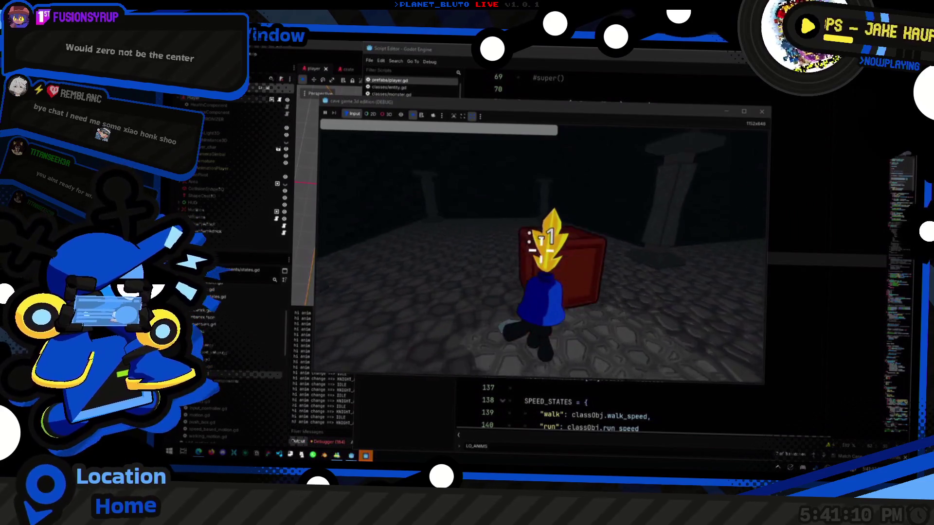
pyautogui.press('w')
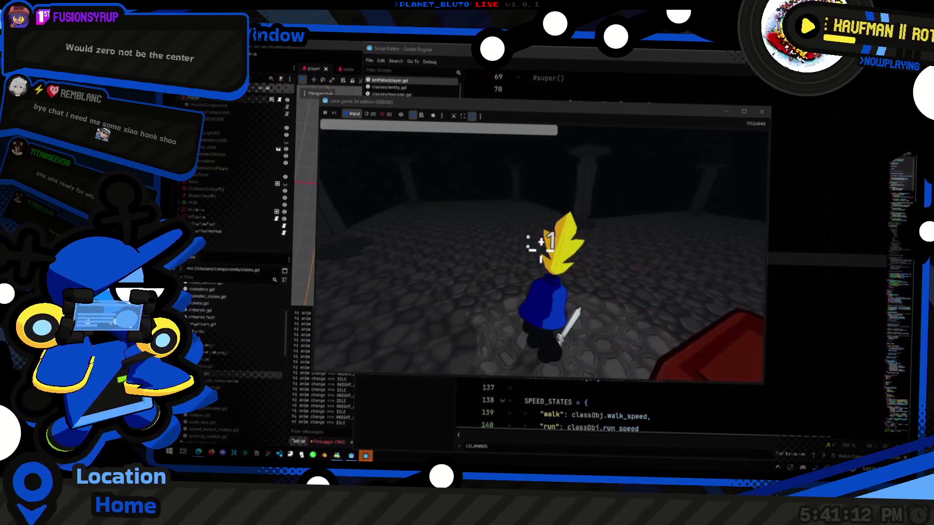
pyautogui.press('w')
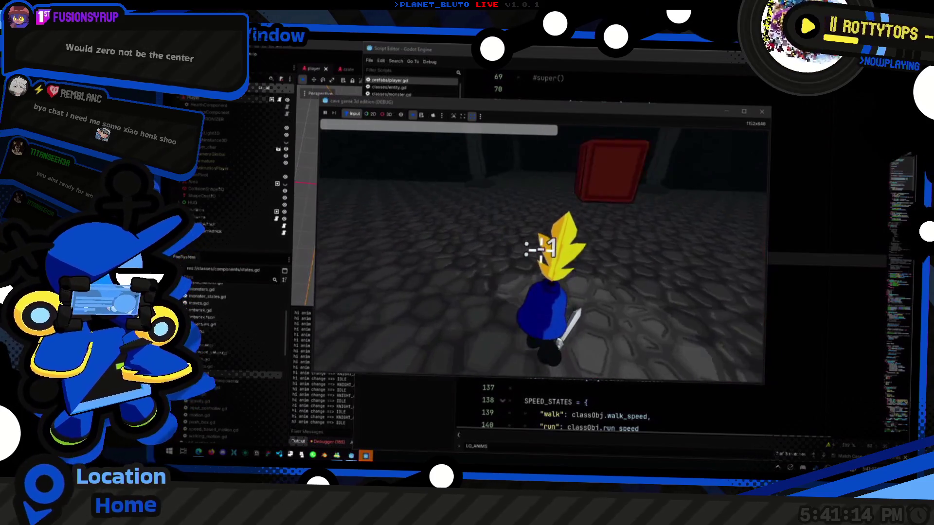
pyautogui.press('w')
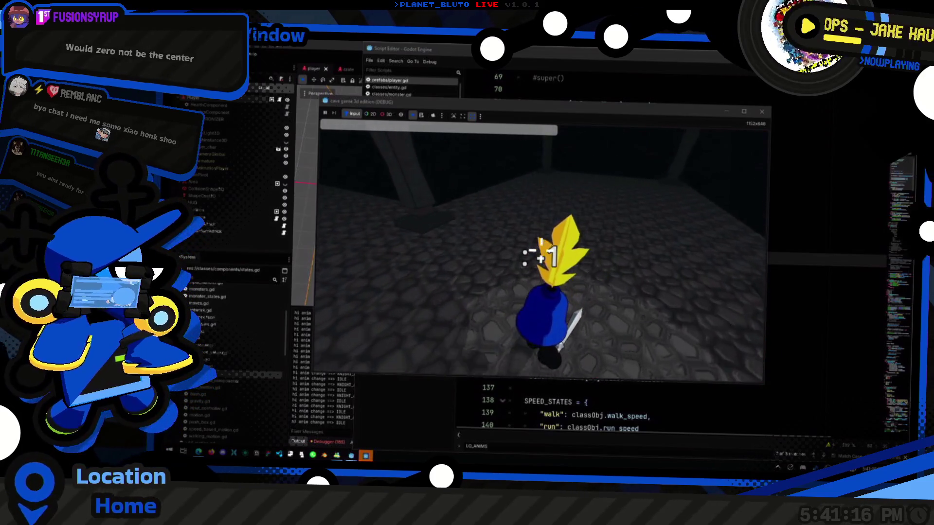
pyautogui.press('w')
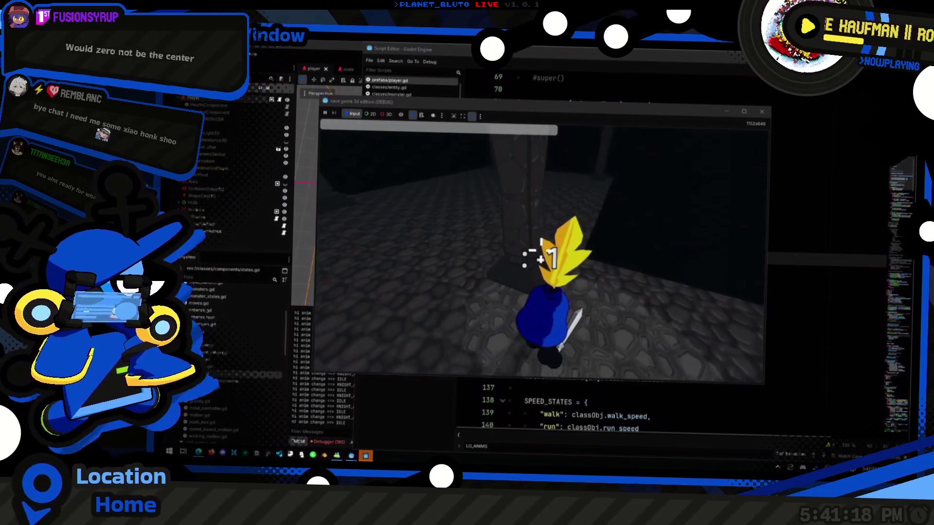
pyautogui.press('w')
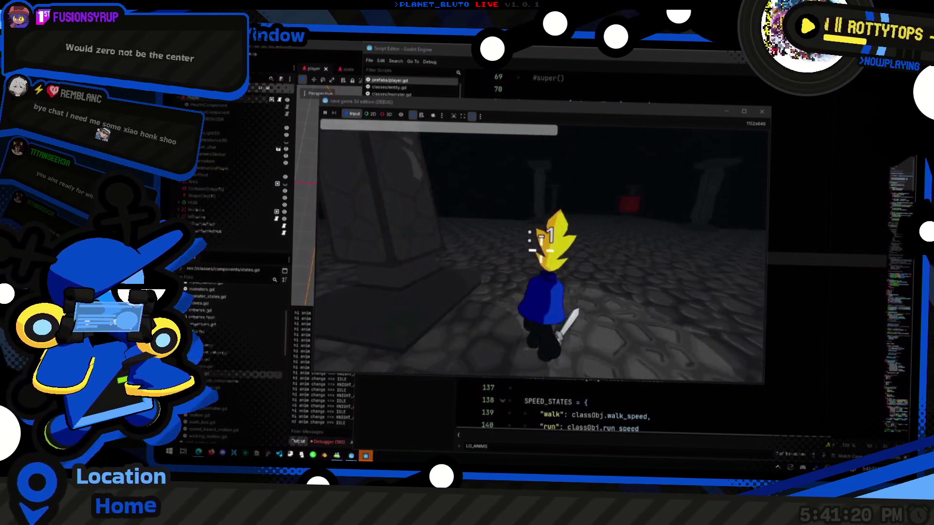
pyautogui.press('w')
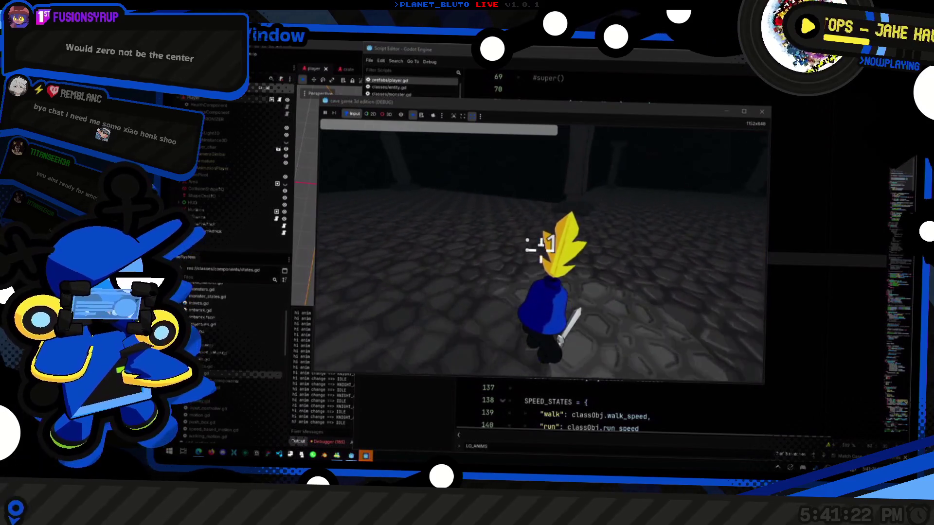
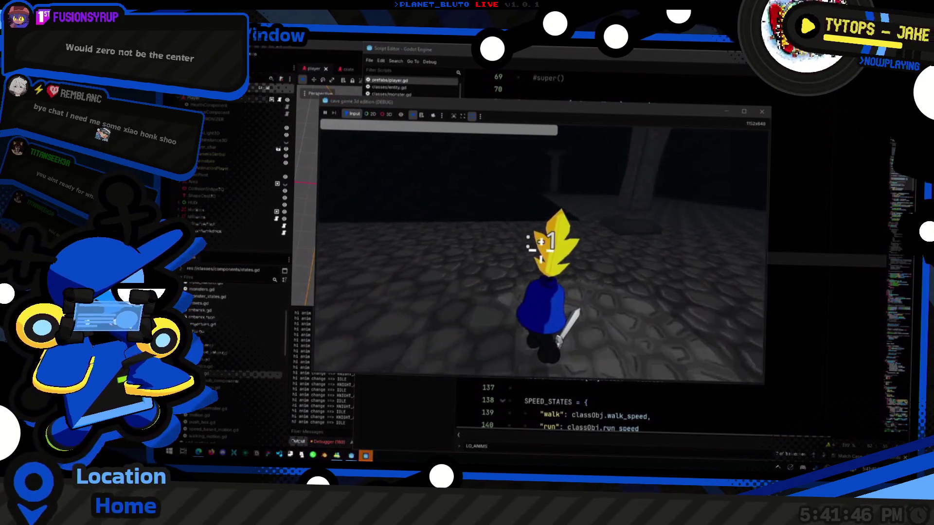
# Step: Stop the running cave game test with F8 and return to Godot's player.gd script editor
pyautogui.hotkey('alt', 'Tab')
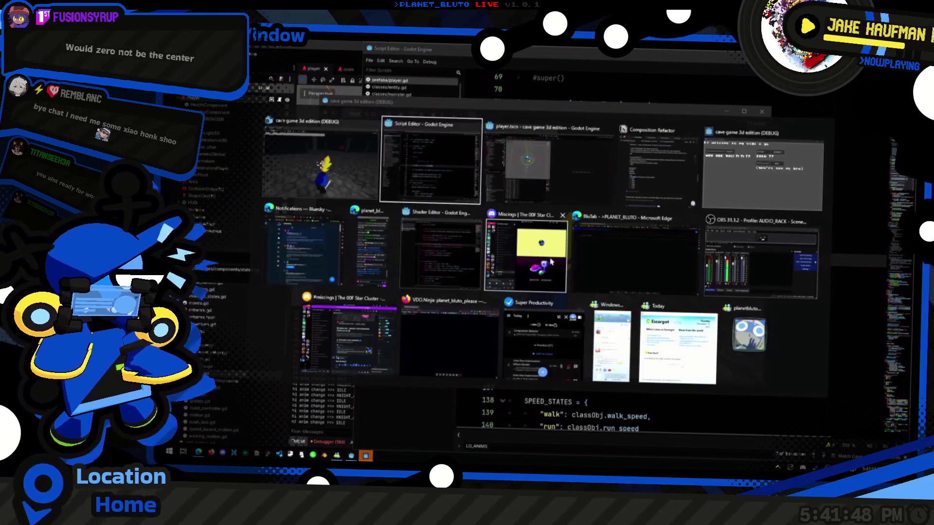
pyautogui.press('Escape')
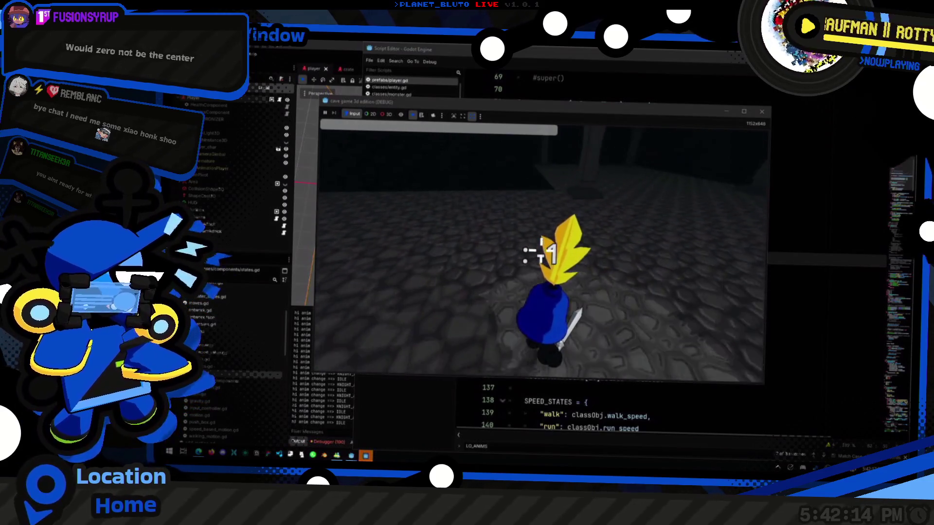
pyautogui.press('F8')
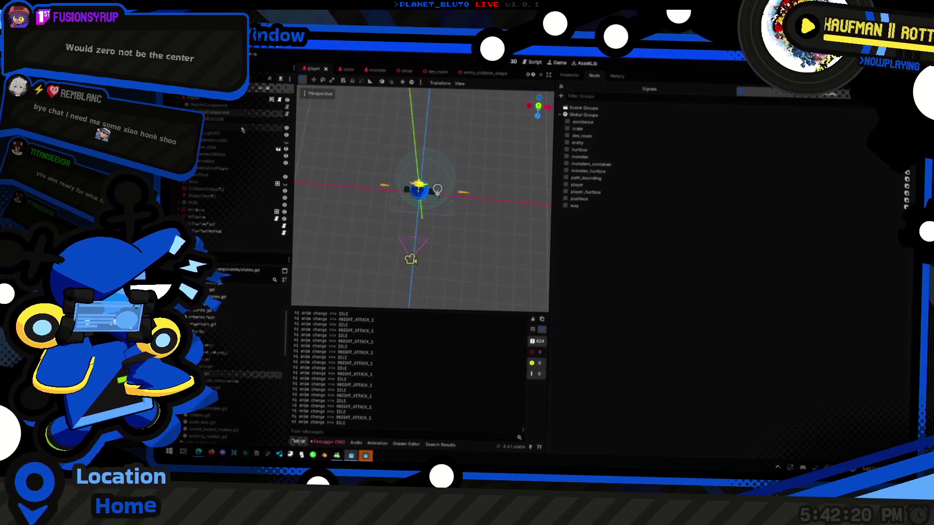
pyautogui.hotkey('alt', 'Tab')
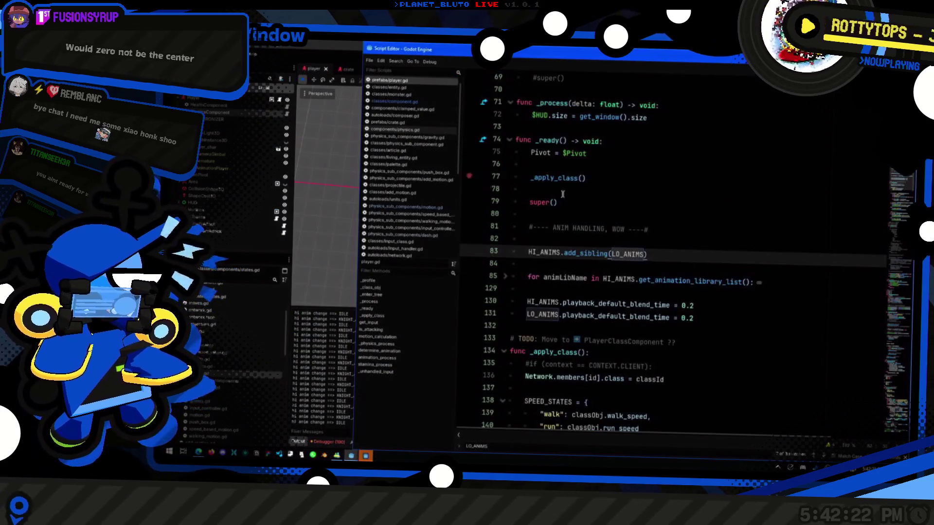
pyautogui.scroll(-3, 487, 187)
pyautogui.scroll(6, 487, 187)
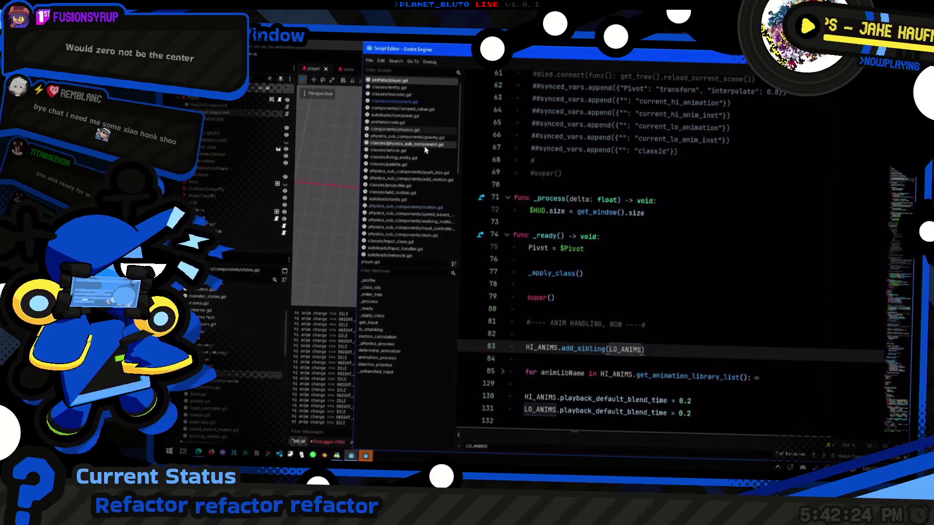
pyautogui.click(425, 146)
pyautogui.scroll(2, 673, 263)
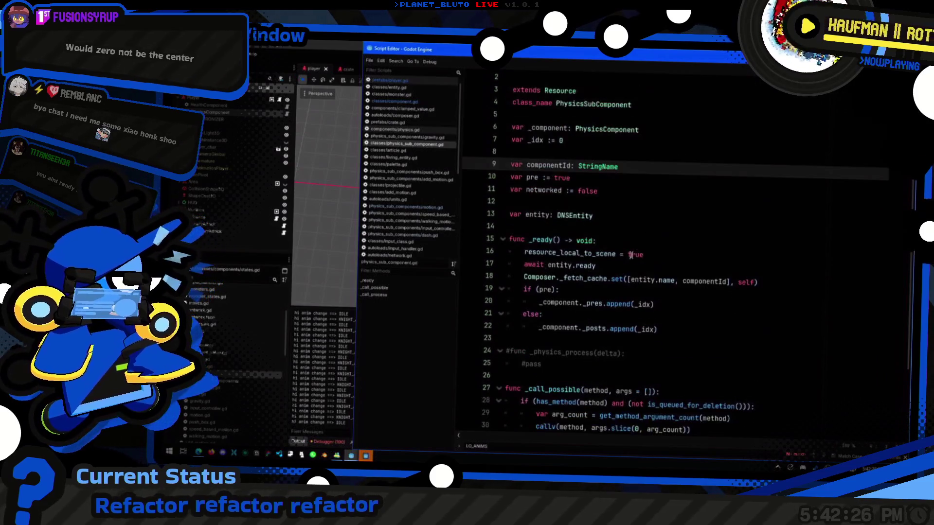
pyautogui.scroll(-5, 416, 174)
pyautogui.click(416, 174)
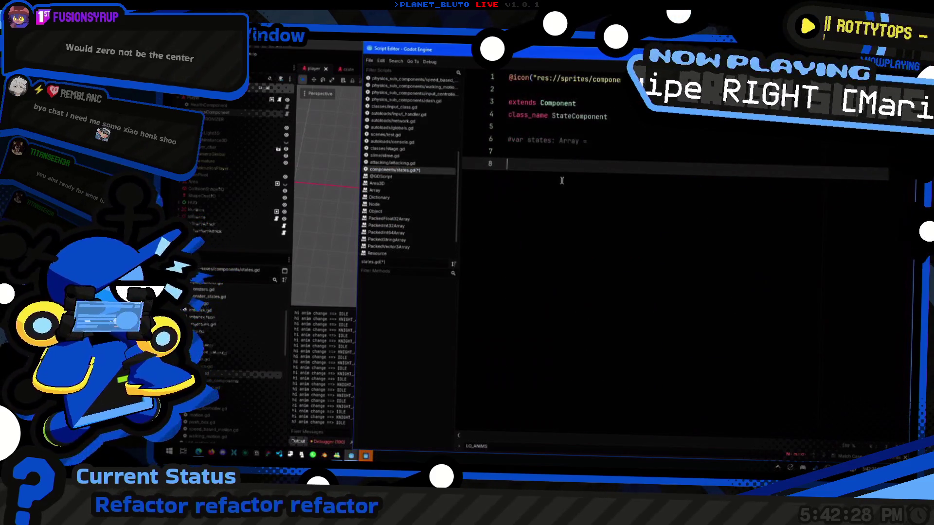
pyautogui.click(567, 162)
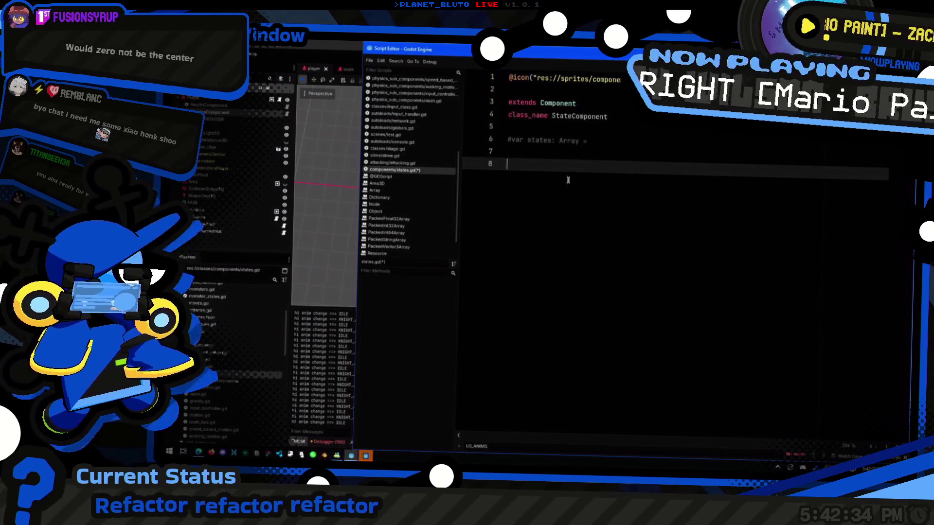
pyautogui.click(237, 111)
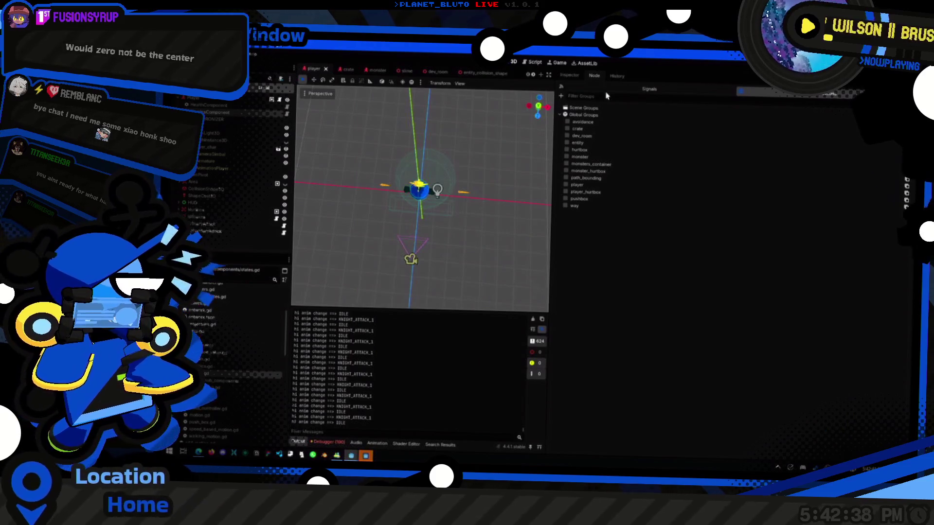
# Step: Show the PhysicsComponent's properties, then return to states.gd with the caret on empty line 8
pyautogui.click(569, 75)
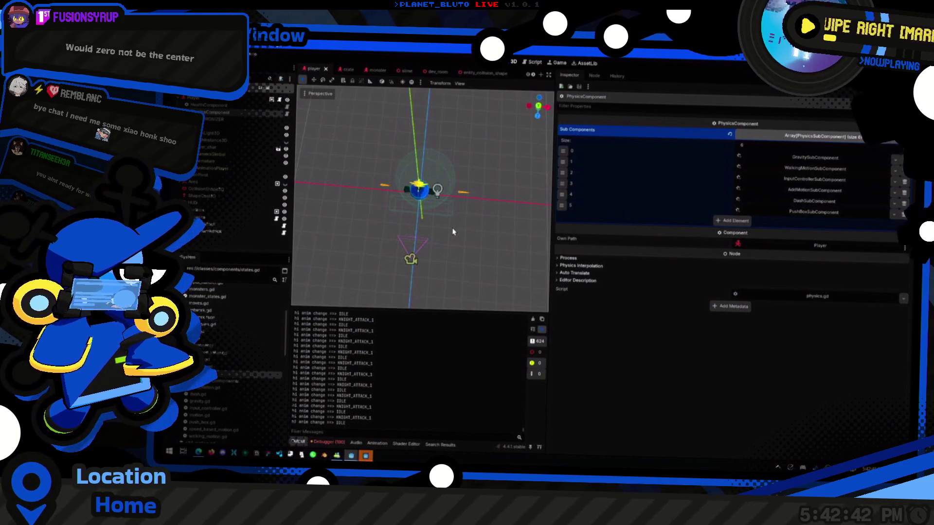
pyautogui.hotkey('alt', 'Tab')
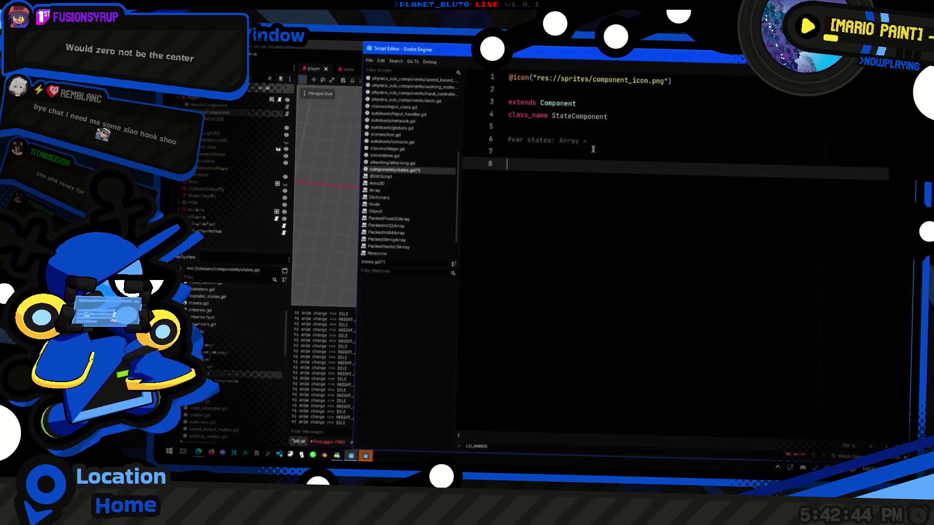
pyautogui.click(593, 149)
pyautogui.click(622, 190)
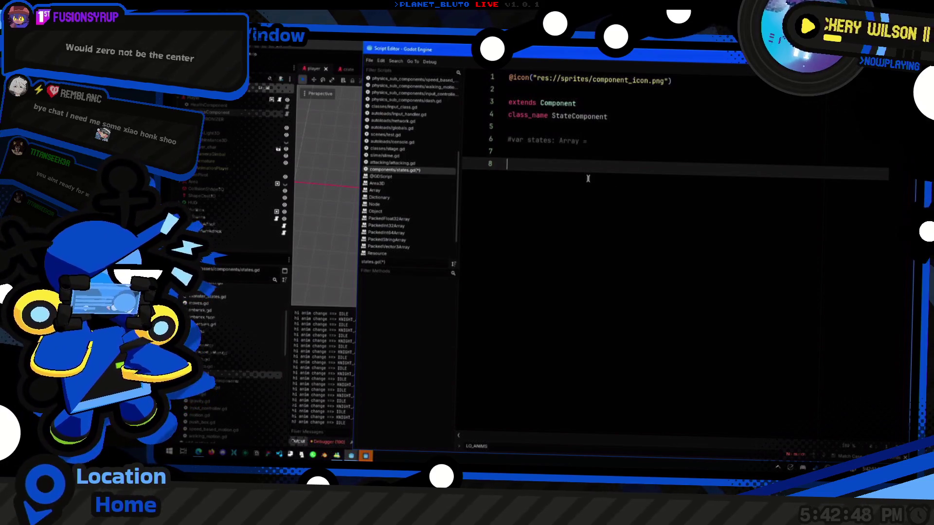
# Step: Open the application search and look for OBS Studio and Notepad
pyautogui.hotkey('alt', 'Tab')
pyautogui.hotkey('alt', 'space')
pyautogui.write('OBS')
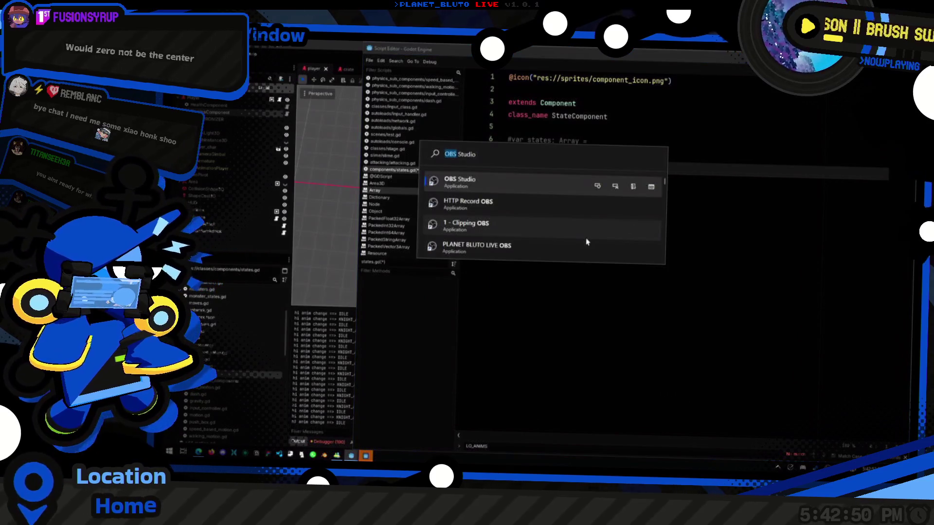
pyautogui.write('otepad')
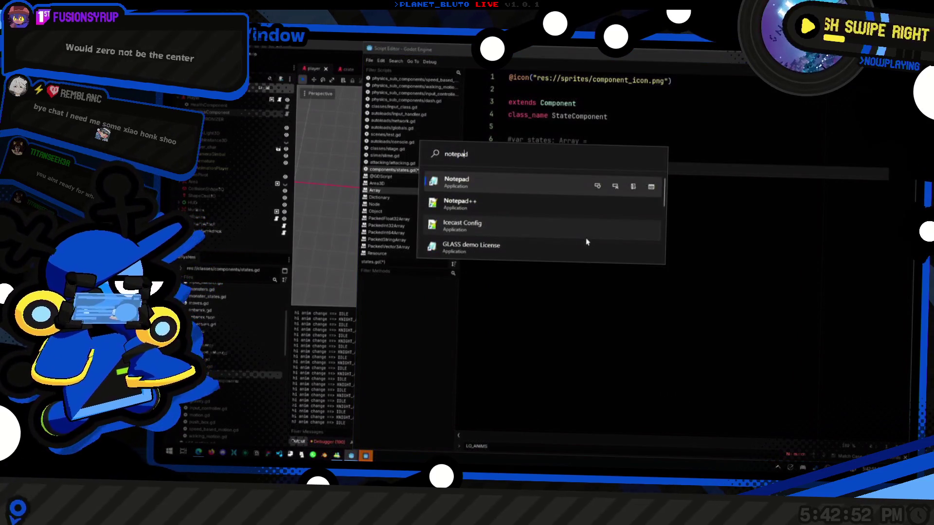
# Step: Launch Notepad and paste the HI_STATE/LO_STATE outline with IDLE, WALK, RUN, JUMP and HURT
pyautogui.press('Return')
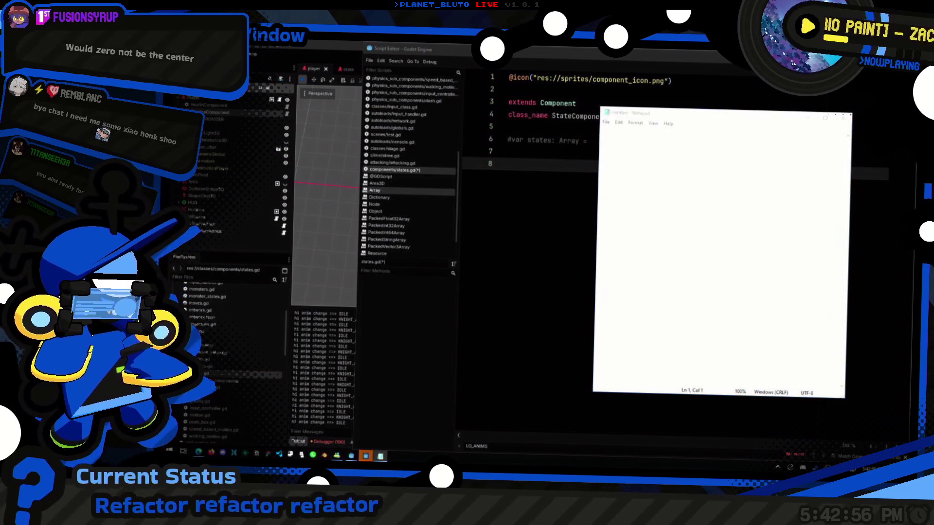
pyautogui.click(638, 211)
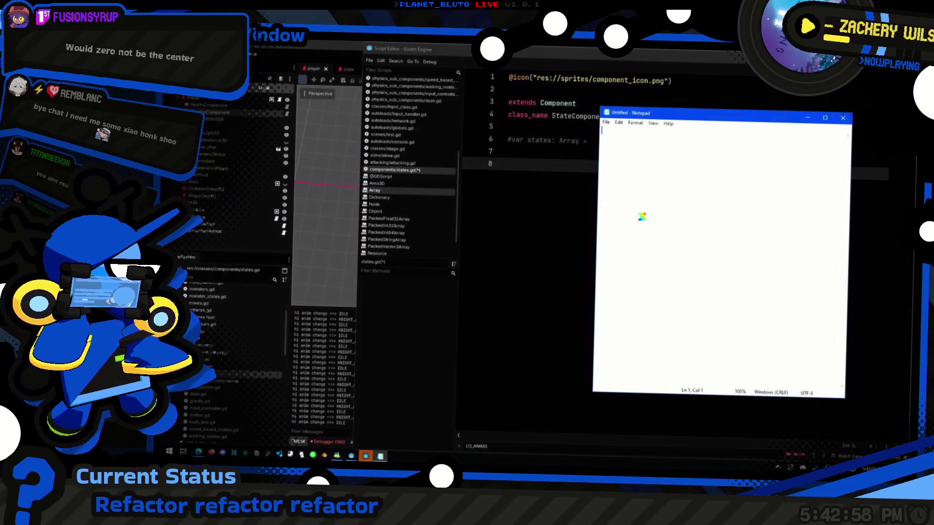
pyautogui.hotkey('ctrl', 'v')
pyautogui.click(681, 277)
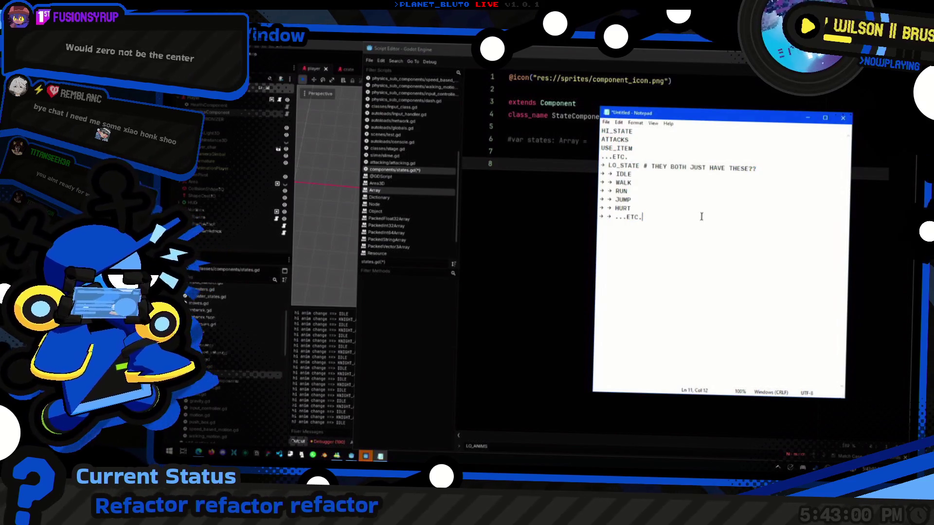
# Step: Write HI_STATE.setState("HURT") on a new line below the state list
pyautogui.press('Return')
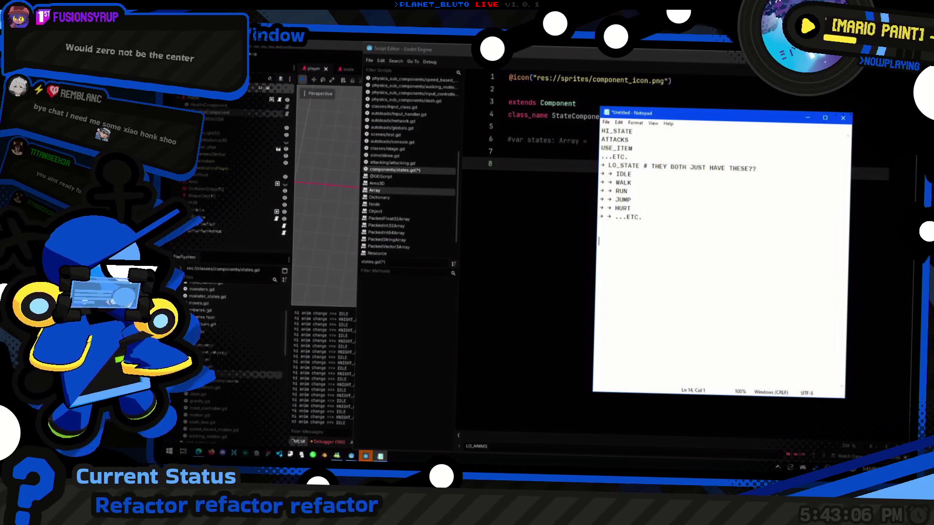
pyautogui.write('HI_STATE.setstate("HURT")')
pyautogui.press('Home')
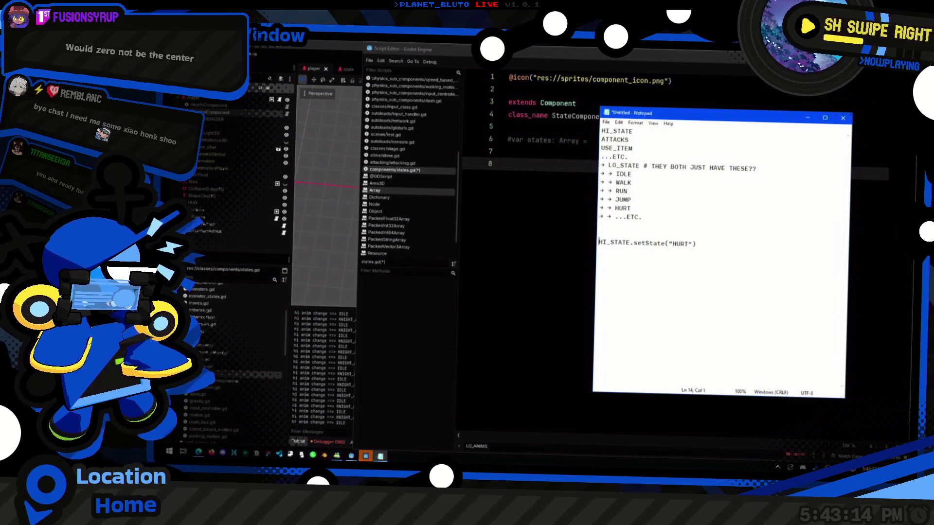
# Step: Review the state names USE_ITEM through HURT and the LO_STATE label, ending on the setState line
pyautogui.moveTo(632, 209)
pyautogui.mouseDown()
pyautogui.moveTo(604, 130)
pyautogui.moveTo(603, 184)
pyautogui.moveTo(614, 144)
pyautogui.mouseUp()
pyautogui.click(684, 208)
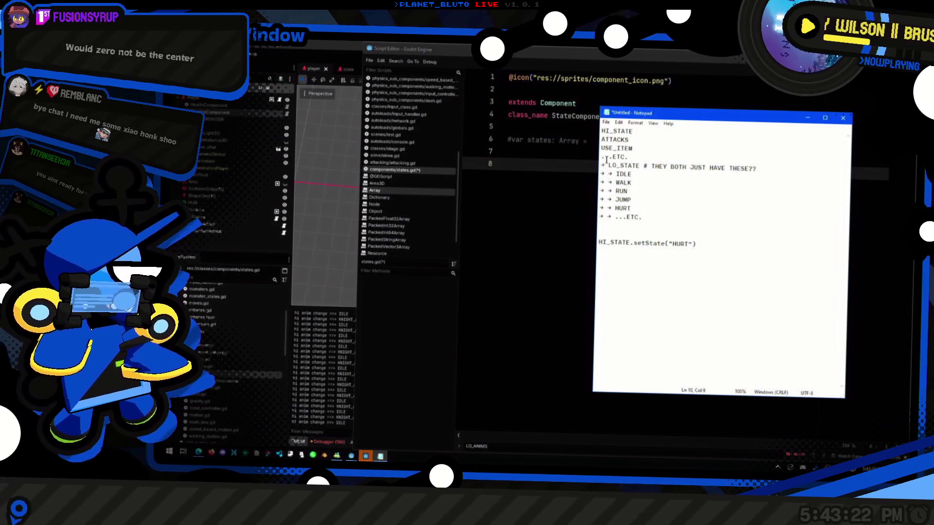
pyautogui.doubleClick(616, 148)
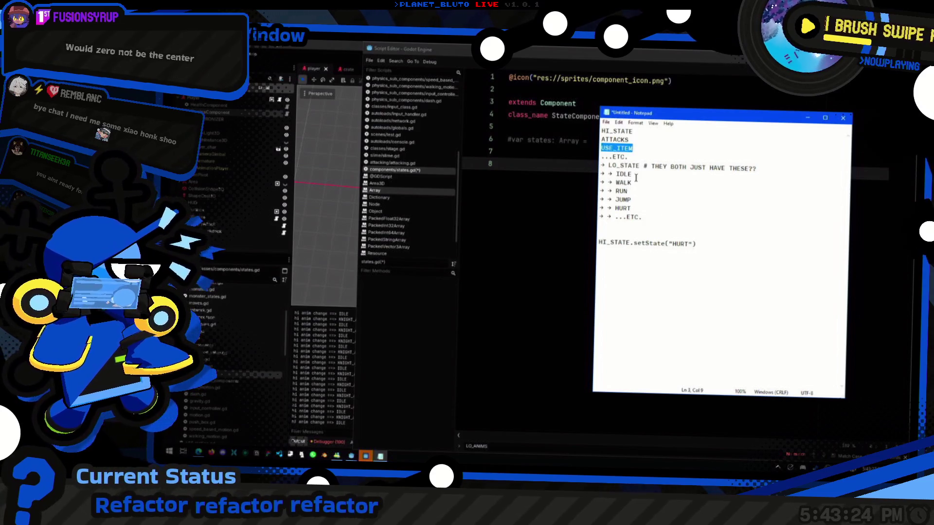
pyautogui.click(632, 160)
pyautogui.doubleClick(632, 167)
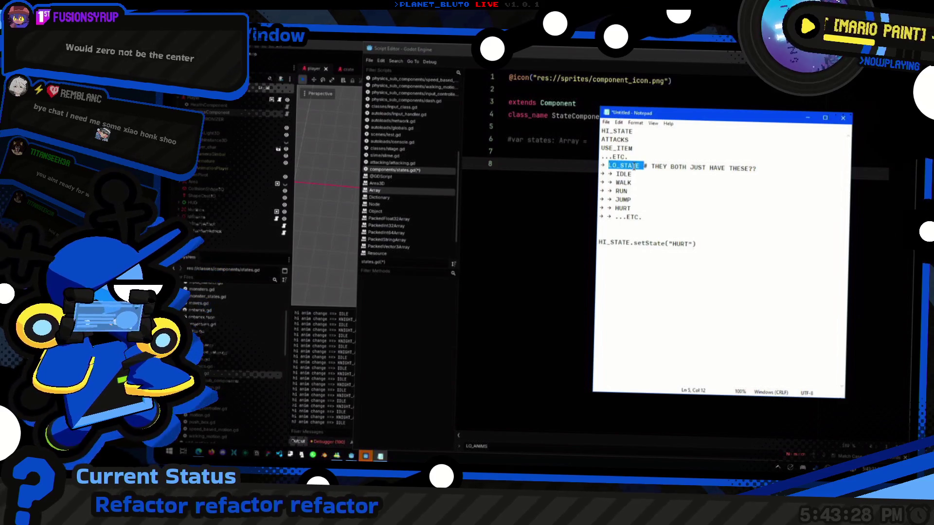
pyautogui.press('Left')
pyautogui.click(734, 242)
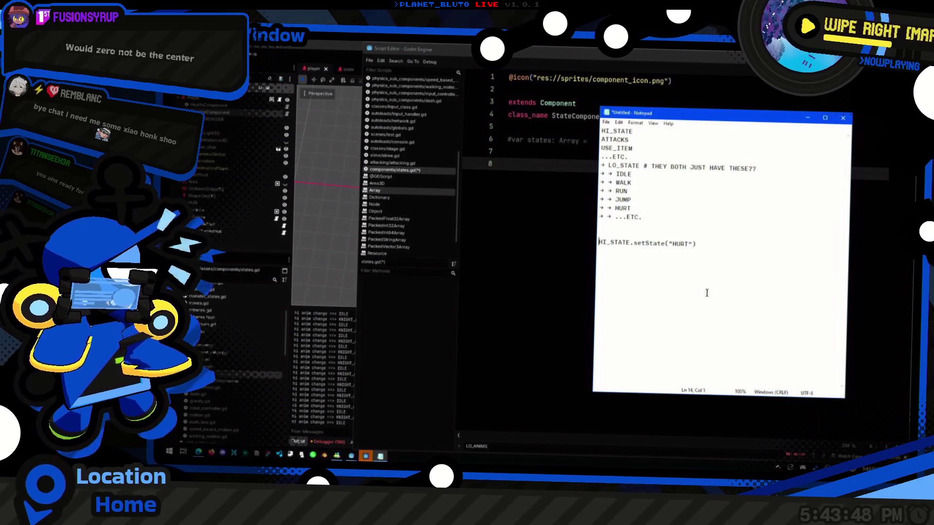
# Step: Fix the quote before the closing parenthesis in HI_STATE.setState("HURT")
pyautogui.hotkey('shift', 'Right')
pyautogui.hotkey('shift', 'Right')
pyautogui.hotkey('shift', 'Right')
pyautogui.hotkey('shift', 'Left')
pyautogui.press('Left')
pyautogui.hotkey('shift', 'Right')
pyautogui.hotkey('shift', 'Right')
pyautogui.hotkey('shift', 'Right')
pyautogui.hotkey('shift', 'Right')
pyautogui.hotkey('shift', 'Right')
pyautogui.hotkey('shift', 'Right')
pyautogui.press('End')
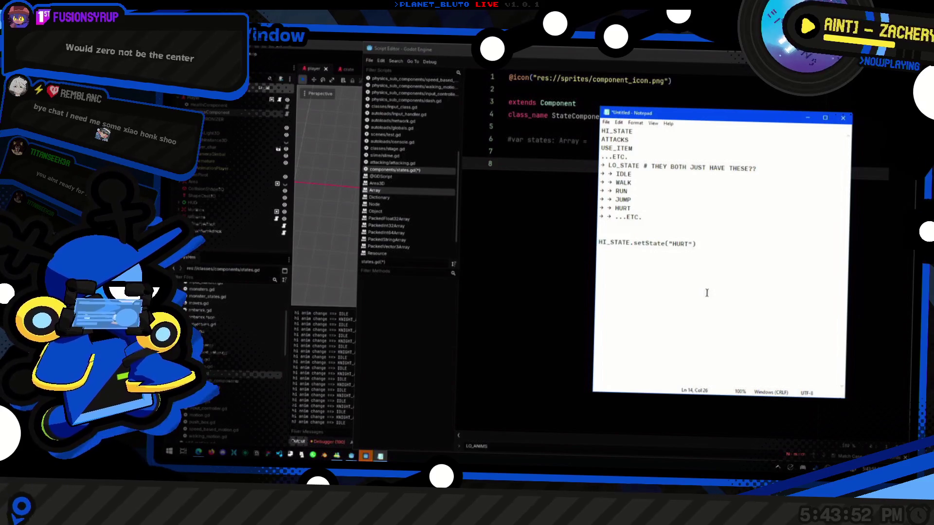
pyautogui.click(631, 242)
pyautogui.hotkey('shift', 'Home')
pyautogui.press('End')
pyautogui.hotkey('shift', 'Left')
pyautogui.press('Left')
pyautogui.write('"')
# Step: Add a LO_STATE line below the example and insert an -> arrow on the line above
pyautogui.press('Return')
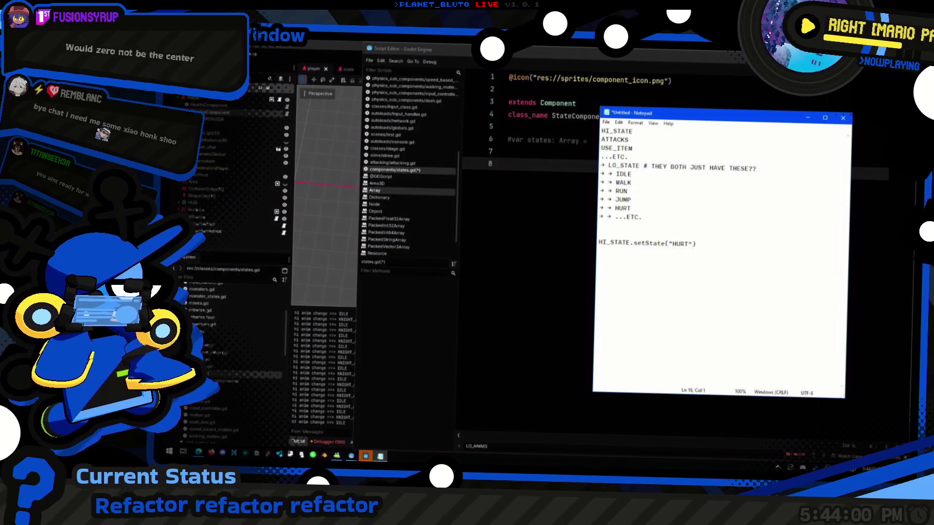
pyautogui.write('LO_')
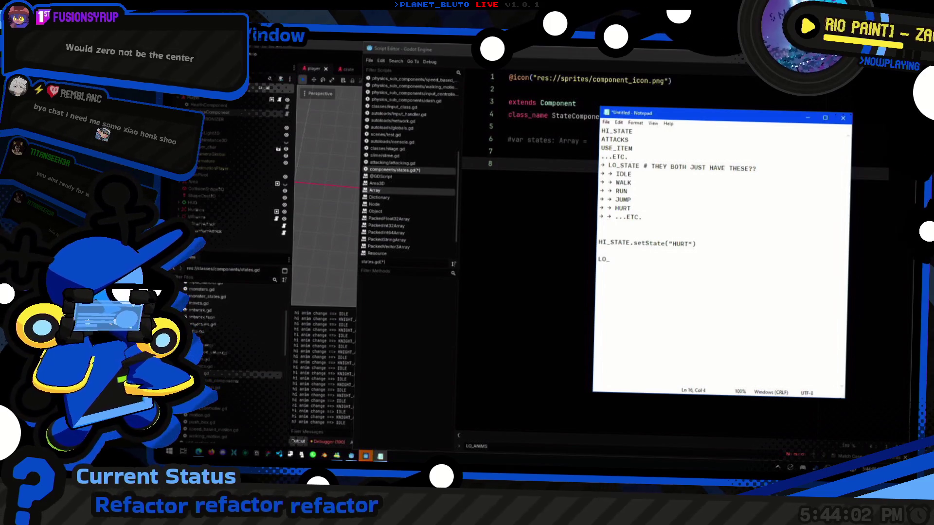
pyautogui.write('STATE')
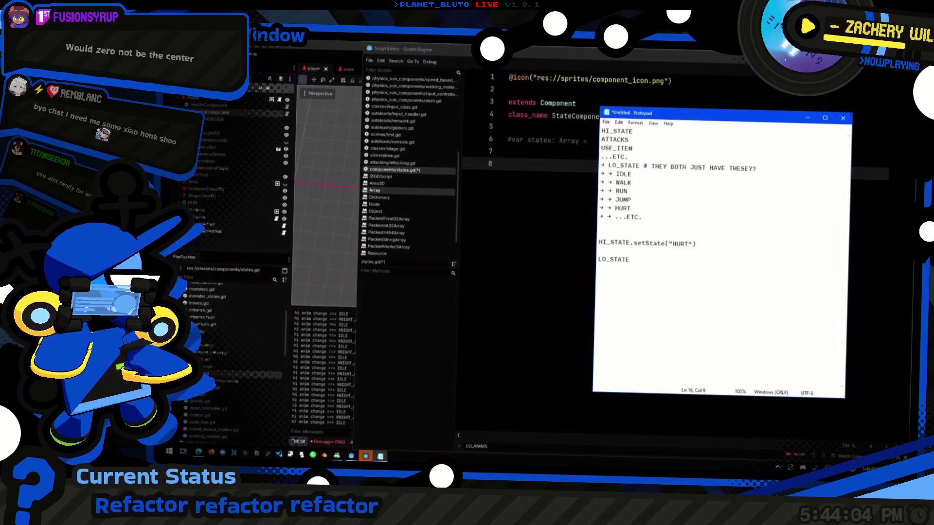
pyautogui.press('Up')
pyautogui.press('Up')
pyautogui.press('Home')
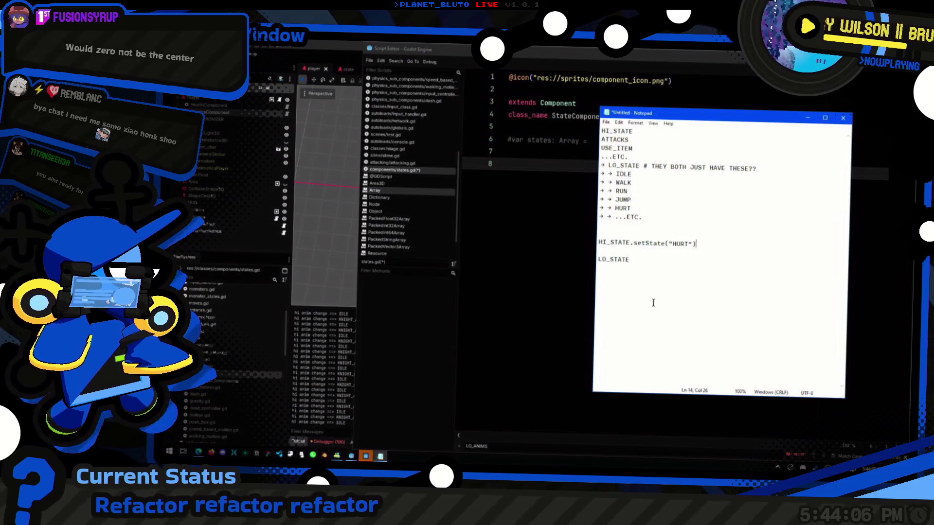
pyautogui.write('->')
# Step: Open a blank line above LO_STATE and type HURT.activated -> on it
pyautogui.press('Down')
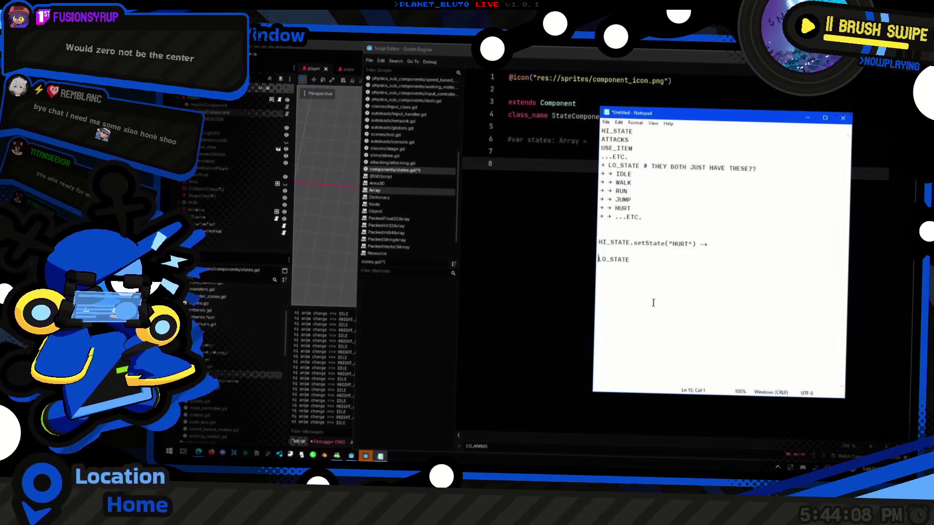
pyautogui.press('Down')
pyautogui.hotkey('shift', 'End')
pyautogui.press('Left')
pyautogui.press('Return')
pyautogui.press('Return')
pyautogui.press('Up')
pyautogui.press('Up')
pyautogui.write('HURT.activ')
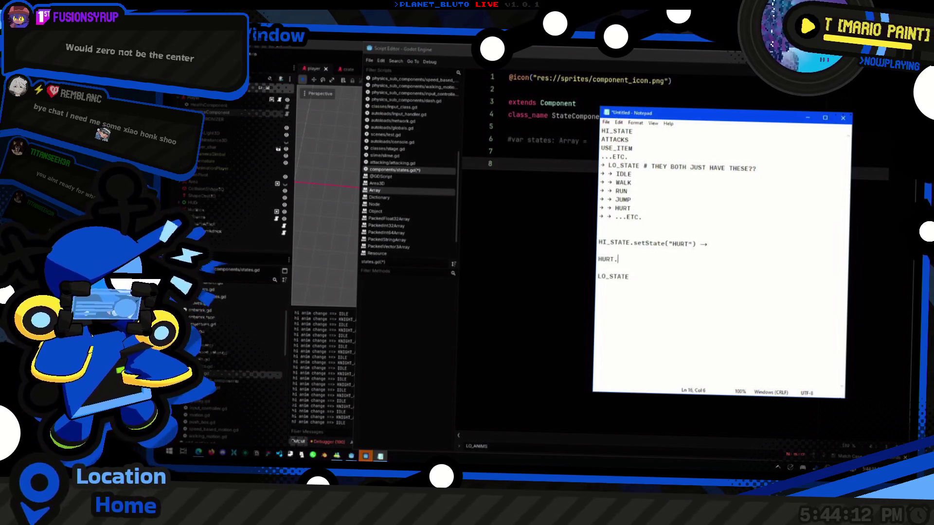
pyautogui.write('ated ->')
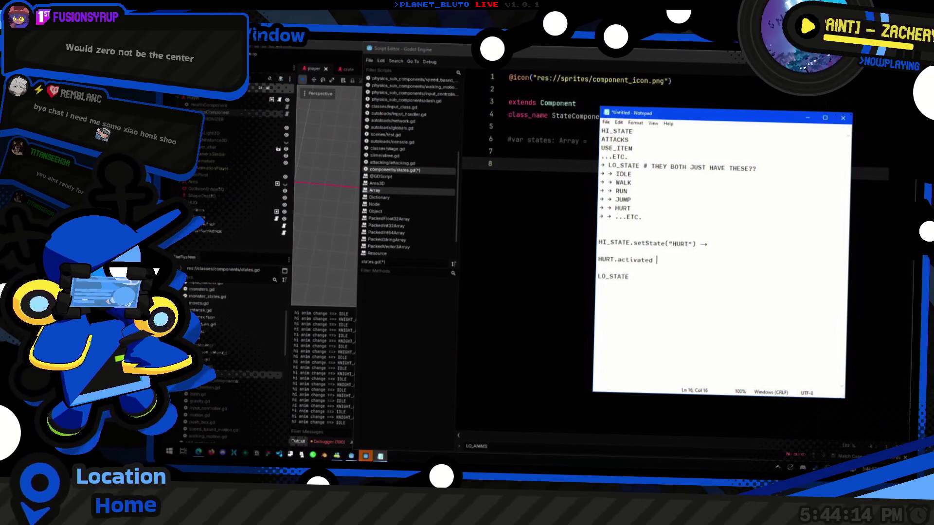
# Step: Join LO_STATE onto the HURT.activated line and finish it with .setState("HURT")
pyautogui.press('Down')
pyautogui.press('Down')
pyautogui.hotkey('shift', 'Home')
pyautogui.hotkey('ctrl', 'x')
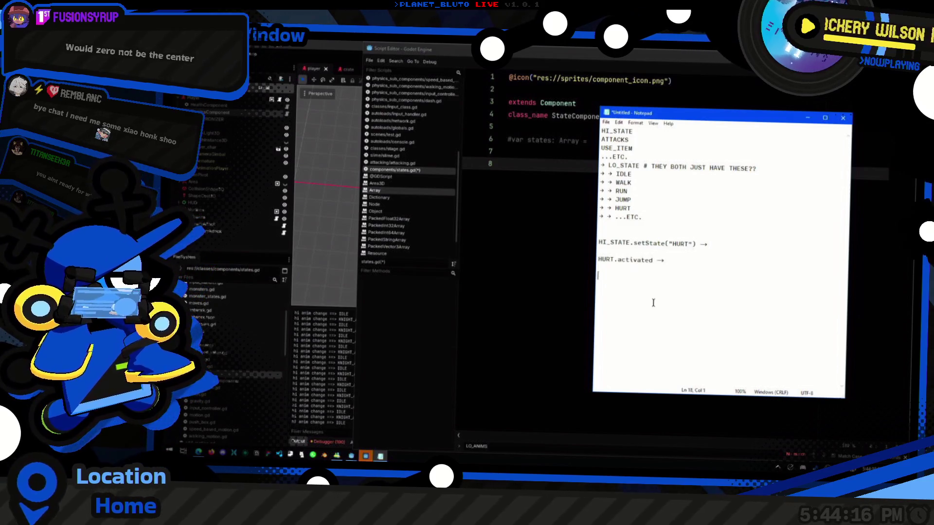
pyautogui.press('BackSpace')
pyautogui.press('BackSpace')
pyautogui.hotkey('ctrl', 'v')
pyautogui.write('.setSt')
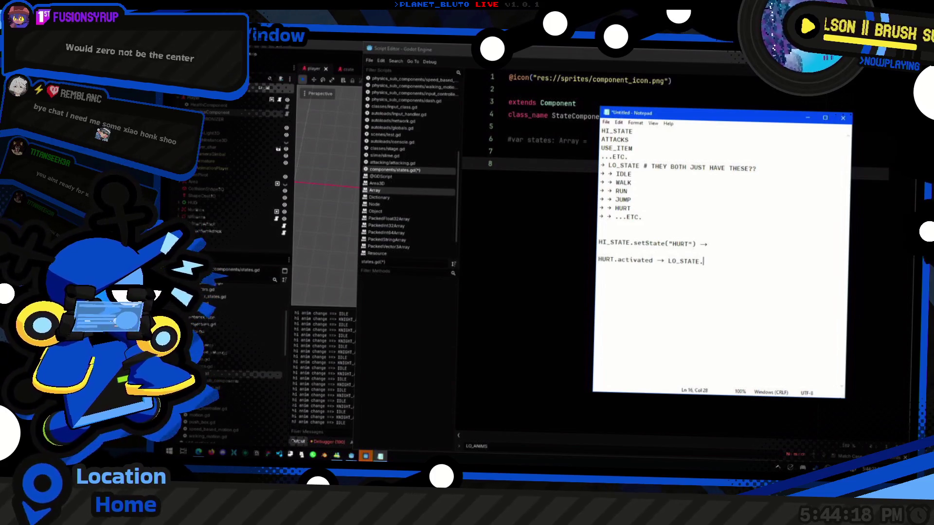
pyautogui.write('ate()')
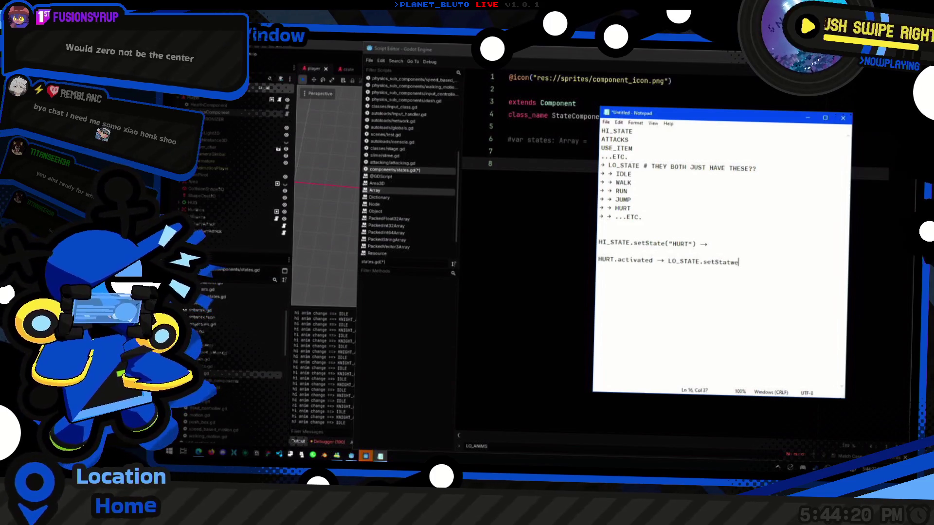
pyautogui.write('HURT")')
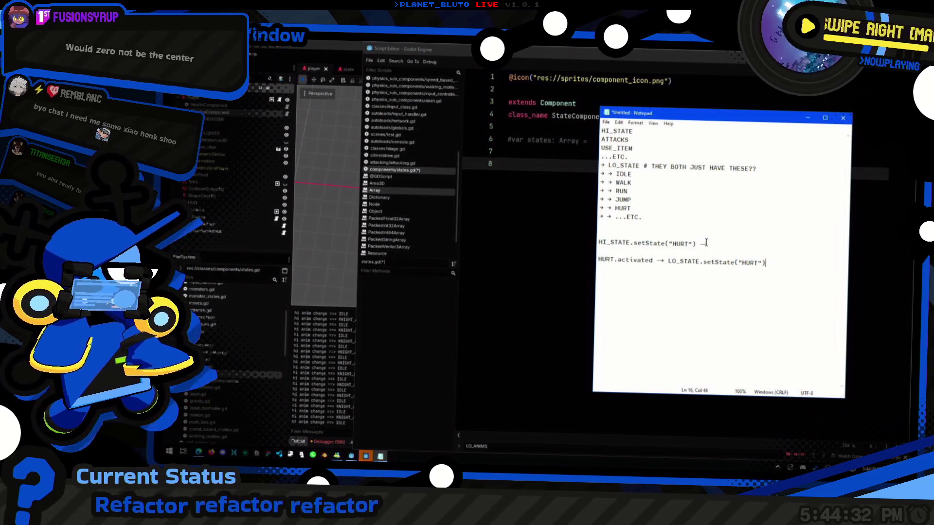
pyautogui.doubleClick(626, 166)
pyautogui.click(657, 190)
pyautogui.click(667, 210)
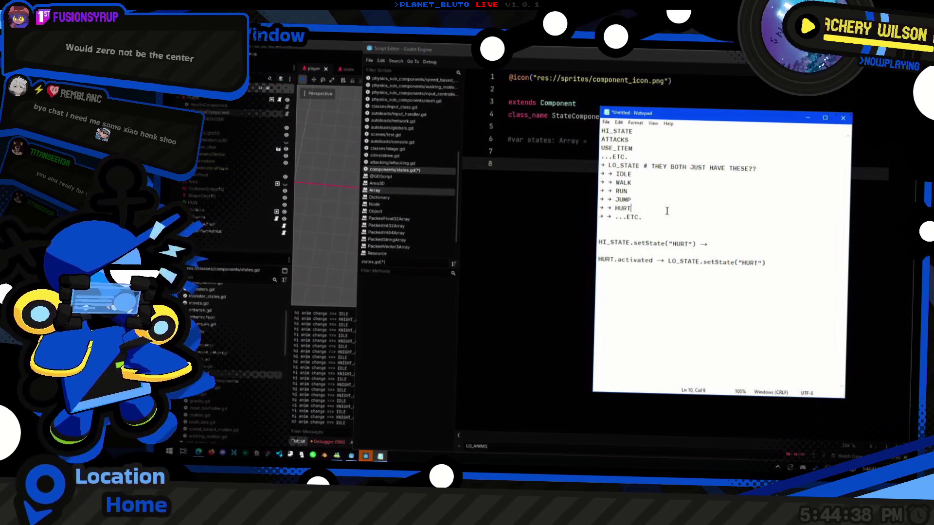
# Step: Duplicate the IDLE line beneath itself and rename the indented copy STANDING
pyautogui.click(667, 174)
pyautogui.press('Return')
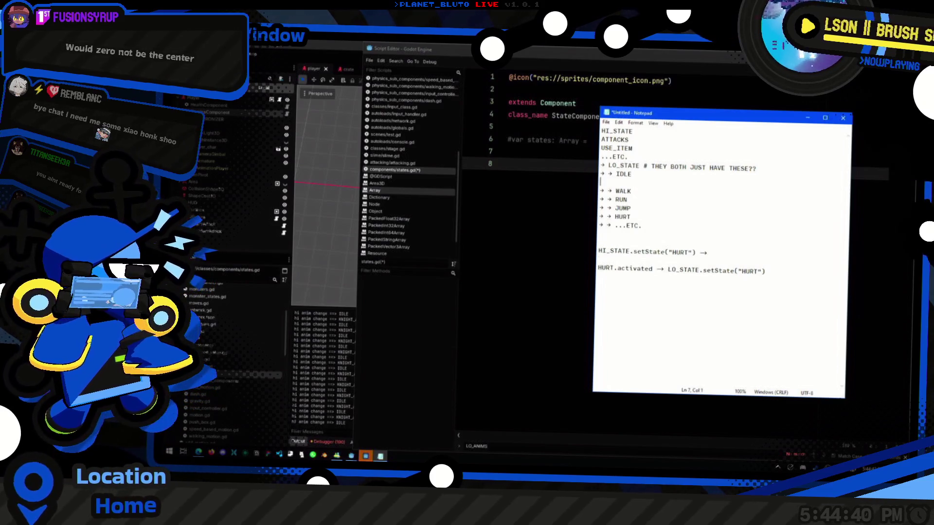
pyautogui.press('BackSpace')
pyautogui.press('BackSpace')
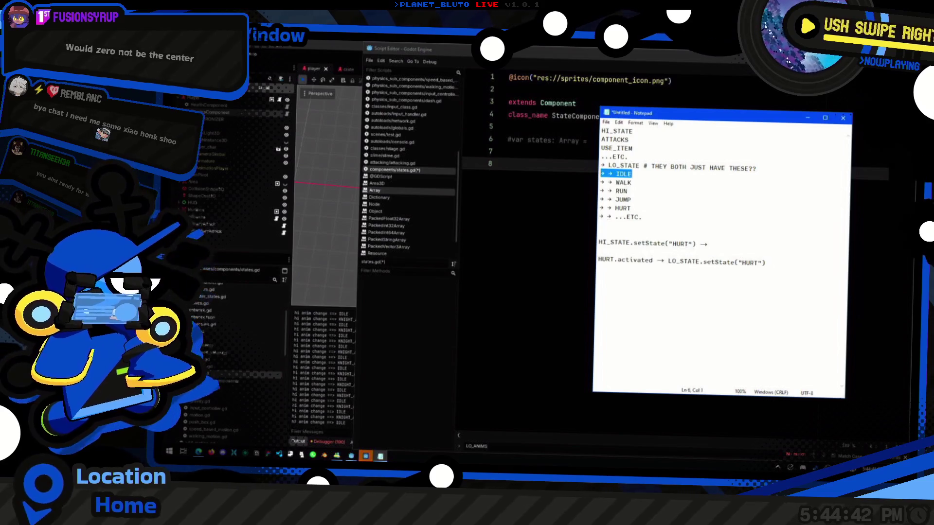
pyautogui.hotkey('ctrl', 'v')
pyautogui.click(615, 183)
pyautogui.write('→')
pyautogui.hotkey('shift', 'End')
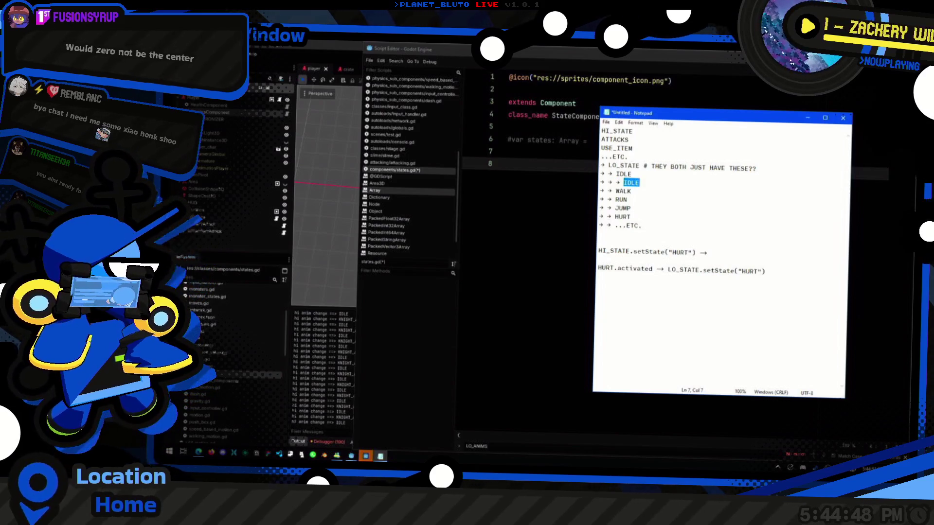
pyautogui.write('STANDING')
# Step: Duplicate the STANDING line and rename the copy LOOKING_AROUND
pyautogui.hotkey('shift', 'Home')
pyautogui.hotkey('ctrl', 'c')
pyautogui.press('Home')
pyautogui.hotkey('ctrl', 'v')
pyautogui.press('Return')
pyautogui.hotkey('ctrl', 'shift', 'Left')
pyautogui.write('LOOKING')
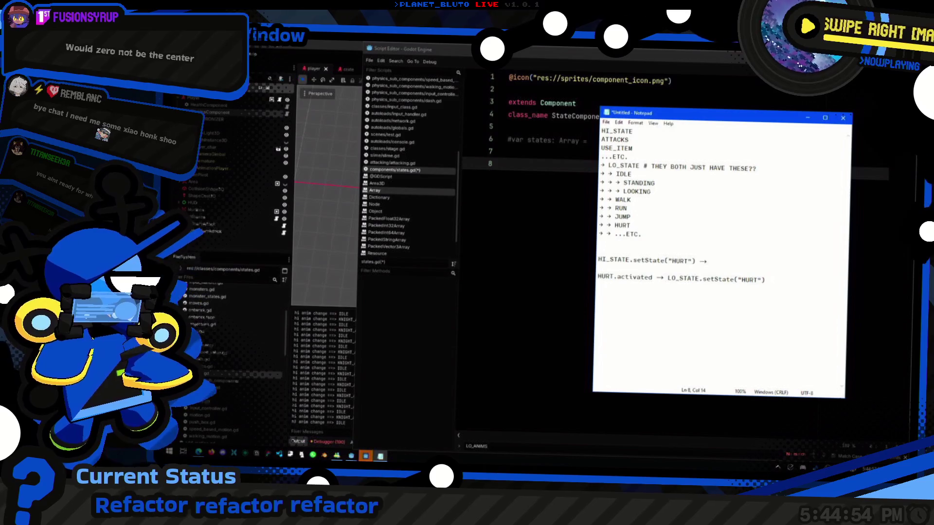
pyautogui.write('_AROUND')
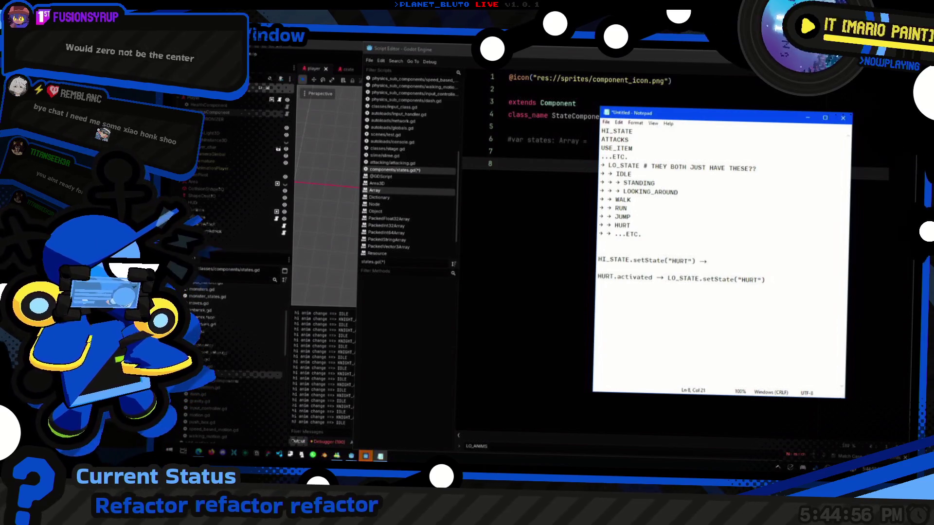
pyautogui.doubleClick(633, 183)
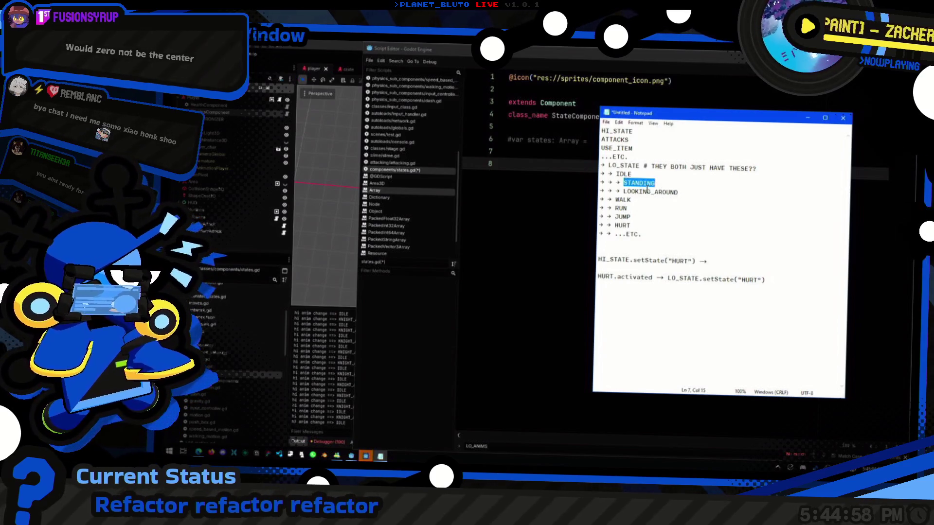
# Step: Start a new last line reading STANDING.activated → IDLE.setState("
pyautogui.hotkey('ctrl', 'c')
pyautogui.click(764, 292)
pyautogui.hotkey('ctrl', 'v')
pyautogui.write('.activated')
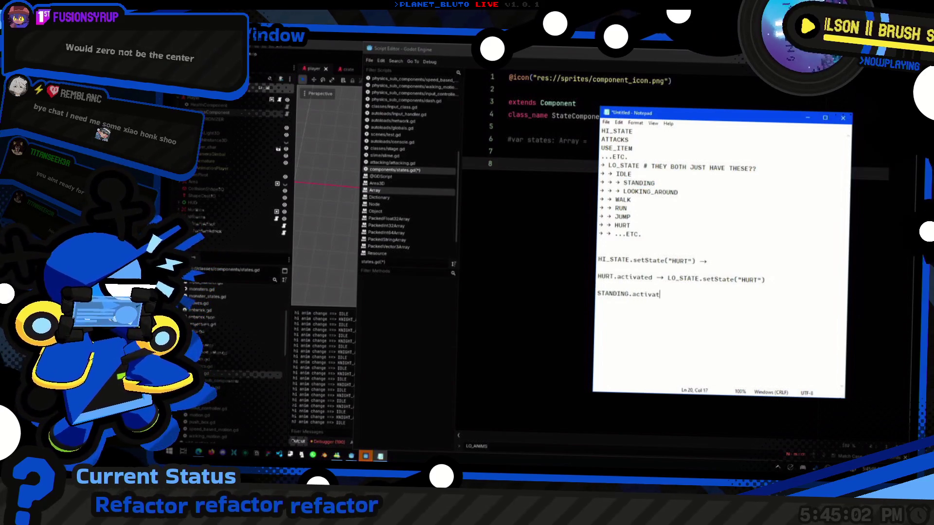
pyautogui.write(' →')
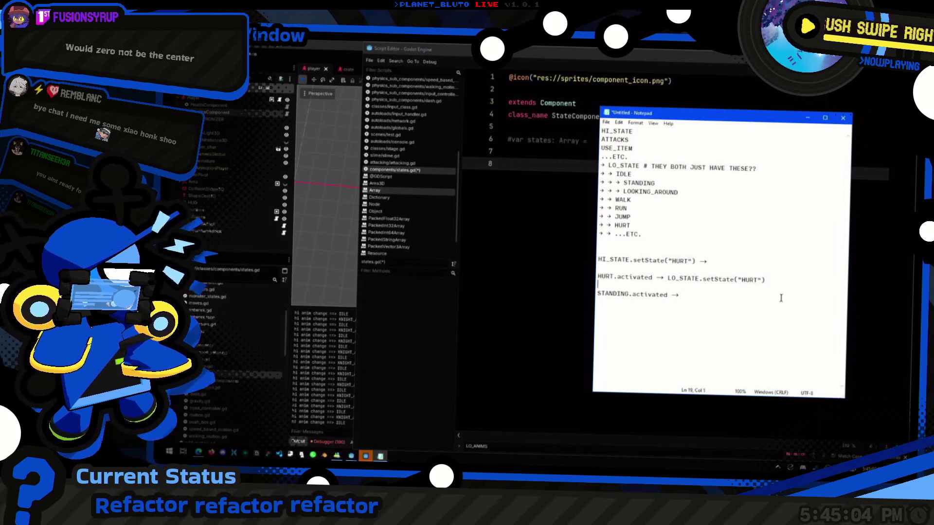
pyautogui.click(705, 298)
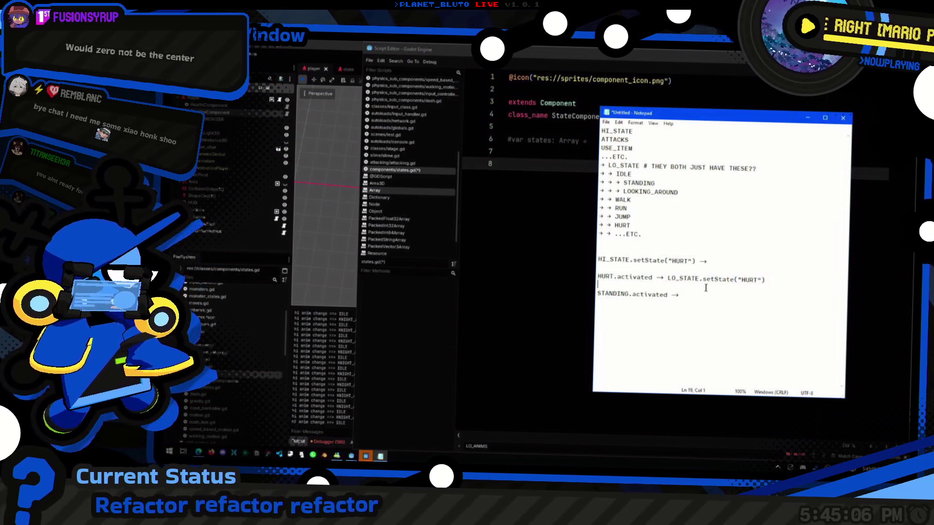
pyautogui.click(691, 277)
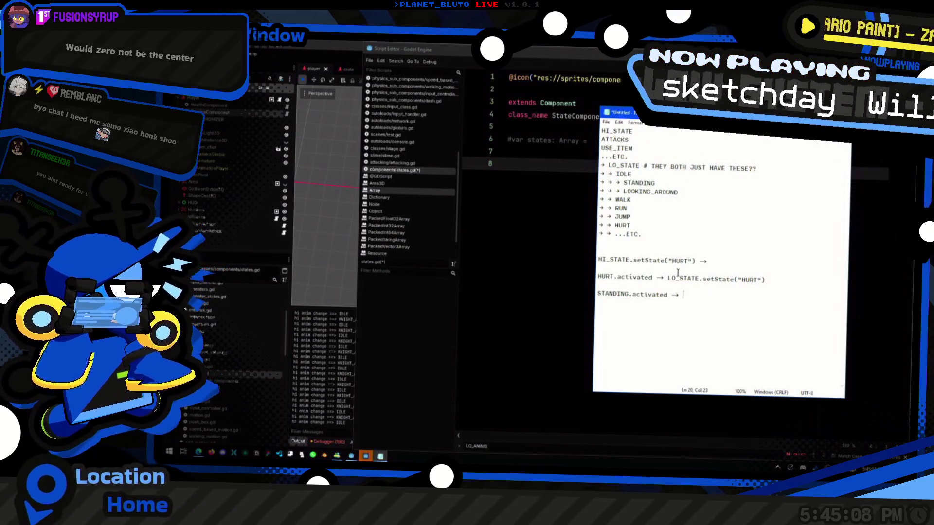
pyautogui.press('Left')
pyautogui.press('Left')
pyautogui.press('Left')
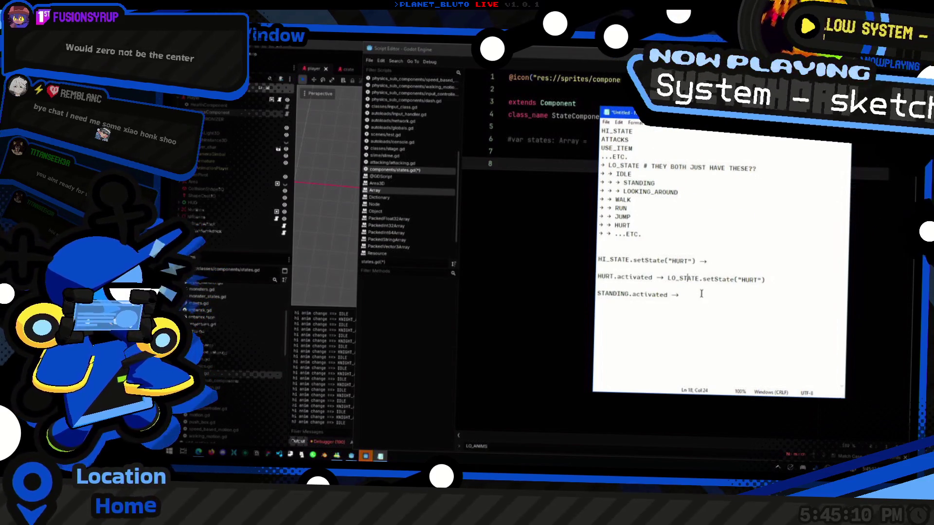
pyautogui.hotkey('shift', 'End')
pyautogui.press('Left')
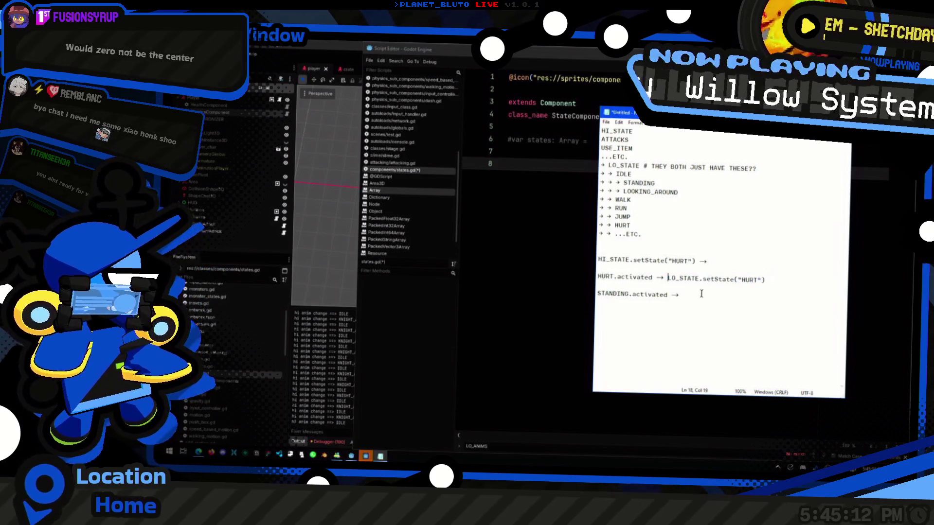
pyautogui.click(701, 294)
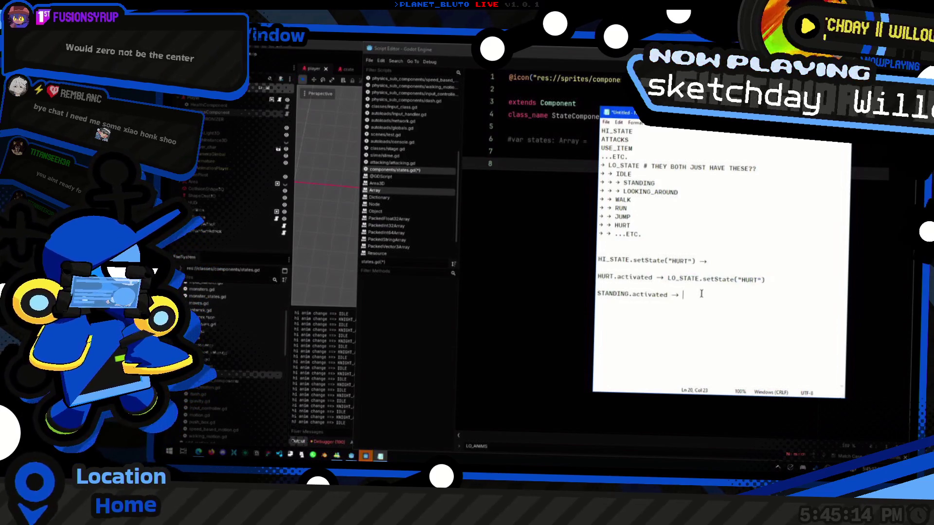
pyautogui.write('IDLE')
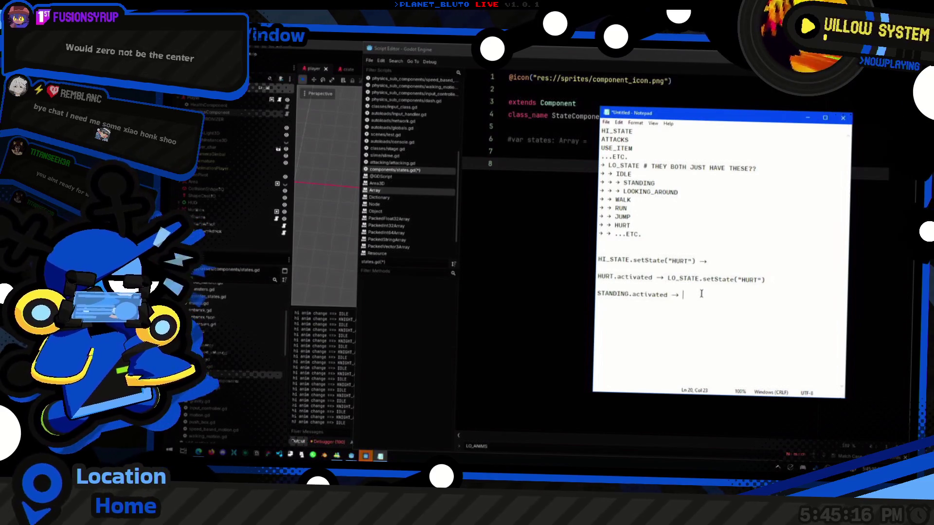
pyautogui.write('.setState(')
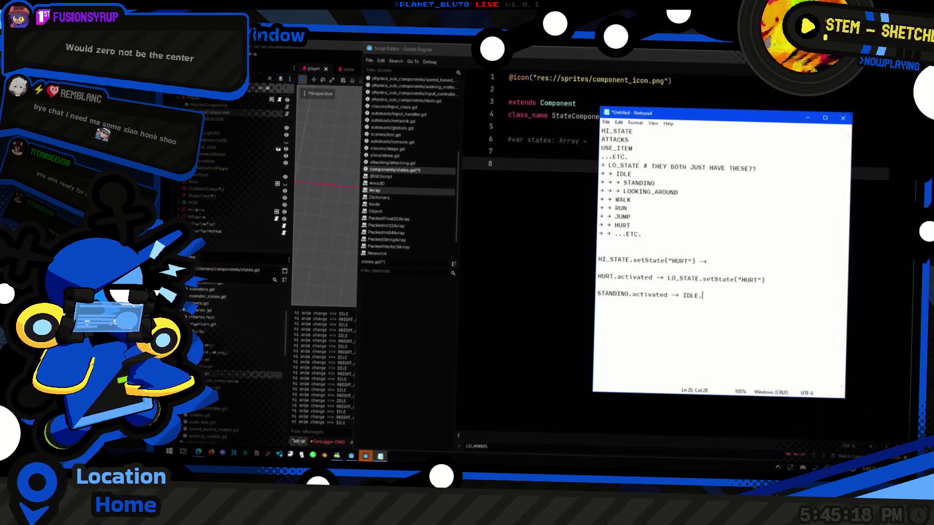
pyautogui.write('"')
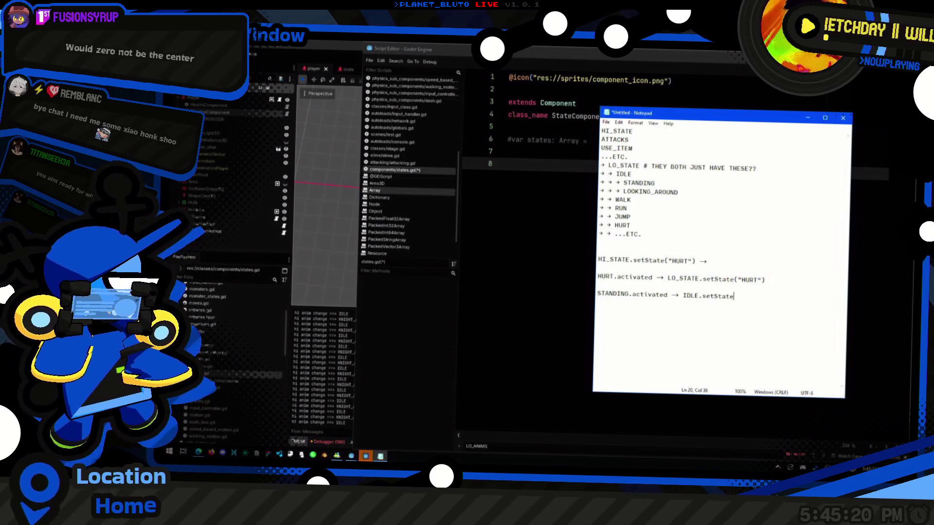
# Step: Complete the call with STANDING so the line ends IDLE.setState("STANDING")
pyautogui.hotkey('ctrl', 'shift', 'Right')
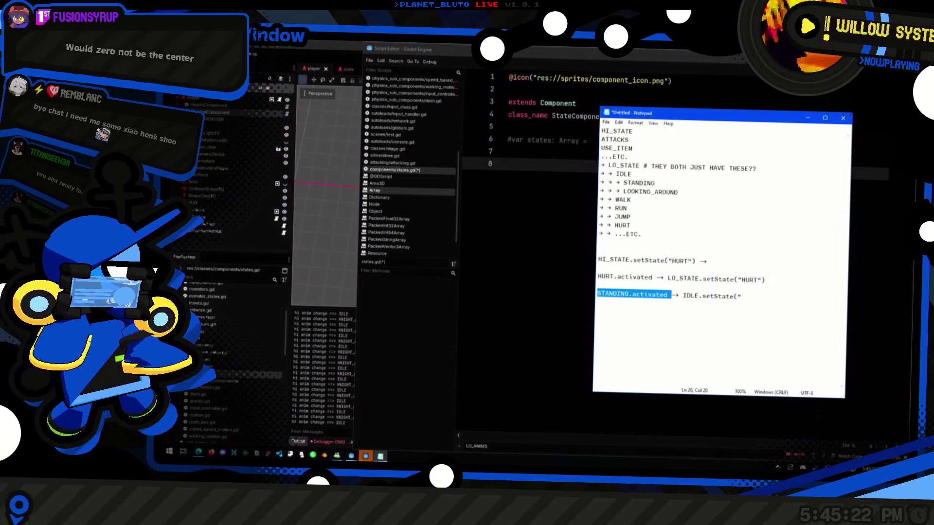
pyautogui.press('Left')
pyautogui.hotkey('shift', 'Right')
pyautogui.hotkey('shift', 'Right')
pyautogui.hotkey('shift', 'Right')
pyautogui.hotkey('shift', 'Right')
pyautogui.hotkey('ctrl', 'c')
pyautogui.press('End')
pyautogui.hotkey('ctrl', 'v')
pyautogui.write('")')
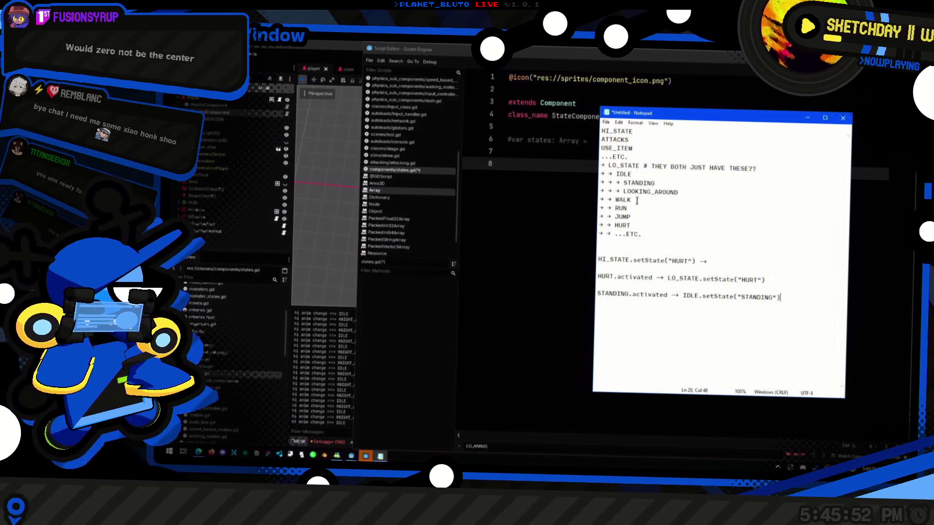
pyautogui.doubleClick(632, 183)
pyautogui.doubleClick(624, 174)
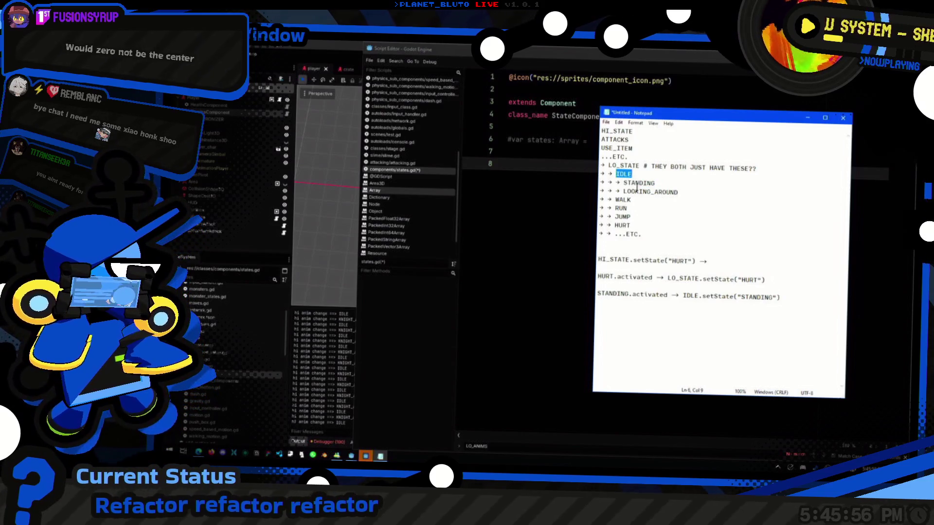